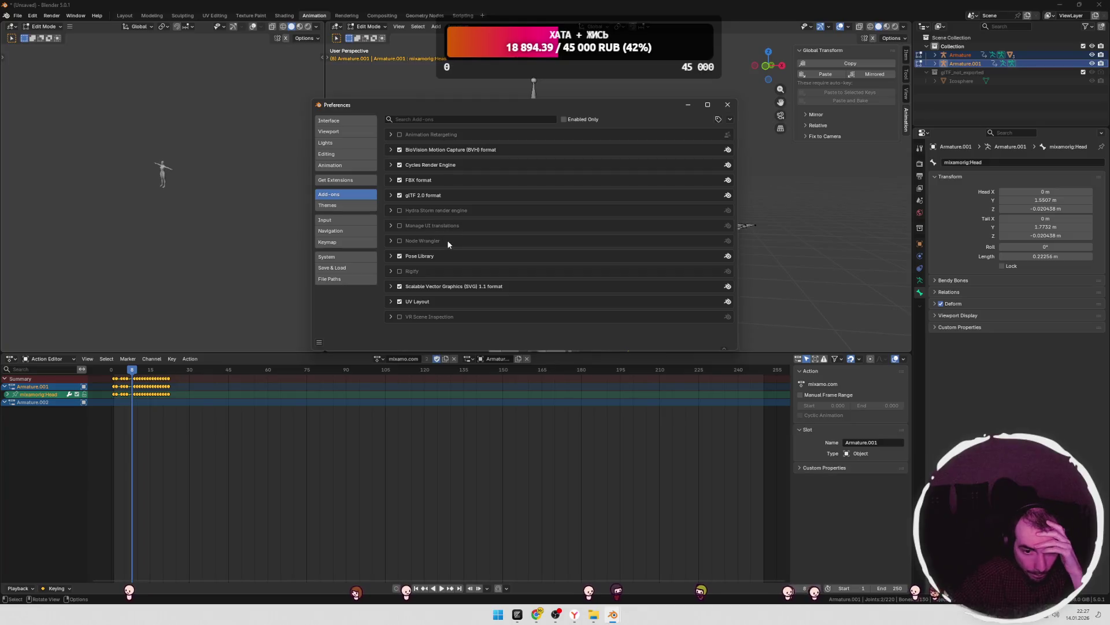
# - Search online extensions for 'mixamo' and install Import Mixamo - Root Motion
pyautogui.click(454, 118)
pyautogui.write('mixamo')
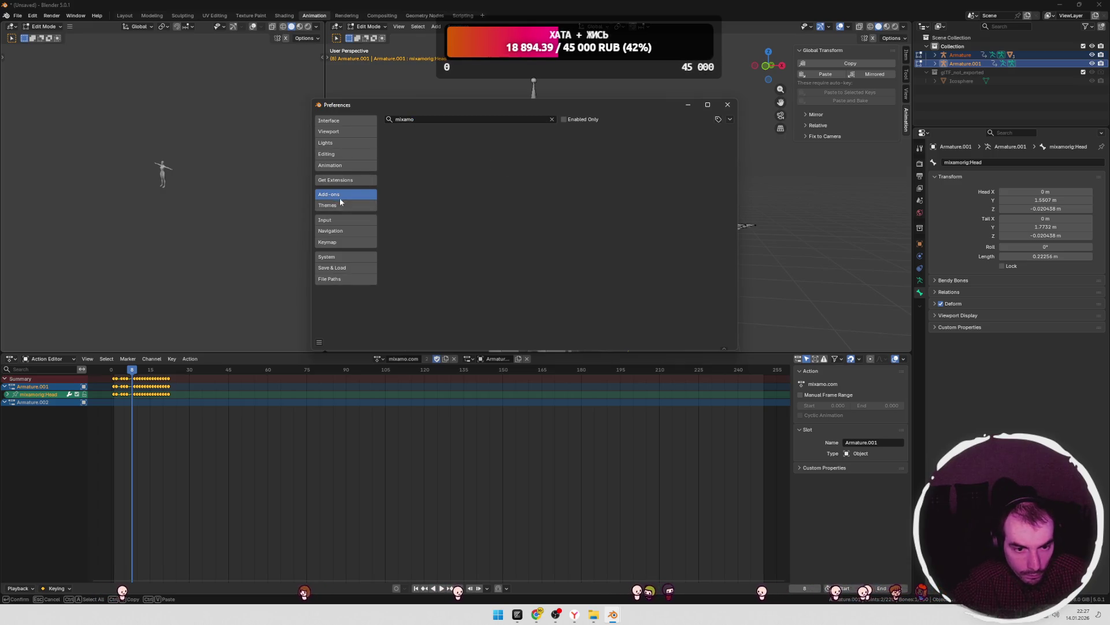
pyautogui.click(340, 180)
pyautogui.write('mixa')
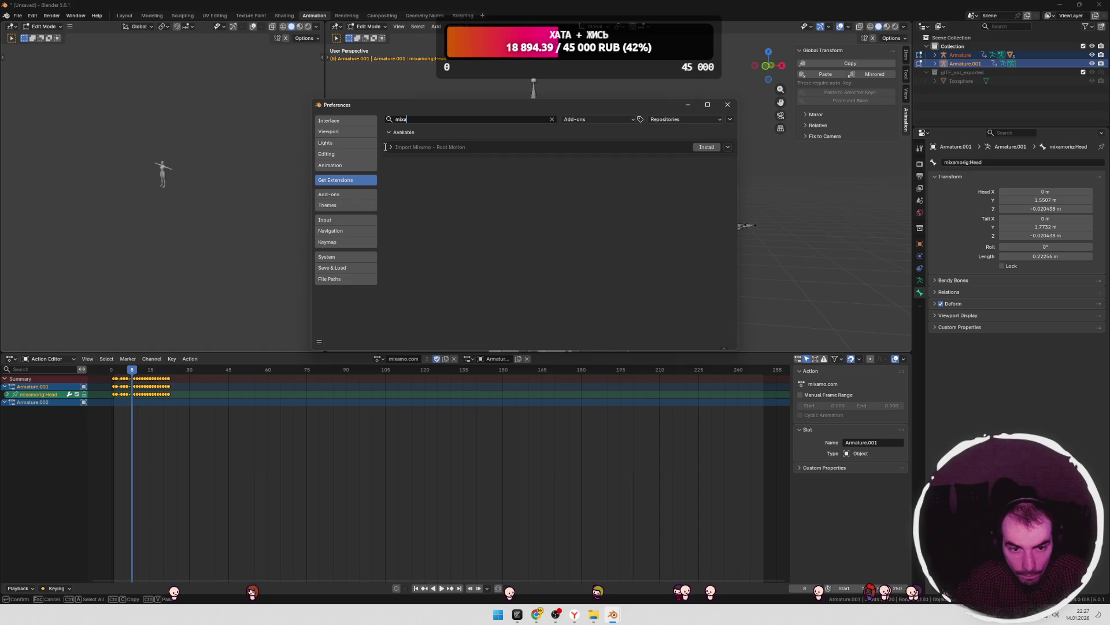
pyautogui.click(390, 147)
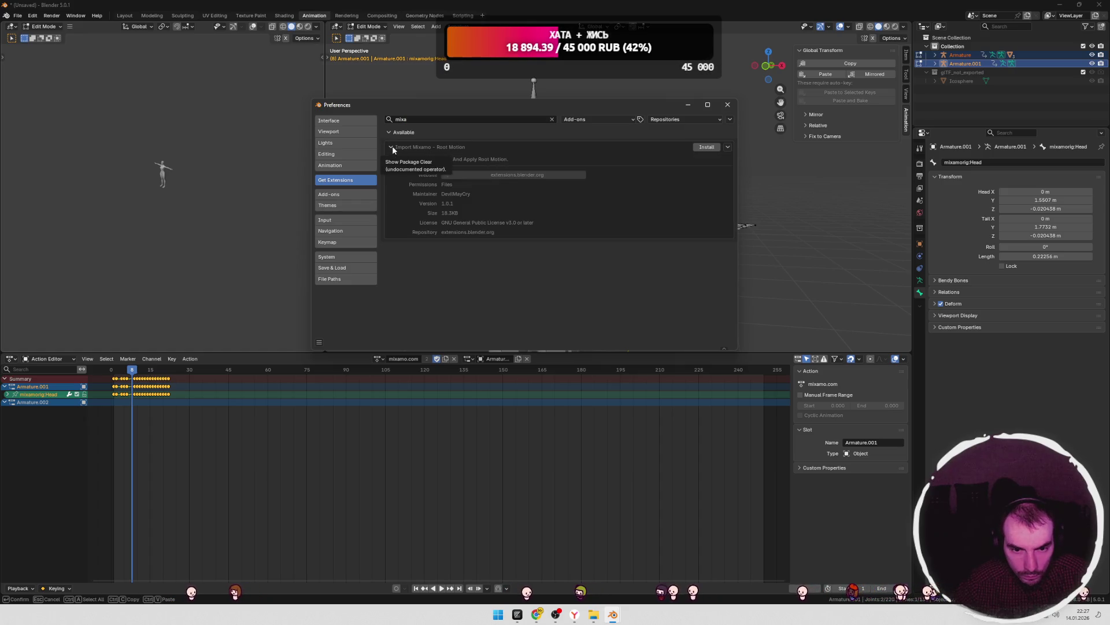
pyautogui.click(391, 146)
pyautogui.click(391, 147)
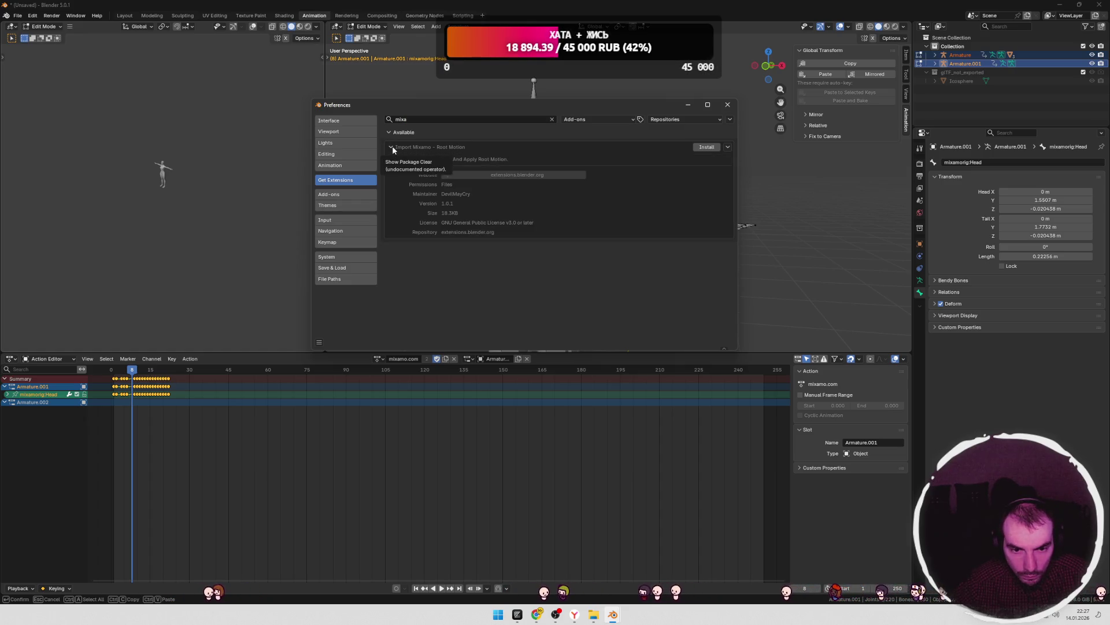
pyautogui.click(392, 147)
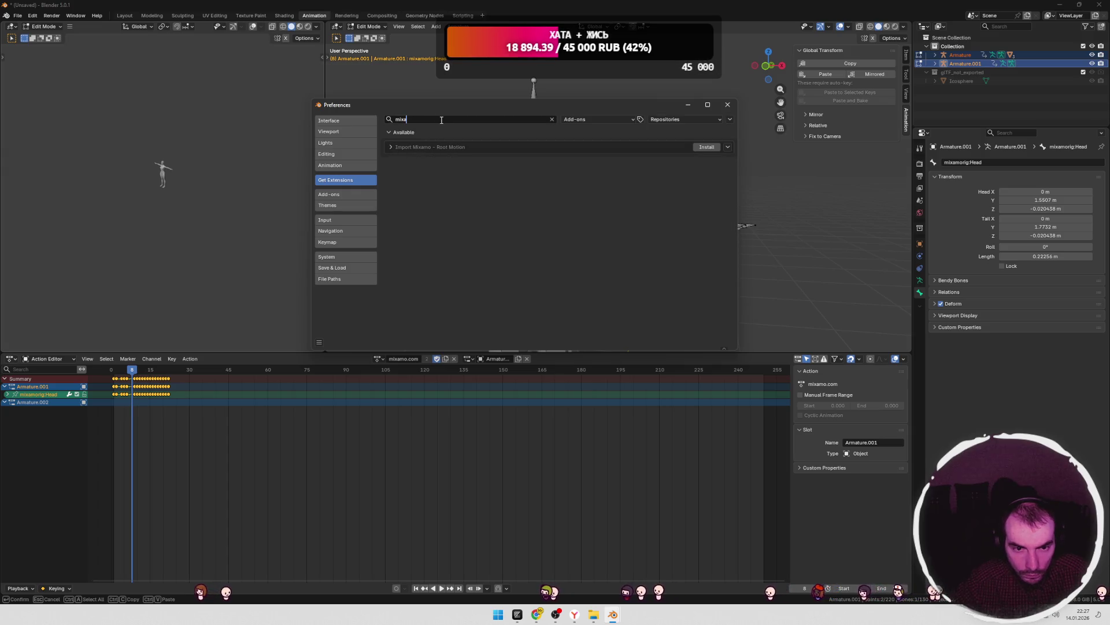
pyautogui.write('mo')
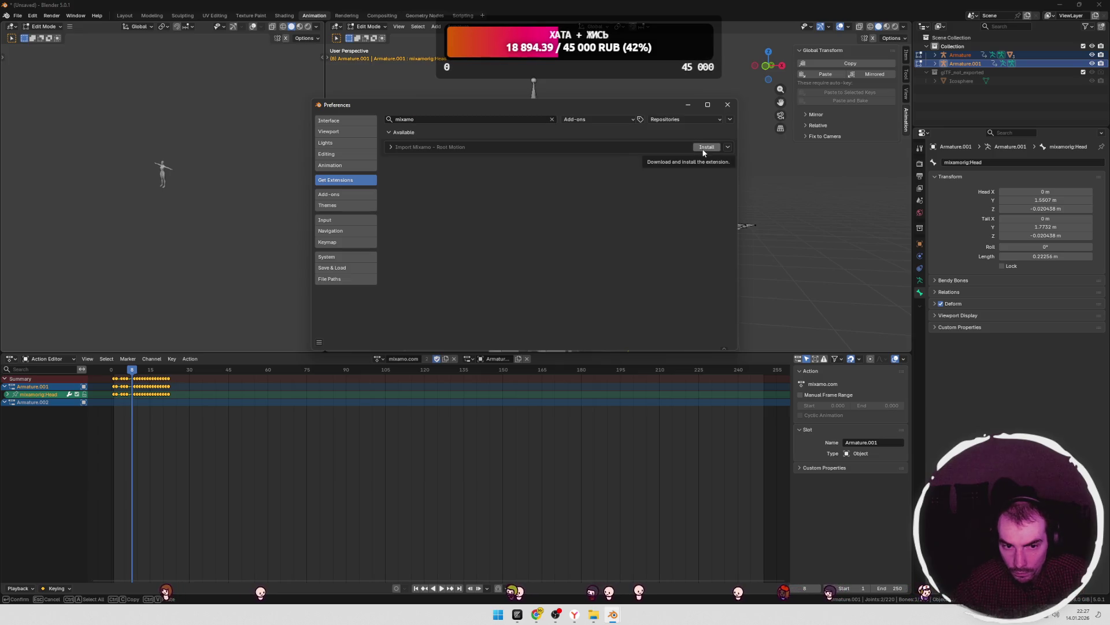
pyautogui.click(390, 147)
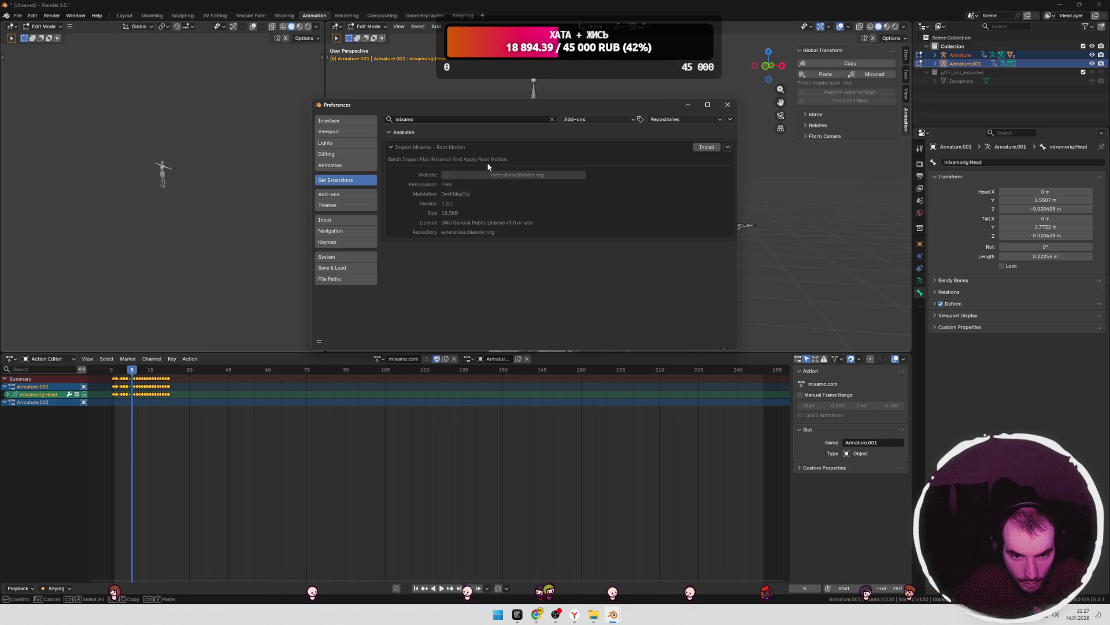
pyautogui.click(706, 148)
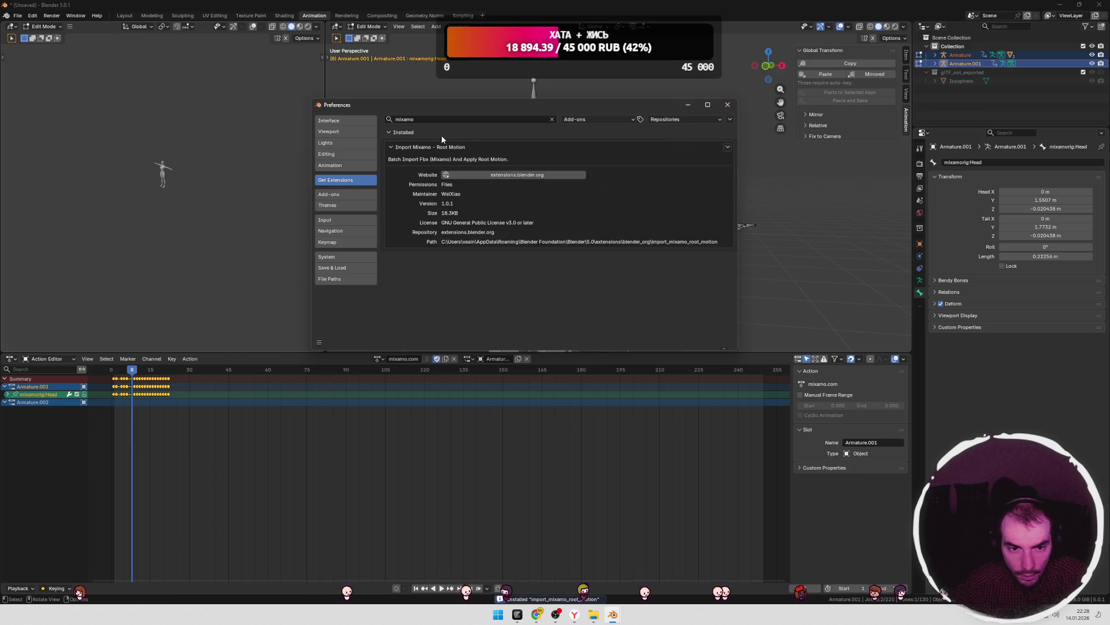
# - Confirm the Mixamo add-on is enabled among installed add-ons and close Preferences
pyautogui.click(399, 148)
pyautogui.click(342, 193)
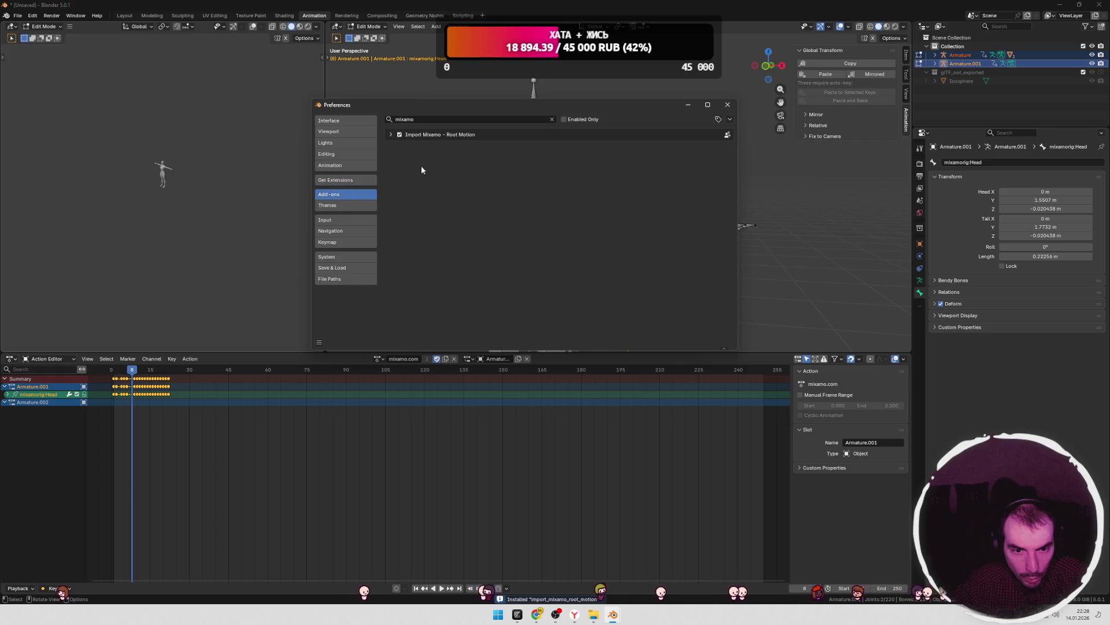
pyautogui.click(727, 104)
pyautogui.click(907, 59)
# - Deselect the Head bone, select mixamorig:HeadTop_End at the head tip, and reopen the Animation sidebar
pyautogui.click(906, 119)
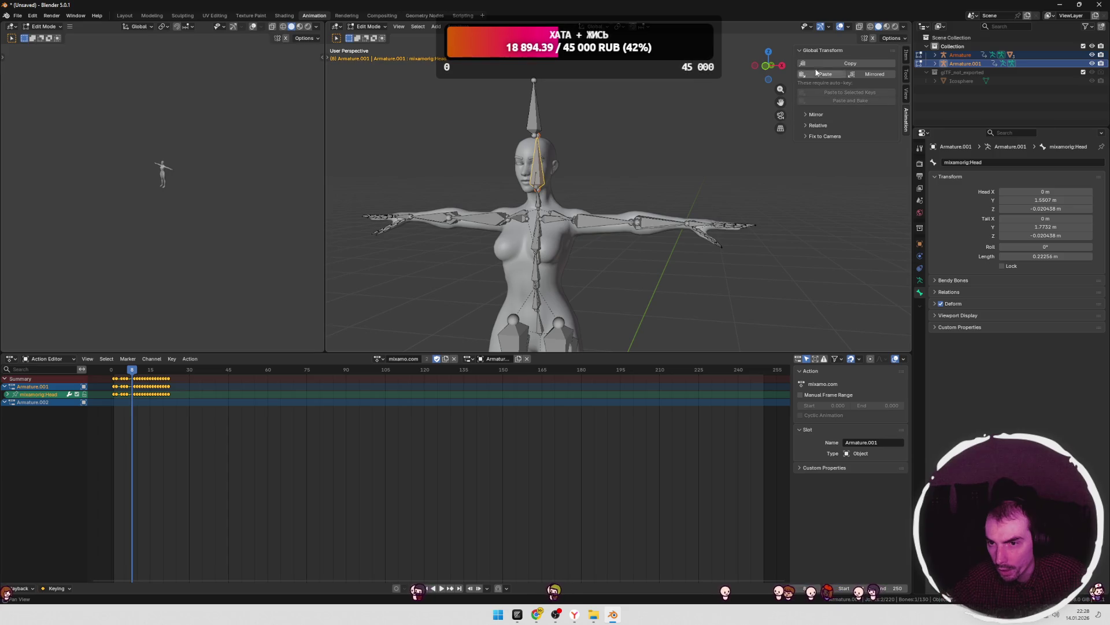
pyautogui.click(906, 55)
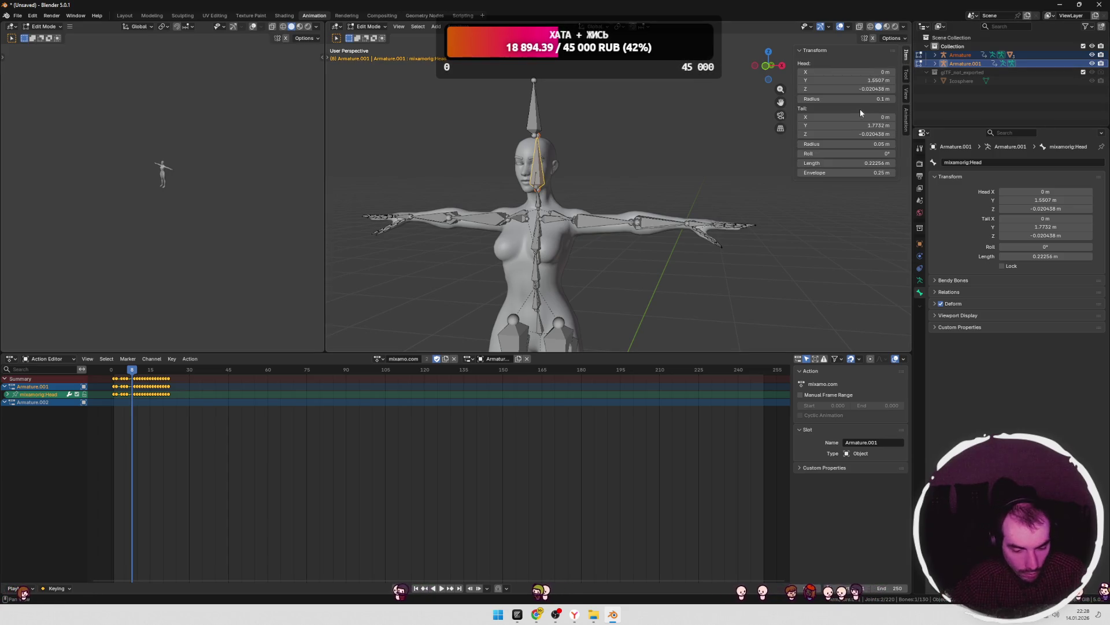
pyautogui.press('n')
pyautogui.click(651, 172)
pyautogui.scroll(-5, 650, 172)
pyautogui.scroll(2, 650, 172)
pyautogui.rightClick(651, 172)
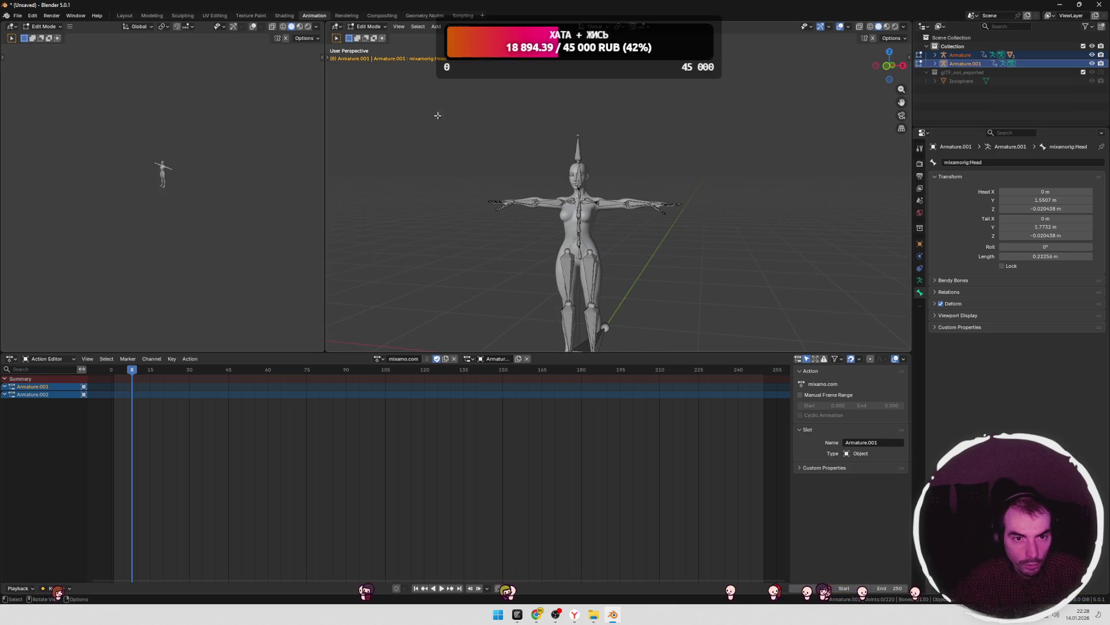
pyautogui.click(582, 152)
pyautogui.moveTo(617, 155)
pyautogui.mouseDown(button='middle')
pyautogui.moveTo(637, 158)
pyautogui.moveTo(503, 169)
pyautogui.mouseUp(button='middle')
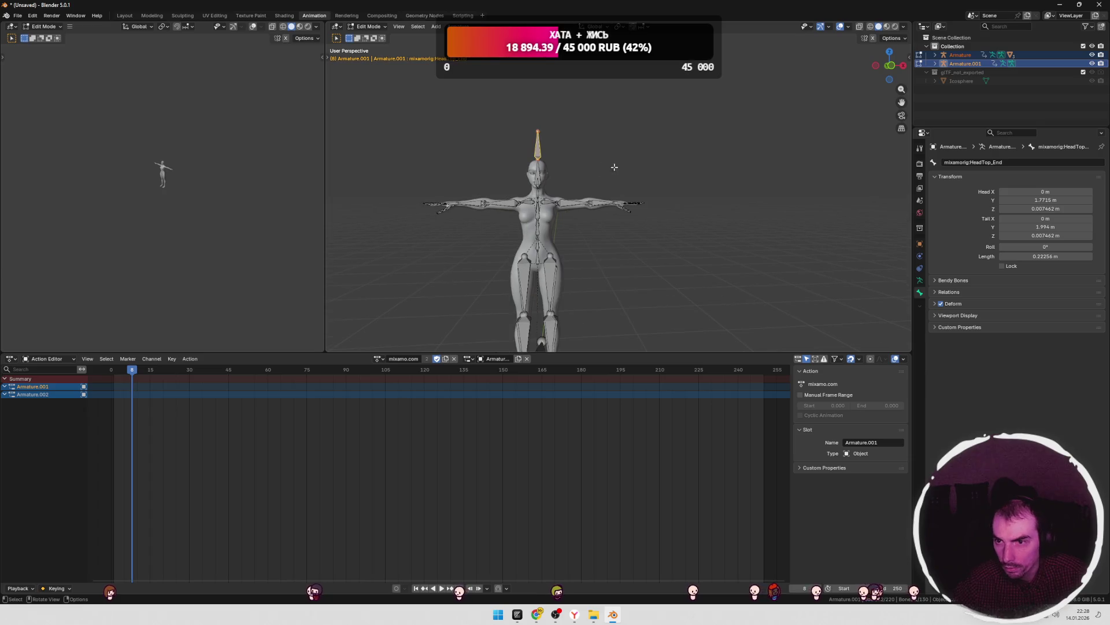
pyautogui.press('n')
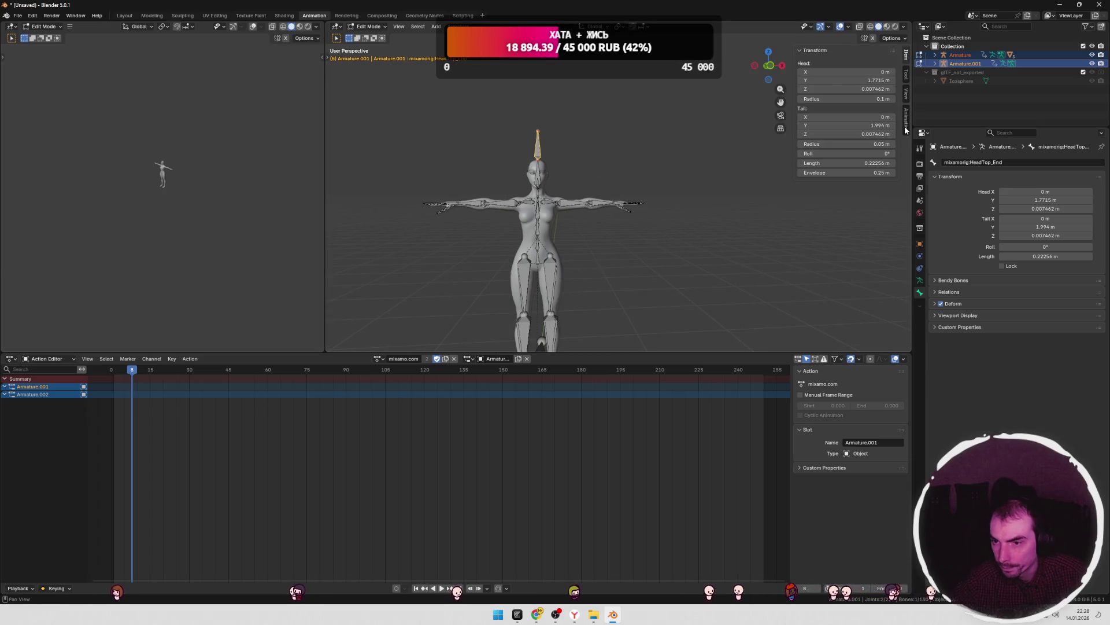
pyautogui.click(906, 127)
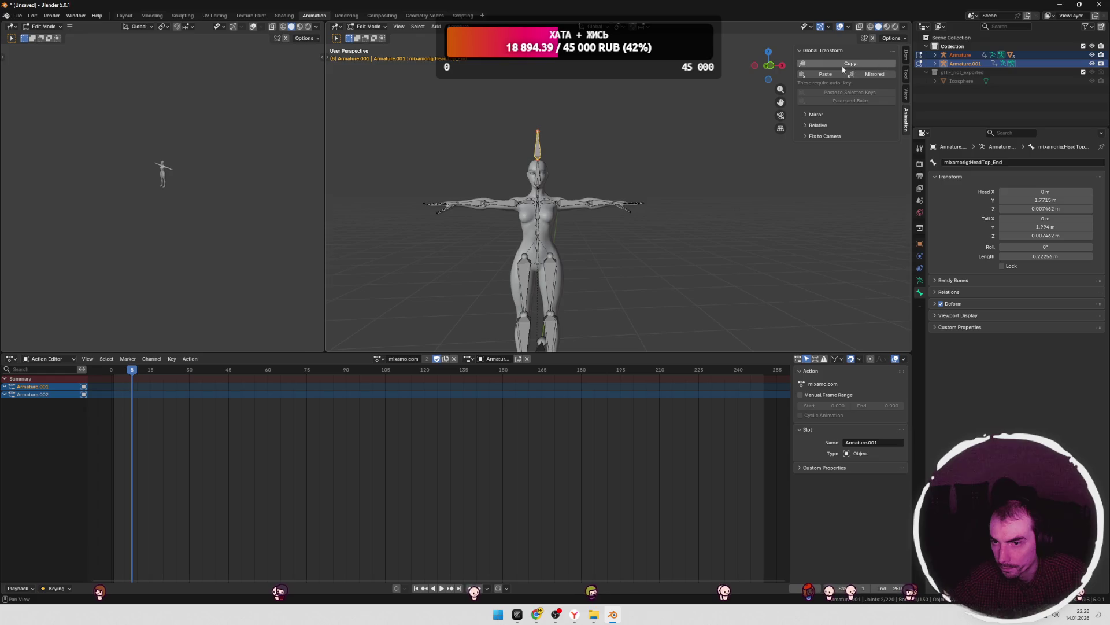
# - Expand the Mirror options and set Armature.001 as the mirror object
pyautogui.click(815, 114)
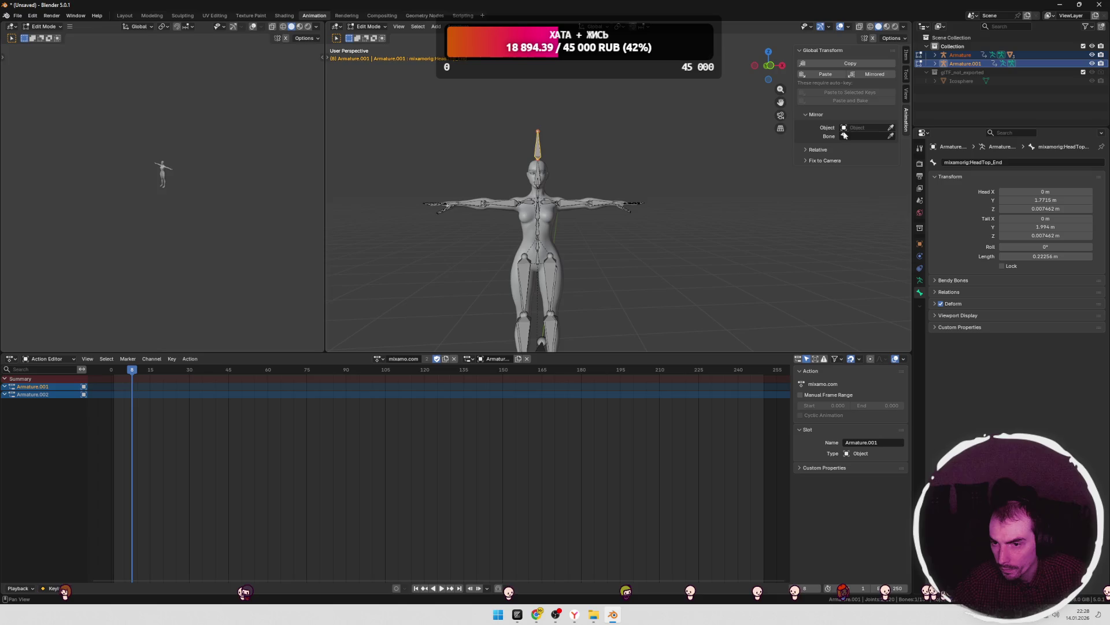
pyautogui.click(892, 130)
pyautogui.click(540, 159)
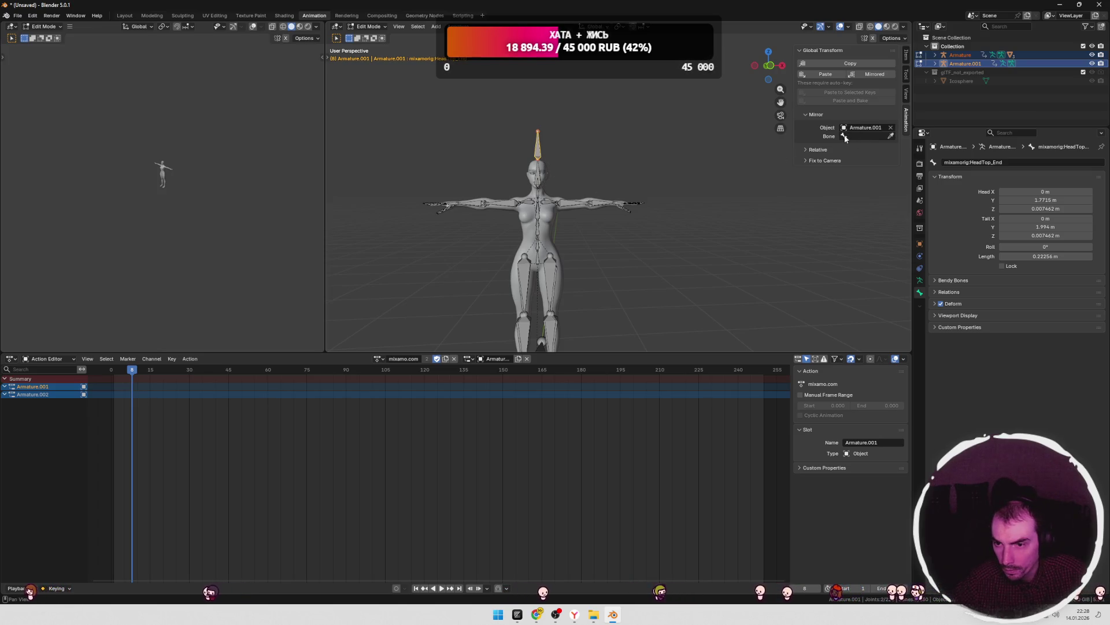
# - Pick a mixamorig bone on the character as the mirror bone
pyautogui.click(890, 136)
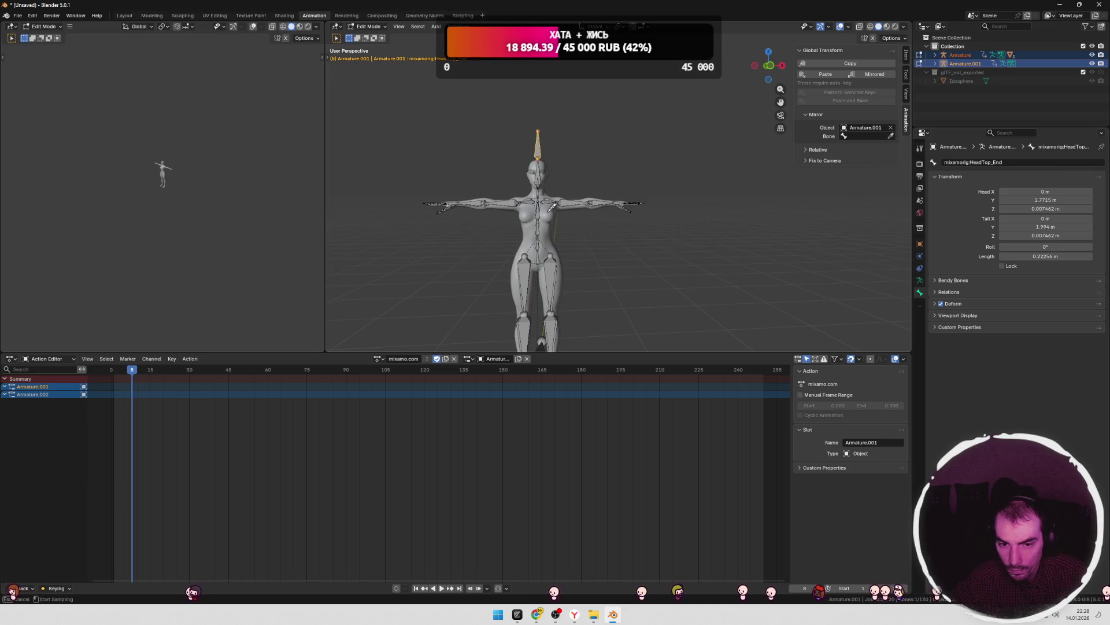
pyautogui.click(552, 207)
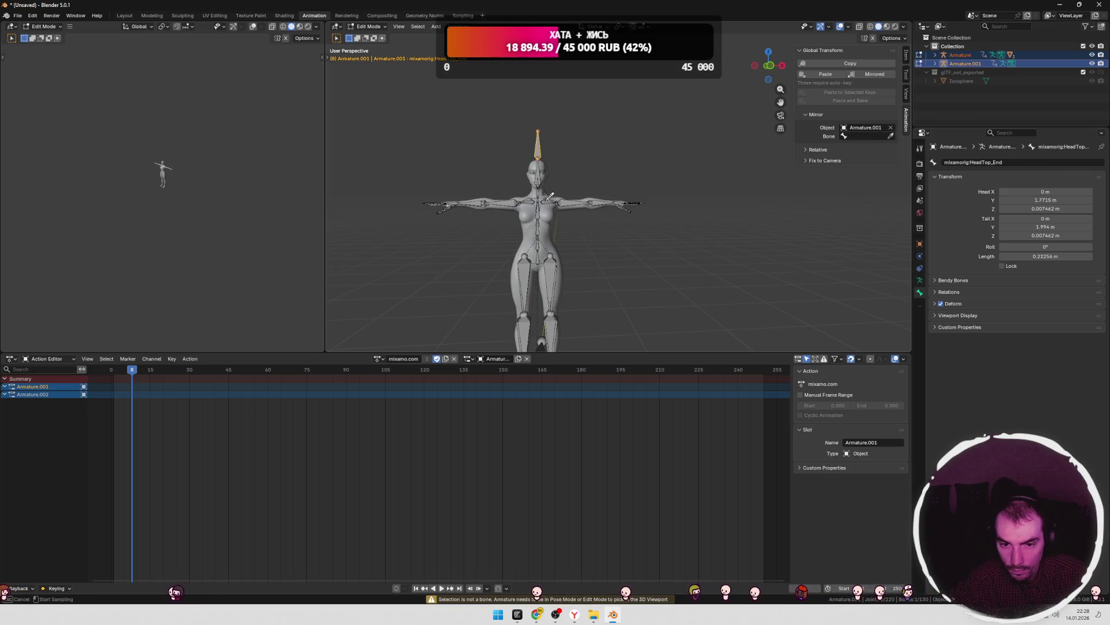
pyautogui.click(547, 200)
pyautogui.scroll(10, 575, 209)
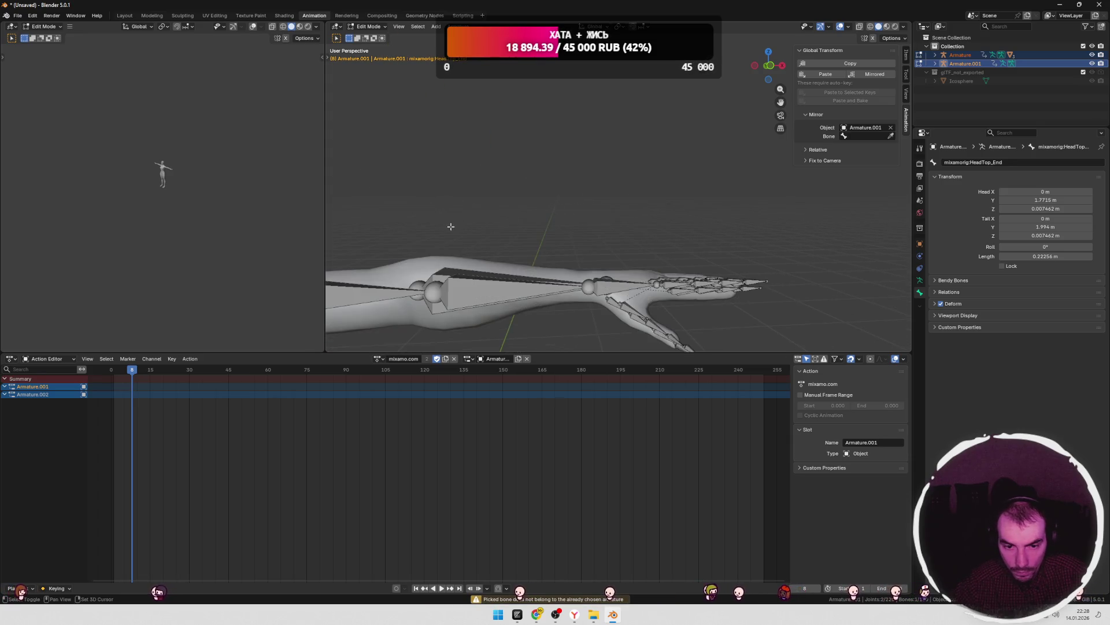
pyautogui.click(891, 136)
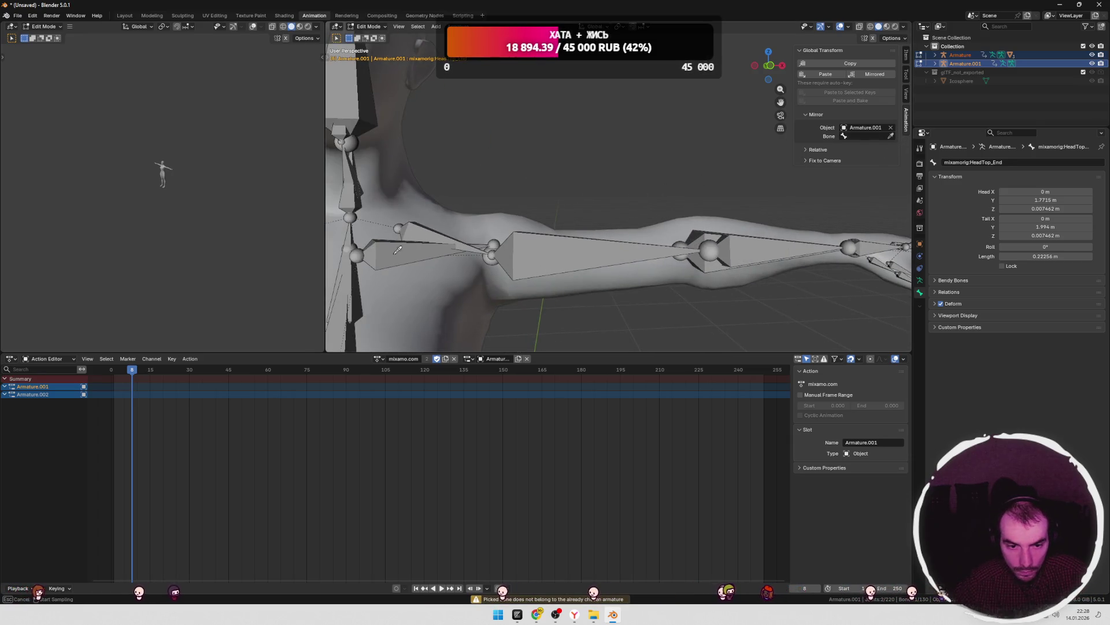
pyautogui.click(530, 239)
pyautogui.scroll(-5, 682, 216)
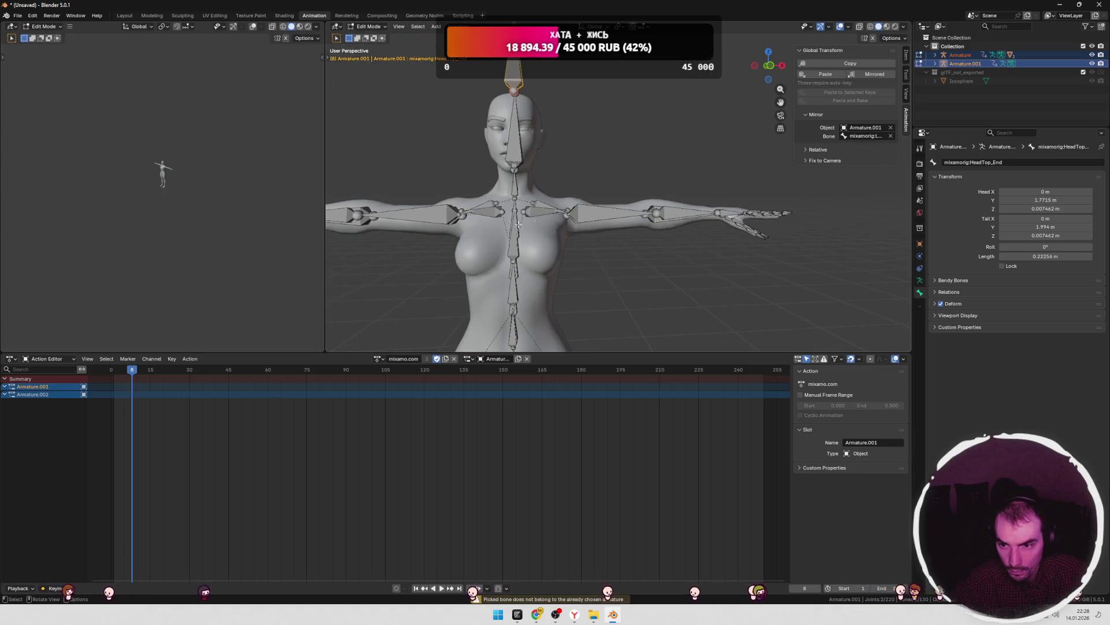
# - Expand the Relative options, collapse the side panel, and switch to the browser
pyautogui.click(808, 152)
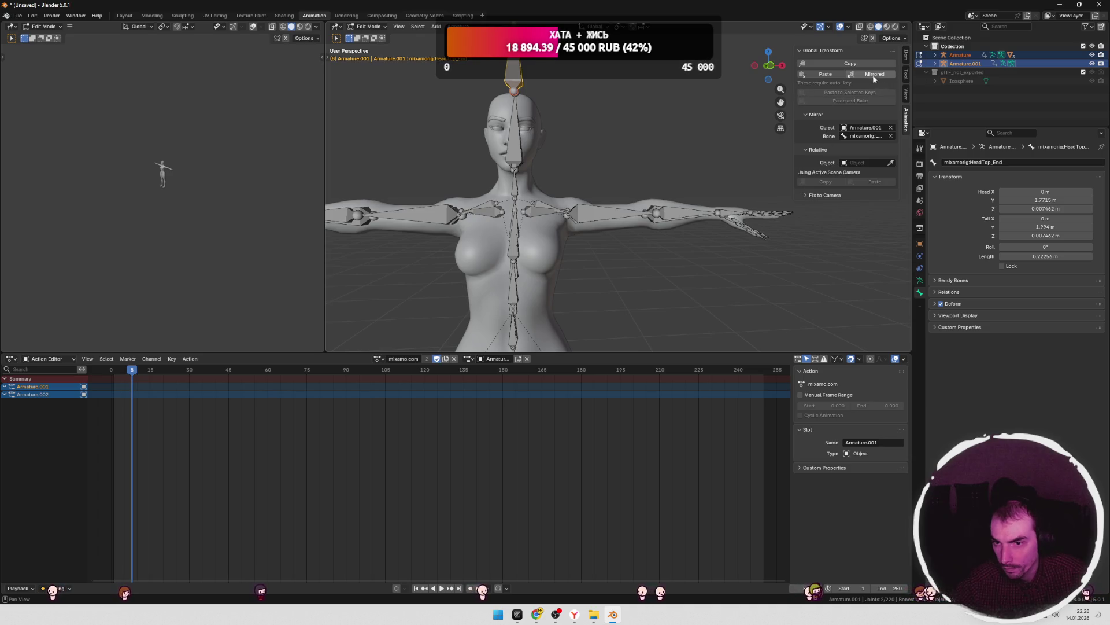
pyautogui.click(906, 95)
pyautogui.click(907, 96)
pyautogui.scroll(-4, 578, 202)
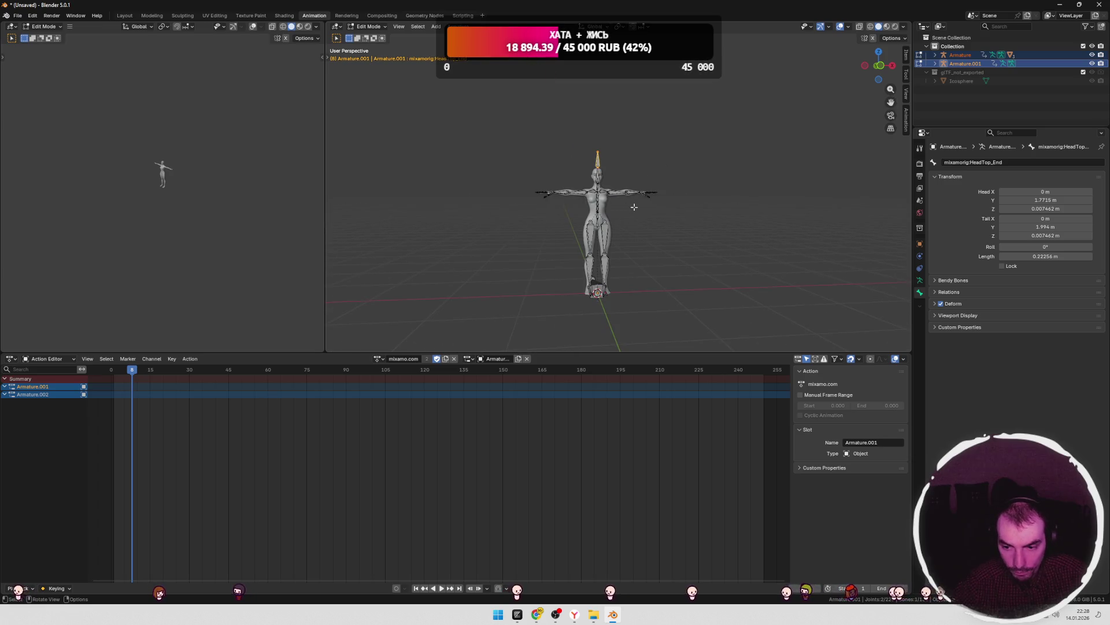
pyautogui.hotkey('alt', 'Tab')
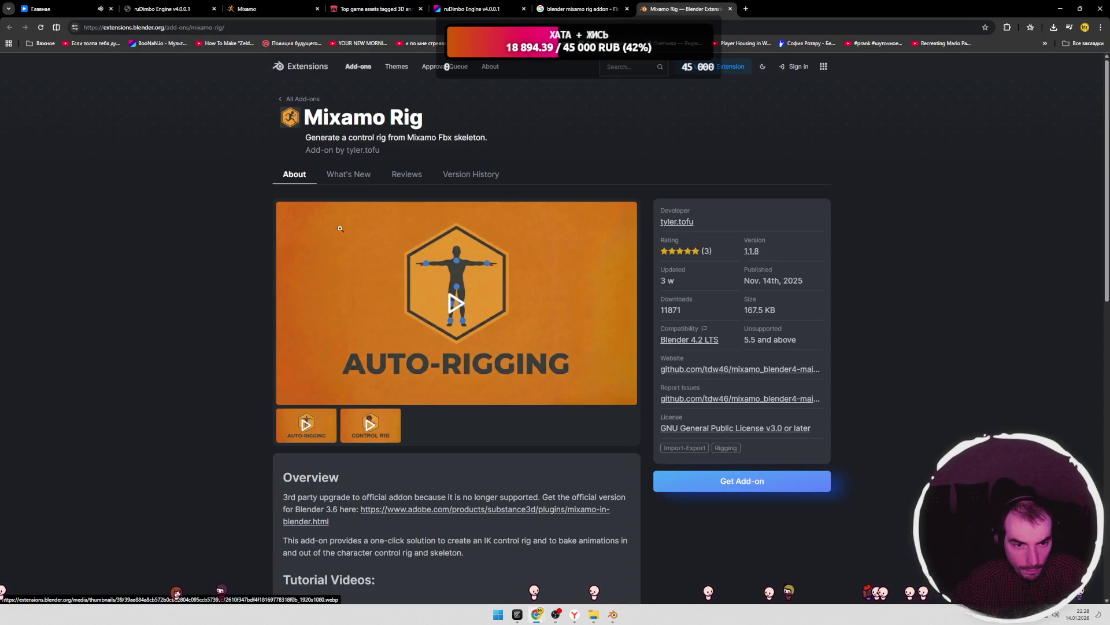
# - Arrange a narrowed Blender window over the Mixamo Rig extension page
pyautogui.moveTo(320, 137)
pyautogui.mouseDown()
pyautogui.moveTo(482, 138)
pyautogui.moveTo(407, 137)
pyautogui.mouseUp()
pyautogui.click(418, 139)
pyautogui.click(482, 137)
pyautogui.scroll(-5, 400, 226)
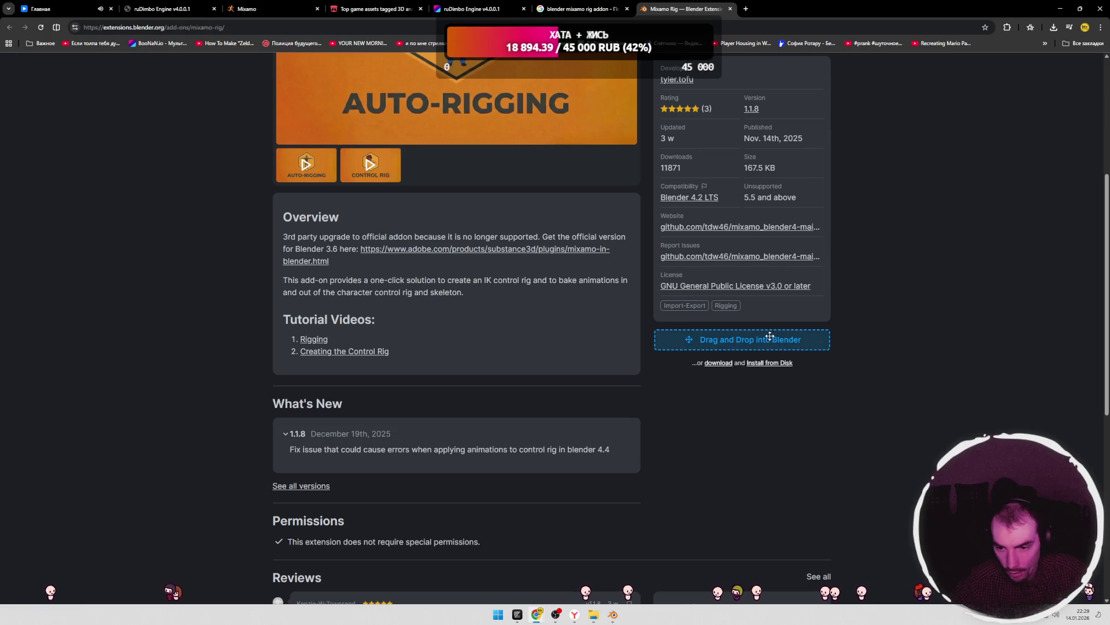
pyautogui.click(613, 614)
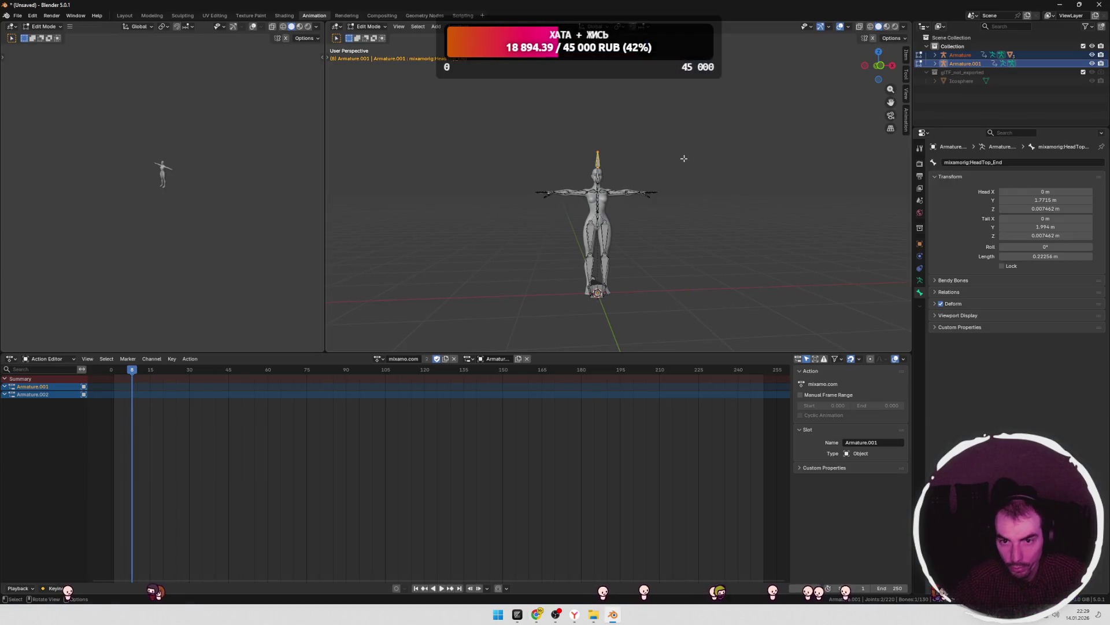
pyautogui.moveTo(446, 6)
pyautogui.mouseDown()
pyautogui.moveTo(446, 67)
pyautogui.moveTo(532, 79)
pyautogui.mouseUp()
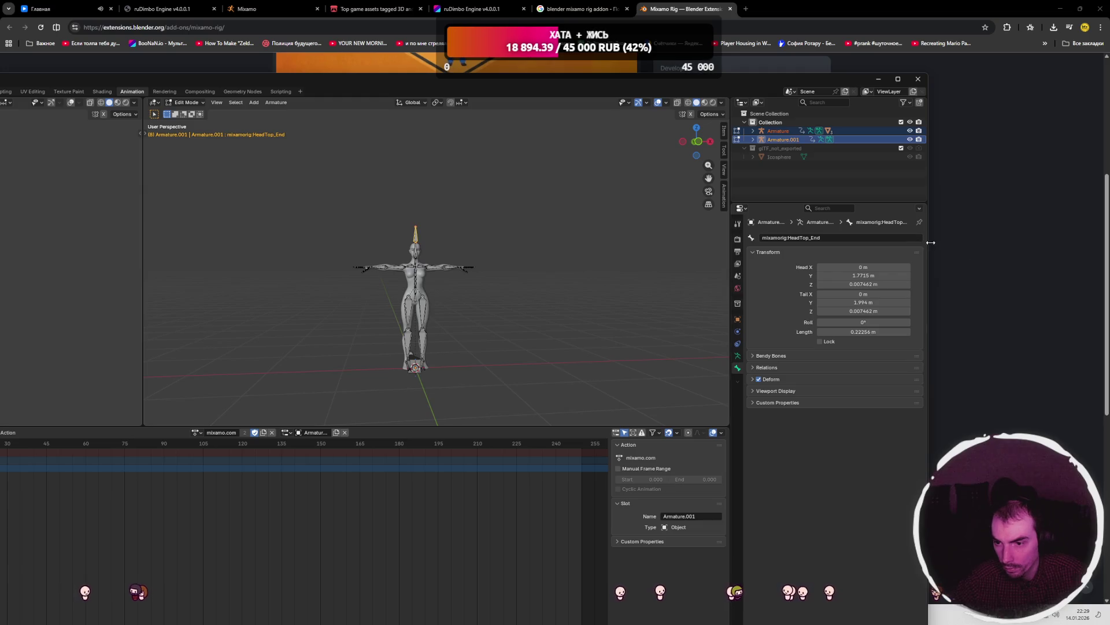
pyautogui.moveTo(930, 243); pyautogui.dragTo(619, 242)
# - Drop the Mixamo Rig add-on into Blender, confirm the install, and maximize Blender
pyautogui.moveTo(729, 347)
pyautogui.mouseDown()
pyautogui.moveTo(315, 350)
pyautogui.moveTo(593, 546)
pyautogui.moveTo(611, 617)
pyautogui.mouseUp()
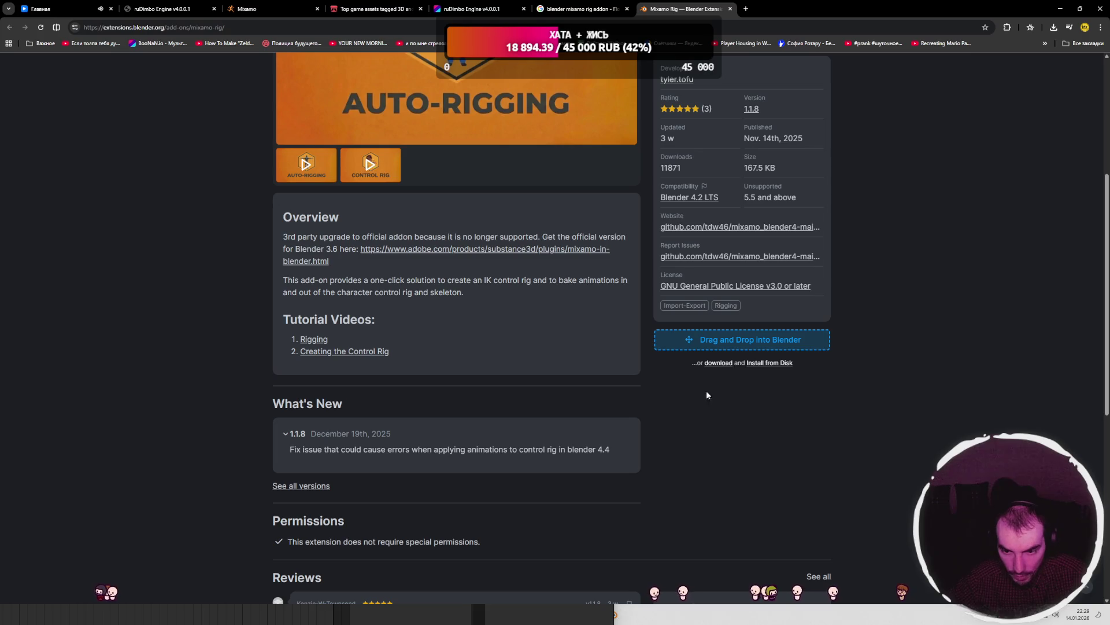
pyautogui.doubleClick(778, 7)
pyautogui.moveTo(864, 386); pyautogui.dragTo(852, 384)
pyautogui.moveTo(277, 351)
pyautogui.mouseDown()
pyautogui.moveTo(344, 349)
pyautogui.moveTo(310, 351)
pyautogui.mouseUp()
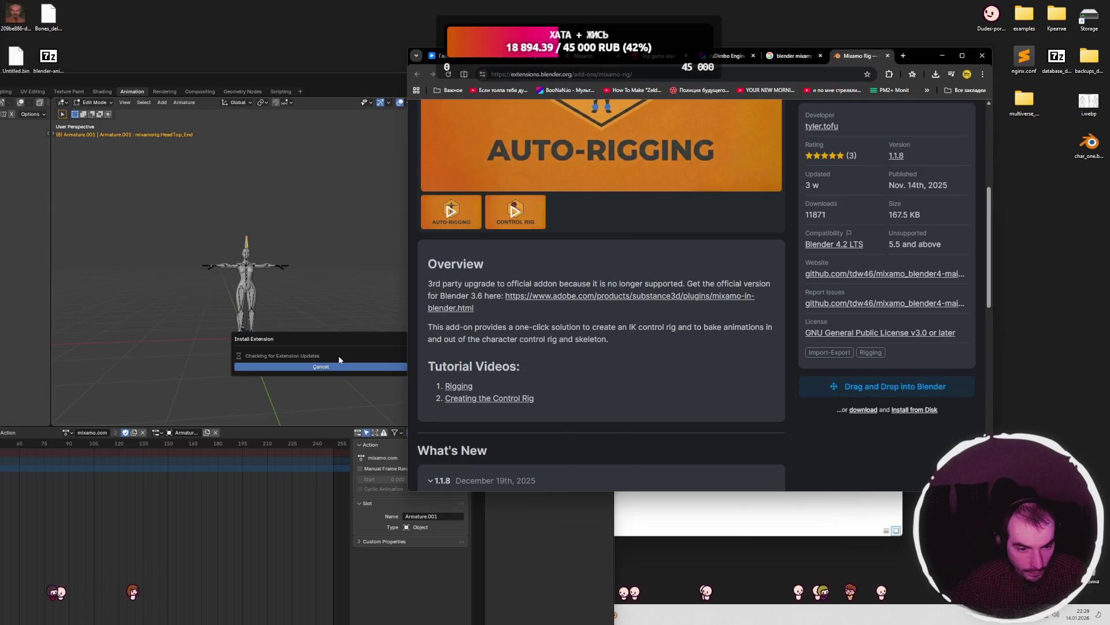
pyautogui.click(292, 413)
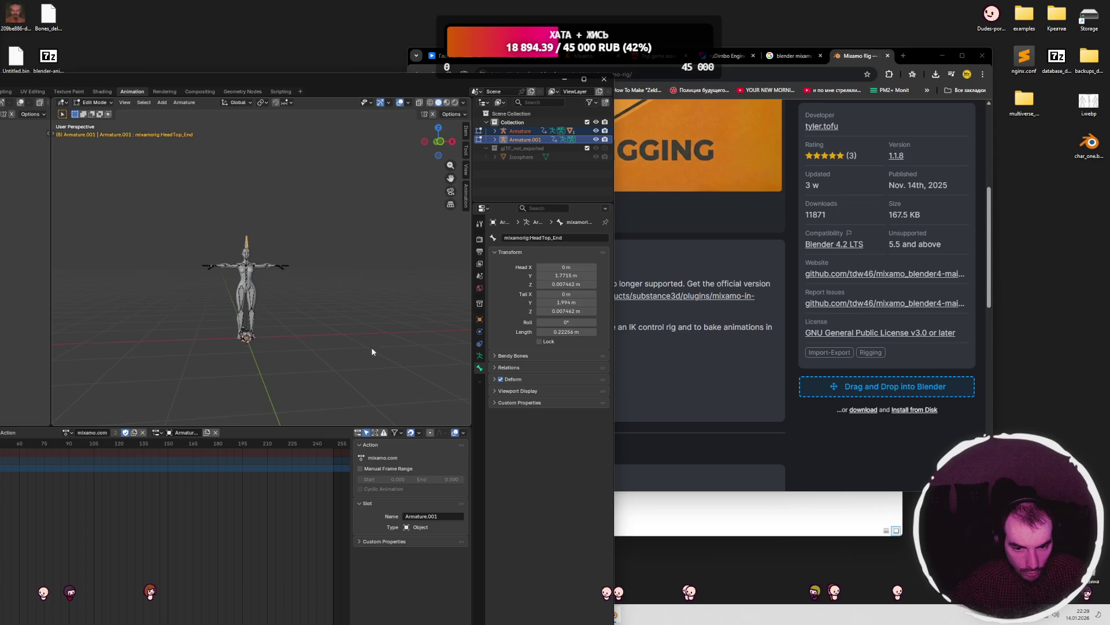
pyautogui.click(584, 78)
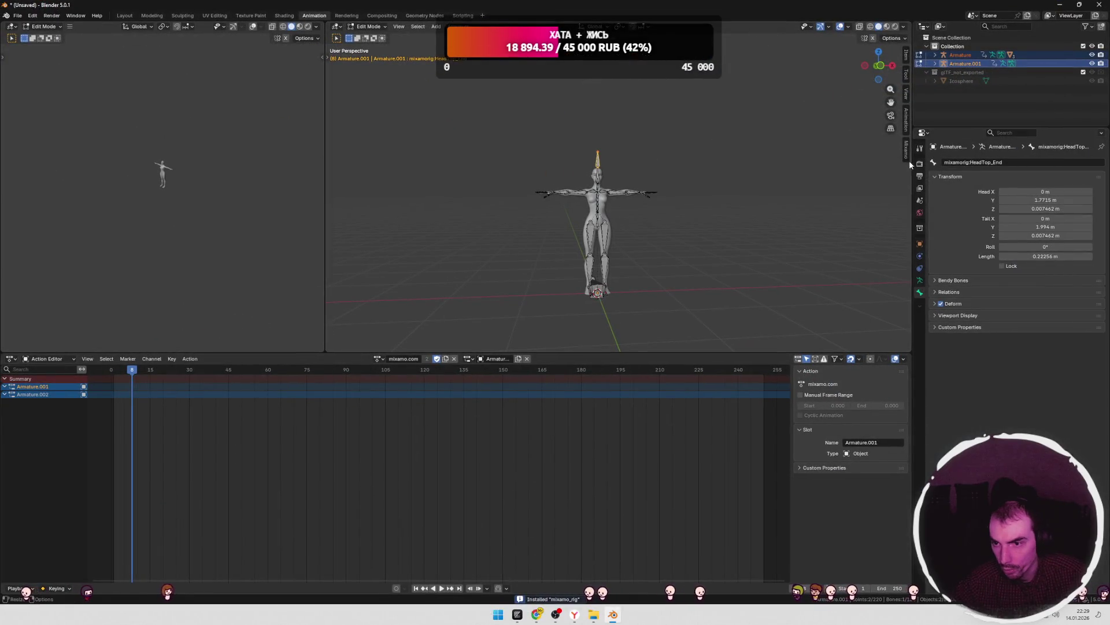
# - In the Mixamo tab, eyedrop Armature.001 as source skeleton and pick Armature as the character
pyautogui.click(904, 151)
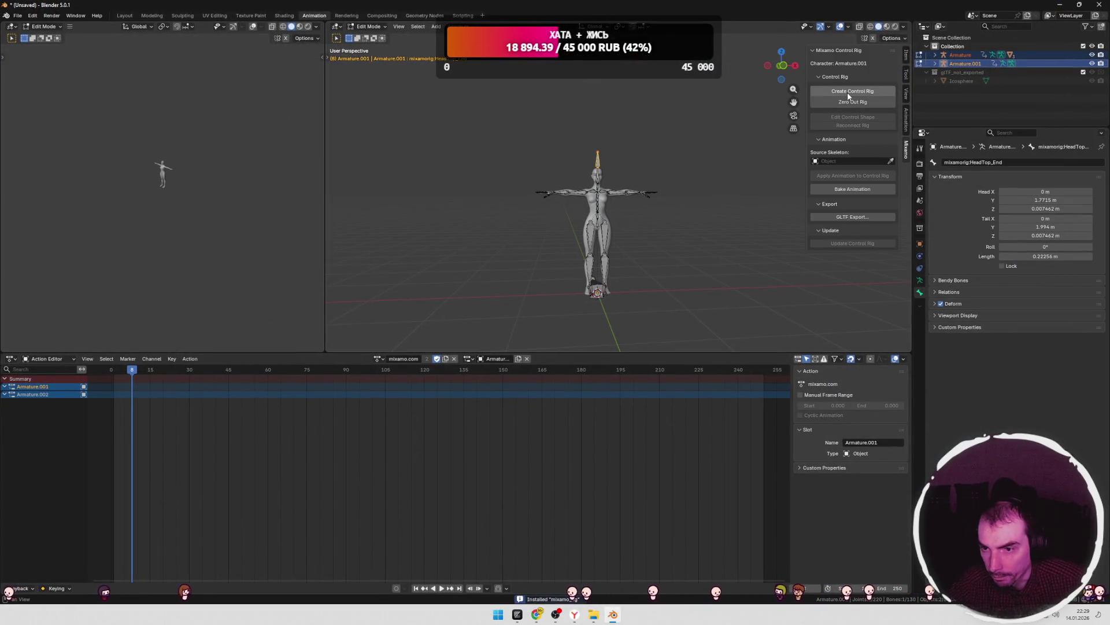
pyautogui.scroll(2, 703, 190)
pyautogui.scroll(-3, 694, 196)
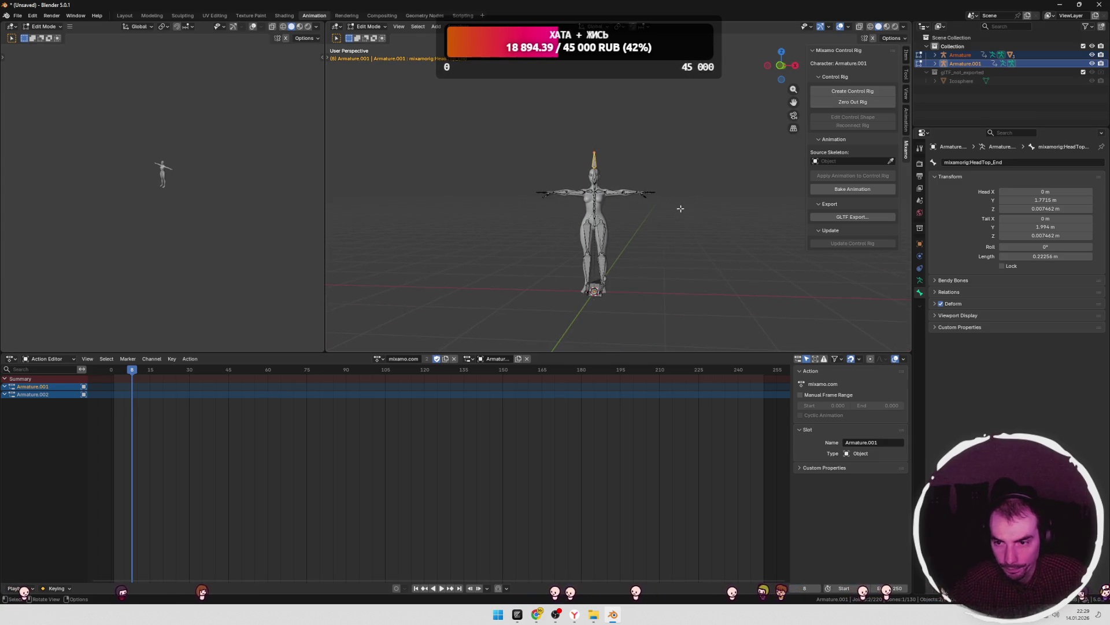
pyautogui.click(890, 161)
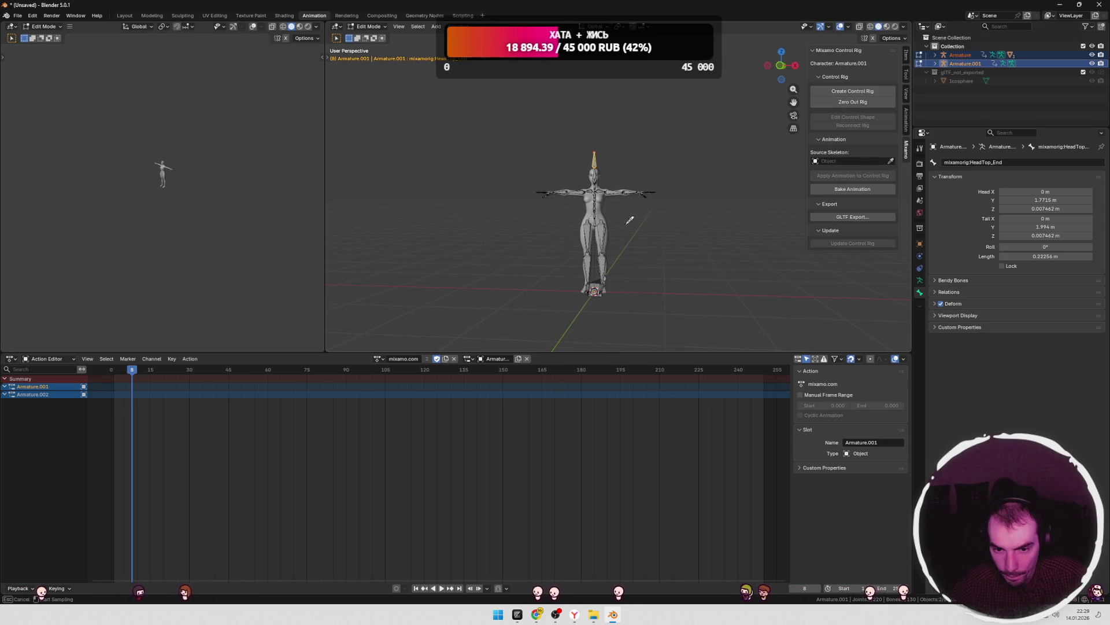
pyautogui.click(605, 223)
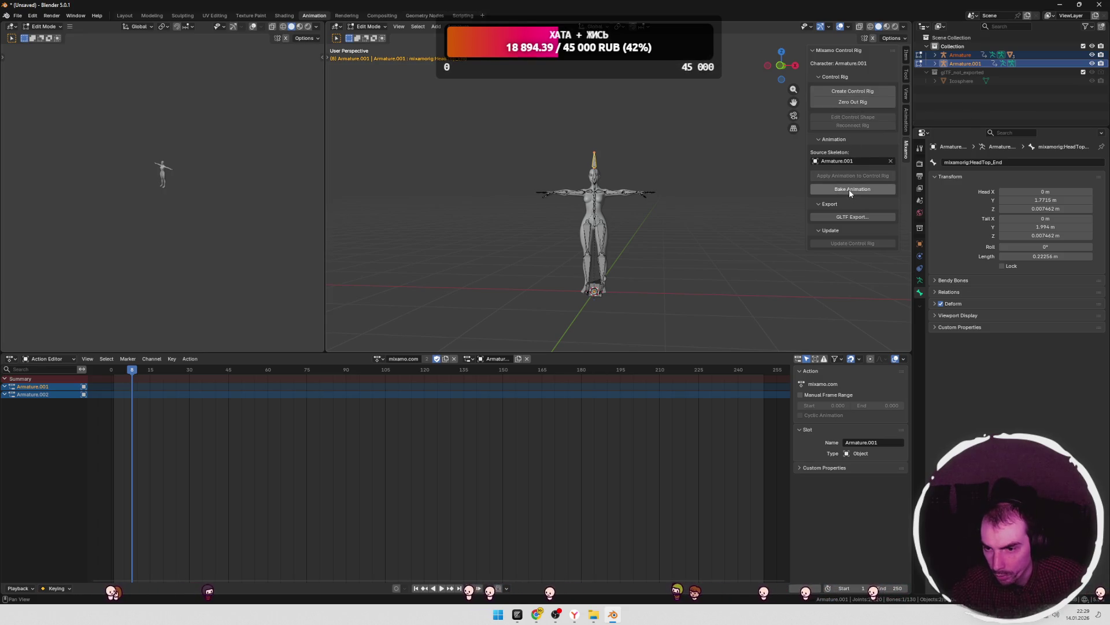
pyautogui.scroll(5, 652, 243)
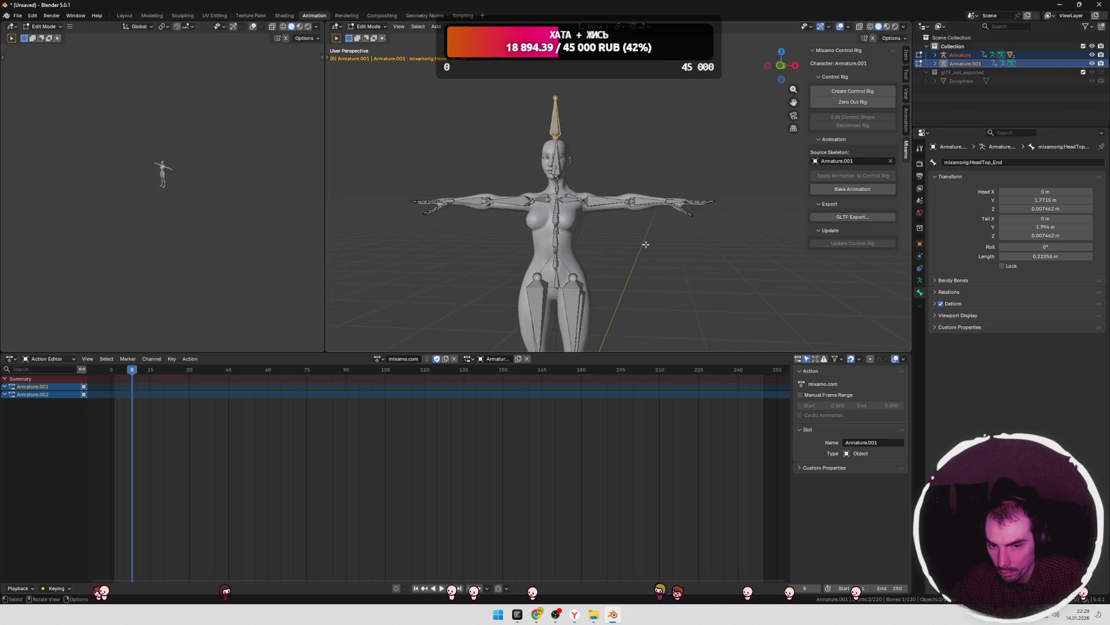
pyautogui.click(569, 241)
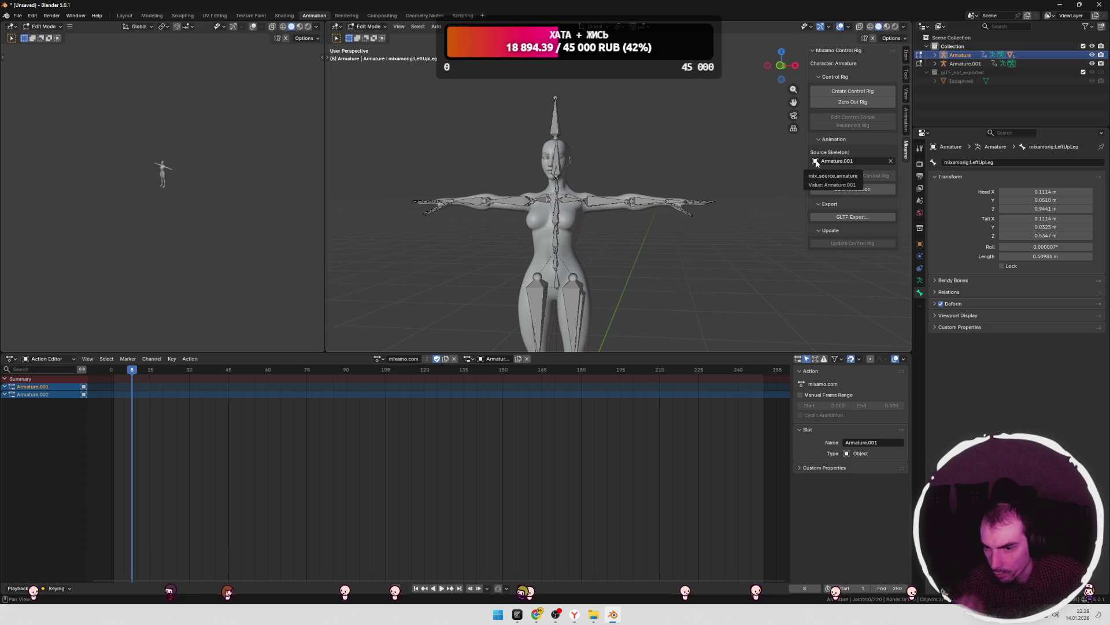
pyautogui.click(829, 204)
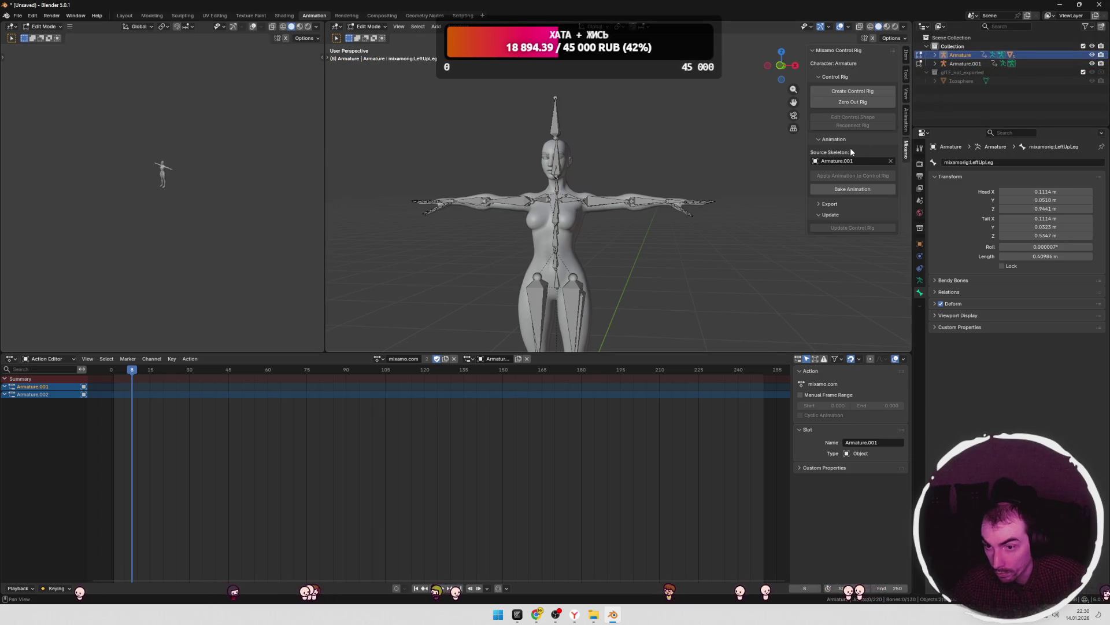
# - Build the Mixamo rig and select all of the armature's bones in Edit Mode
pyautogui.click(852, 91)
pyautogui.moveTo(600, 257)
pyautogui.mouseDown(button='middle')
pyautogui.moveTo(576, 266)
pyautogui.moveTo(617, 260)
pyautogui.mouseUp(button='middle')
pyautogui.press('Tab')
pyautogui.click(624, 245)
pyautogui.press('a')
# - Unassign Armature.002, give mixamo.com a new slot, return to Object Mode, and select Armature.001
pyautogui.click(376, 359)
pyautogui.click(467, 359)
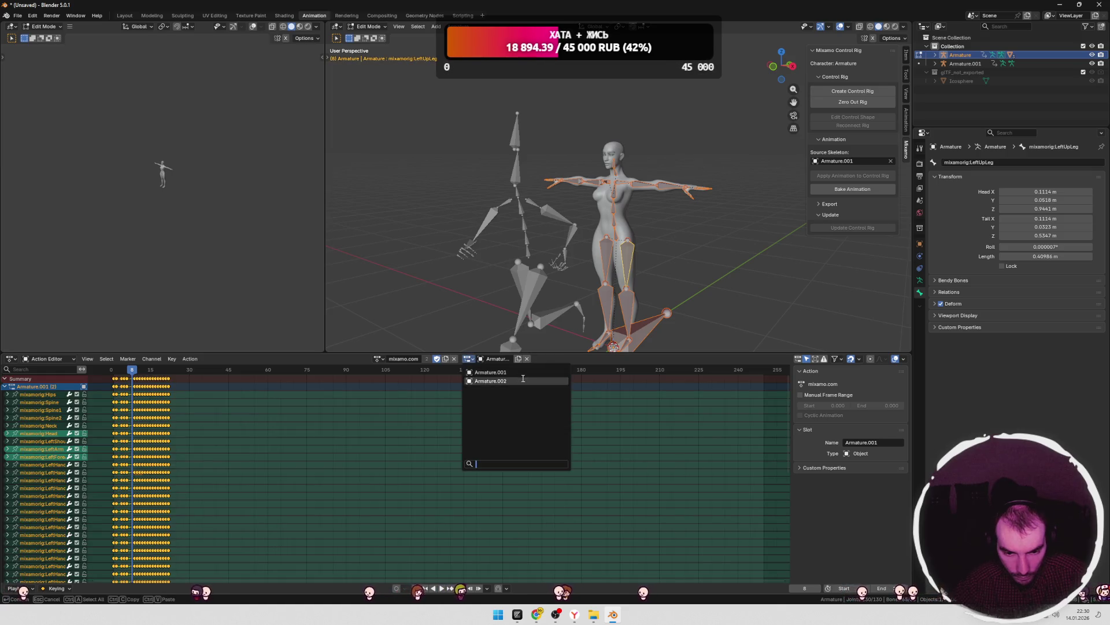
pyautogui.click(523, 380)
pyautogui.click(526, 359)
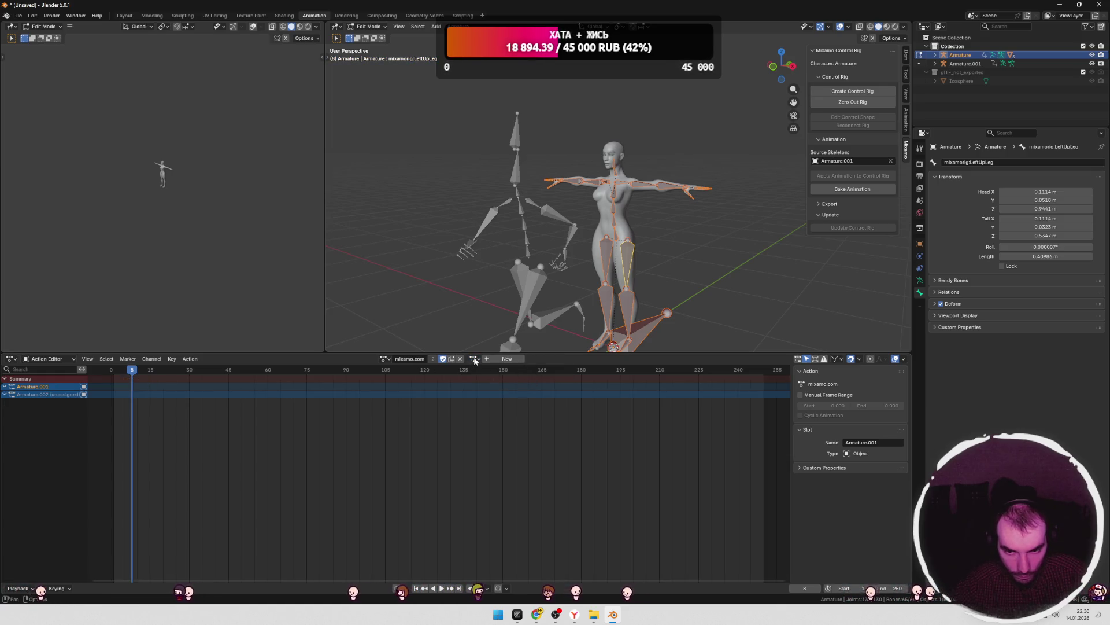
pyautogui.click(495, 361)
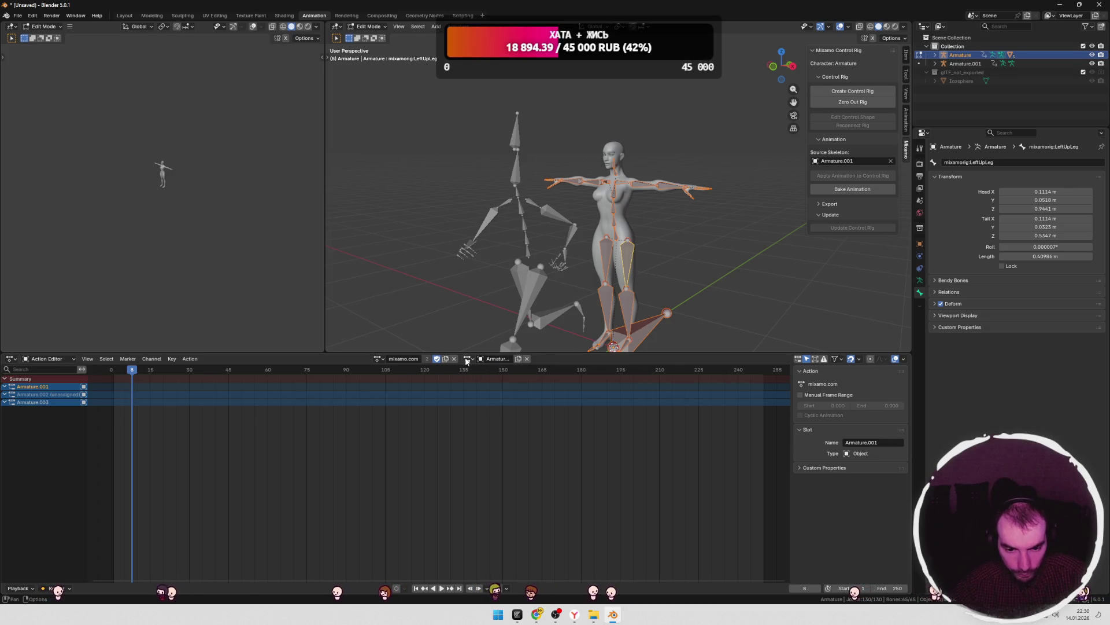
pyautogui.click(382, 359)
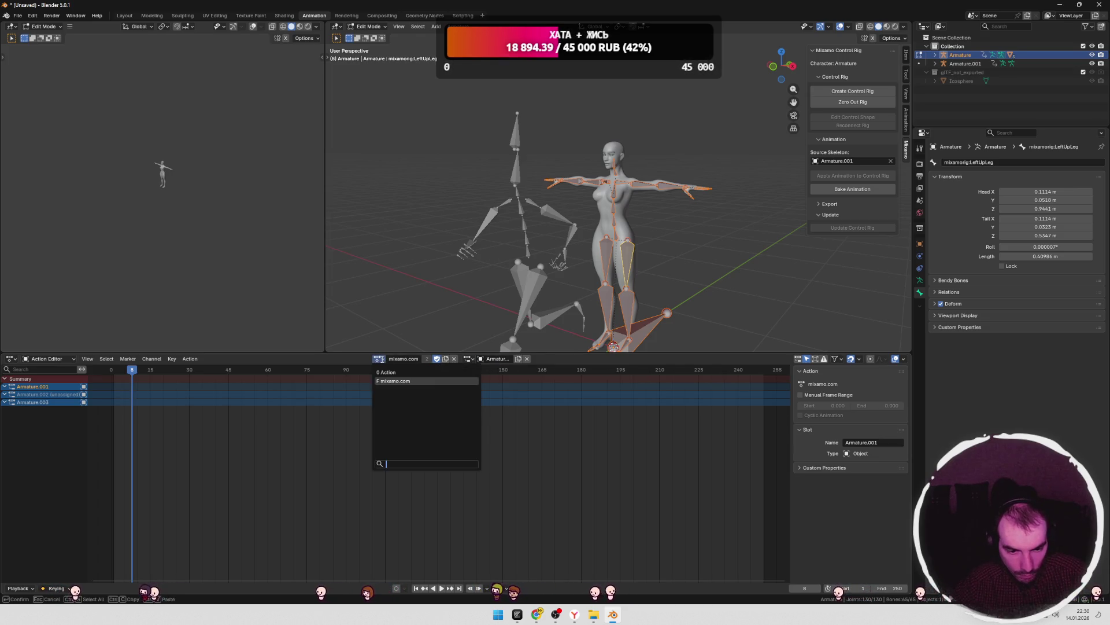
pyautogui.click(393, 380)
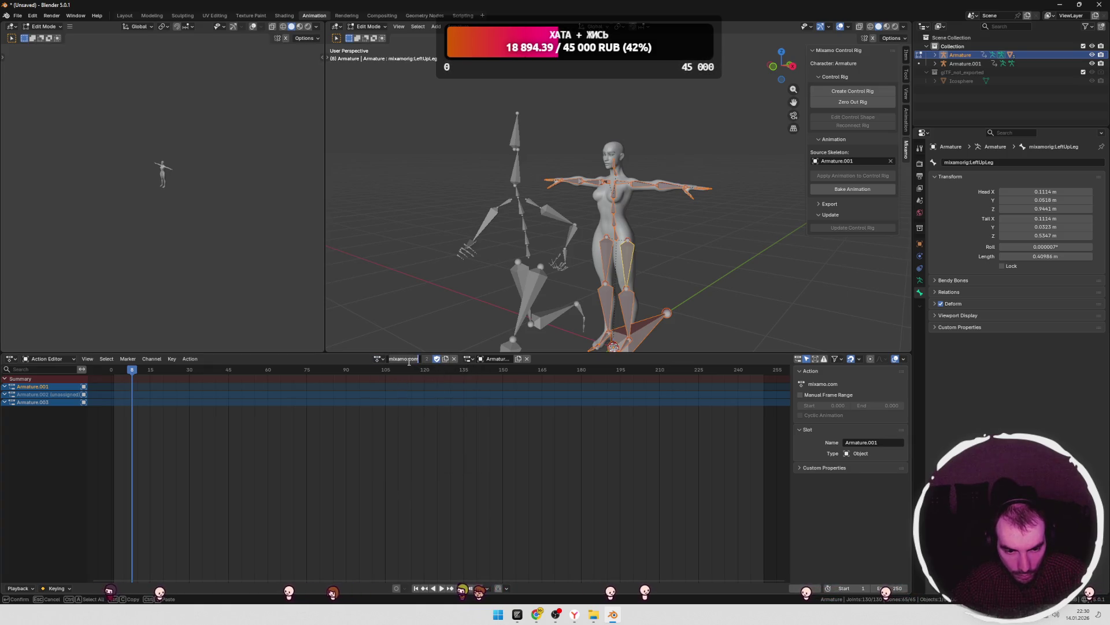
pyautogui.scroll(-3, 598, 242)
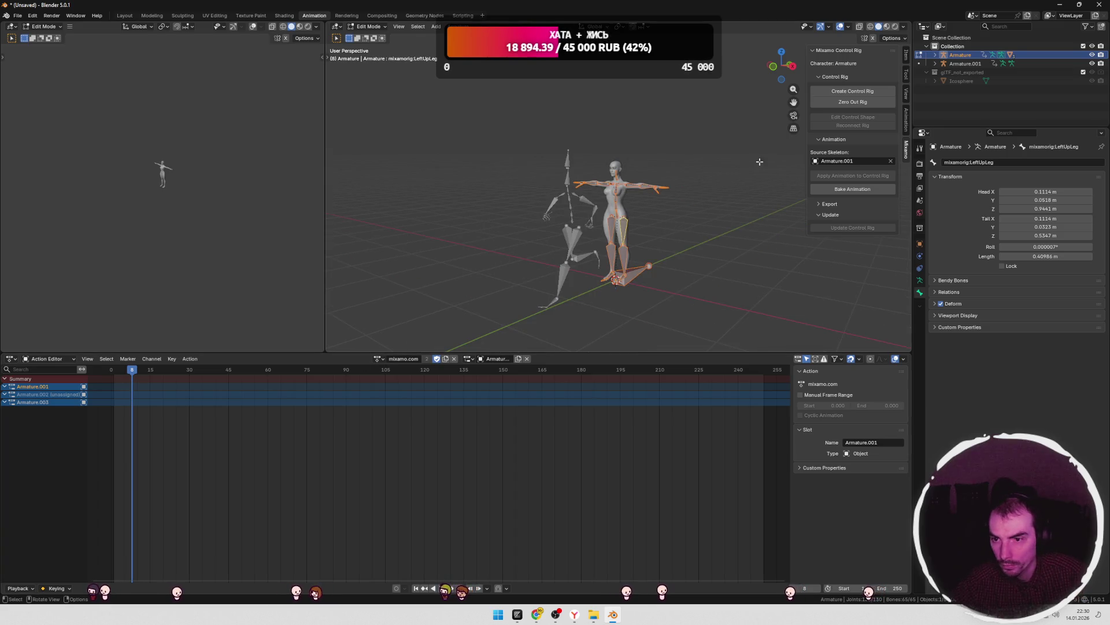
pyautogui.press('Tab')
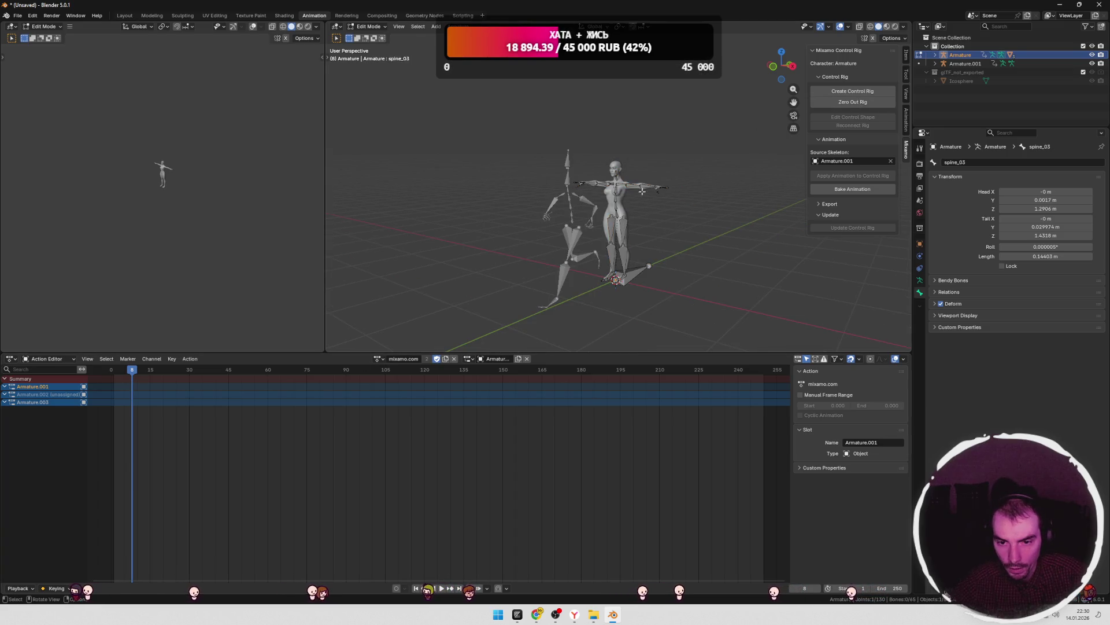
pyautogui.click(595, 206)
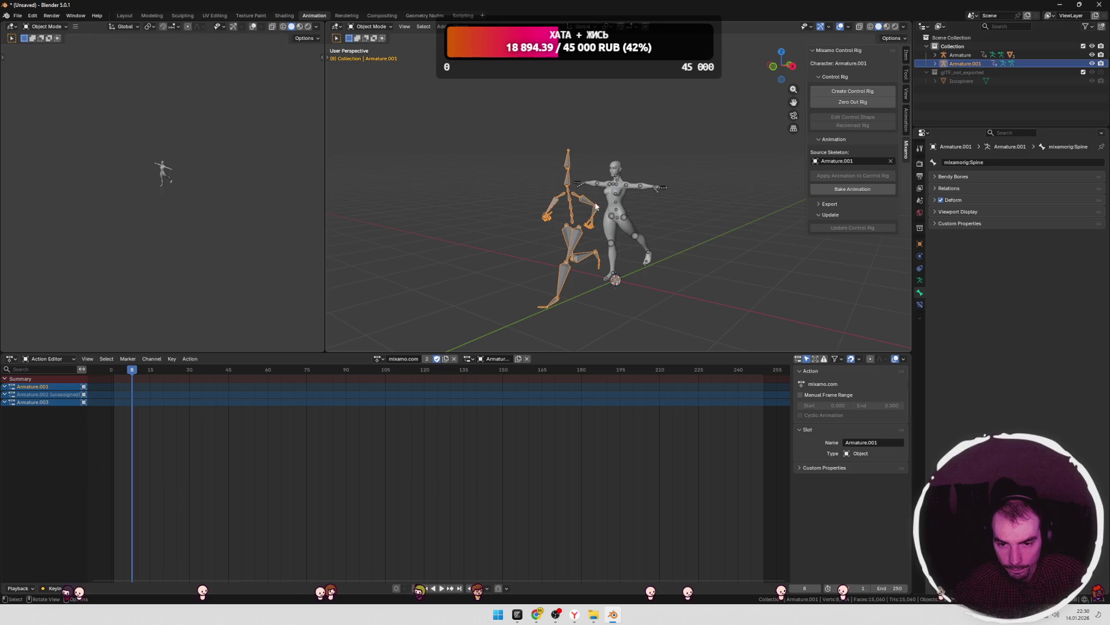
# - Create the control rig from Armature.001, confirm OK, and zero out the rig
pyautogui.click(856, 92)
pyautogui.click(789, 134)
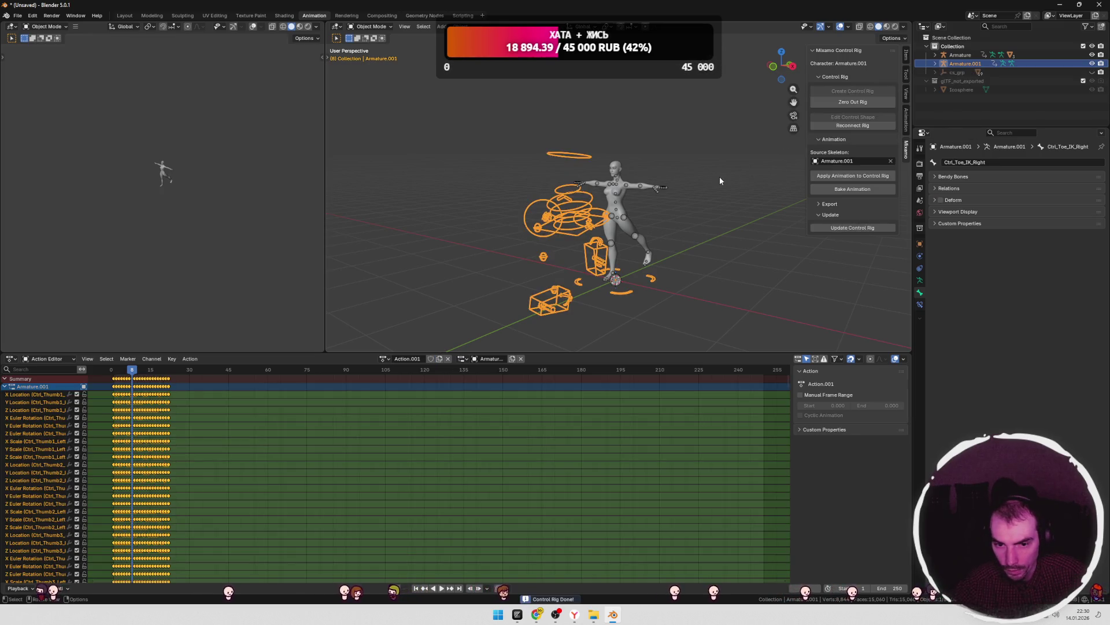
pyautogui.moveTo(630, 240)
pyautogui.mouseDown(button='middle')
pyautogui.moveTo(700, 234)
pyautogui.moveTo(647, 238)
pyautogui.moveTo(684, 231)
pyautogui.moveTo(698, 244)
pyautogui.mouseUp(button='middle')
pyautogui.press('Tab')
pyautogui.press('Tab')
pyautogui.press('Tab')
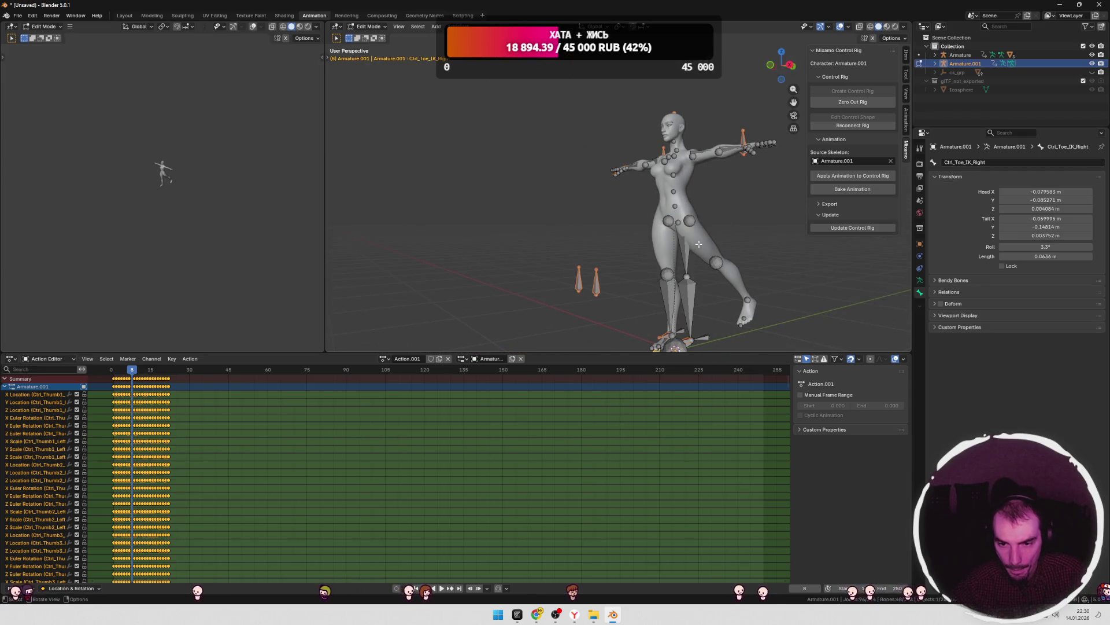
pyautogui.click(858, 103)
pyautogui.moveTo(792, 168)
pyautogui.mouseDown(button='middle')
pyautogui.moveTo(738, 228)
pyautogui.moveTo(696, 217)
pyautogui.moveTo(734, 228)
pyautogui.moveTo(666, 227)
pyautogui.mouseUp(button='middle')
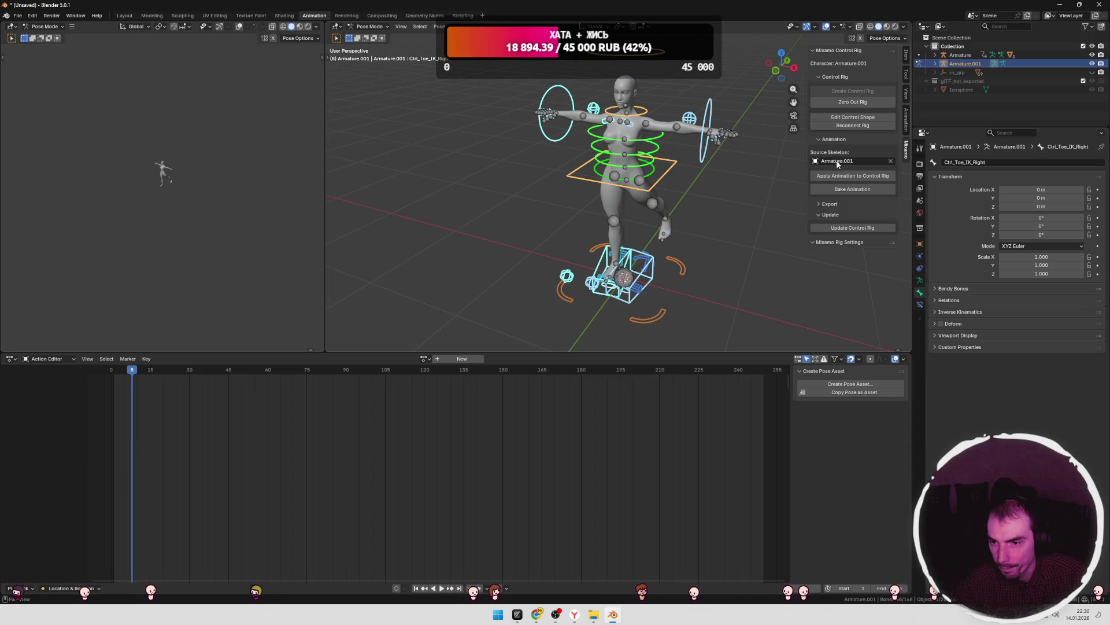
# - Apply the source animation to the control rig and look over the result
pyautogui.click(965, 63)
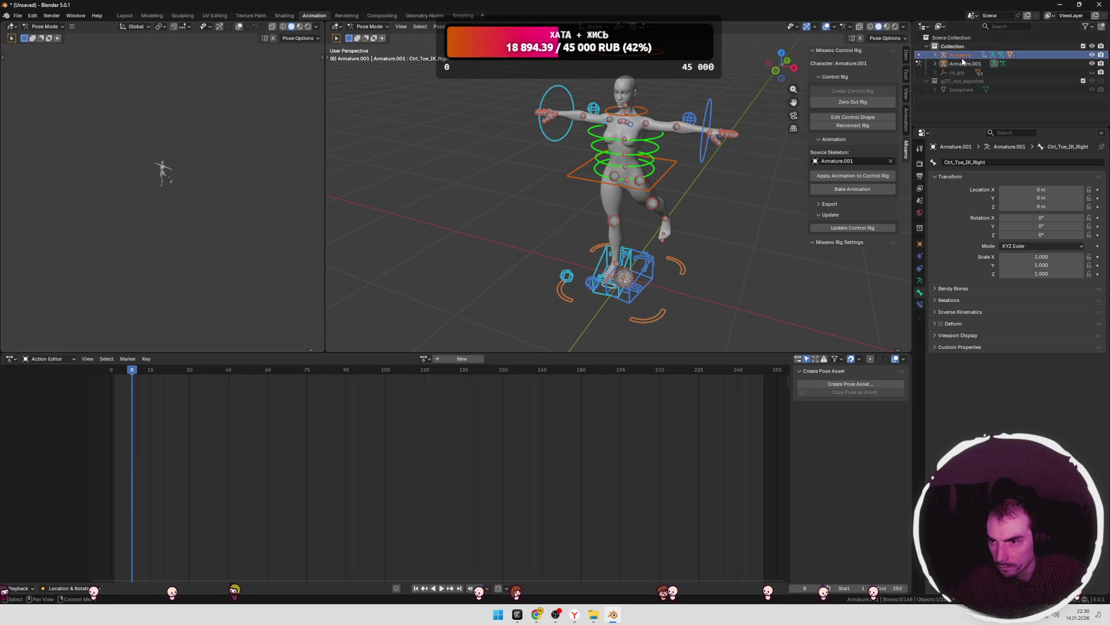
pyautogui.click(846, 177)
pyautogui.moveTo(718, 200)
pyautogui.mouseDown(button='middle')
pyautogui.moveTo(638, 196)
pyautogui.moveTo(700, 211)
pyautogui.mouseUp(button='middle')
pyautogui.scroll(3, 638, 196)
pyautogui.scroll(-3, 692, 201)
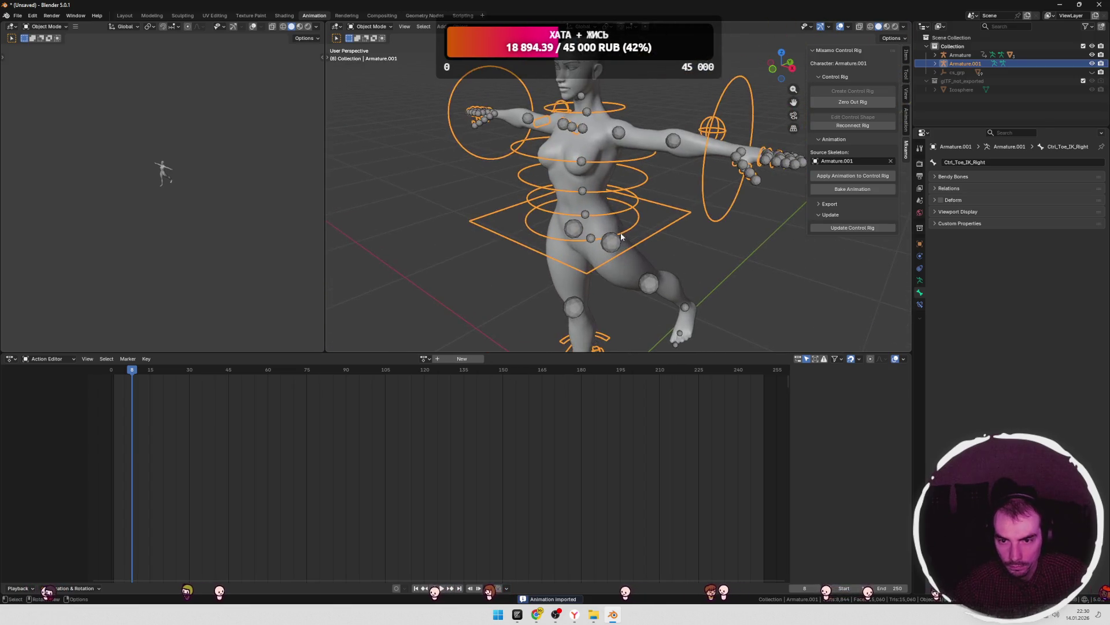
pyautogui.click(689, 164)
pyautogui.click(689, 163)
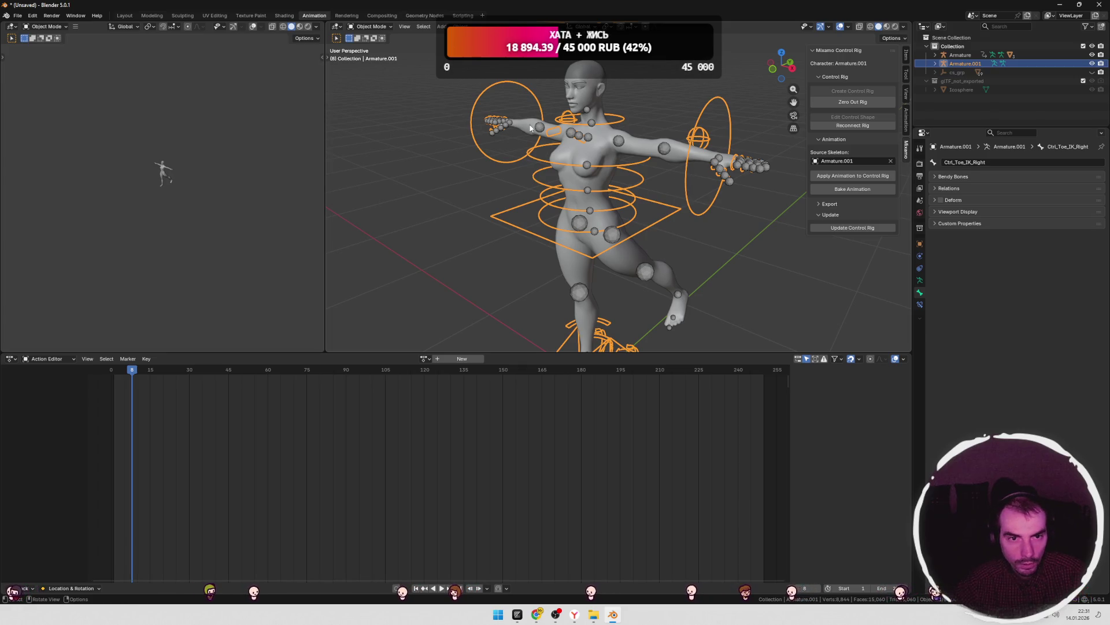
# - Check the Ctrl_Hand_FK_Left bone, then compare Superhero_Female, Armature and Armature.001 selections
pyautogui.press('Tab')
pyautogui.click(722, 160)
pyautogui.moveTo(718, 168)
pyautogui.mouseDown(button='middle')
pyautogui.moveTo(752, 173)
pyautogui.moveTo(642, 182)
pyautogui.moveTo(668, 186)
pyautogui.mouseUp(button='middle')
pyautogui.press('Tab')
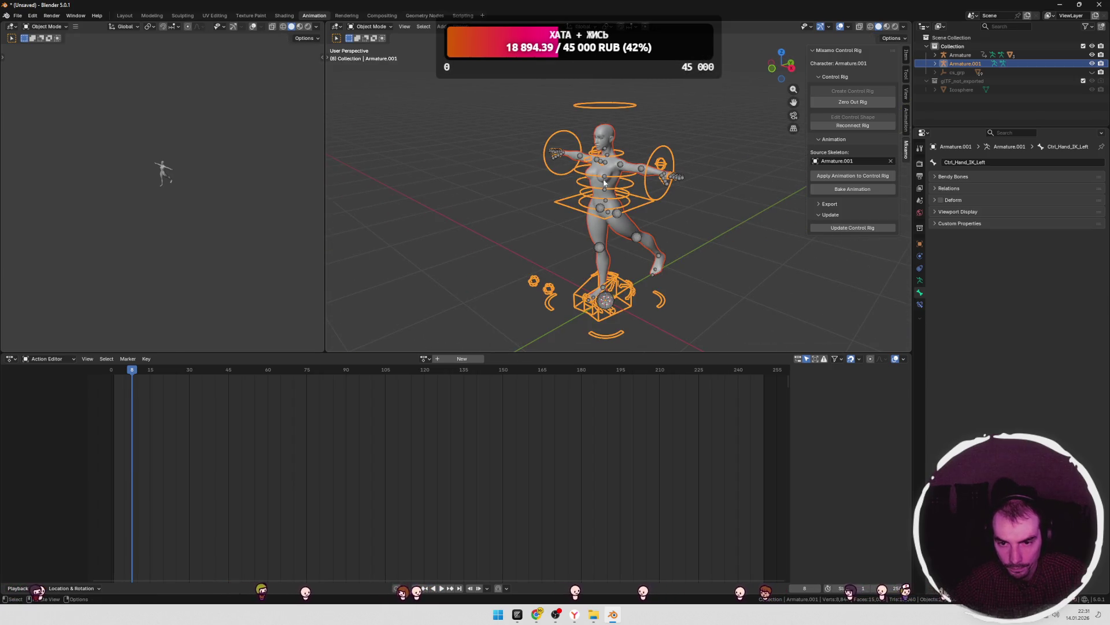
pyautogui.click(598, 186)
pyautogui.click(588, 212)
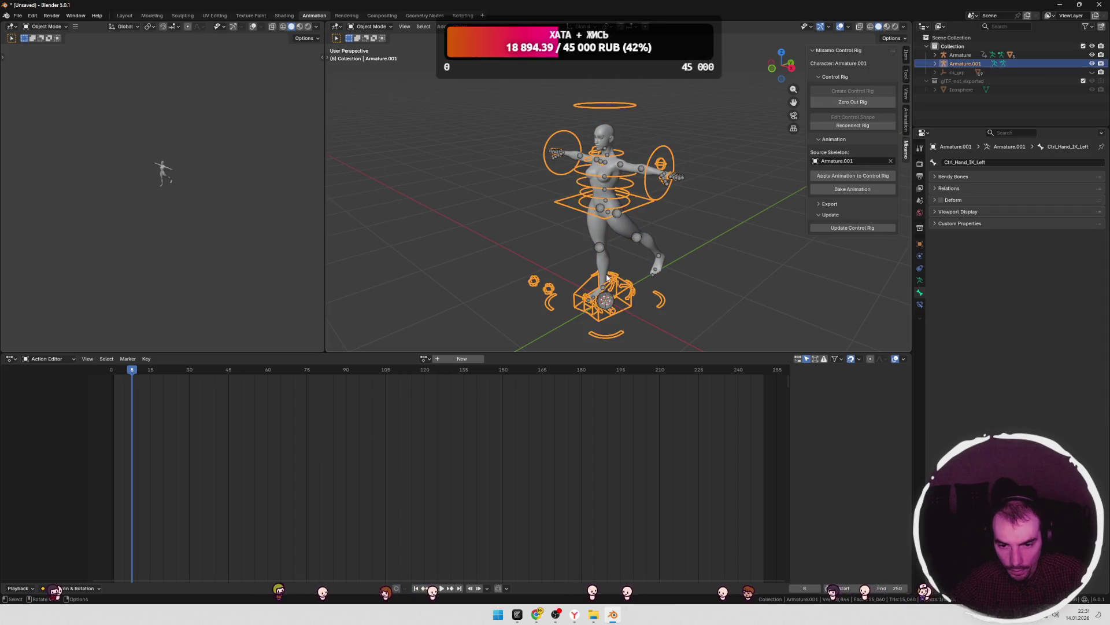
pyautogui.click(622, 306)
pyautogui.click(628, 295)
pyautogui.keyDown('shift'); pyautogui.click(613, 300); pyautogui.keyUp('shift')
pyautogui.click(536, 284)
pyautogui.moveTo(589, 227); pyautogui.dragTo(546, 177, button='middle')
# - Inspect the Ctrl_ArmPole_IK_Left bone and its tip, then return to the Layout workspace
pyautogui.press('Tab')
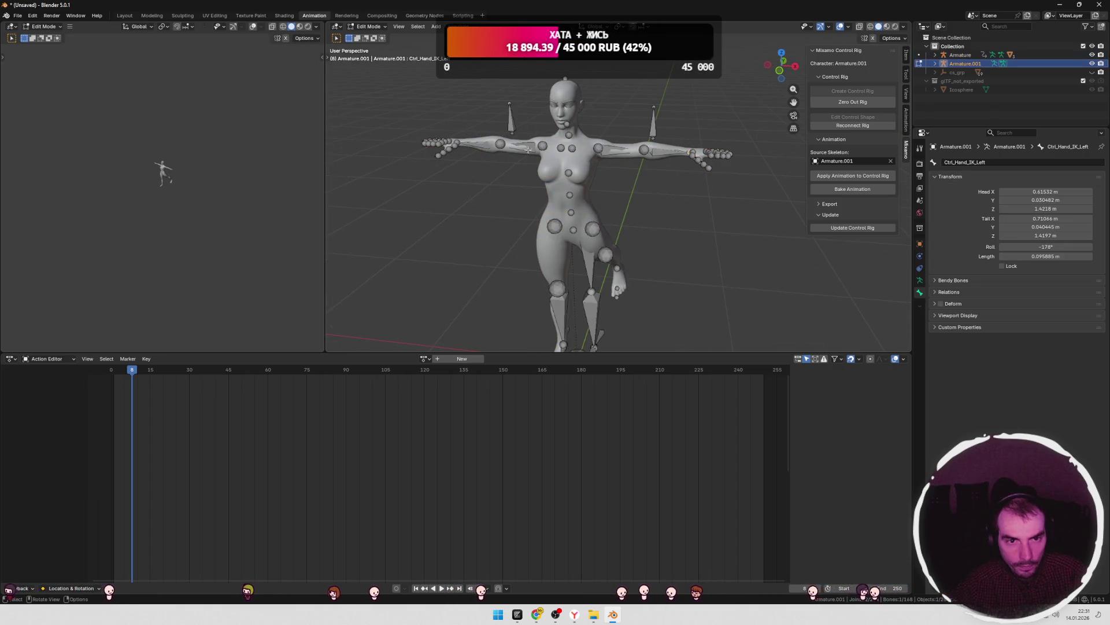
pyautogui.scroll(2, 550, 170)
pyautogui.click(677, 101)
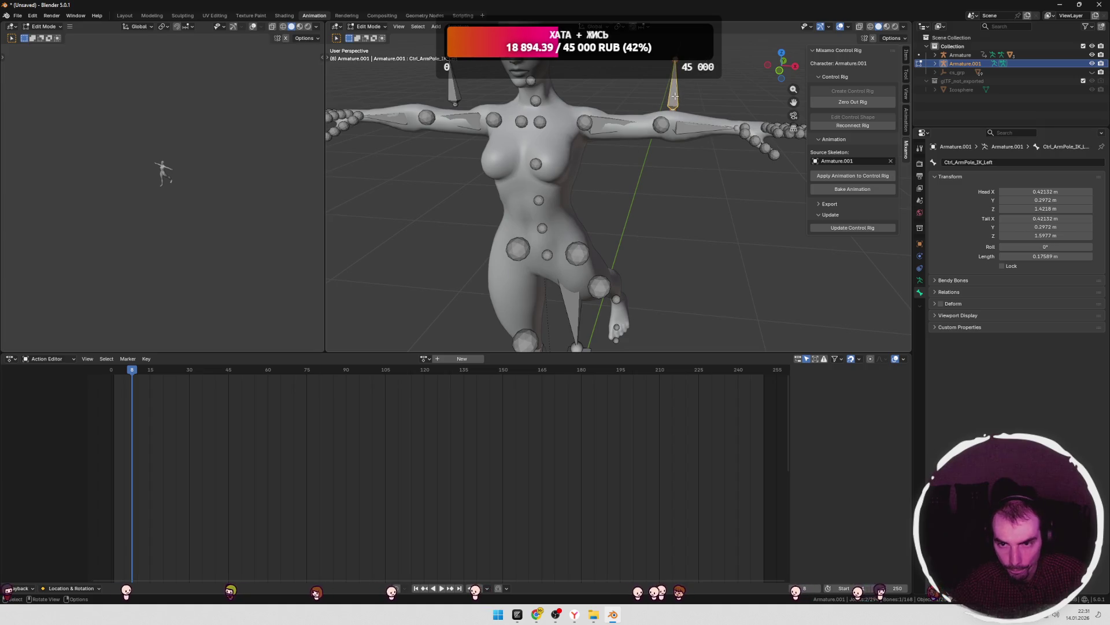
pyautogui.scroll(-3, 675, 96)
pyautogui.click(653, 129)
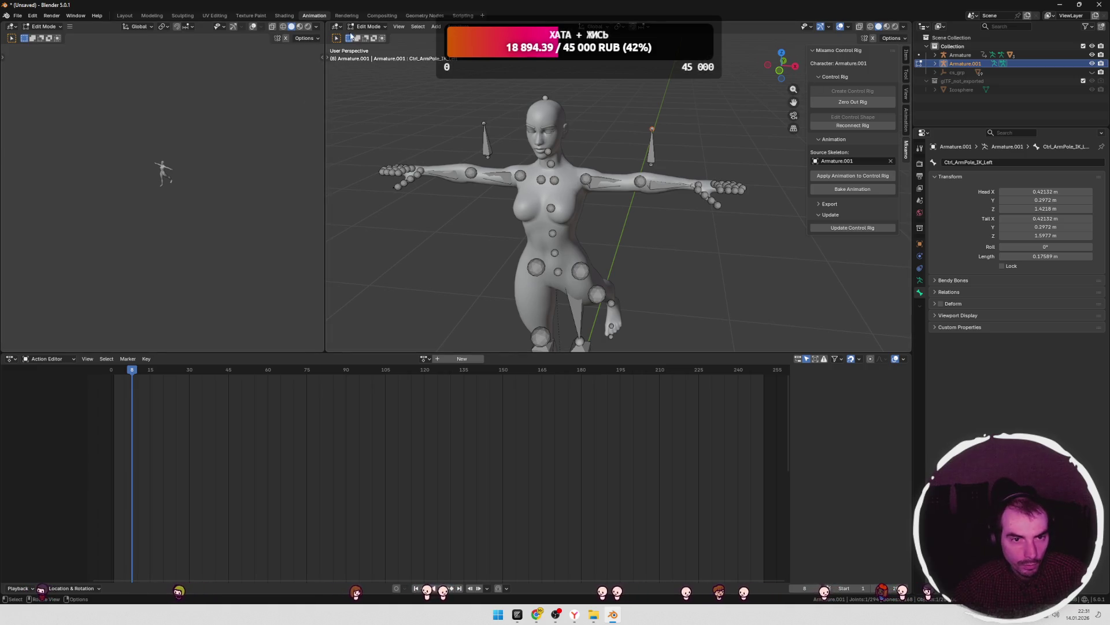
pyautogui.click(125, 16)
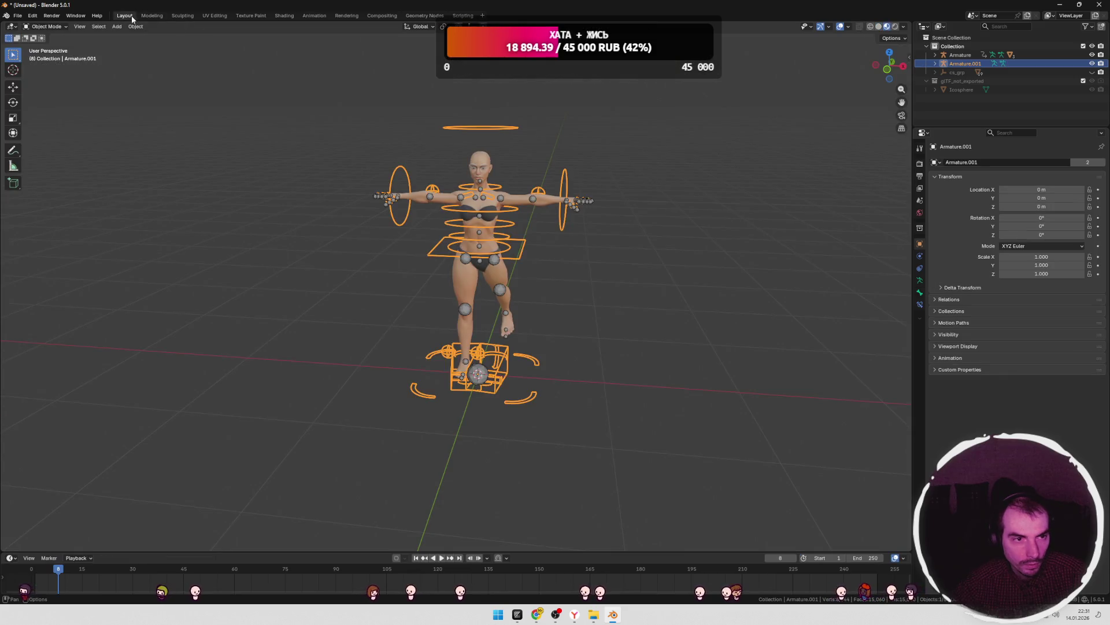
# - Select the Armature.001 control rig rather than Armature or the Superhero_Female mesh
pyautogui.click(592, 177)
pyautogui.scroll(5, 604, 194)
pyautogui.moveTo(604, 193)
pyautogui.mouseDown(button='middle')
pyautogui.moveTo(529, 210)
pyautogui.moveTo(575, 256)
pyautogui.mouseUp(button='middle')
pyautogui.click(538, 245)
pyautogui.click(587, 205)
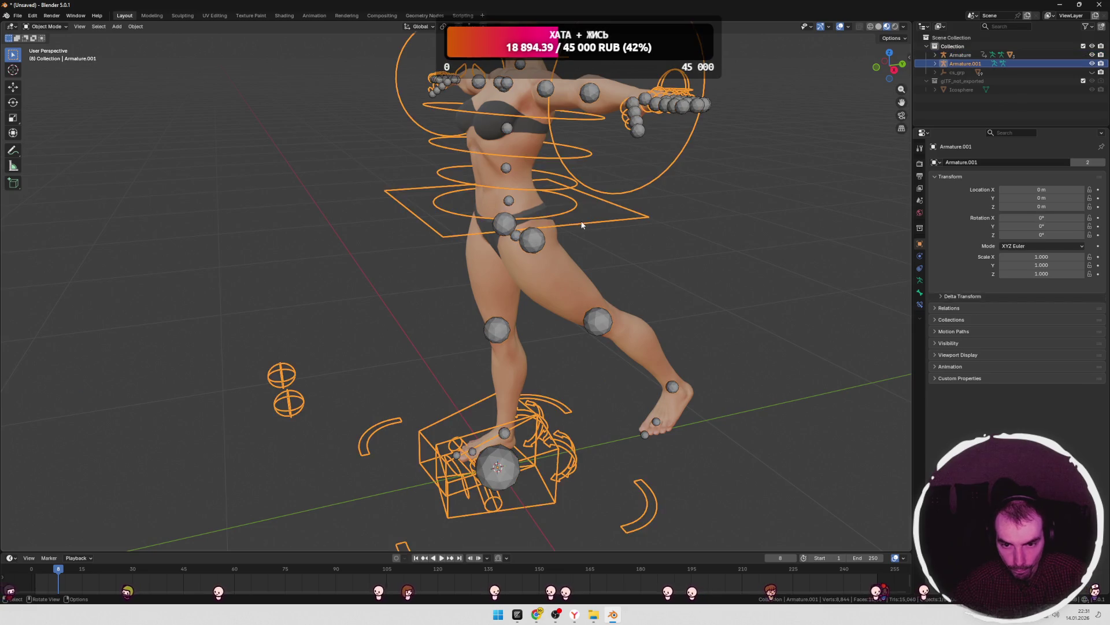
pyautogui.scroll(-3, 587, 205)
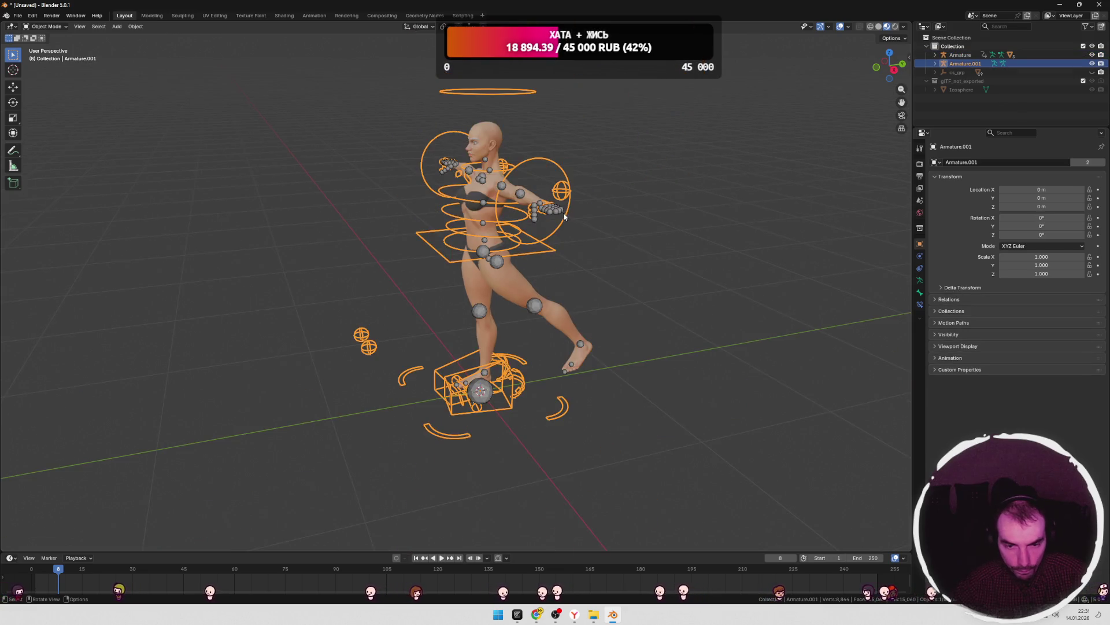
pyautogui.click(479, 166)
pyautogui.click(501, 92)
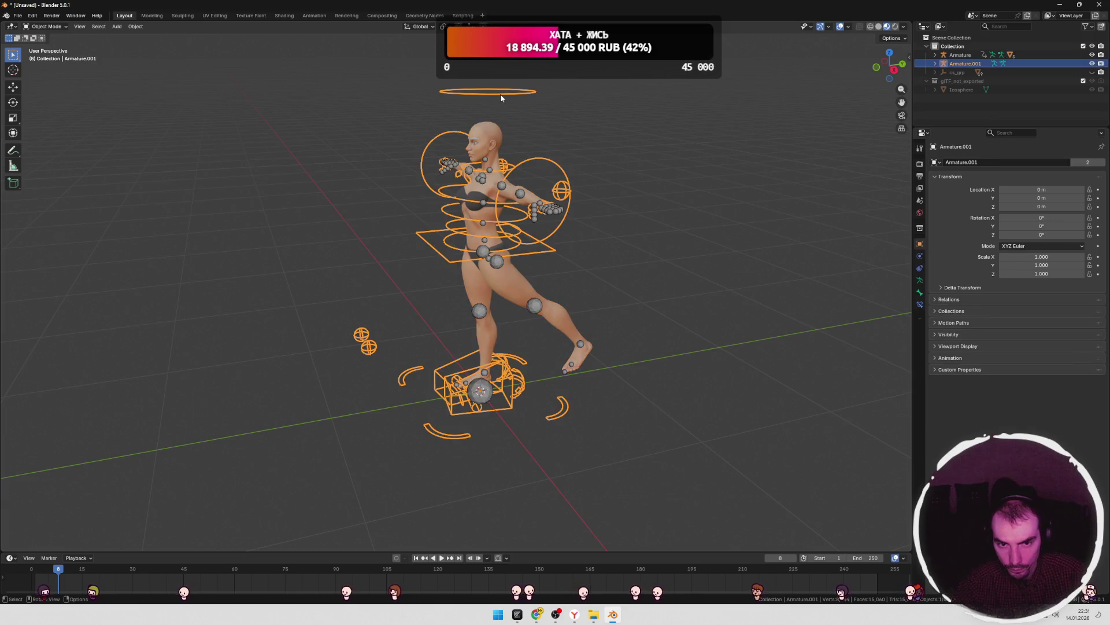
pyautogui.click(583, 119)
pyautogui.click(448, 92)
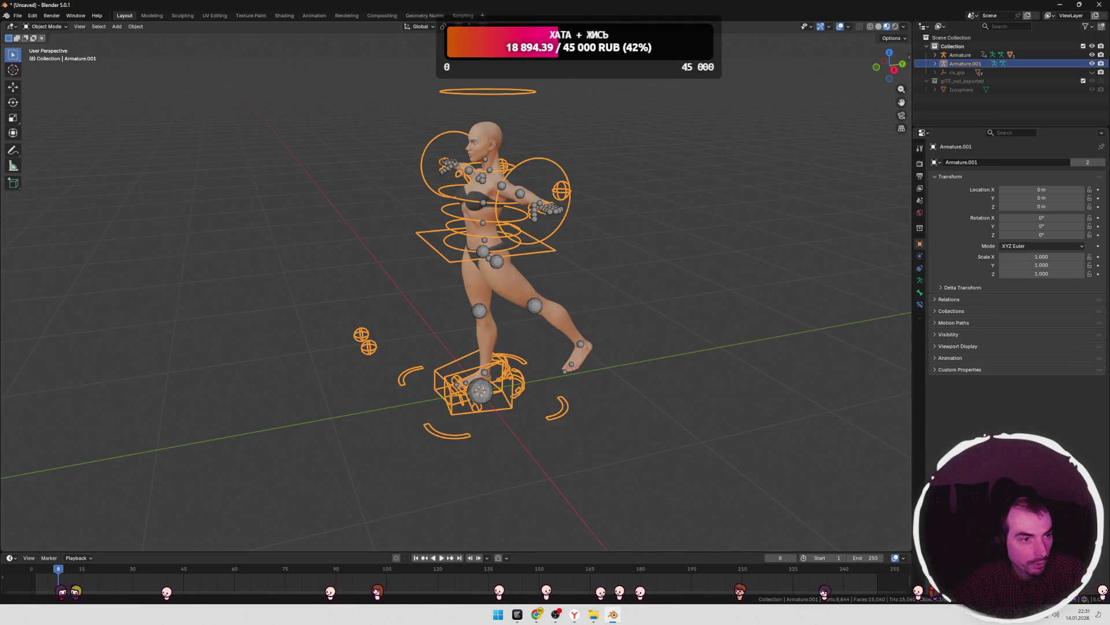
# - Try rotating the whole rig with the Rotate tool, then cancel the rotation
pyautogui.click(12, 87)
pyautogui.click(12, 102)
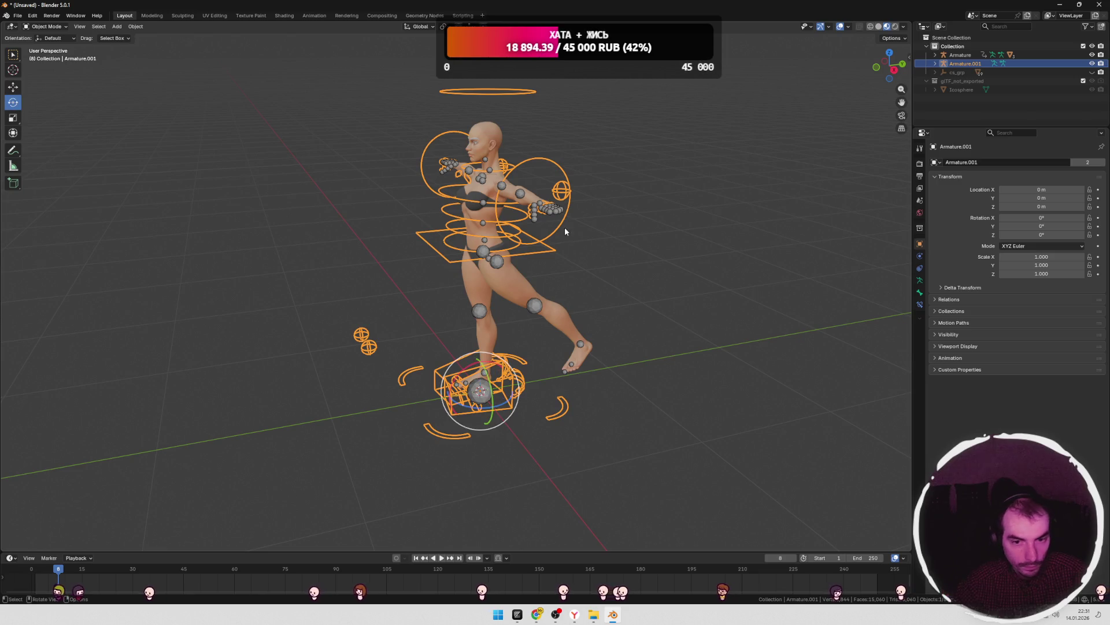
pyautogui.moveTo(493, 390); pyautogui.dragTo(584, 368)
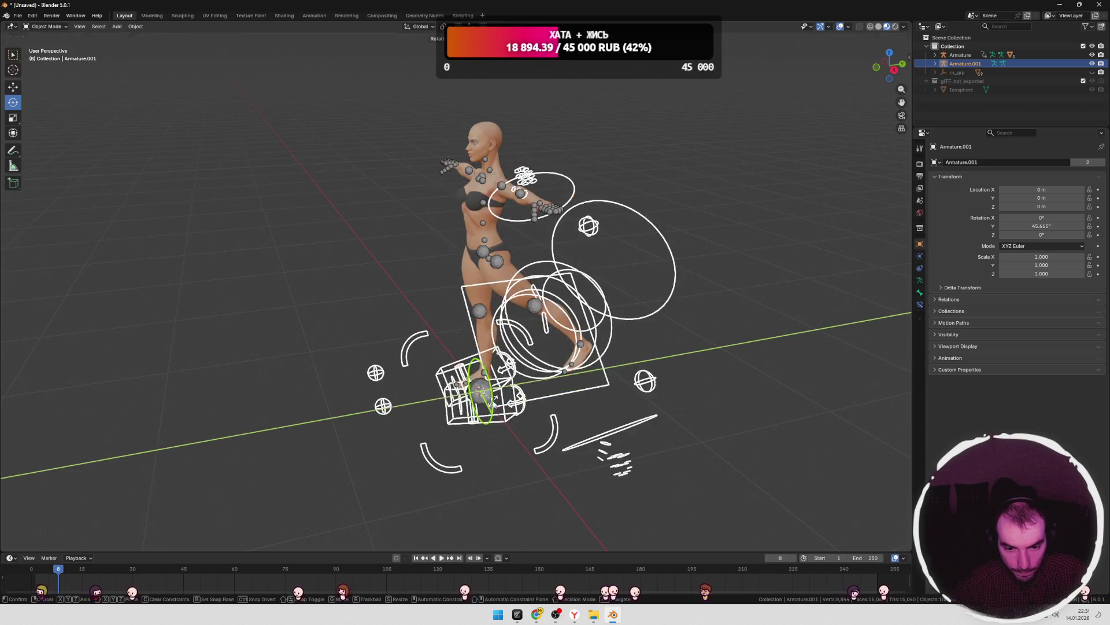
pyautogui.rightClick(585, 367)
# - Show the Mixamo sidebar tab and put Armature.001 into Pose Mode
pyautogui.click(910, 57)
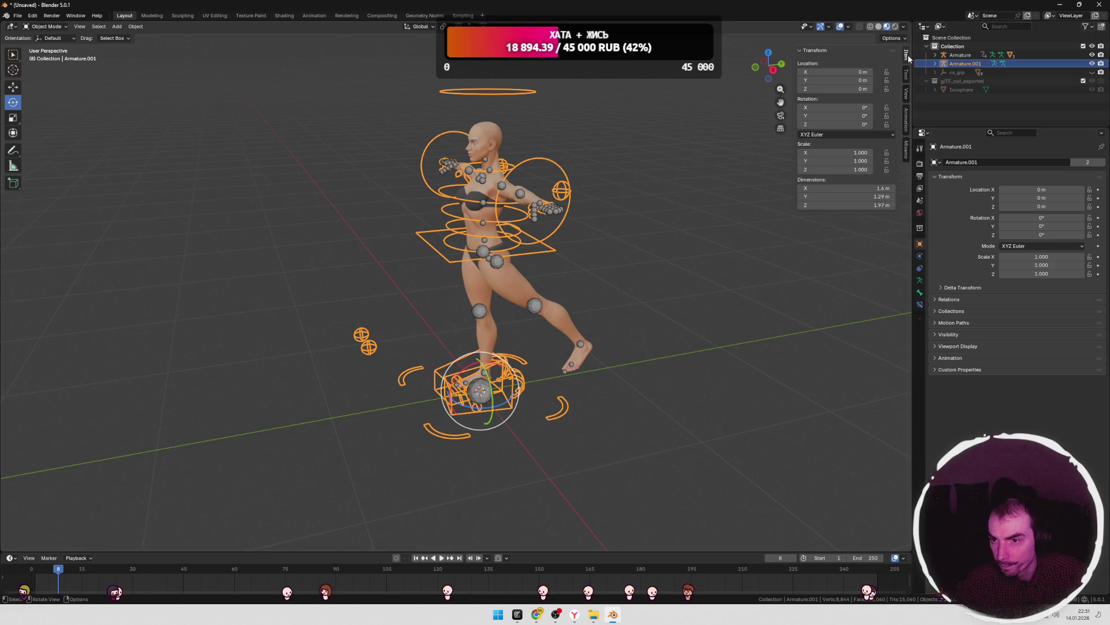
pyautogui.click(906, 149)
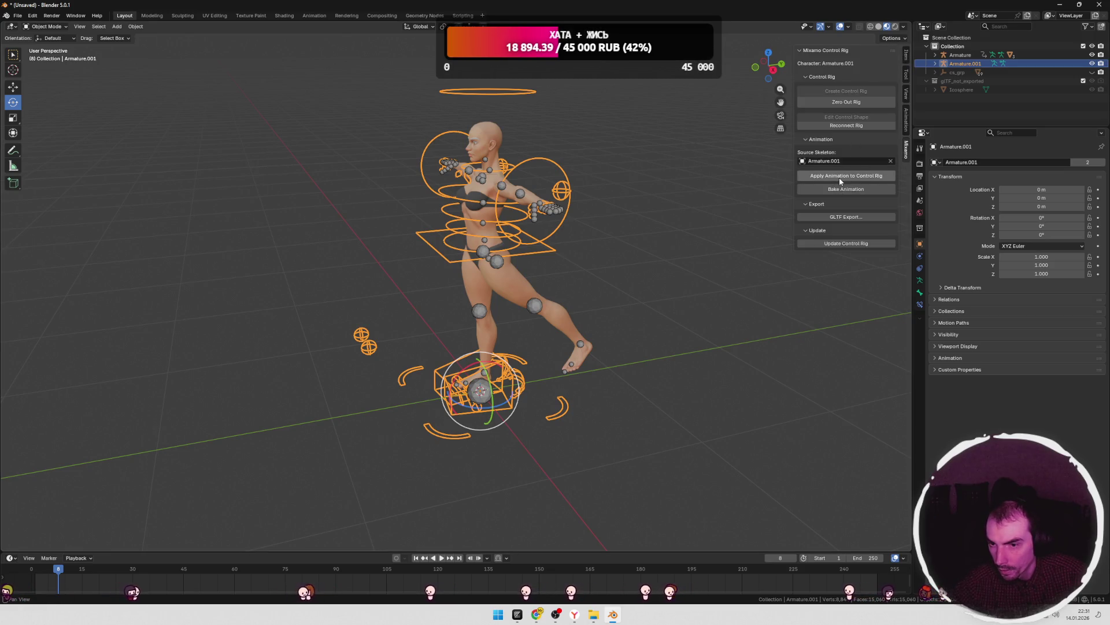
pyautogui.click(847, 102)
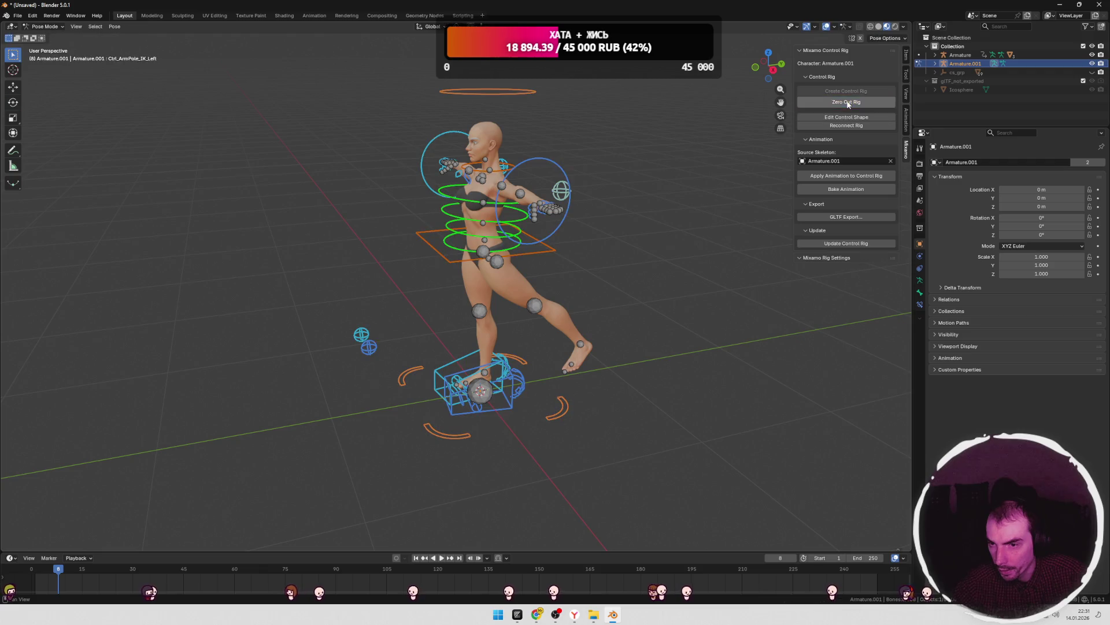
# - Zero out the rig to a T-pose, then test-twist the upper spine control and cancel
pyautogui.click(847, 103)
pyautogui.moveTo(657, 175); pyautogui.dragTo(587, 203, button='middle')
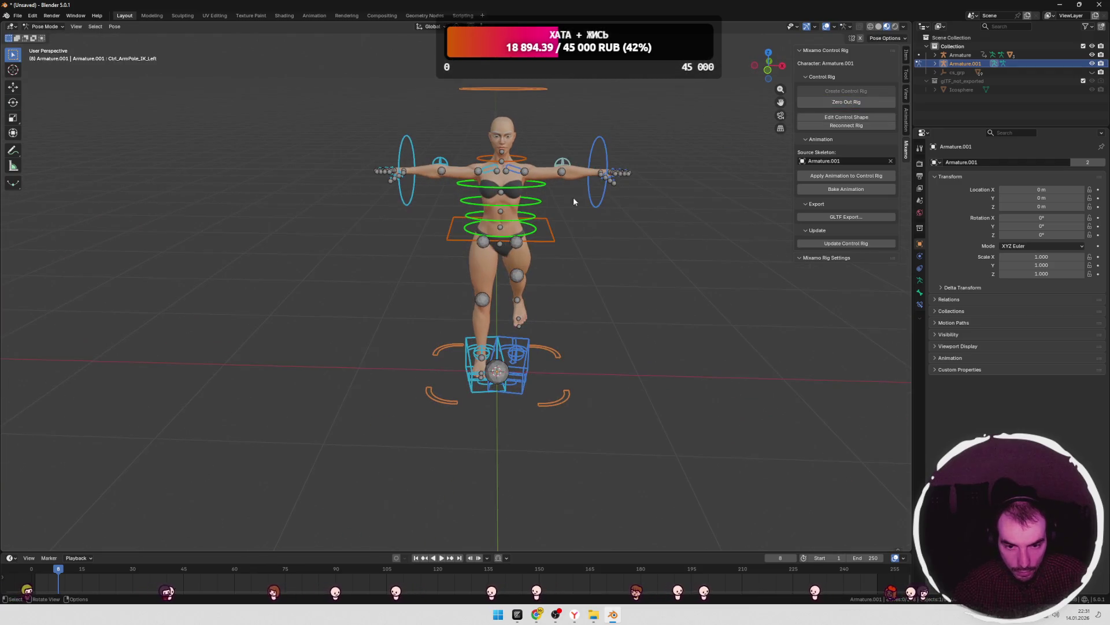
pyautogui.click(530, 190)
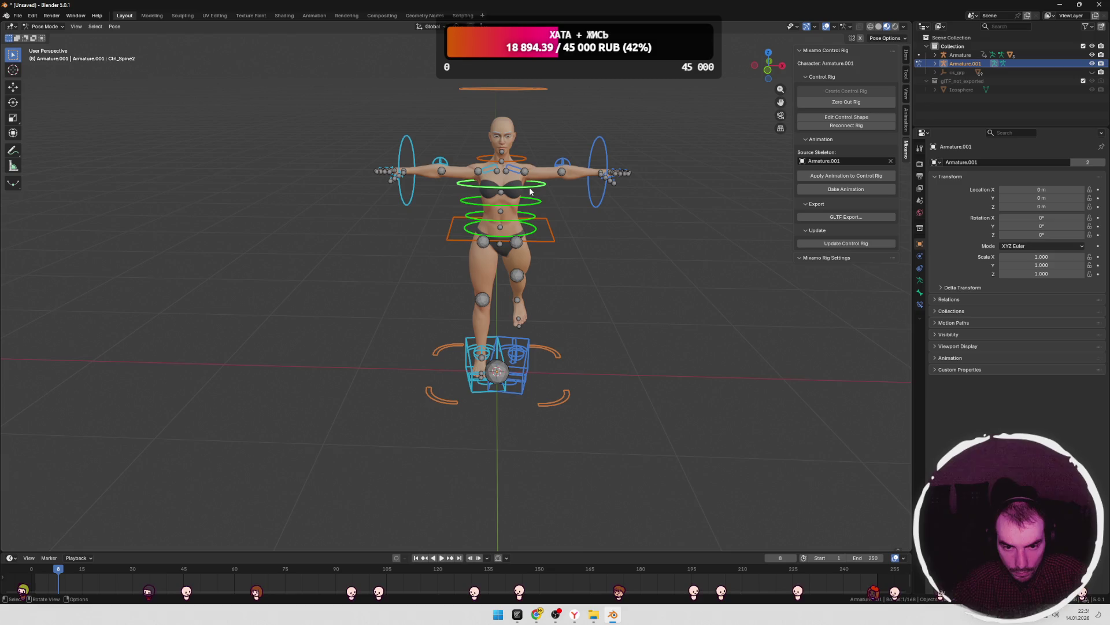
pyautogui.click(13, 86)
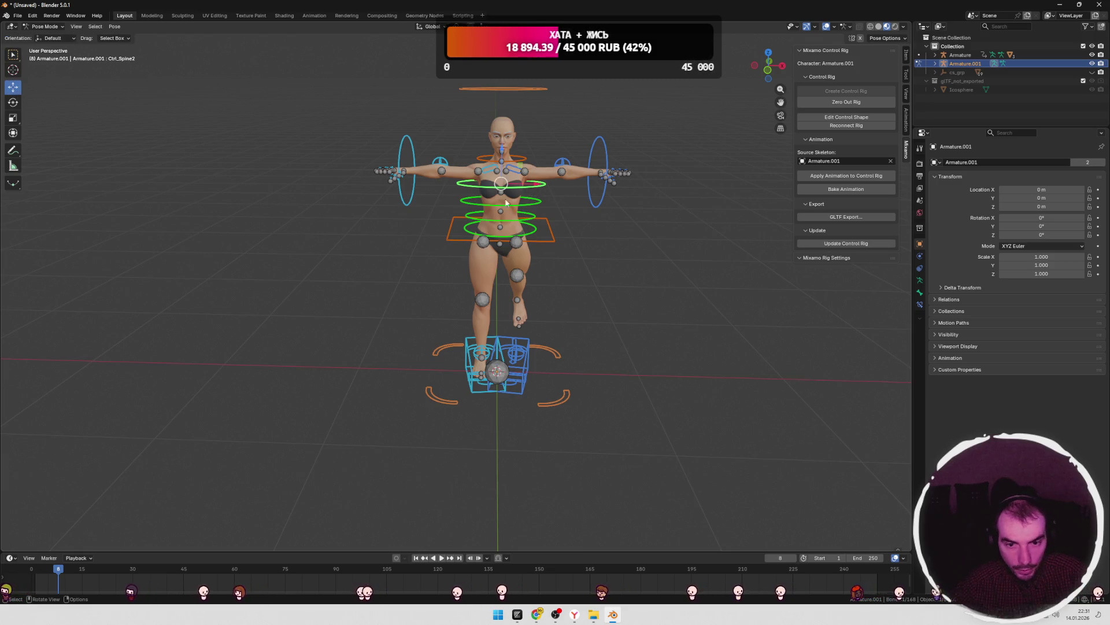
pyautogui.click(527, 190)
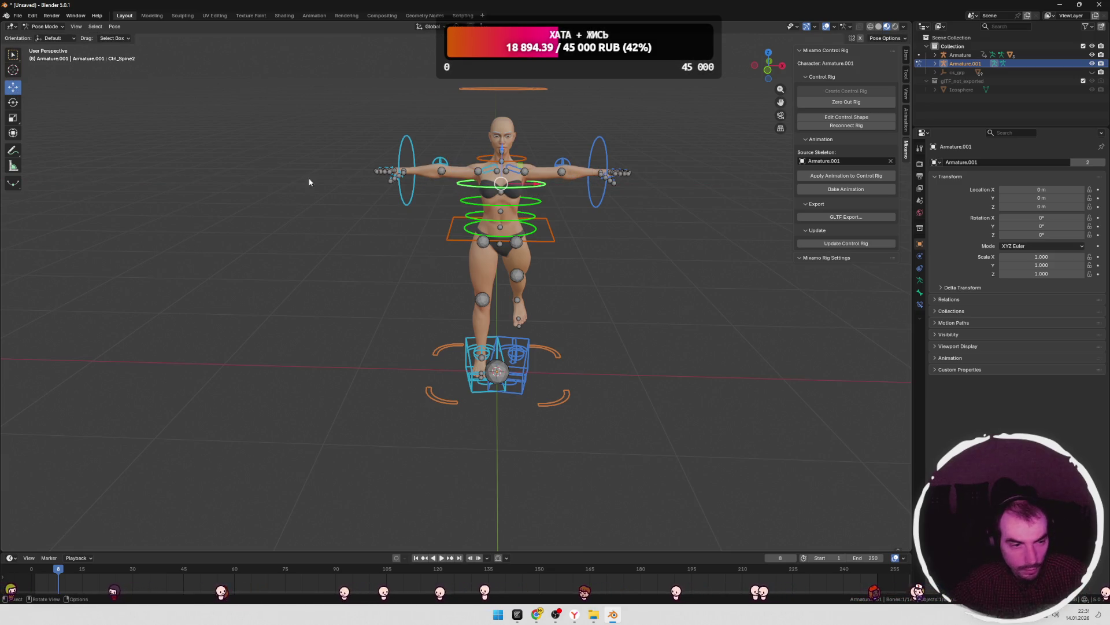
pyautogui.click(13, 102)
pyautogui.moveTo(532, 185); pyautogui.dragTo(555, 184)
pyautogui.press('Escape')
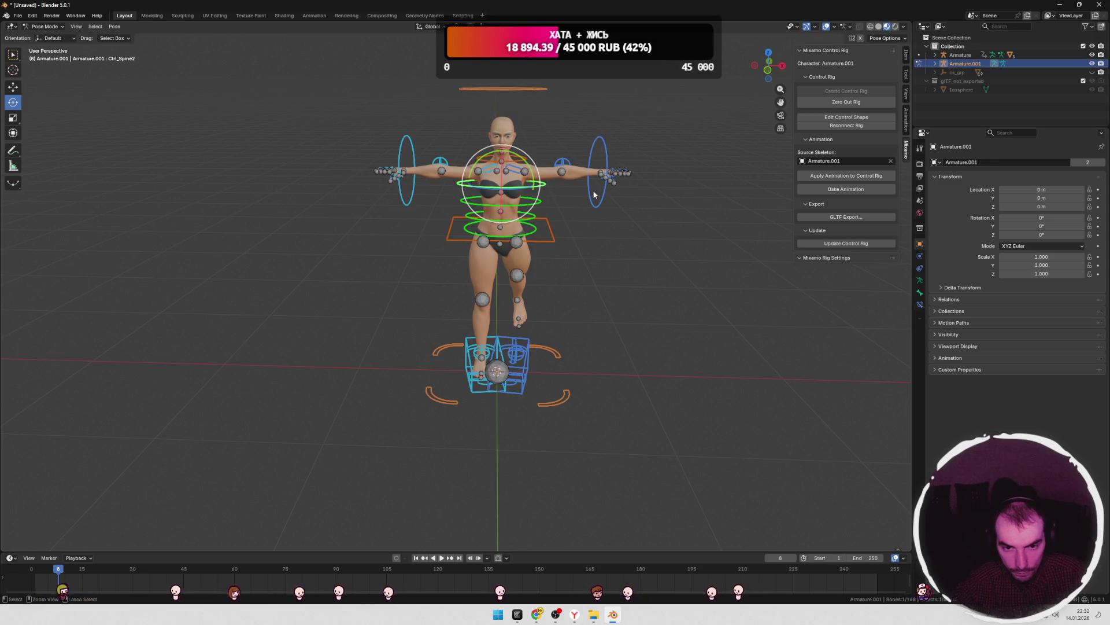
# - Test-rotate the left hand IK control toward the chest, then cancel and deselect it
pyautogui.click(592, 189)
pyautogui.moveTo(585, 214)
pyautogui.mouseDown(button='middle')
pyautogui.moveTo(538, 220)
pyautogui.moveTo(523, 208)
pyautogui.mouseUp(button='middle')
pyautogui.moveTo(524, 208); pyautogui.dragTo(522, 202)
pyautogui.press('Escape')
pyautogui.click(611, 213)
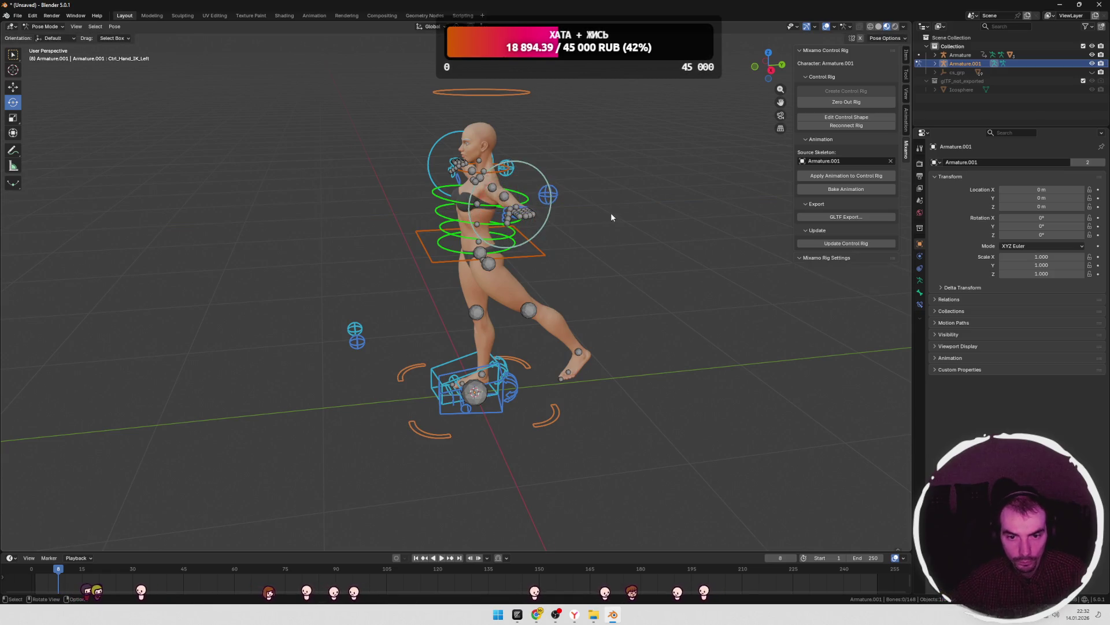
pyautogui.moveTo(611, 213); pyautogui.dragTo(663, 218, button='middle')
# - Switch to Chrome and scroll through the Mixamo Rig extension page
pyautogui.hotkey('alt', 'Tab')
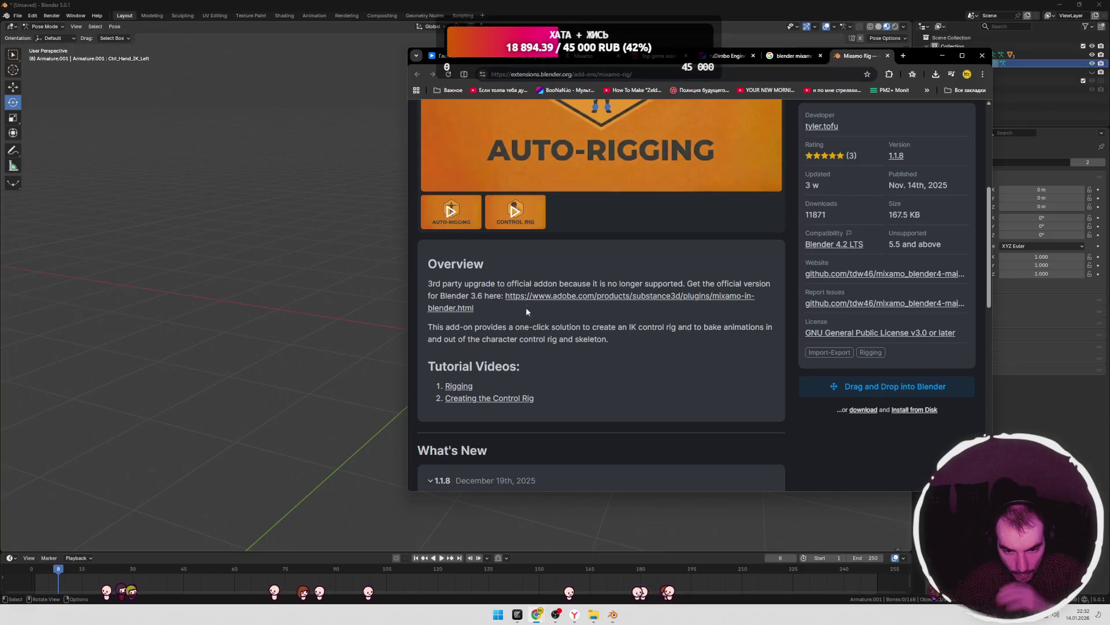
pyautogui.scroll(-3, 539, 311)
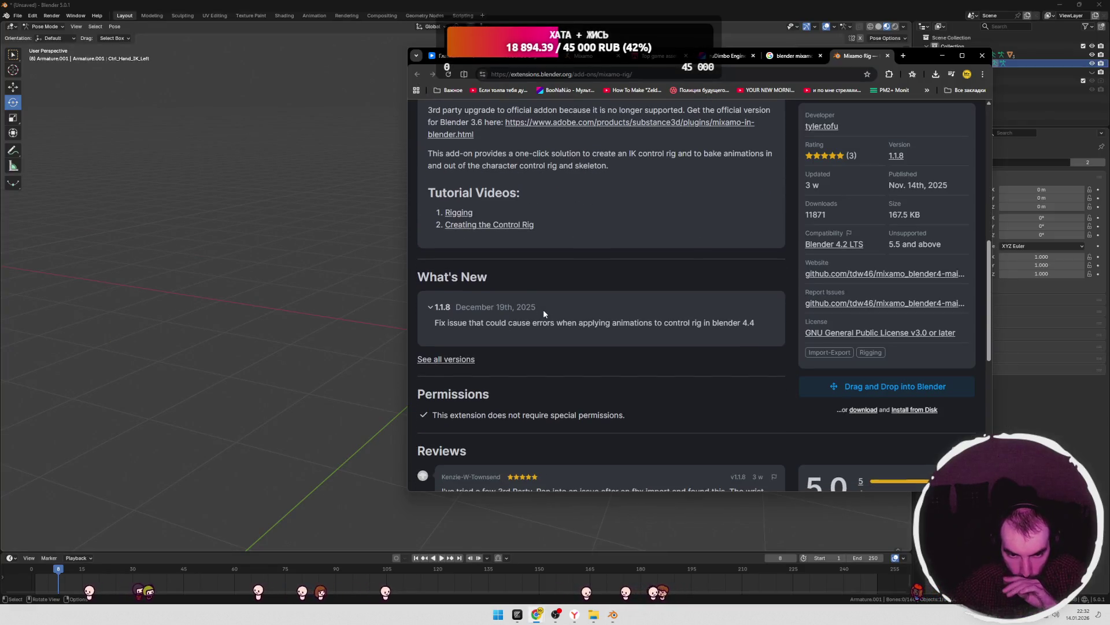
pyautogui.scroll(-3, 545, 313)
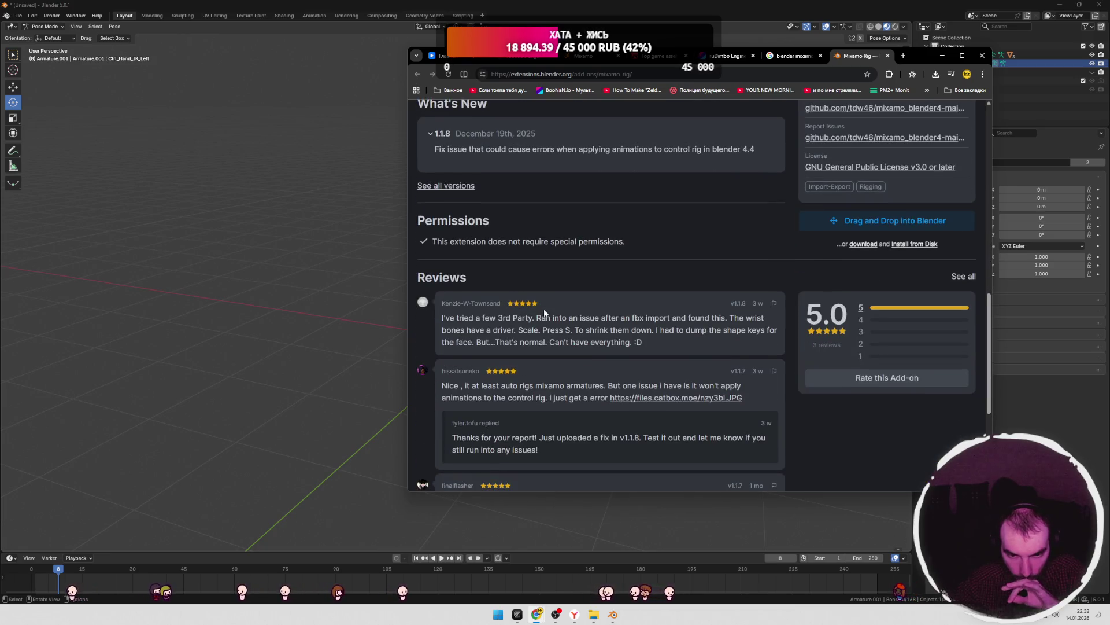
pyautogui.scroll(2, 544, 313)
pyautogui.scroll(2, 550, 317)
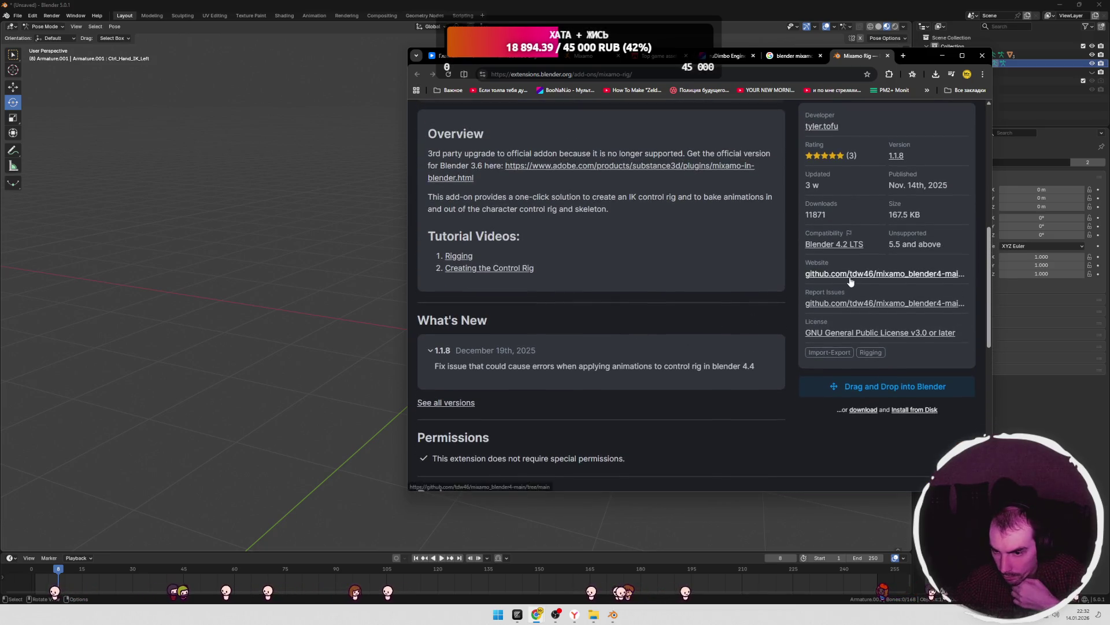
# - Follow the add-on's GitHub link to Adobe's Mixamo-in-Blender page and maximize Chrome
pyautogui.click(849, 276)
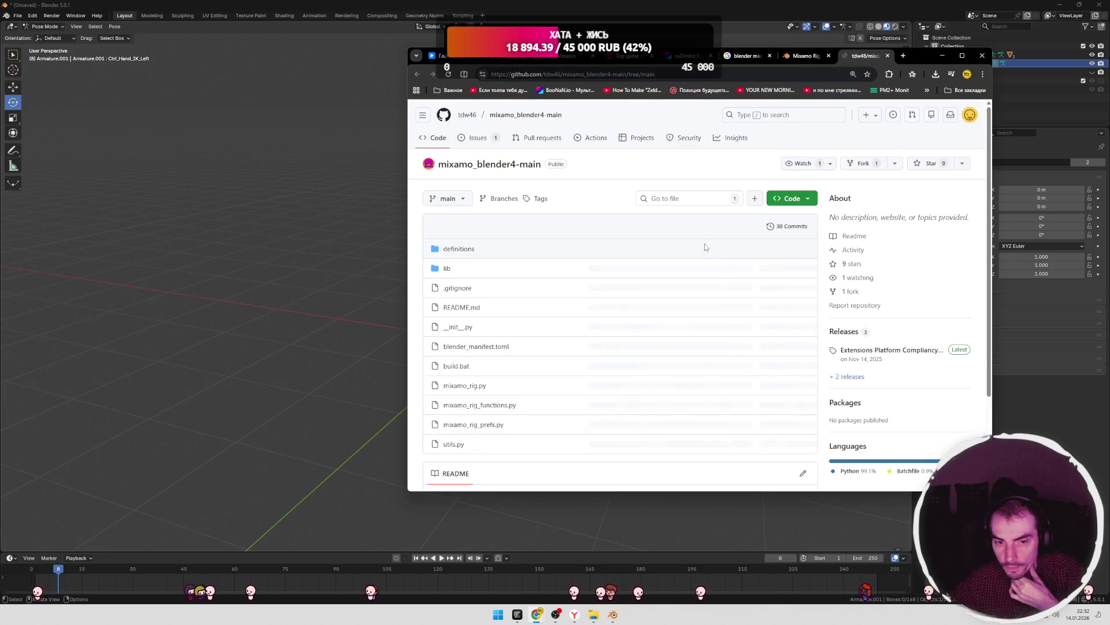
pyautogui.scroll(-3, 704, 244)
pyautogui.click(608, 388)
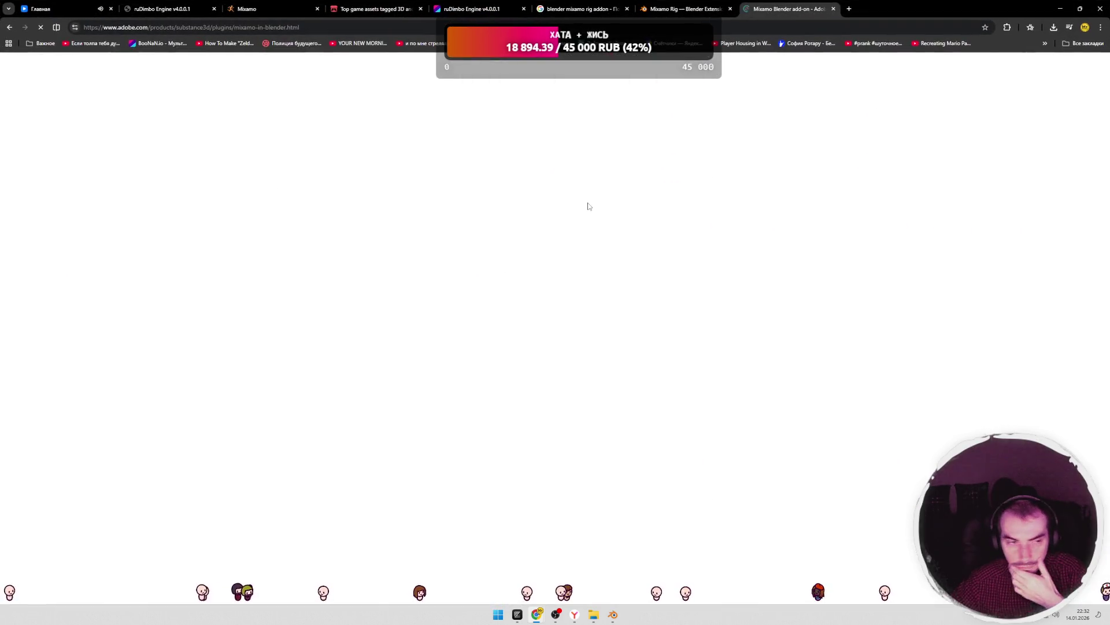
pyautogui.click(961, 55)
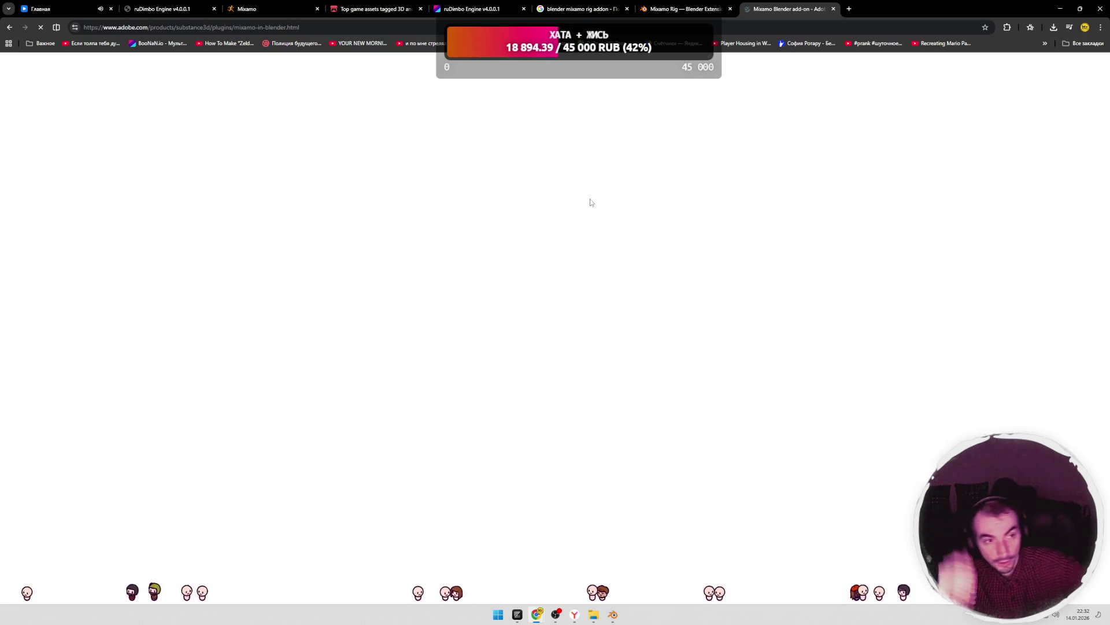
pyautogui.click(130, 27)
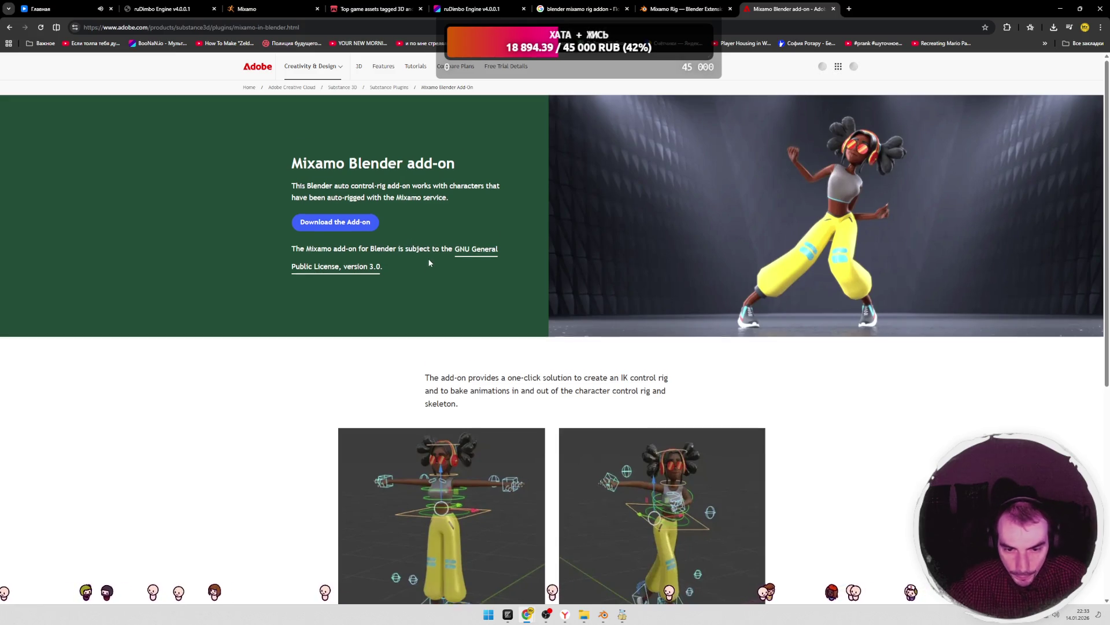
# - Scroll Adobe's page, start the add-on installation video, then go to the VK music tab
pyautogui.scroll(-2, 430, 263)
pyautogui.scroll(-7, 430, 260)
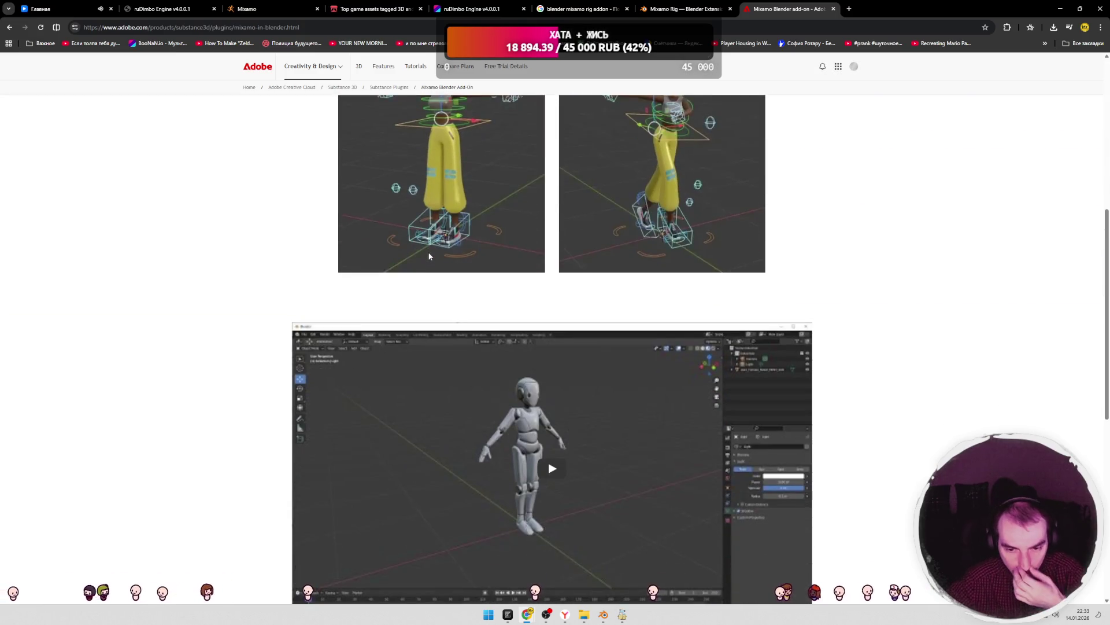
pyautogui.click(552, 296)
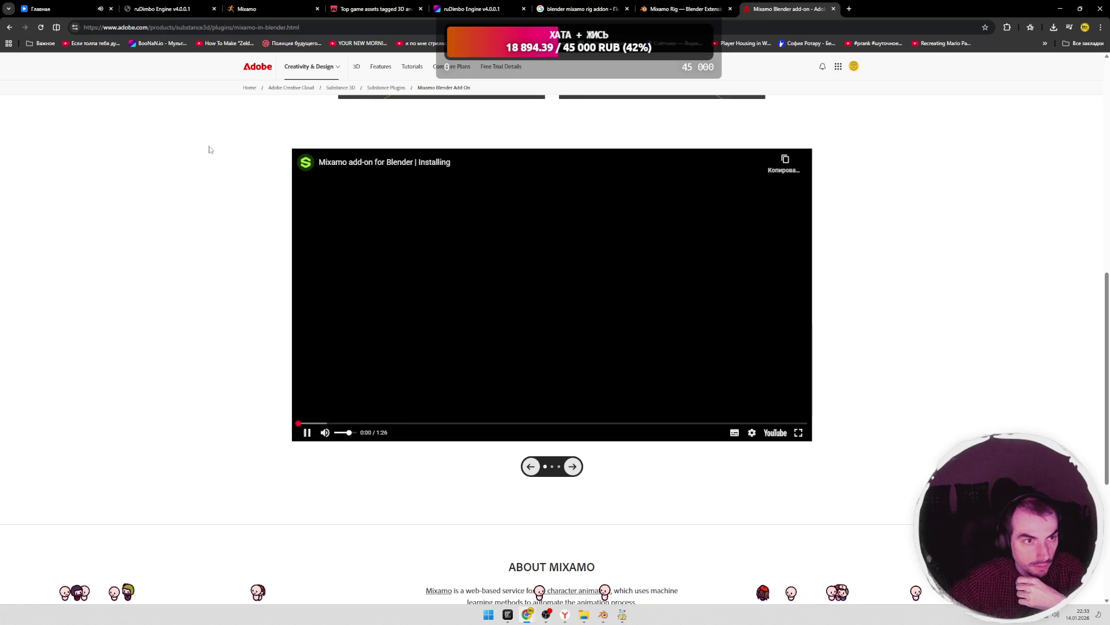
pyautogui.click(89, 11)
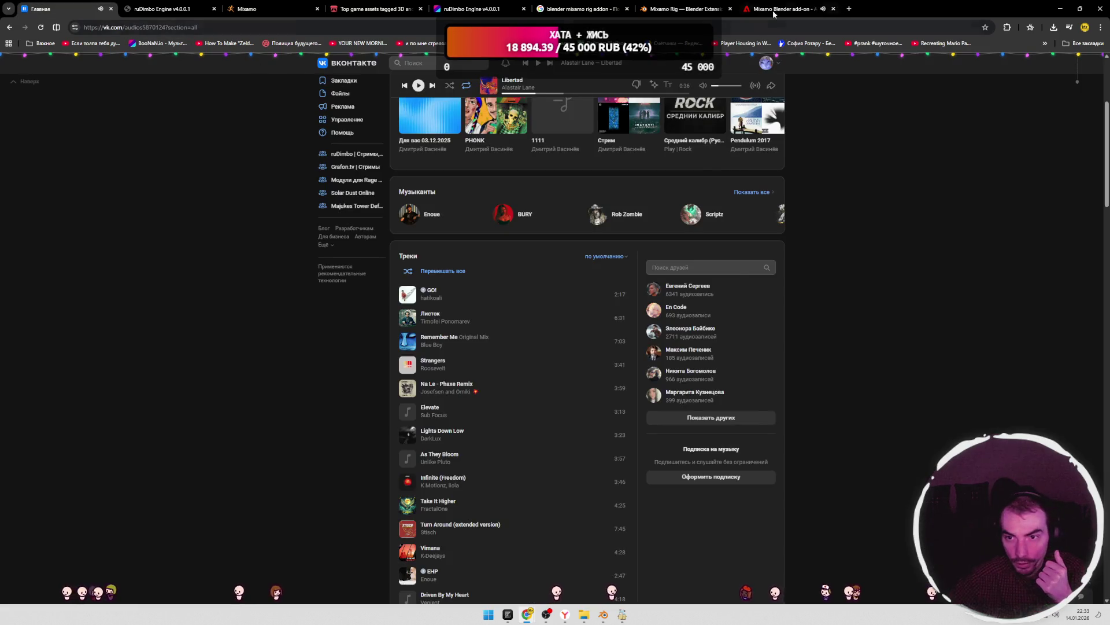
# - Go back to the Adobe Mixamo add-on tab and pause the installation video at 0:03
pyautogui.click(774, 14)
pyautogui.click(307, 433)
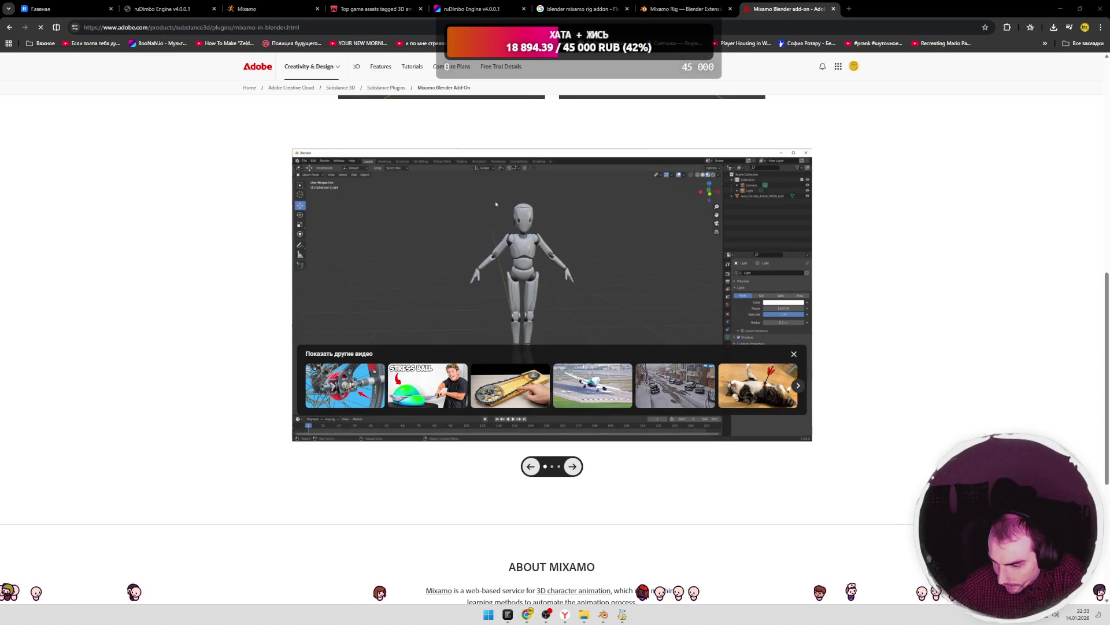
# - Open the Telegram chat, view its photo full size, close it, and play the video message
pyautogui.click(387, 283)
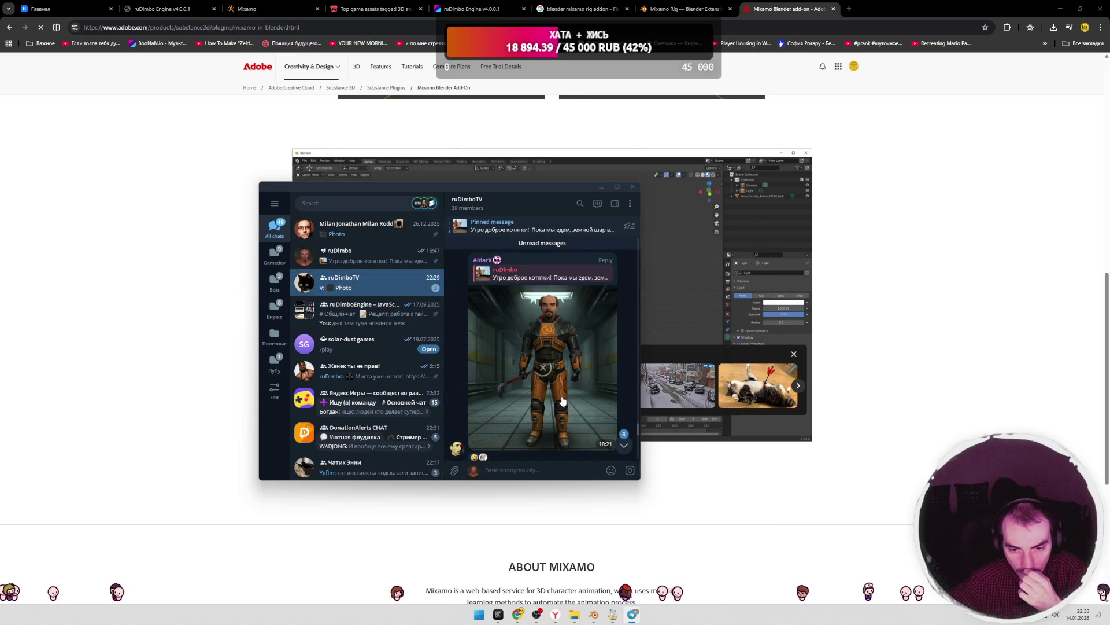
pyautogui.click(561, 375)
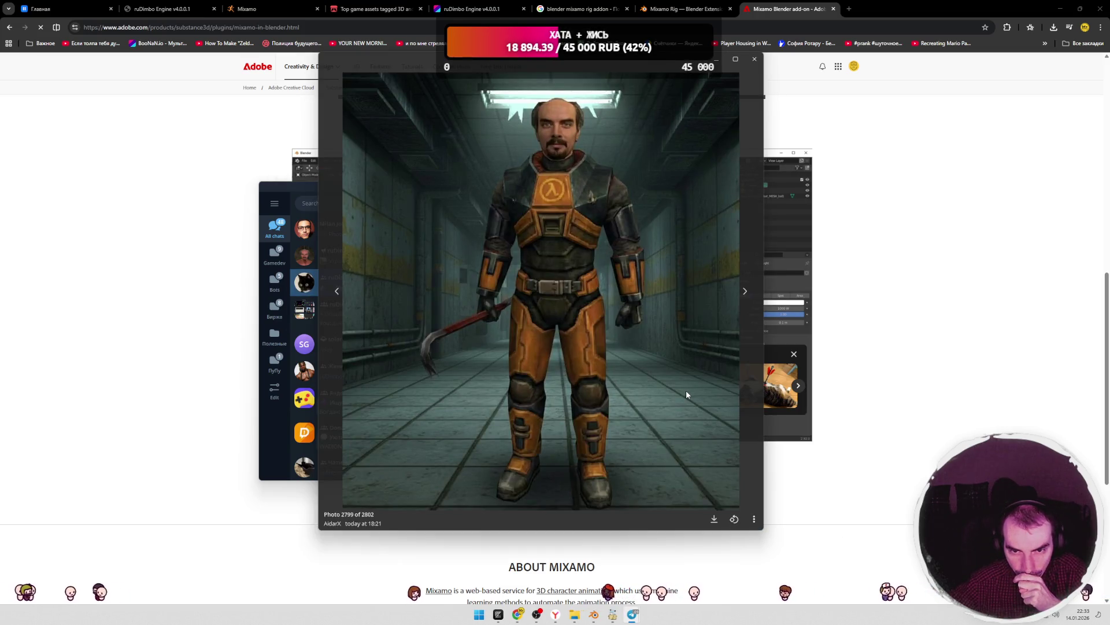
pyautogui.click(756, 63)
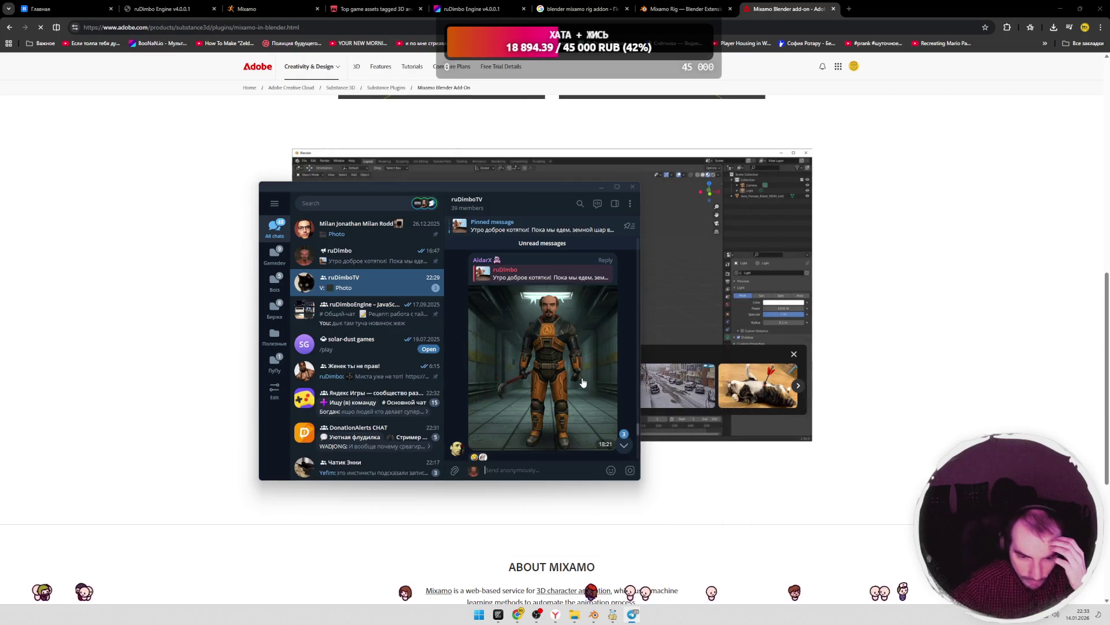
pyautogui.click(555, 390)
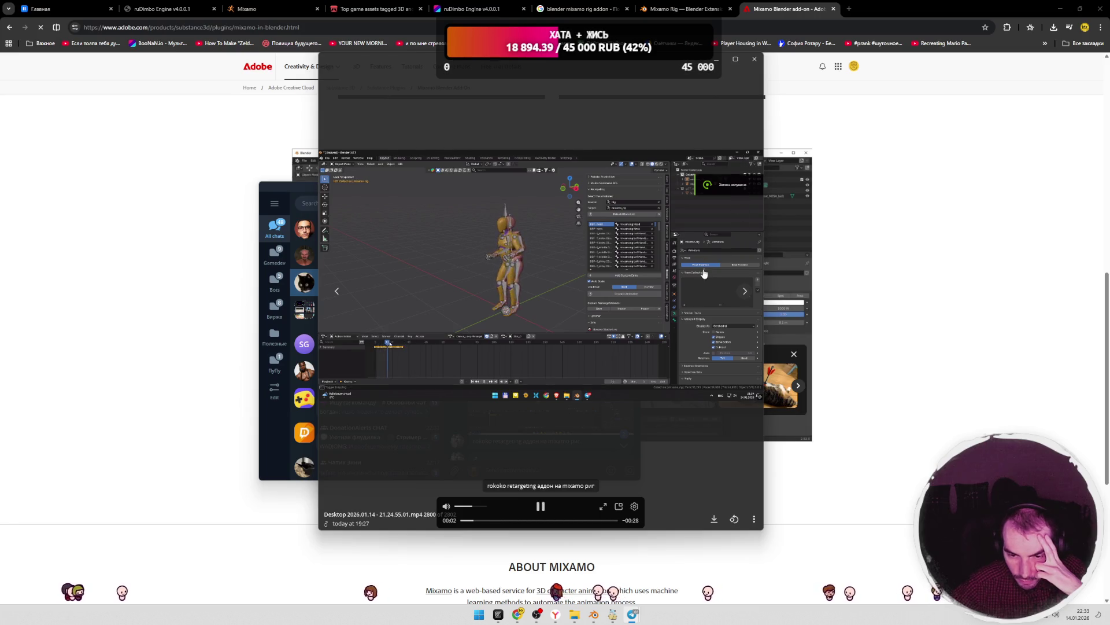
# - Watch the shared Blender video full-screen, exit, and scroll to the rokoko retargeting post
pyautogui.doubleClick(743, 210)
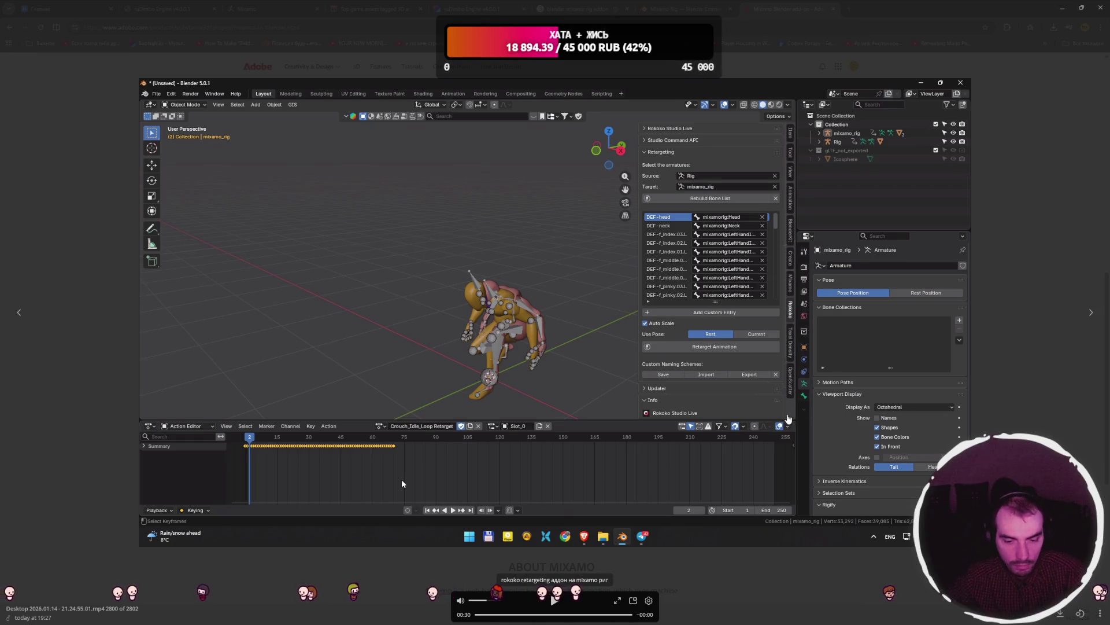
pyautogui.press('Escape')
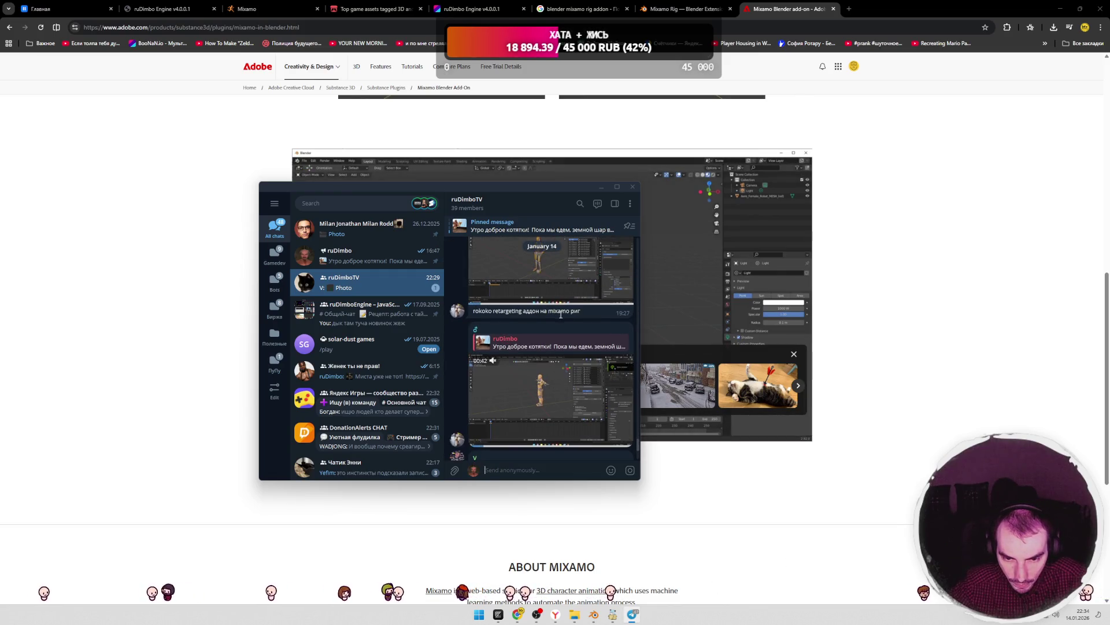
pyautogui.scroll(-1, 552, 347)
pyautogui.scroll(-2, 552, 345)
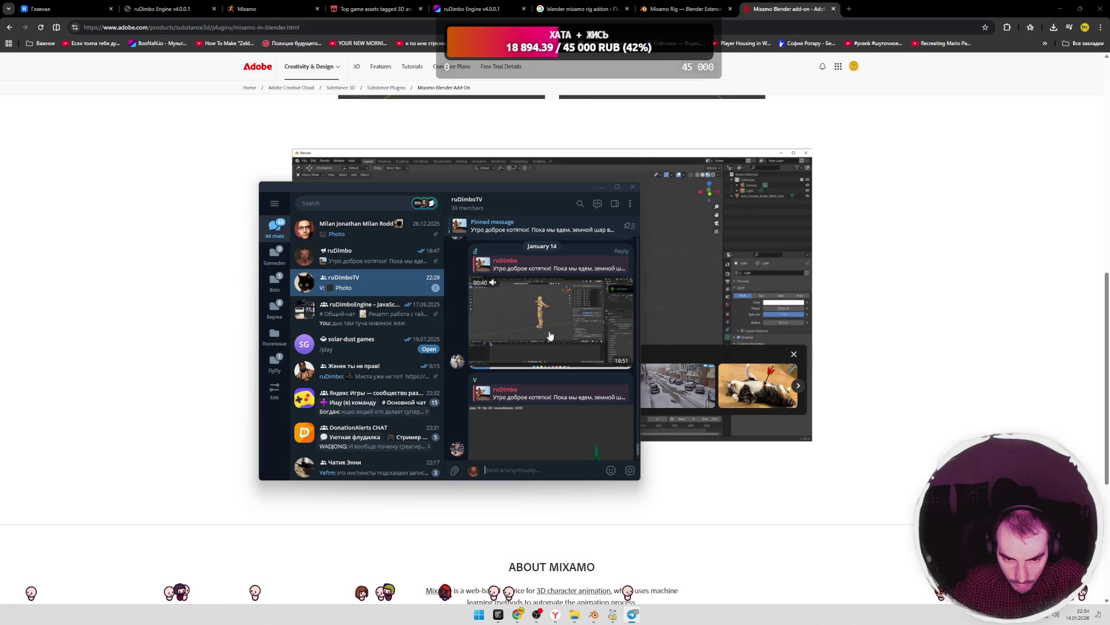
pyautogui.click(549, 336)
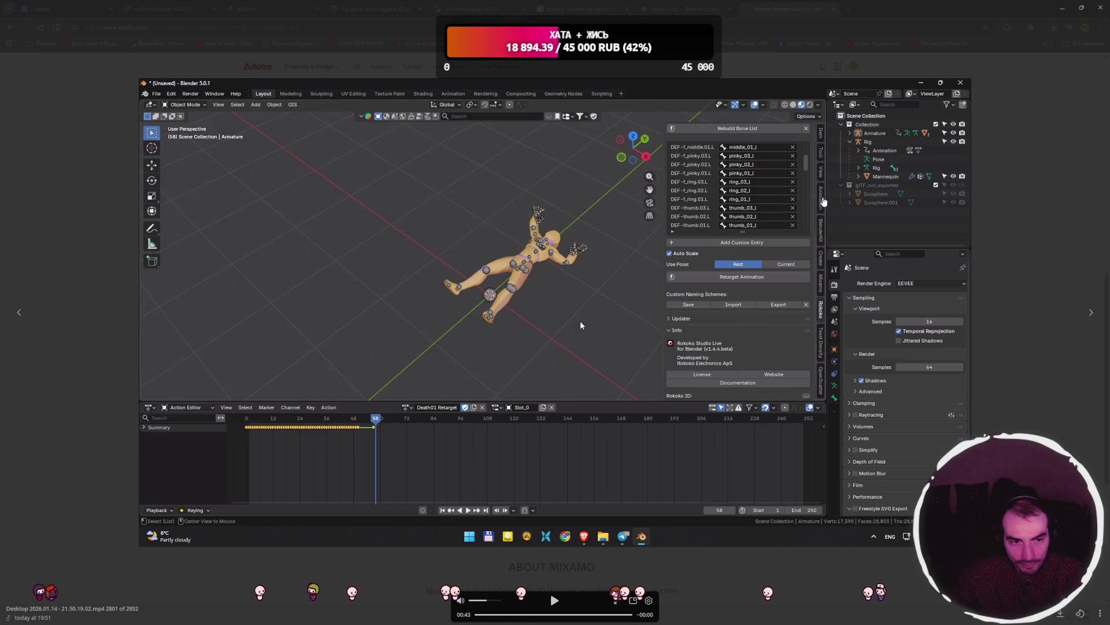
pyautogui.press('Escape')
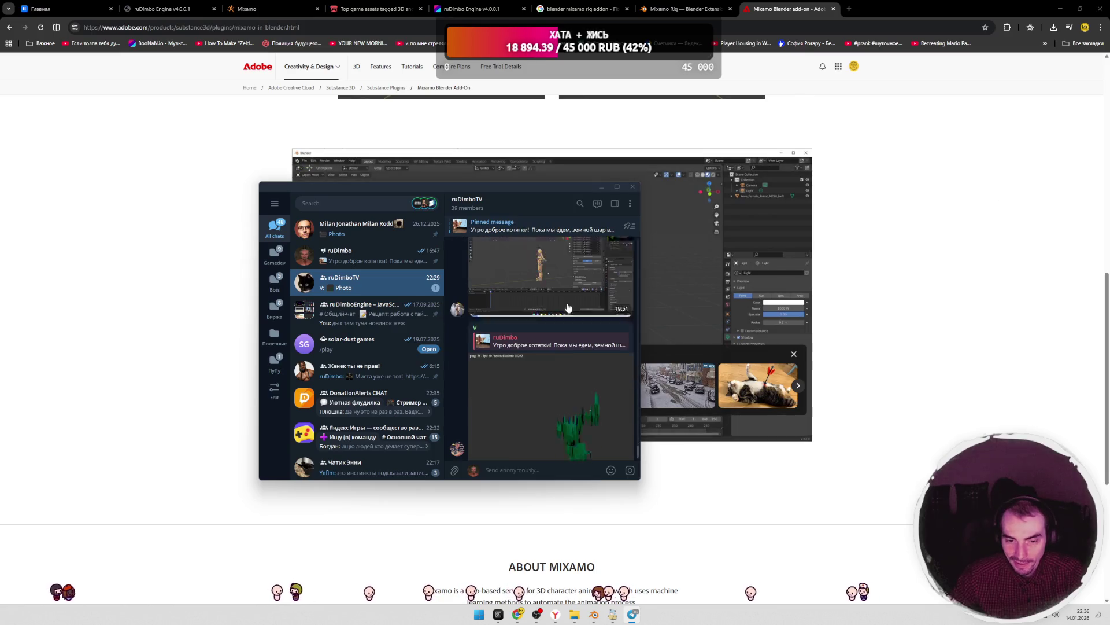
# - View the green 3D scene photo and the sender's profile photo, closing each afterwards
pyautogui.click(560, 370)
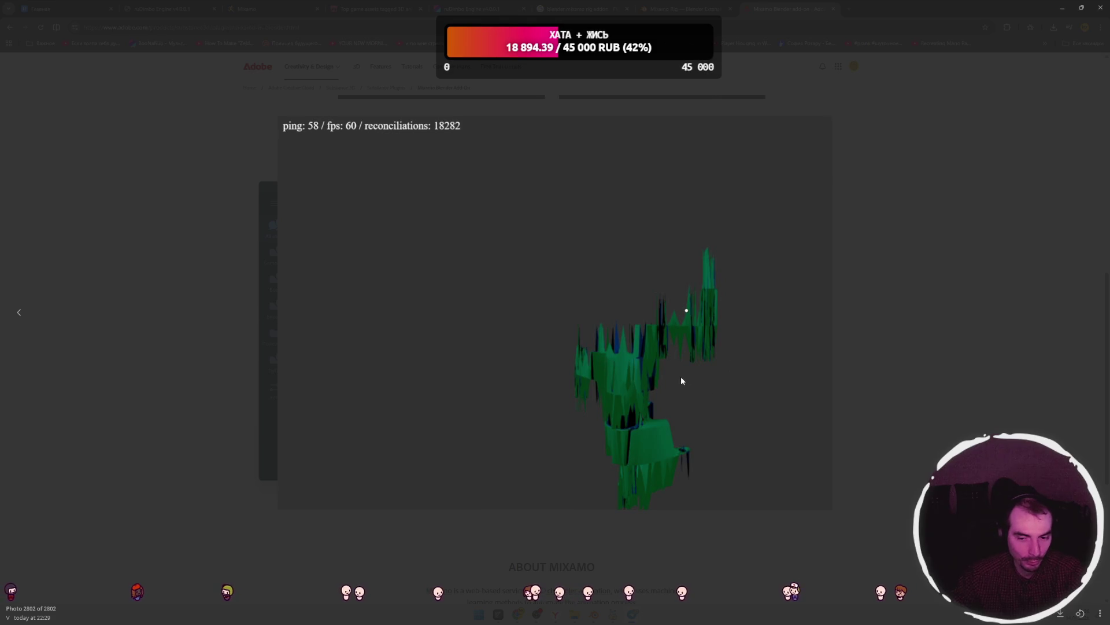
pyautogui.click(930, 325)
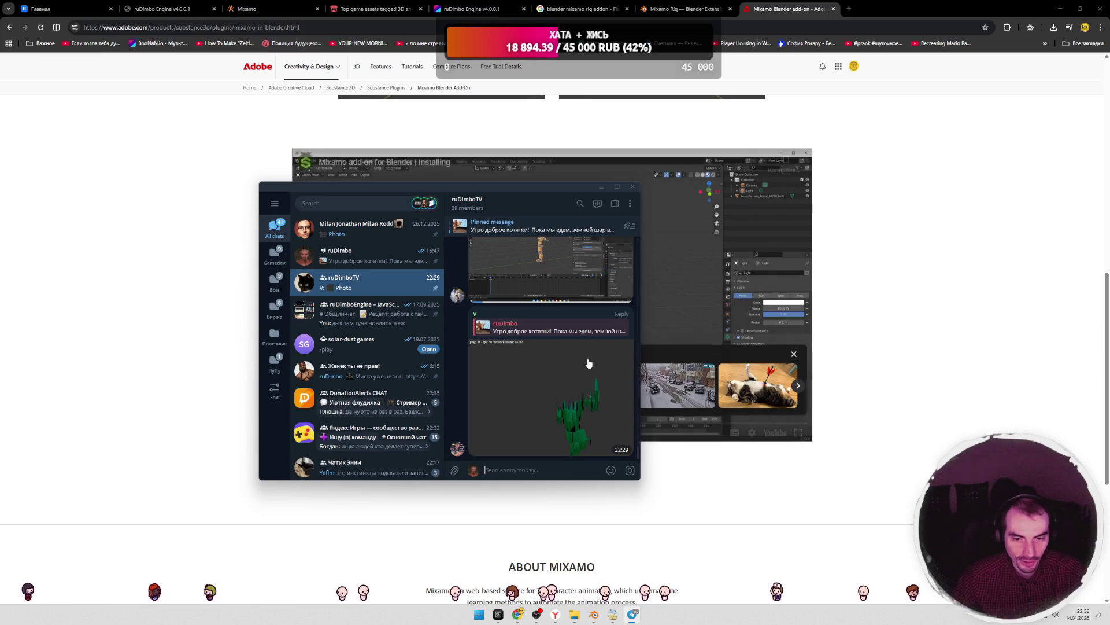
pyautogui.click(475, 313)
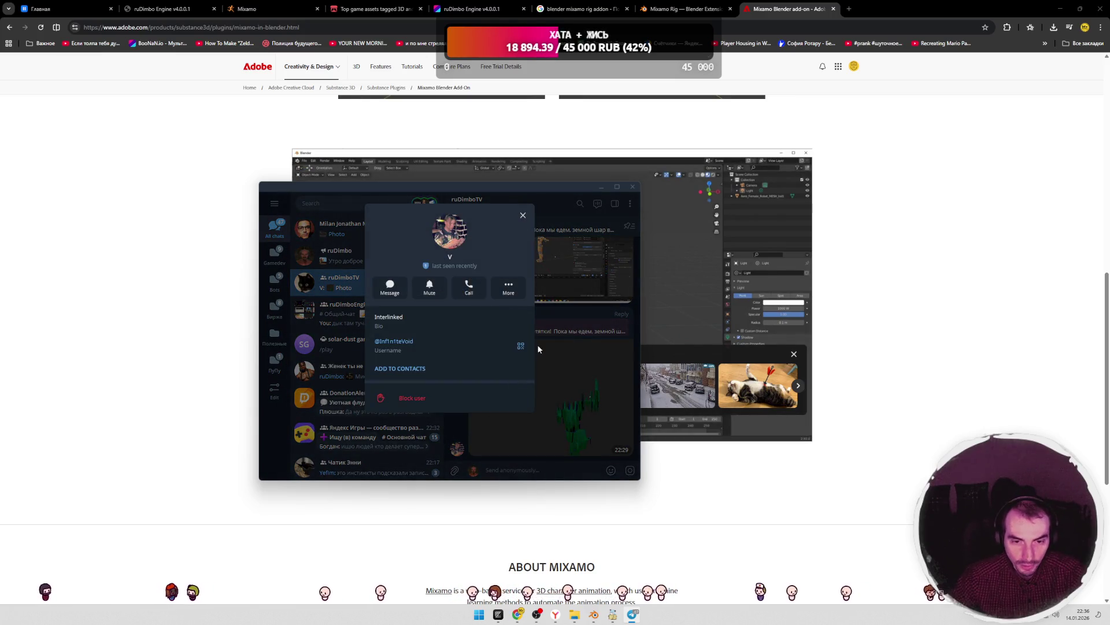
pyautogui.click(465, 237)
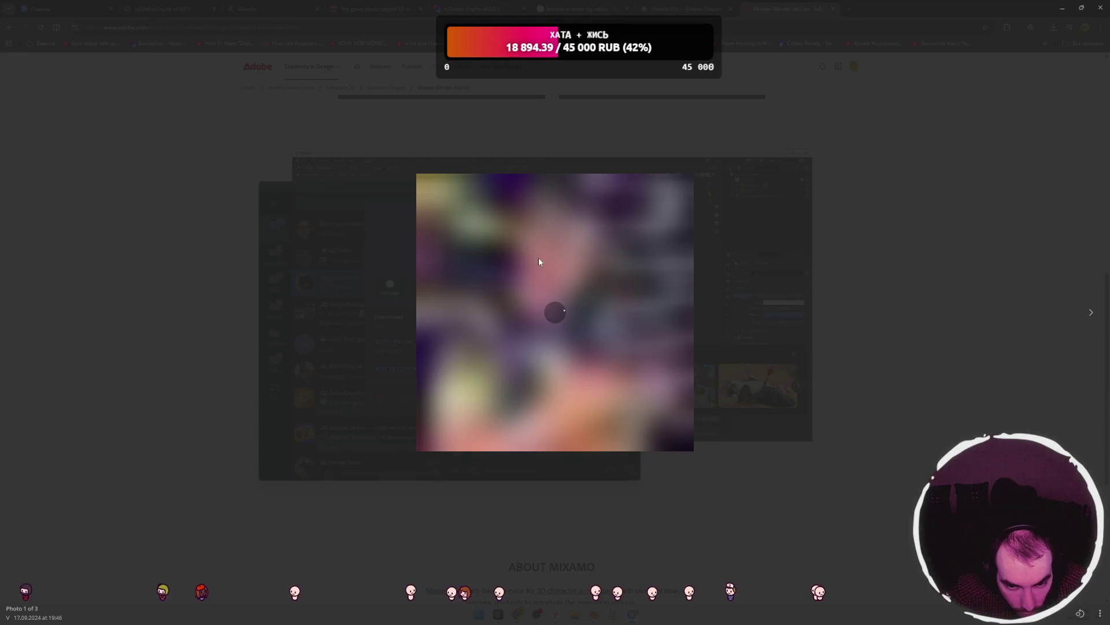
pyautogui.click(760, 264)
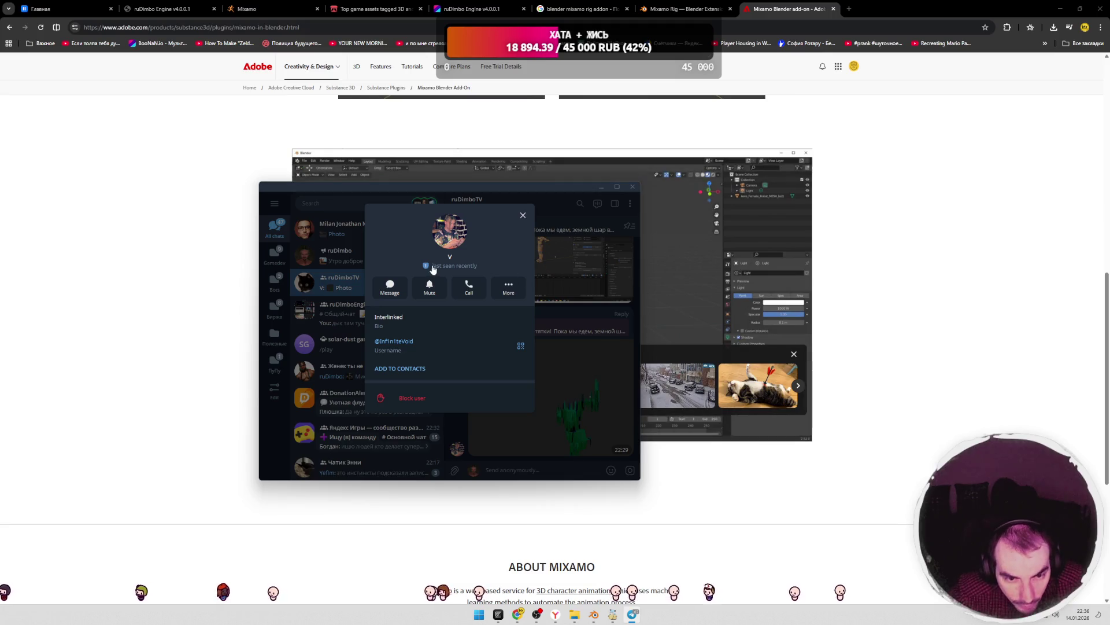
pyautogui.click(567, 252)
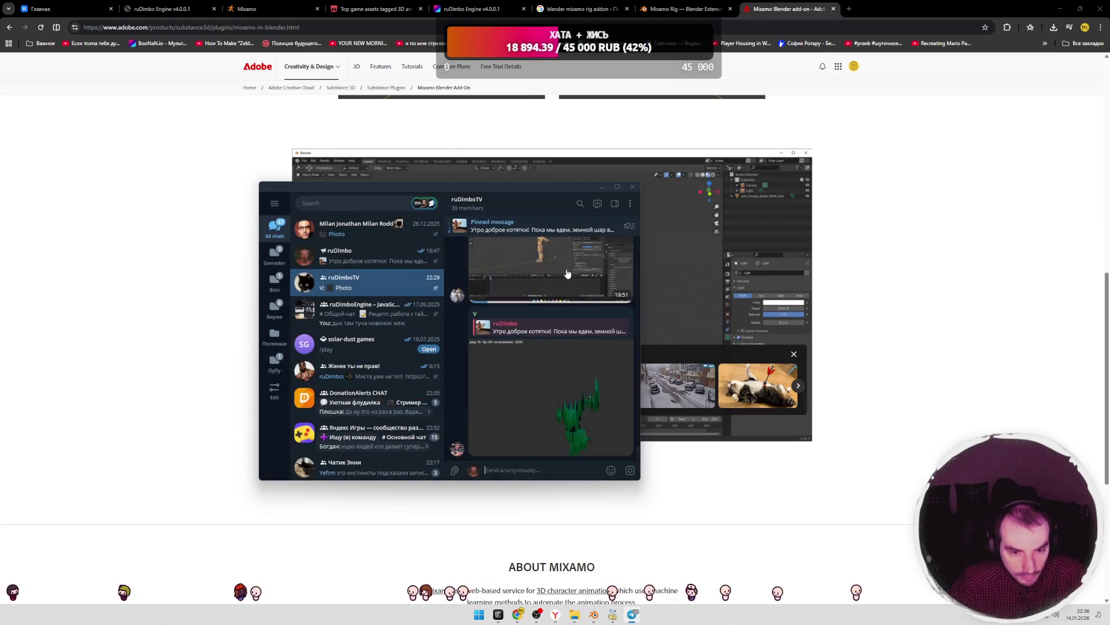
# - Switch to the ruDimbo channel and close the Telegram window
pyautogui.hotkey('alt', 'Up')
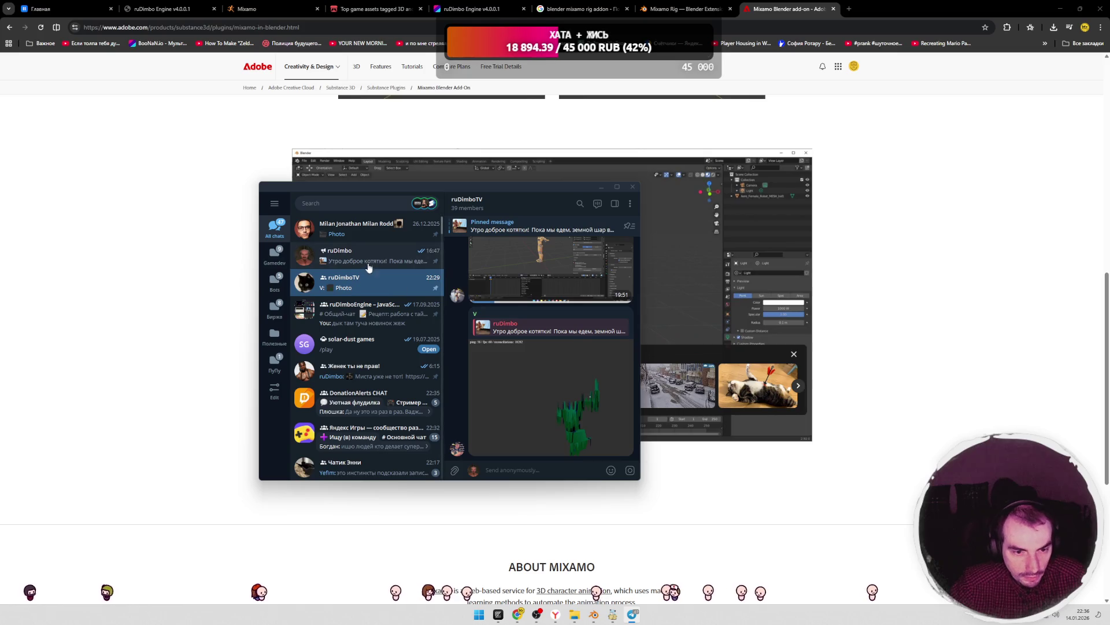
pyautogui.scroll(-10, 550, 320)
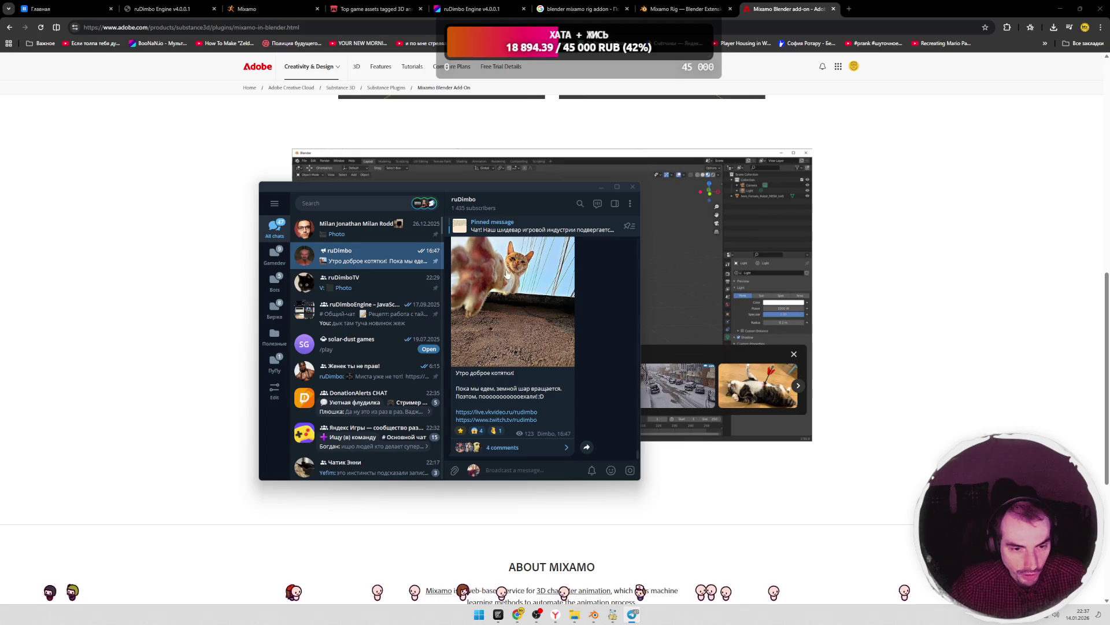
pyautogui.click(632, 187)
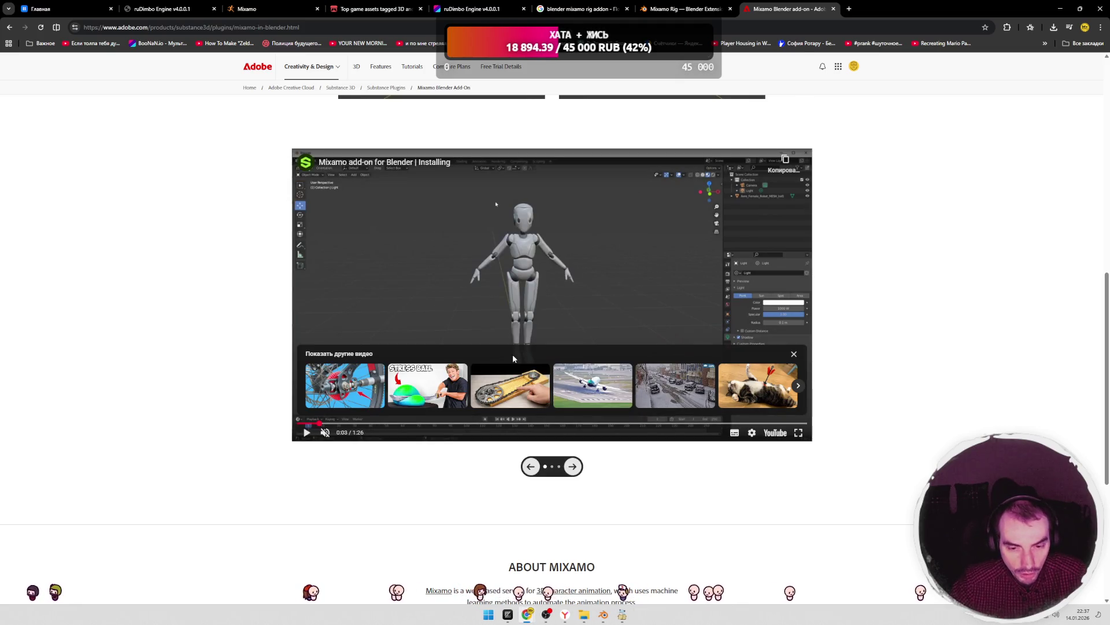
# - Play the Mixamo add-on installing tutorial and switch it to full screen
pyautogui.click(307, 432)
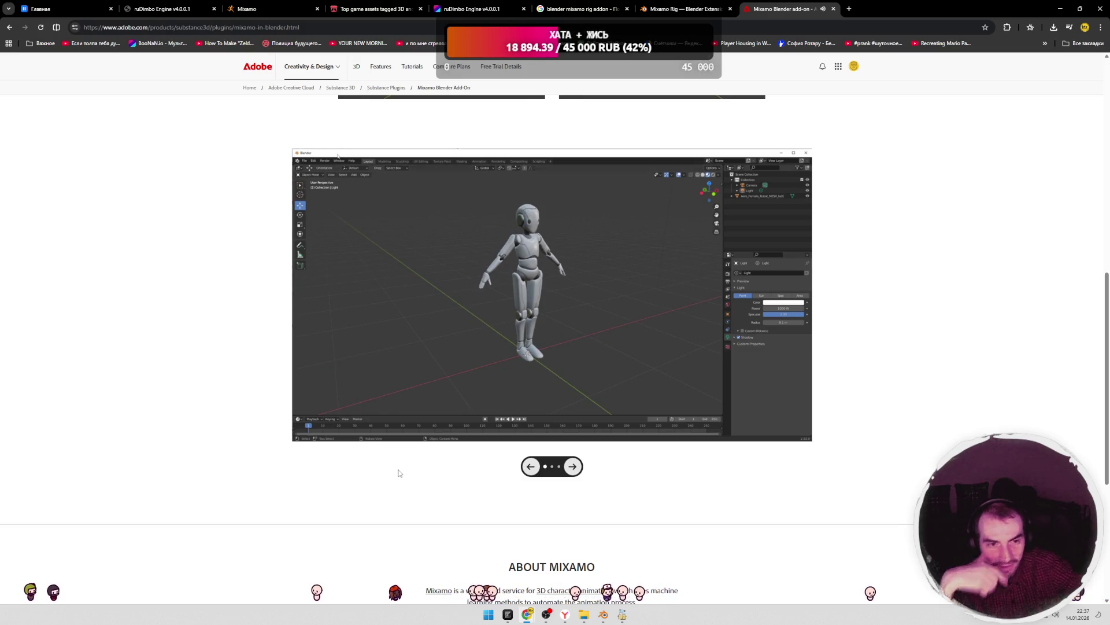
pyautogui.doubleClick(779, 412)
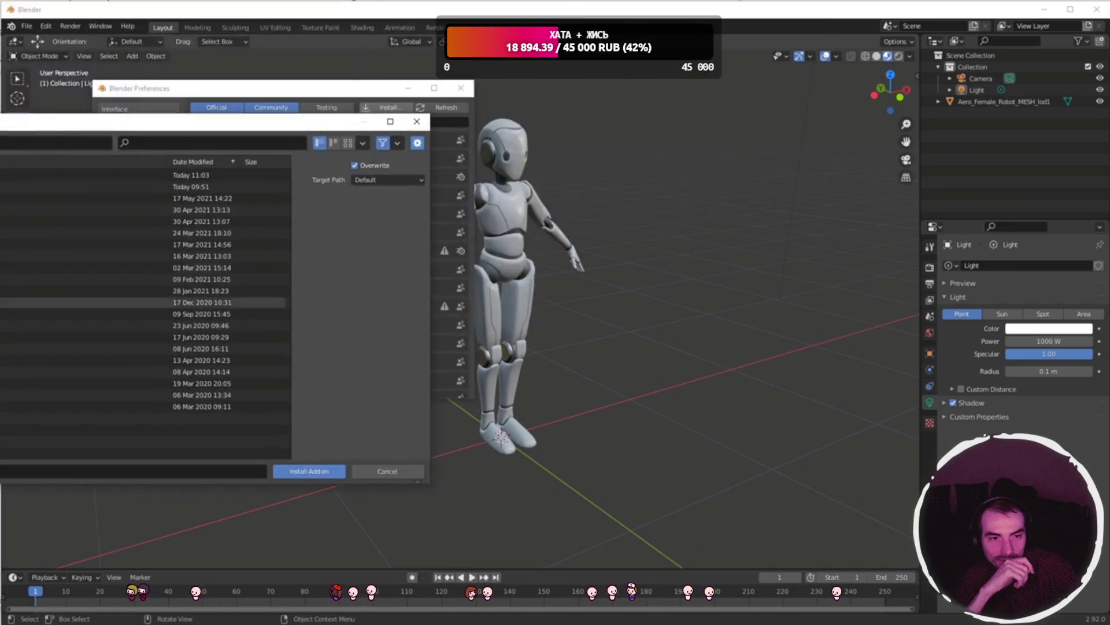
# - Follow the tutorial's install-from-file steps and pause it at 0:51 on Blender's Add-ons list
pyautogui.doubleClick(116, 301)
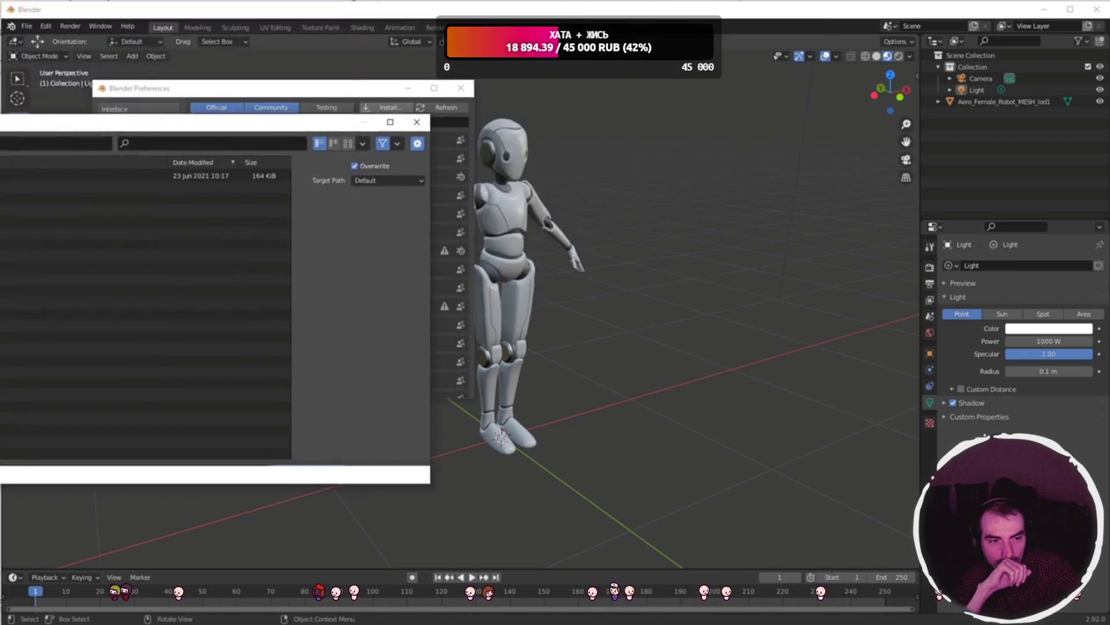
pyautogui.moveTo(260, 121); pyautogui.dragTo(415, 127)
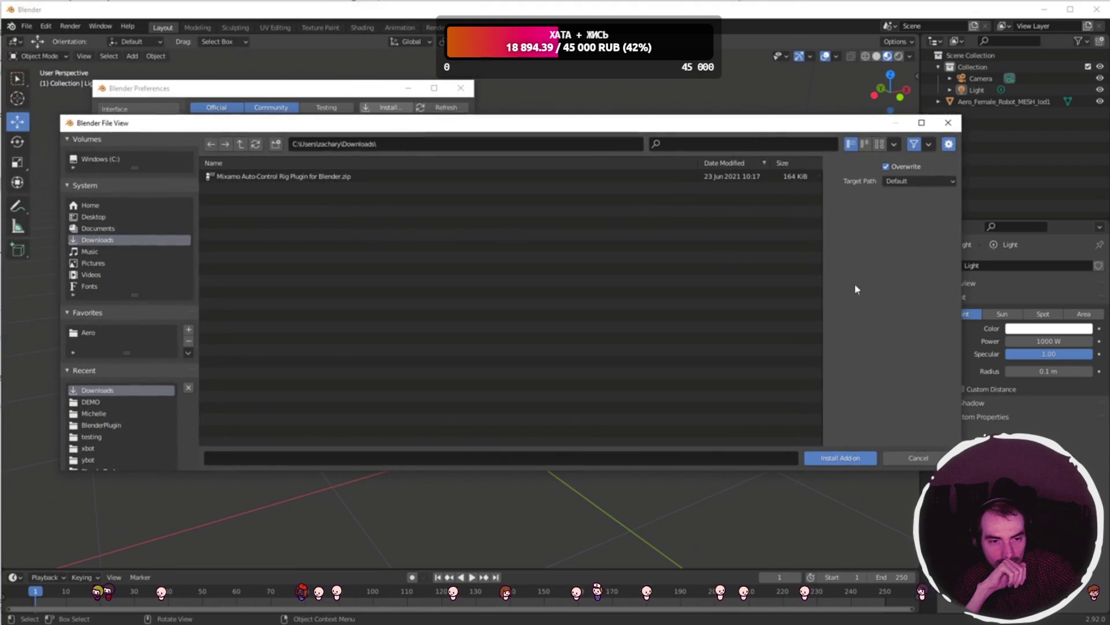
pyautogui.click(268, 177)
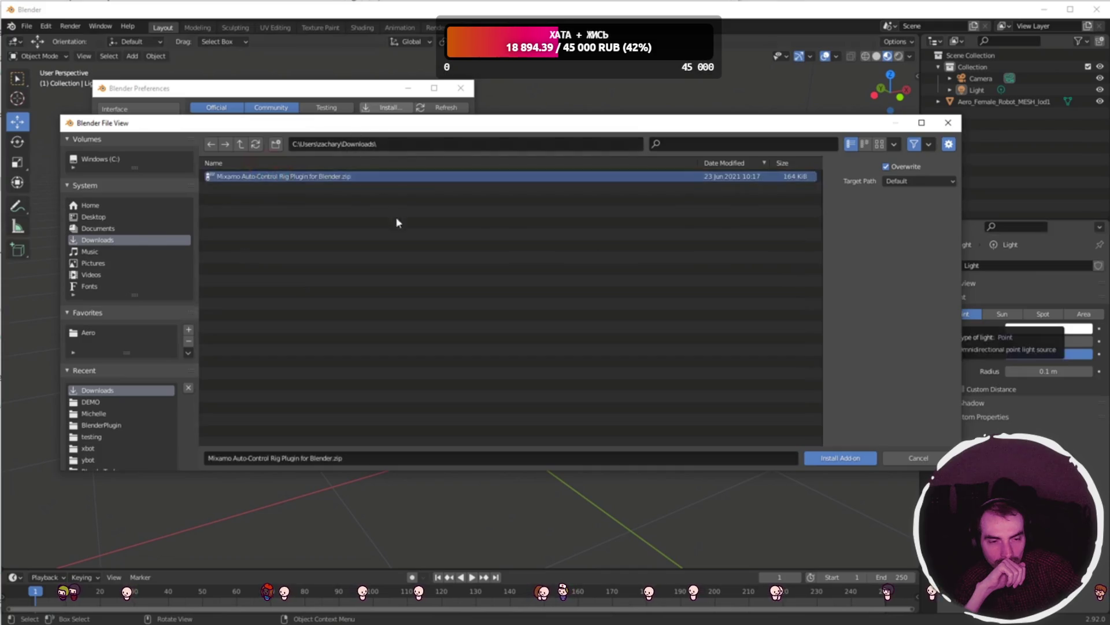
pyautogui.moveTo(793, 122); pyautogui.dragTo(781, 137)
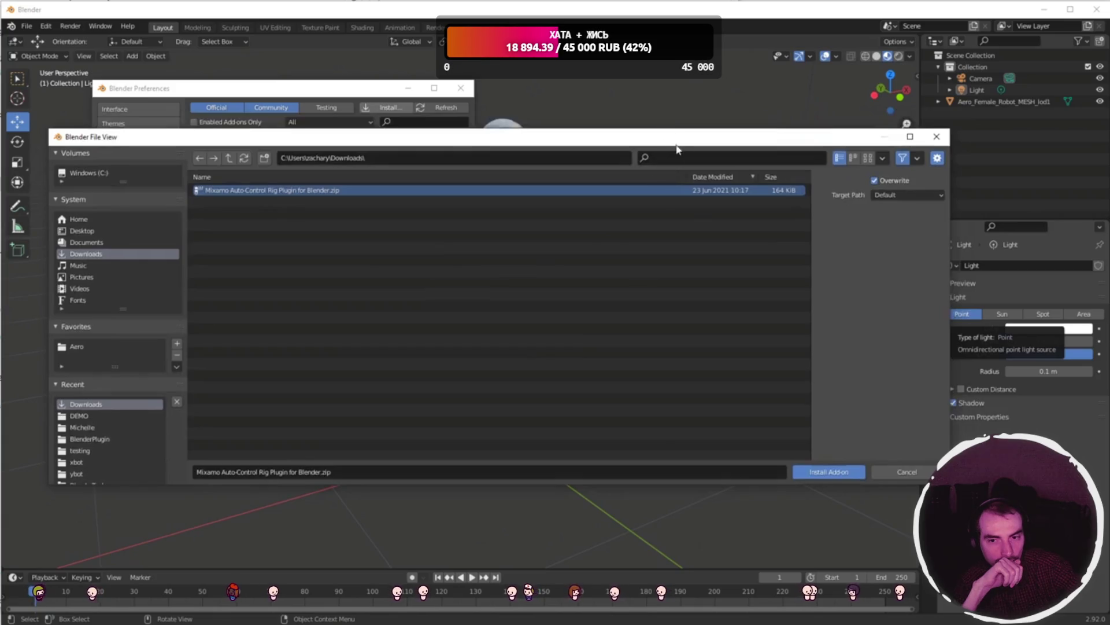
pyautogui.moveTo(950, 349); pyautogui.dragTo(888, 352)
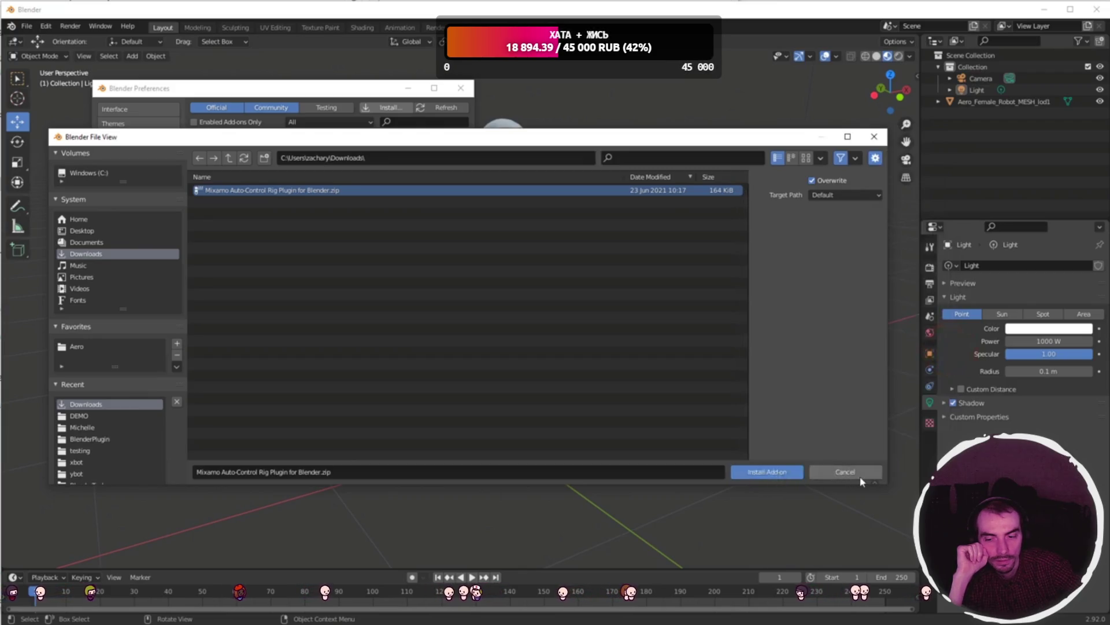
pyautogui.click(840, 471)
pyautogui.moveTo(285, 86); pyautogui.dragTo(333, 80)
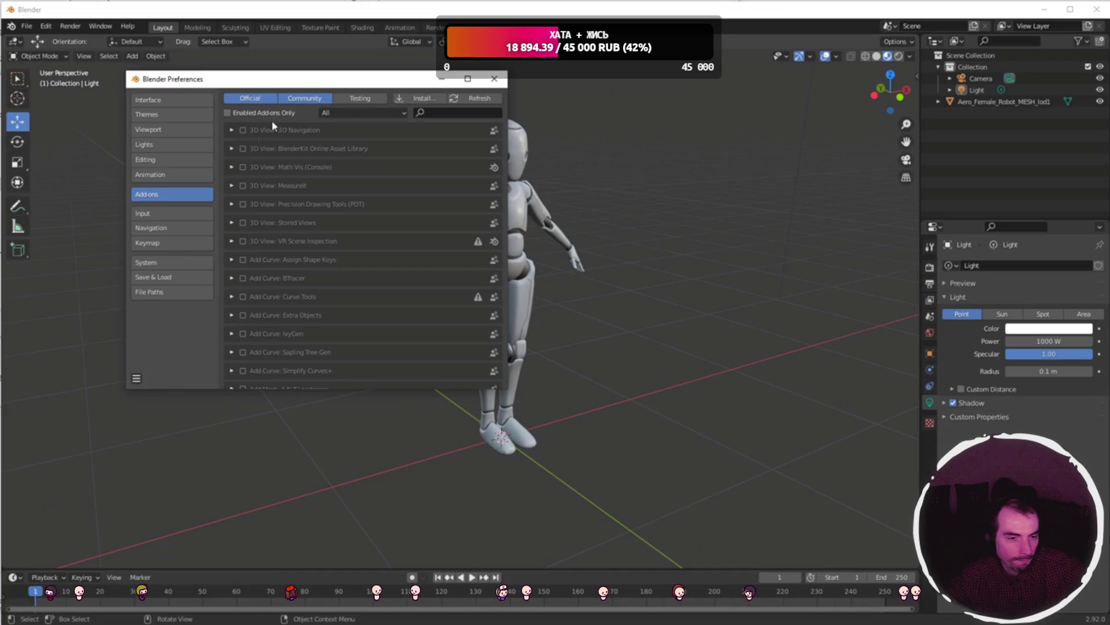
pyautogui.click(578, 169)
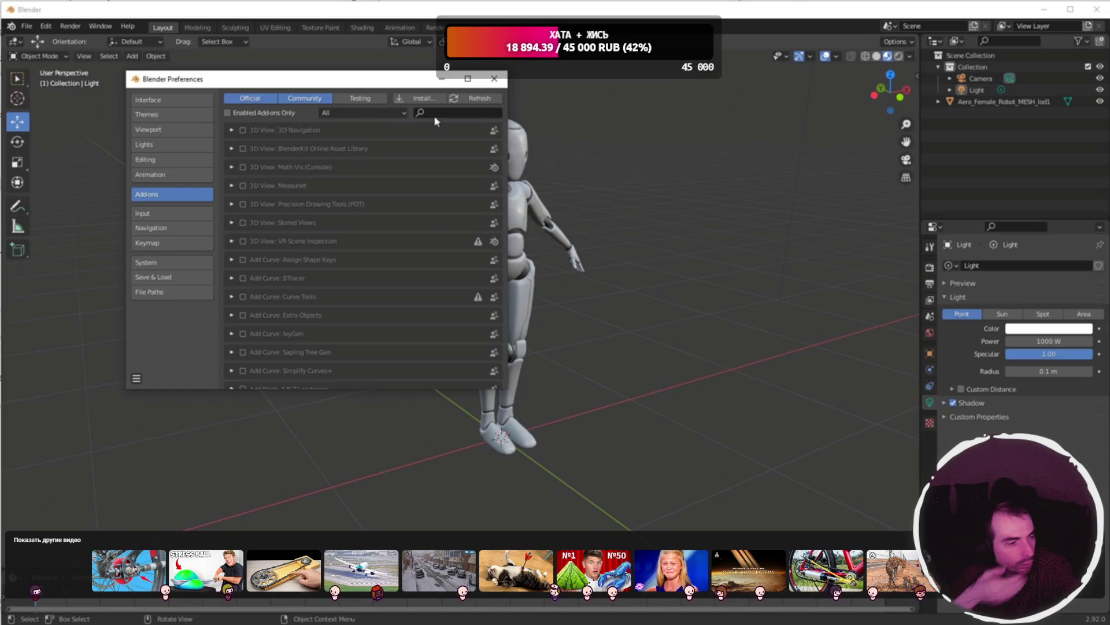
pyautogui.moveTo(444, 210)
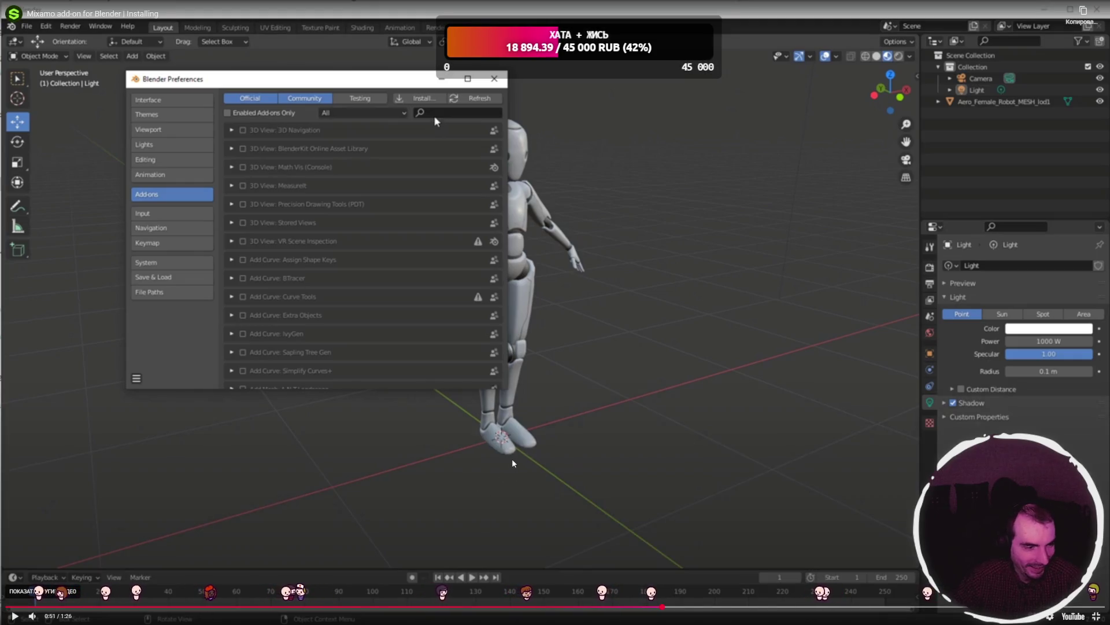
# - Resume the tutorial to its 1:26 end, view the Mixamo Control Rig panel, then exit fullscreen
pyautogui.click(487, 451)
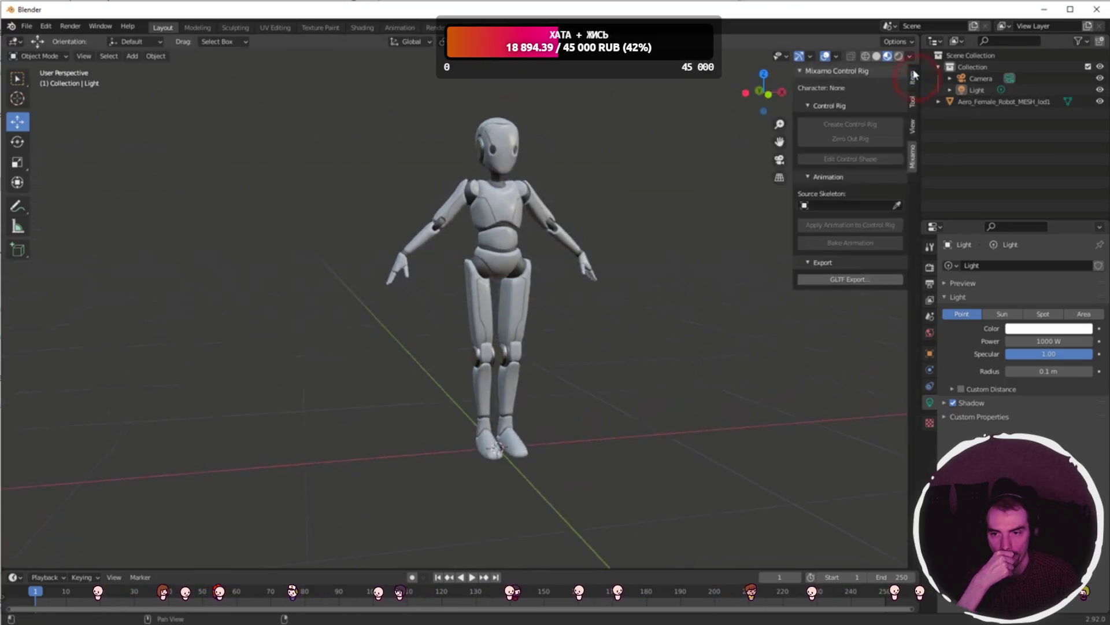
pyautogui.click(912, 157)
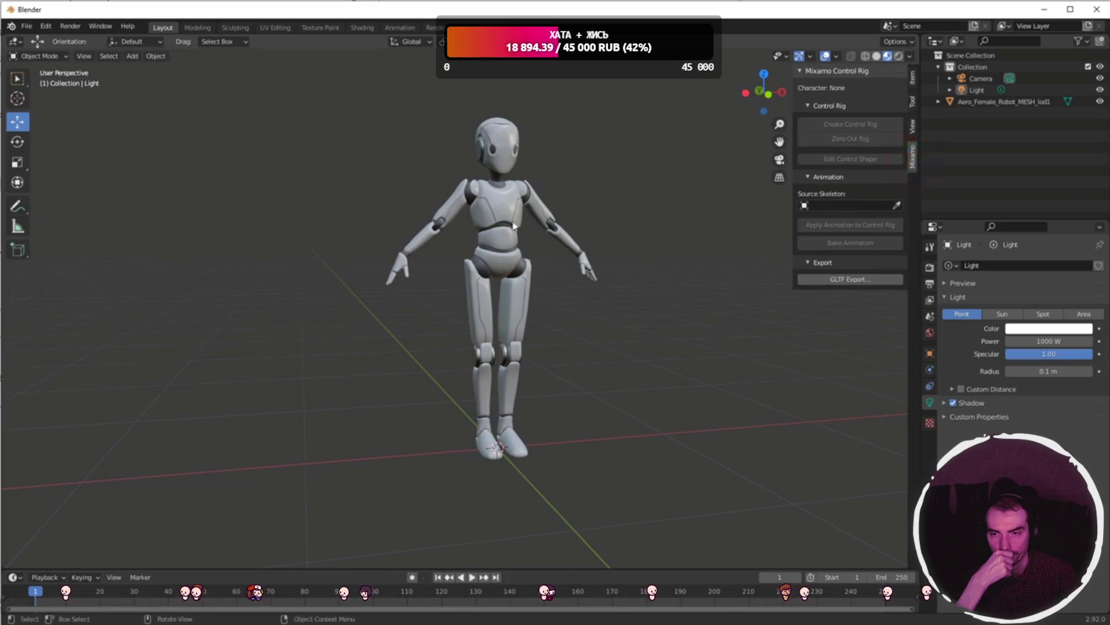
pyautogui.moveTo(598, 319)
pyautogui.mouseDown(button='middle')
pyautogui.moveTo(528, 325)
pyautogui.moveTo(623, 315)
pyautogui.mouseUp(button='middle')
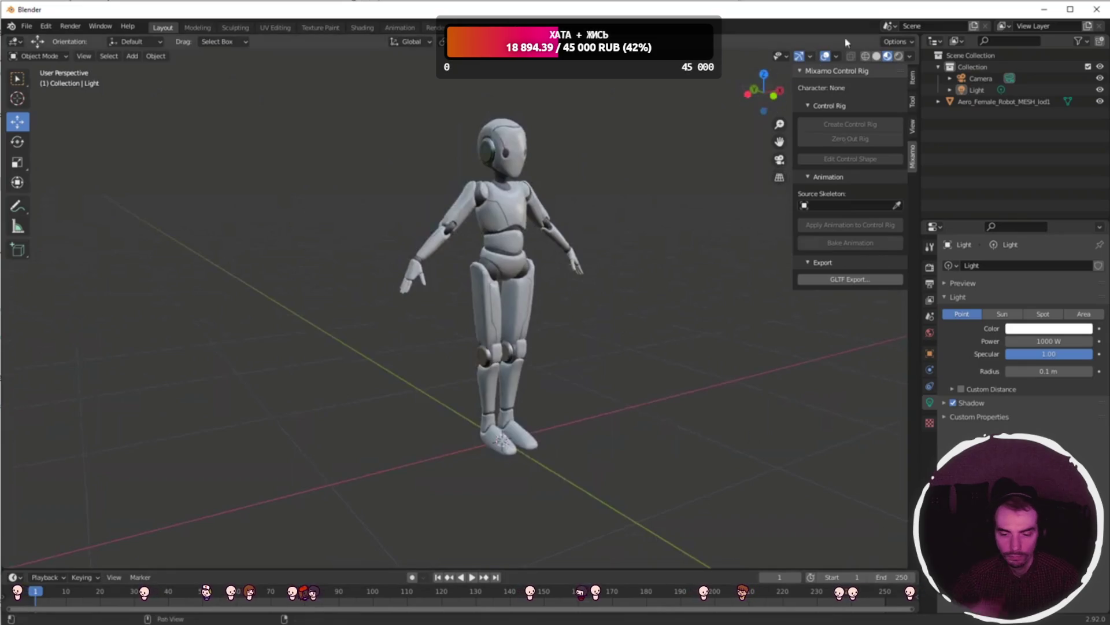
pyautogui.press('Escape')
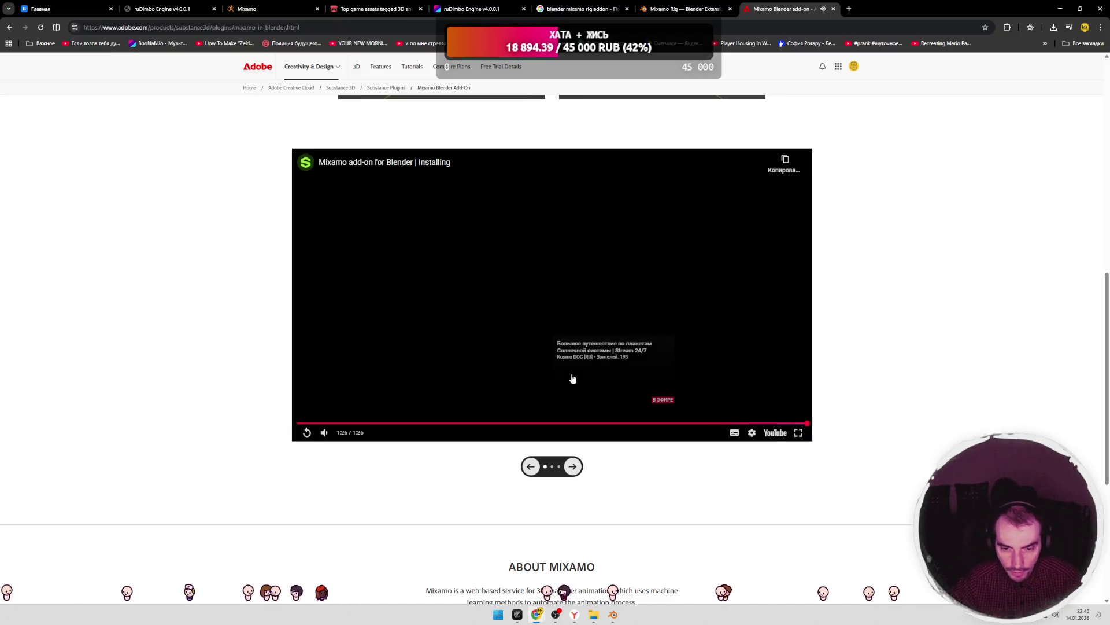
# - Advance the carousel to 'Mixamo add-on for Blender | Rigging' and play it full screen
pyautogui.click(574, 466)
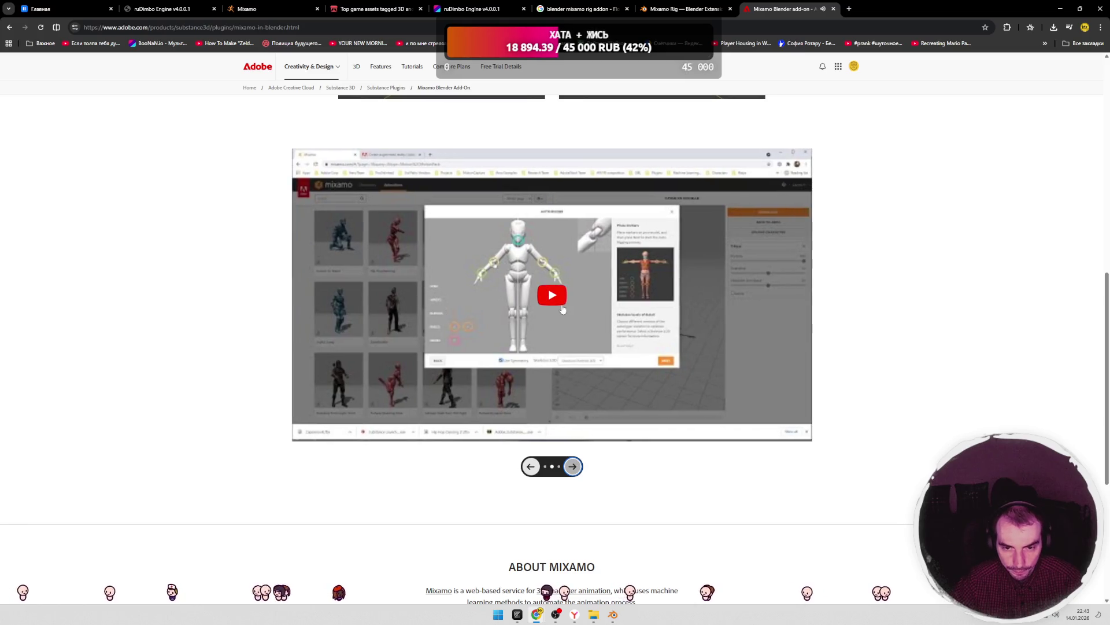
pyautogui.click(559, 300)
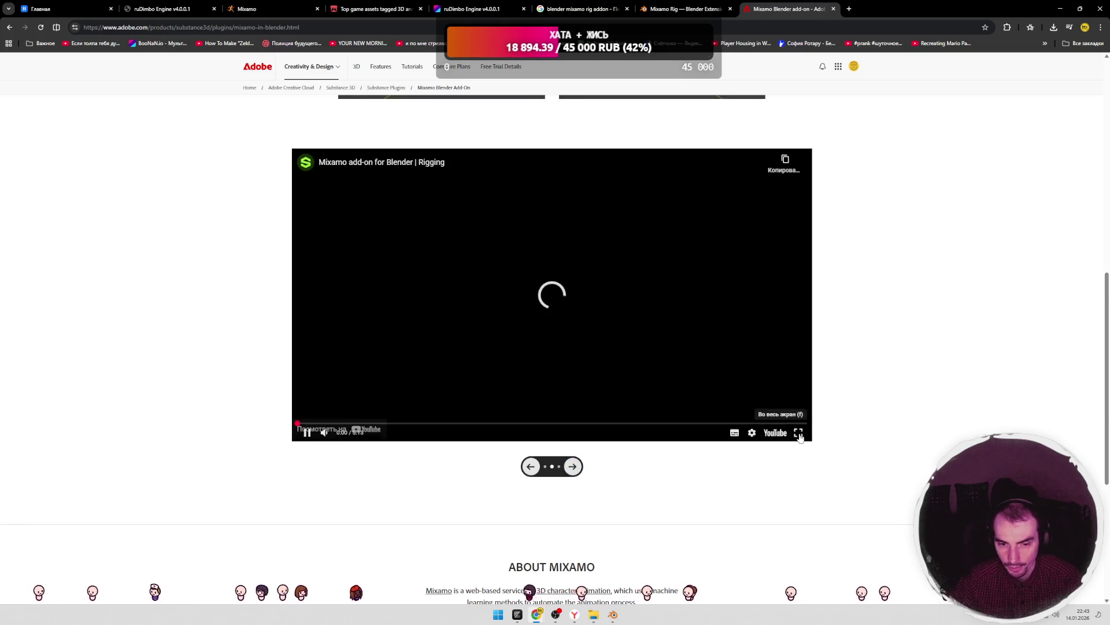
pyautogui.click(801, 432)
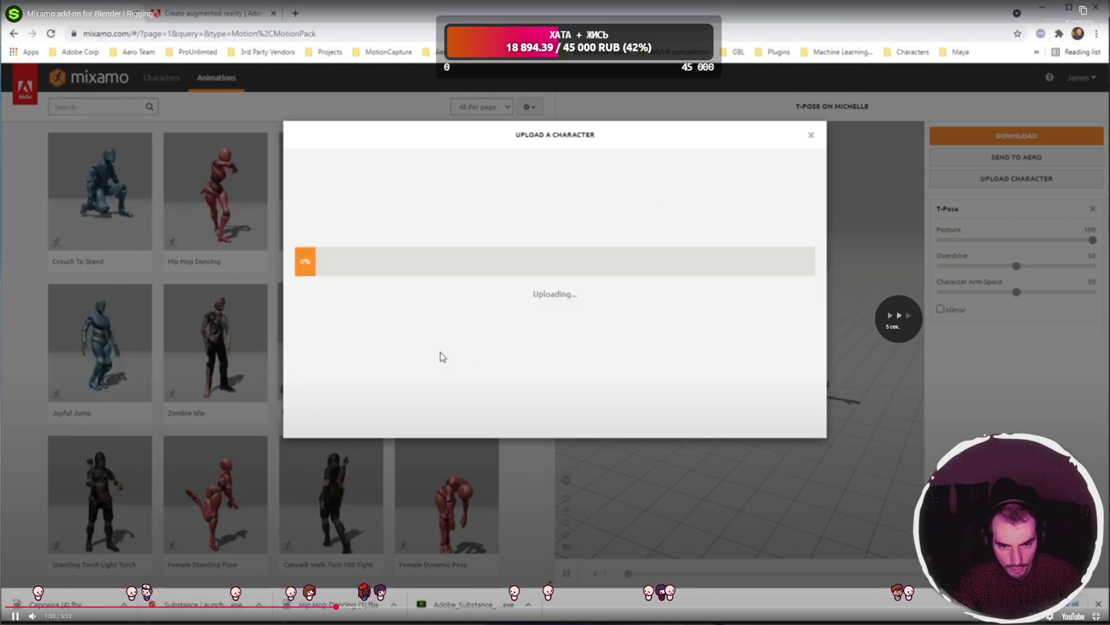
# - Skip the rigging tutorial ahead to the fresh Blender scene with the default cube deleted
pyautogui.press('Right')
pyautogui.press('Right')
pyautogui.press('Right')
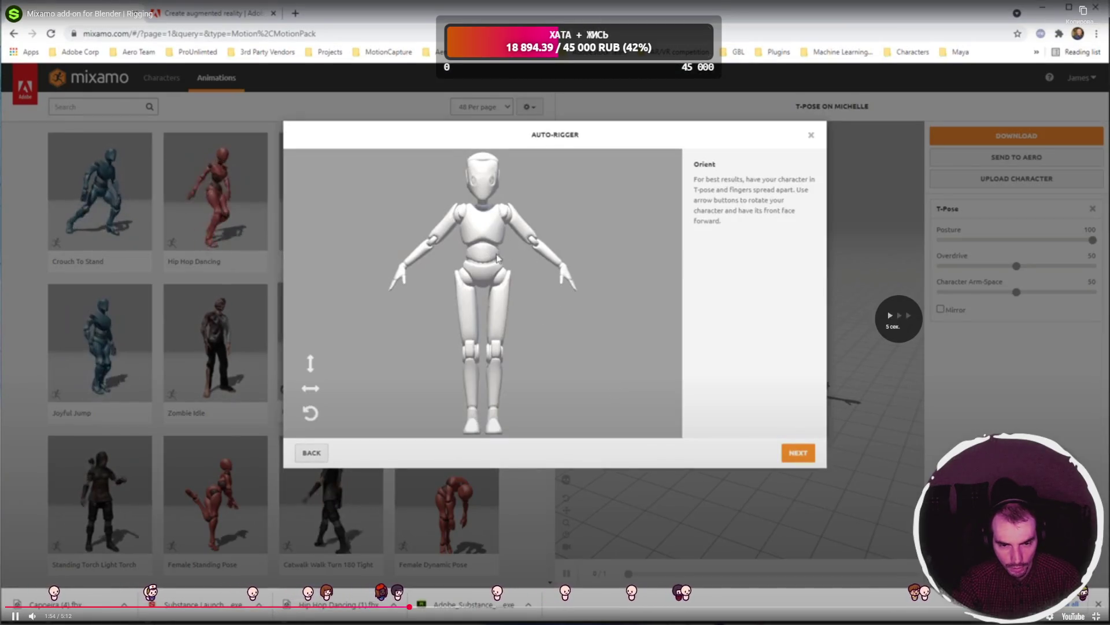
pyautogui.press('Right')
pyautogui.press('Right')
pyautogui.press('Right')
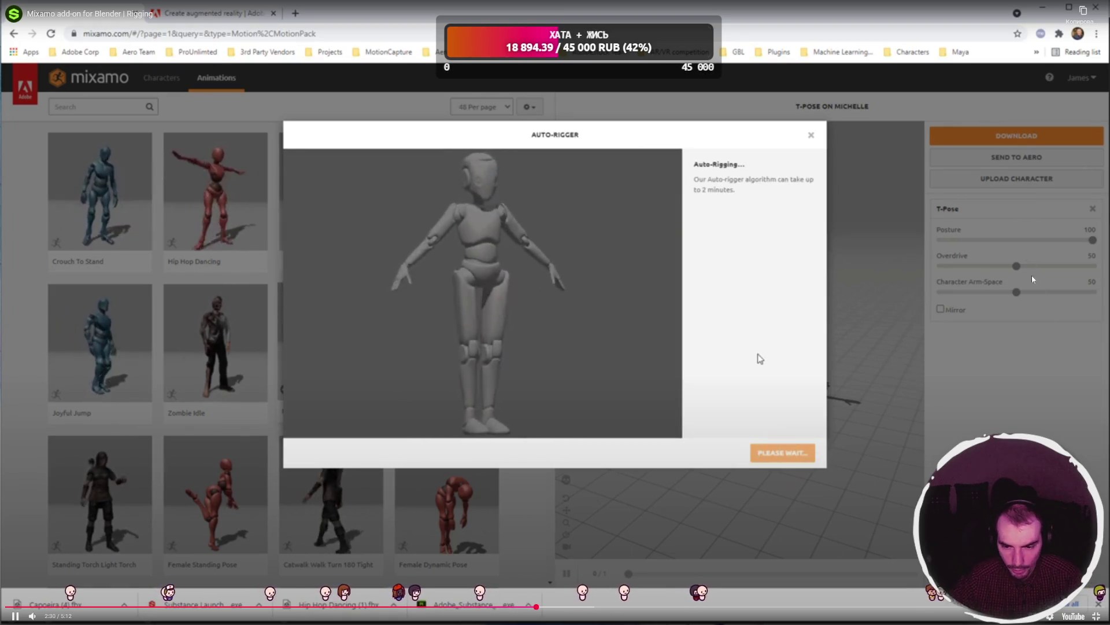
pyautogui.click(748, 606)
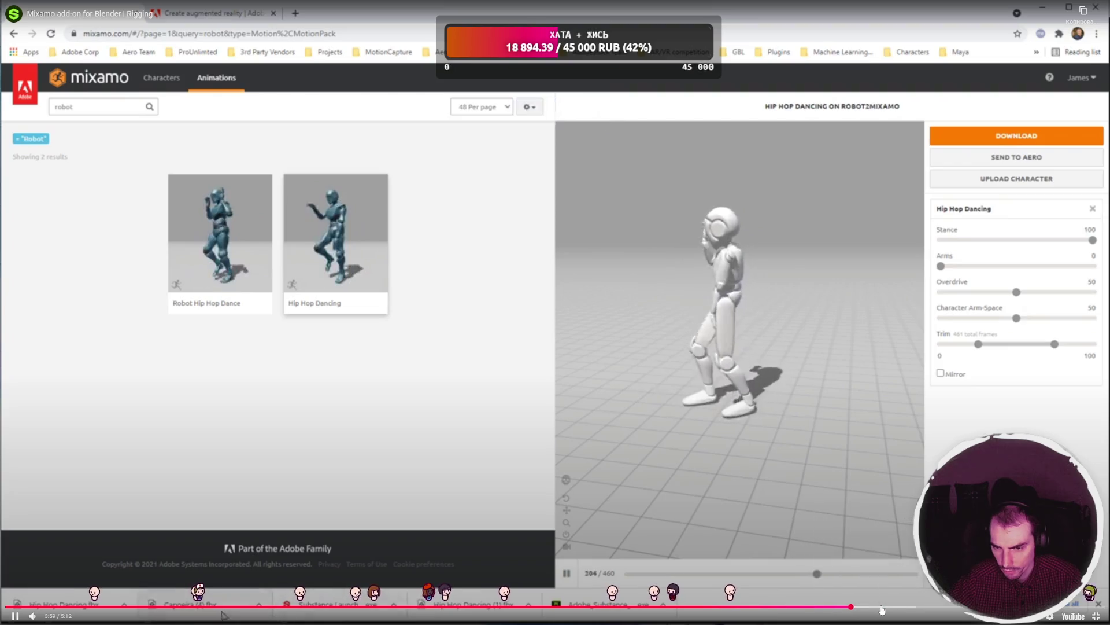
pyautogui.click(885, 606)
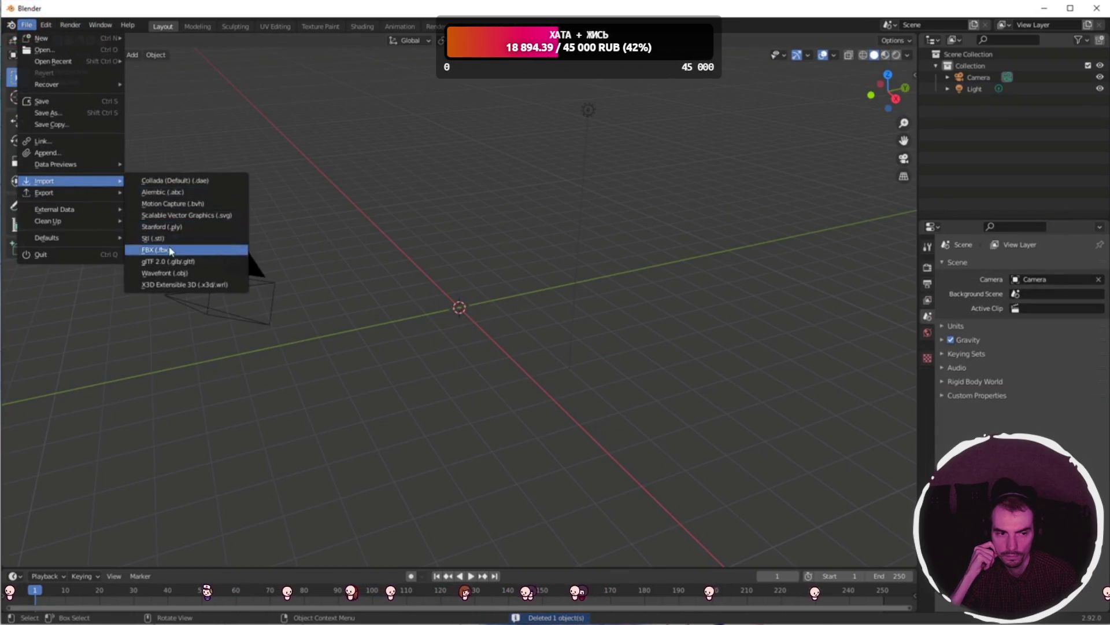
# - Import the robot FBX, play then pause its dance, and exit full-screen video
pyautogui.click(170, 250)
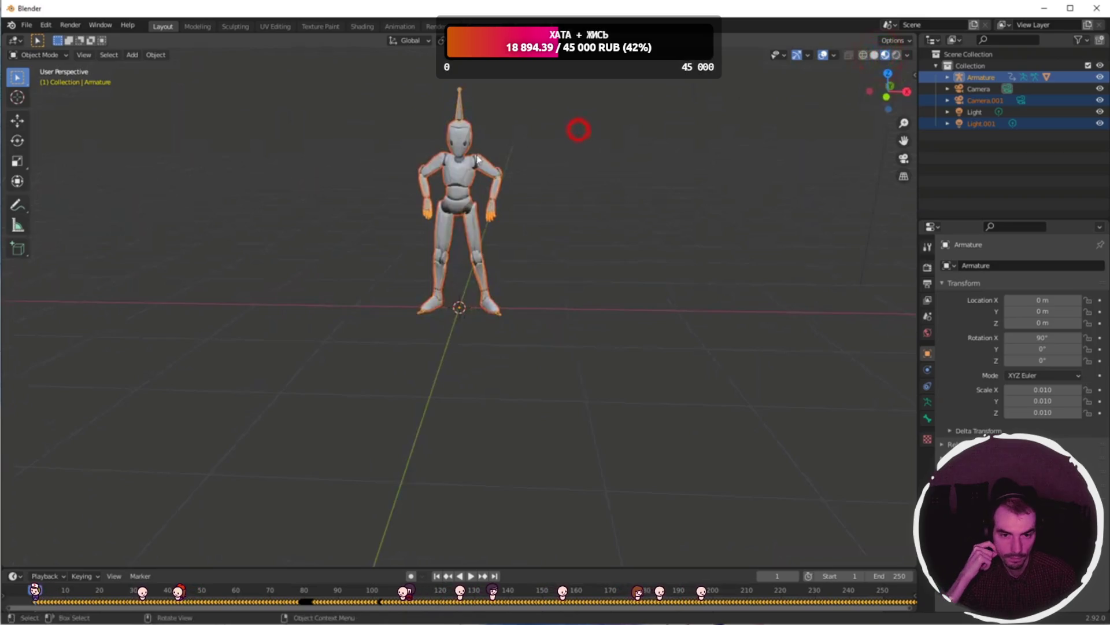
pyautogui.click(470, 576)
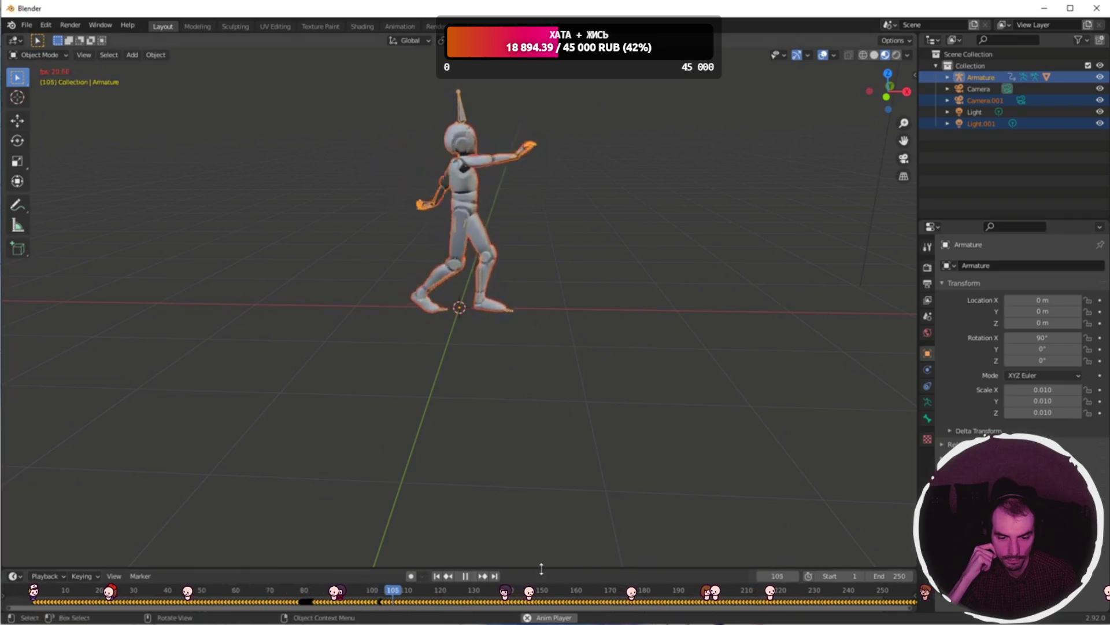
pyautogui.click(467, 575)
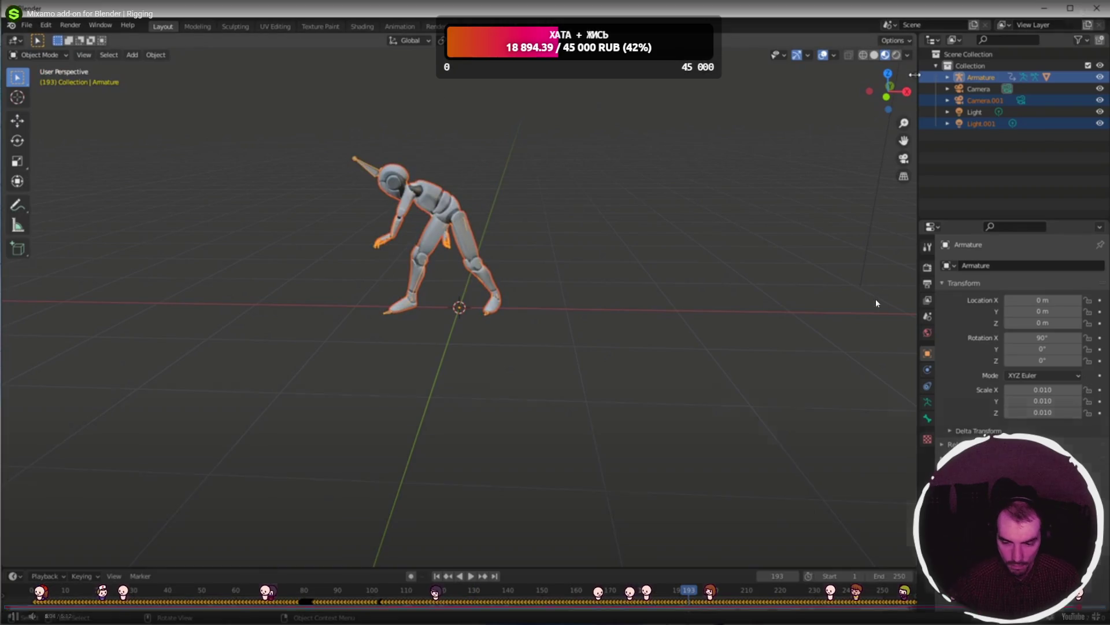
pyautogui.press('Escape')
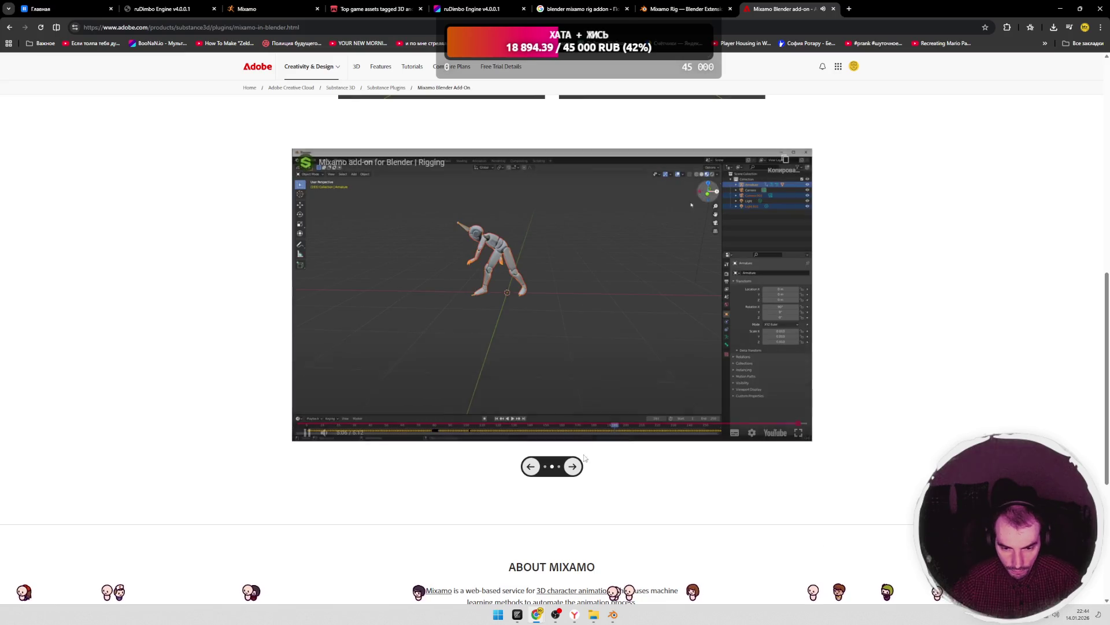
# - Play the Creating Control Rig tutorial video in full screen
pyautogui.click(560, 305)
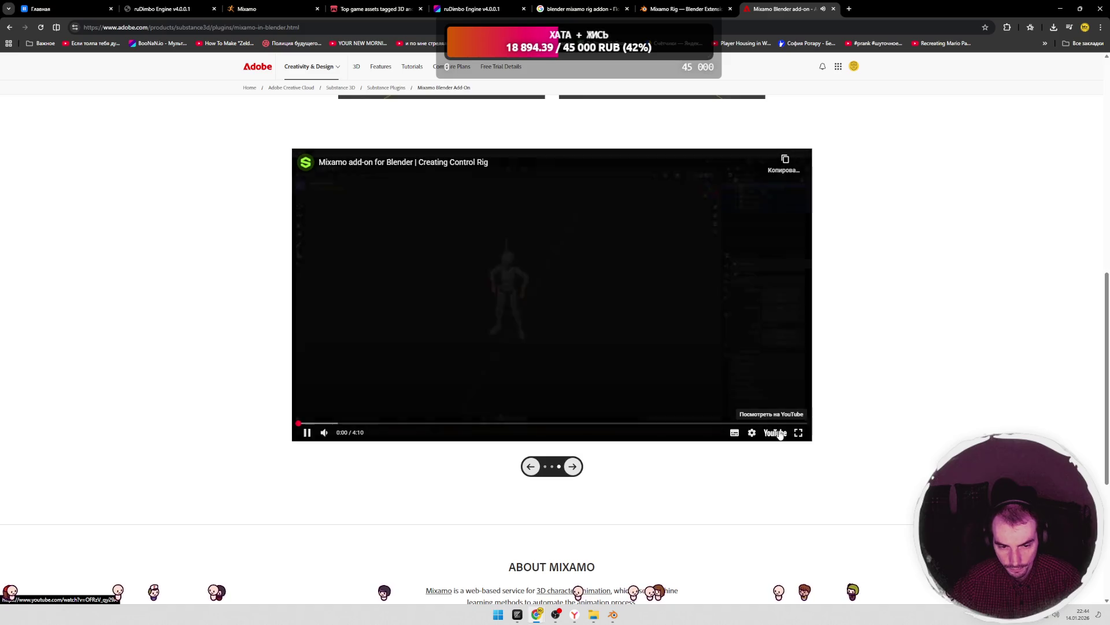
pyautogui.click(796, 434)
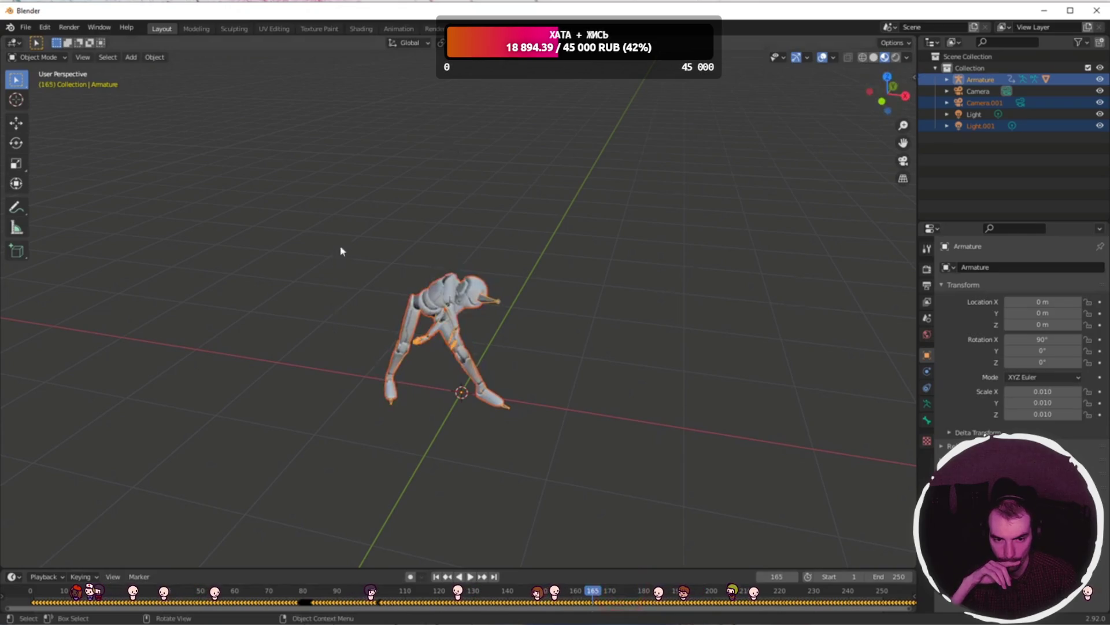
# - Create a Mixamo control rig for Armature with IK Arms unchecked
pyautogui.click(915, 77)
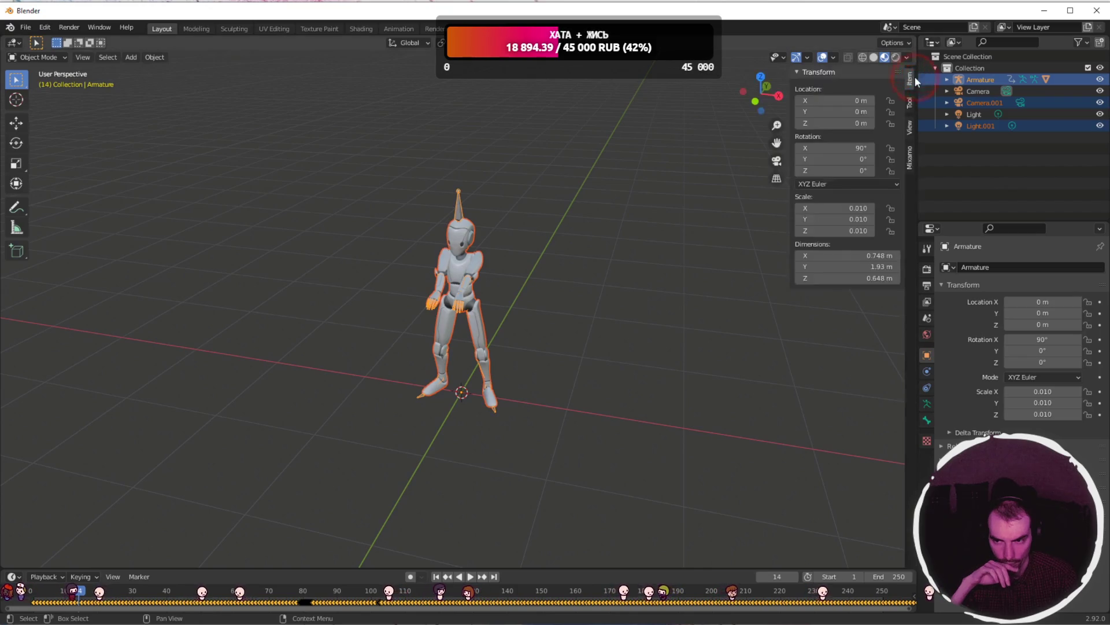
pyautogui.click(910, 164)
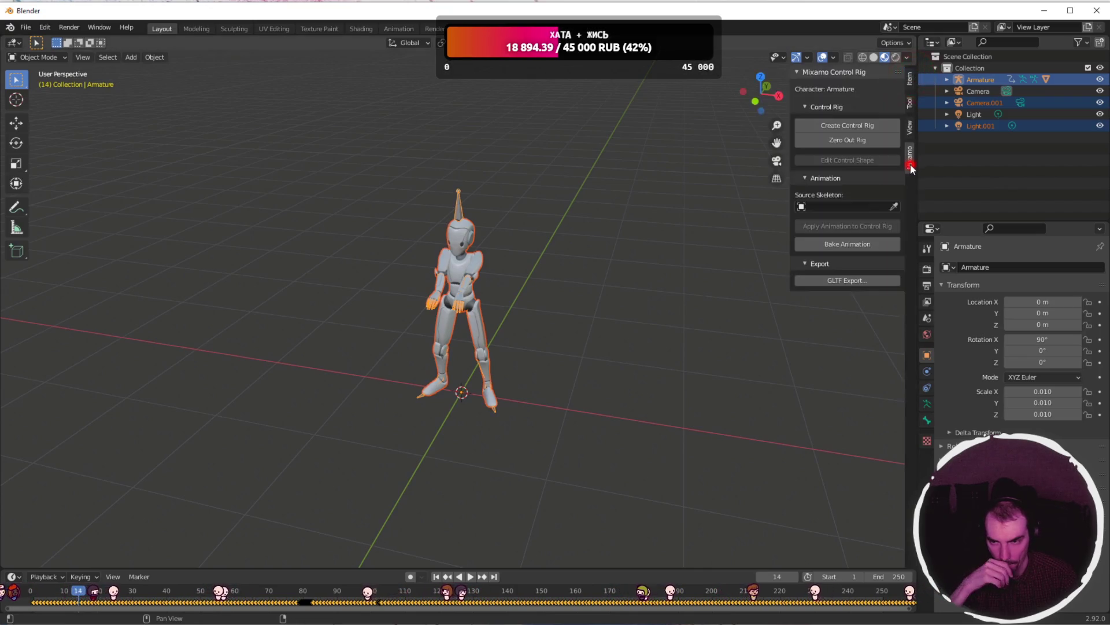
pyautogui.click(870, 125)
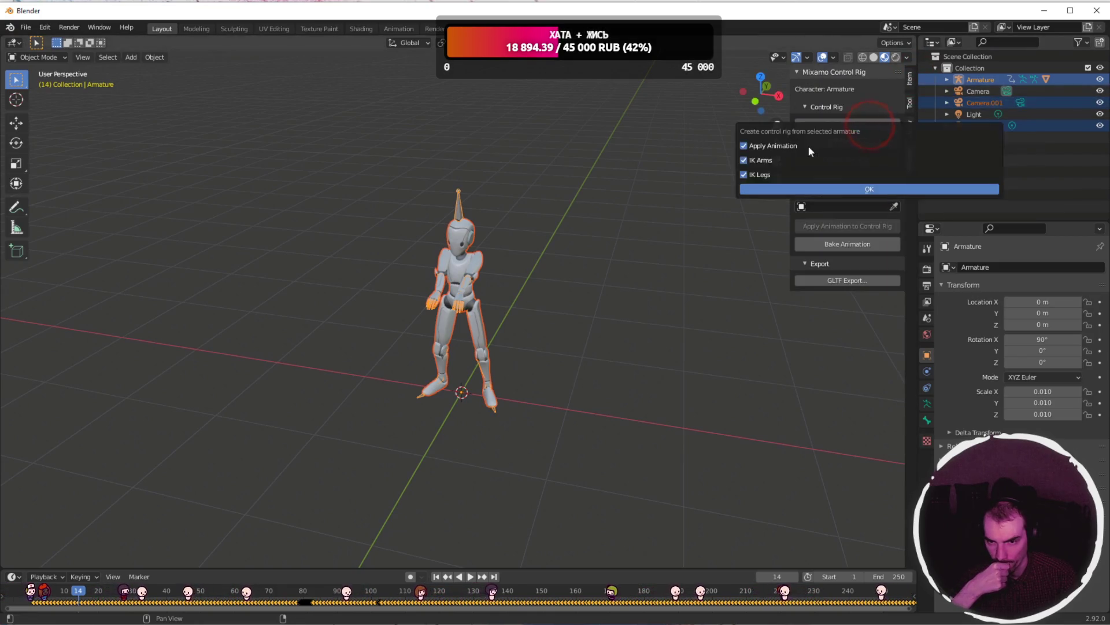
pyautogui.click(744, 160)
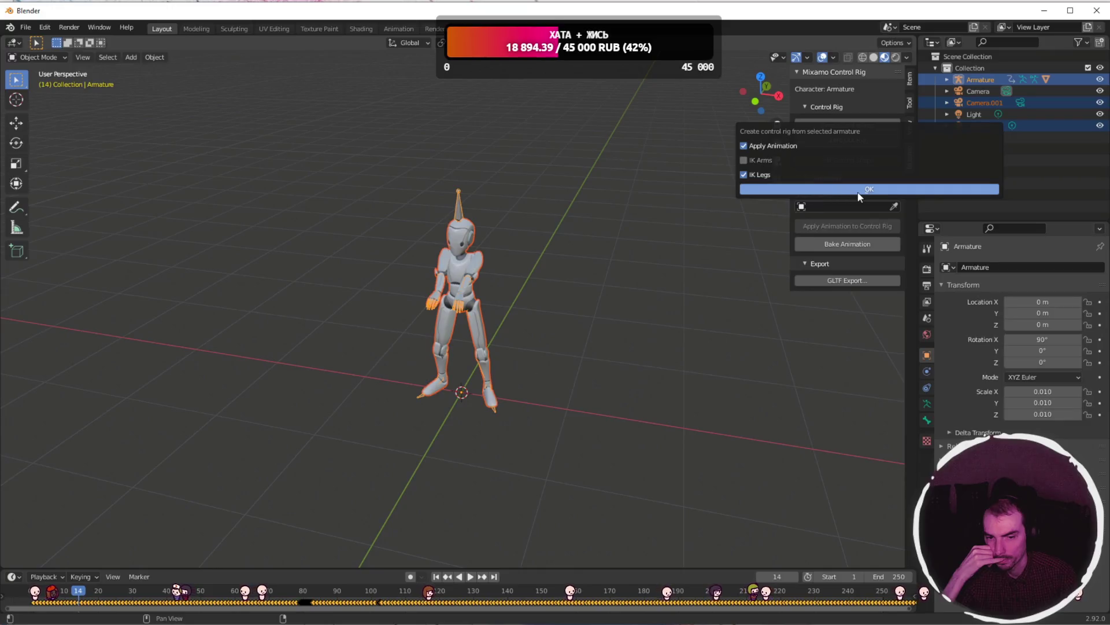
pyautogui.click(874, 190)
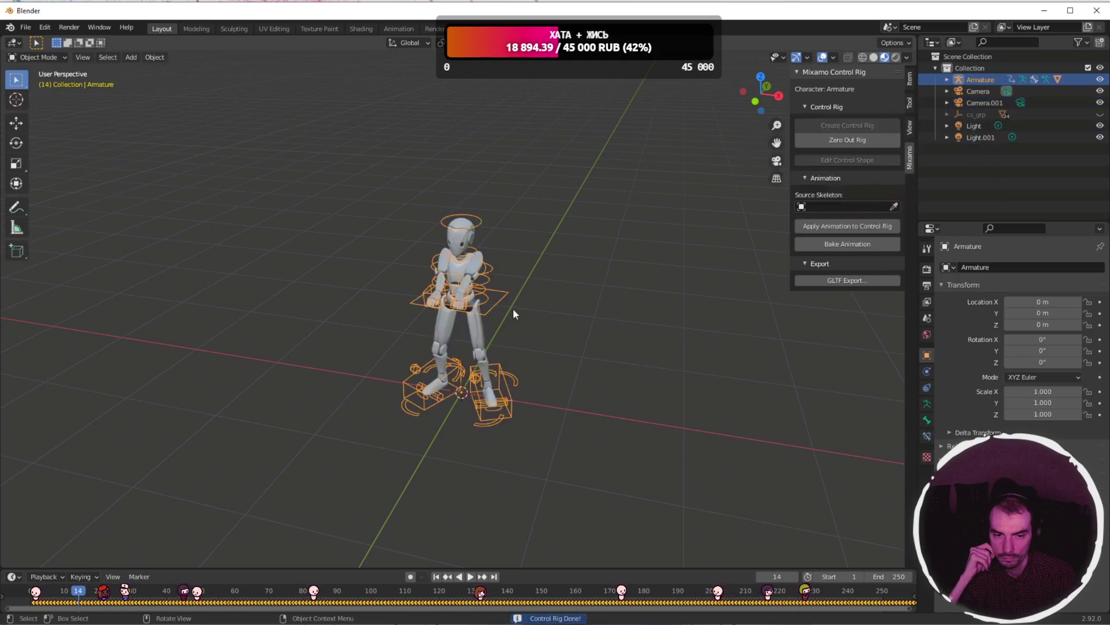
# - View the rig from the front, play its animation, stop at frame 103, and enter Pose Mode
pyautogui.moveTo(517, 297)
pyautogui.mouseDown(button='middle')
pyautogui.moveTo(525, 325)
pyautogui.moveTo(561, 314)
pyautogui.moveTo(590, 341)
pyautogui.mouseUp(button='middle')
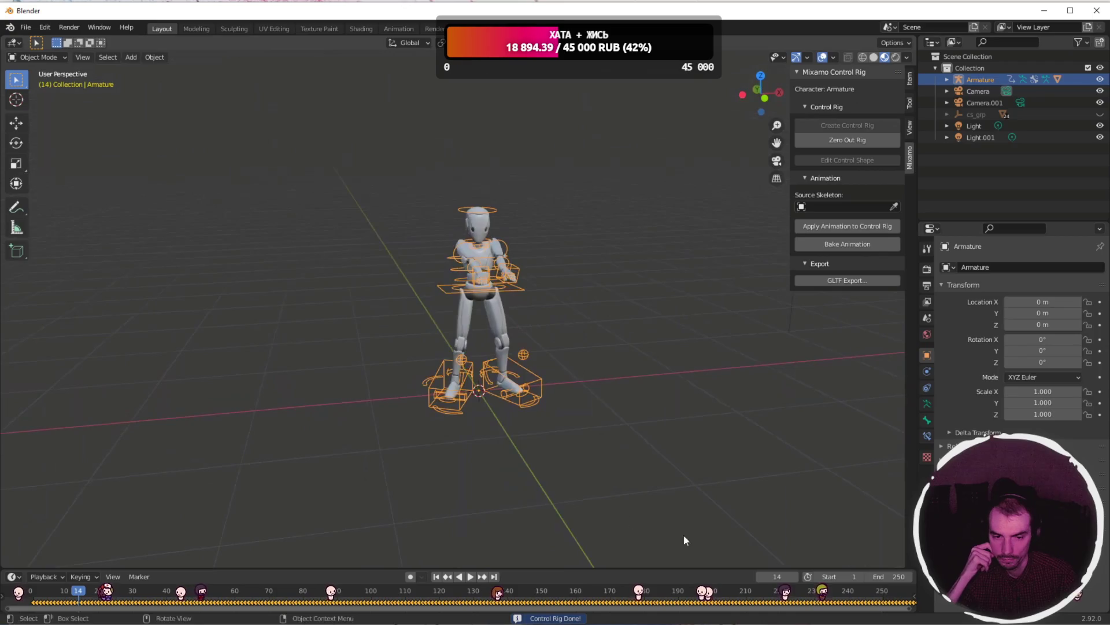
pyautogui.click(463, 576)
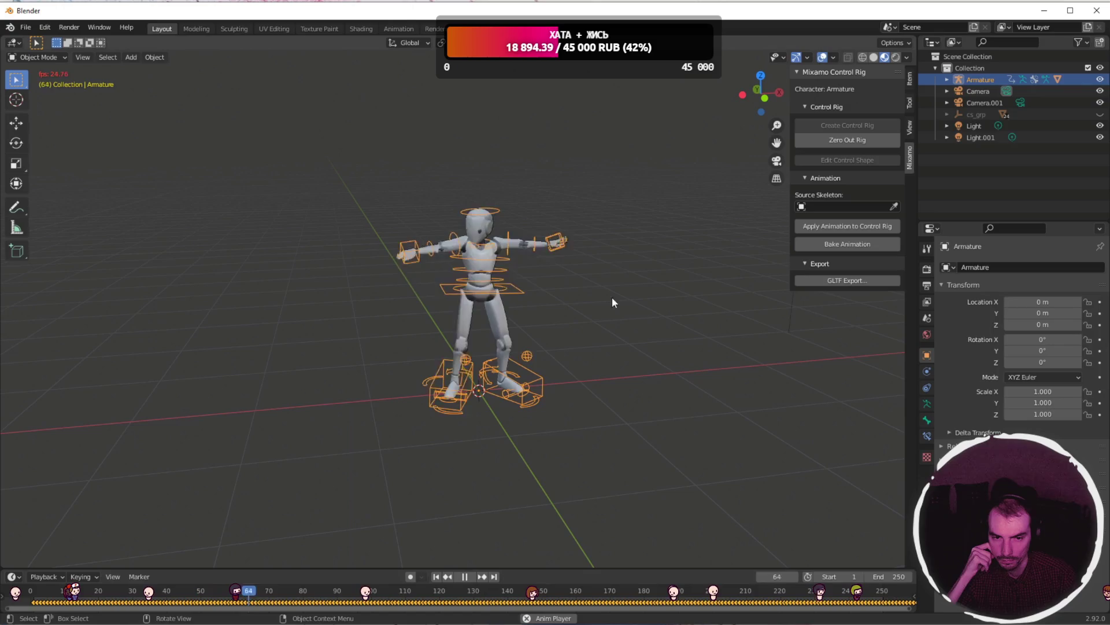
pyautogui.click(462, 576)
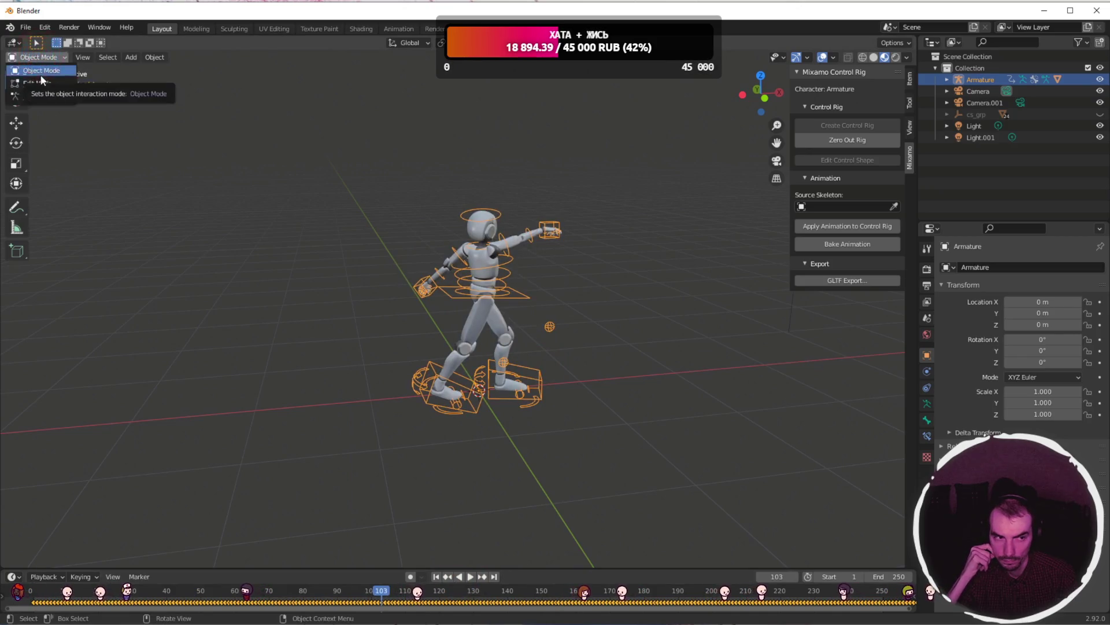
pyautogui.click(39, 96)
# - Select only the hip control and lower it slightly along Z
pyautogui.click(44, 577)
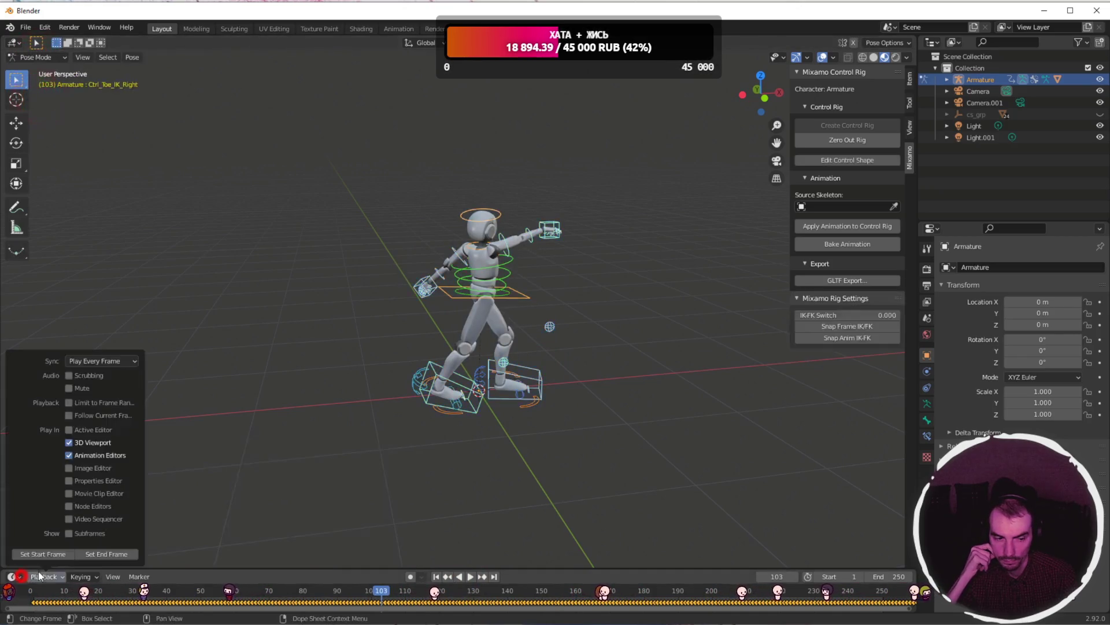
pyautogui.click(11, 577)
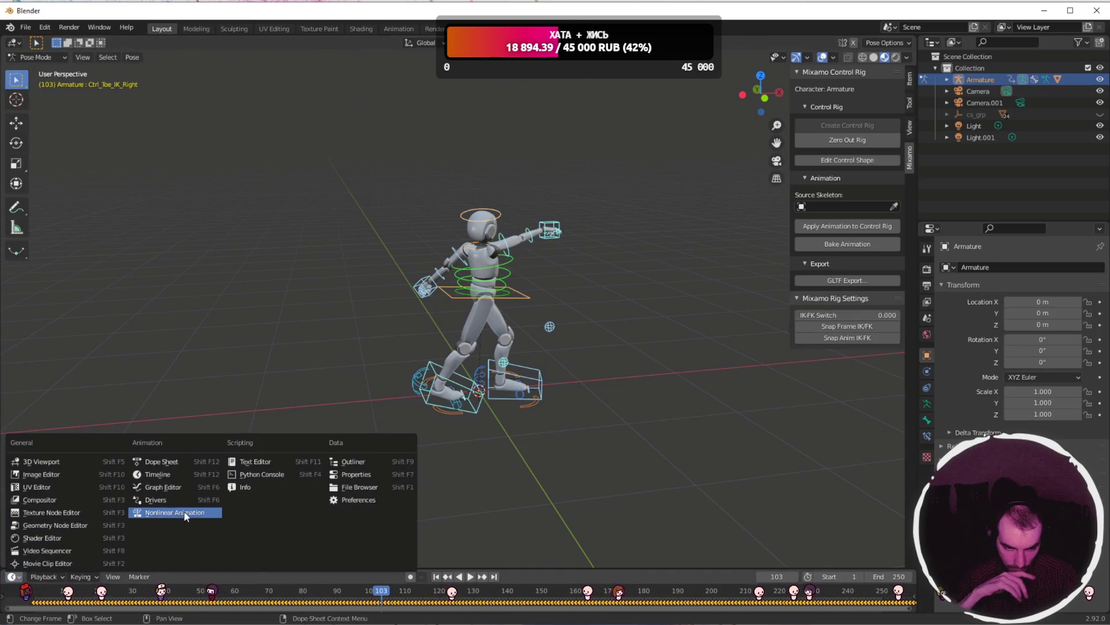
pyautogui.click(602, 380)
pyautogui.click(523, 296)
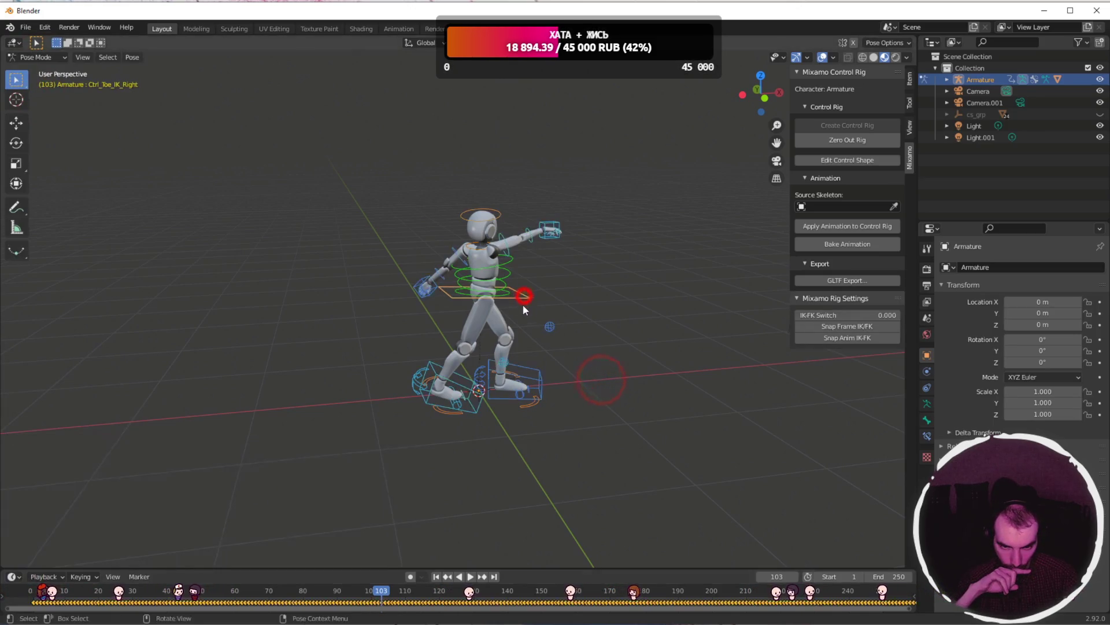
pyautogui.click(16, 123)
pyautogui.moveTo(480, 245); pyautogui.dragTo(481, 289)
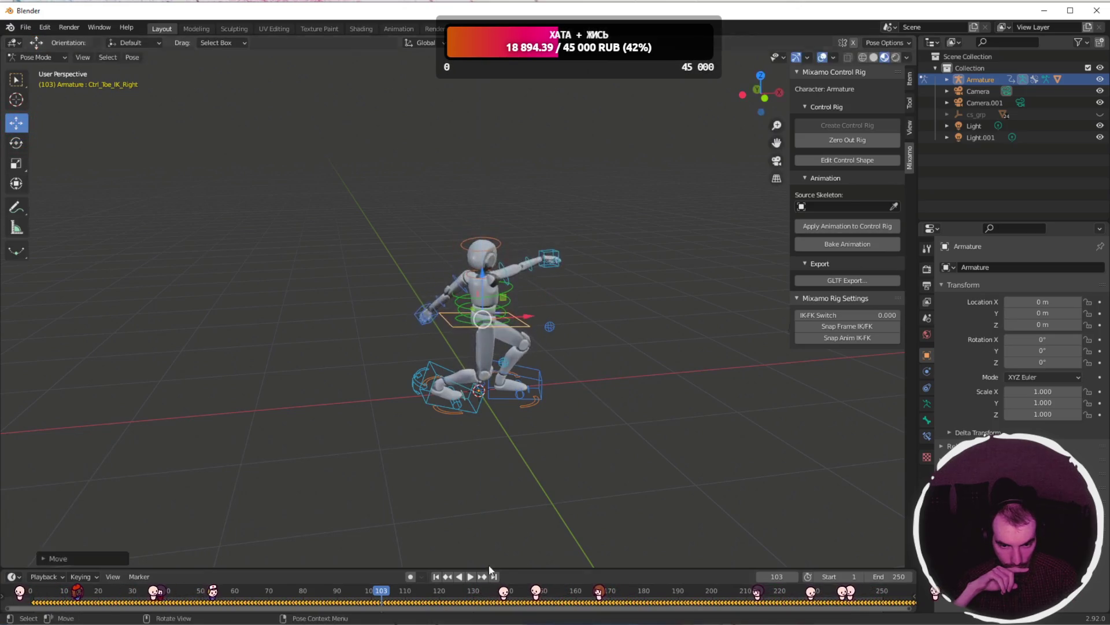
# - Play and scrub through the dance, stopping at frames 74 and 170, then back to the start
pyautogui.hotkey('shift', 'ctrl', 'space')
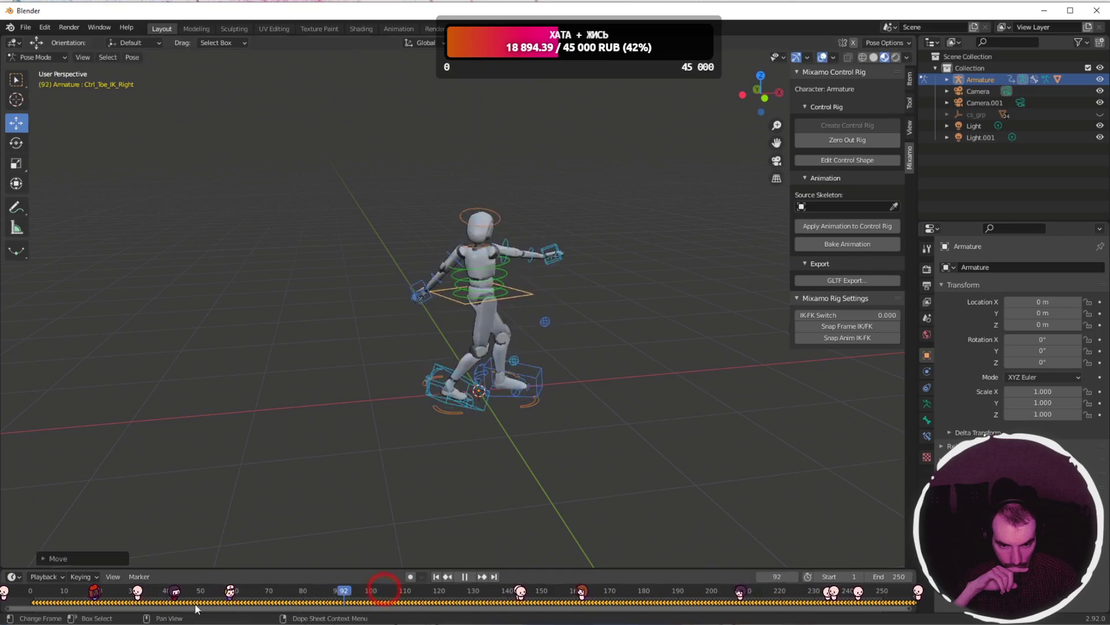
pyautogui.press('space')
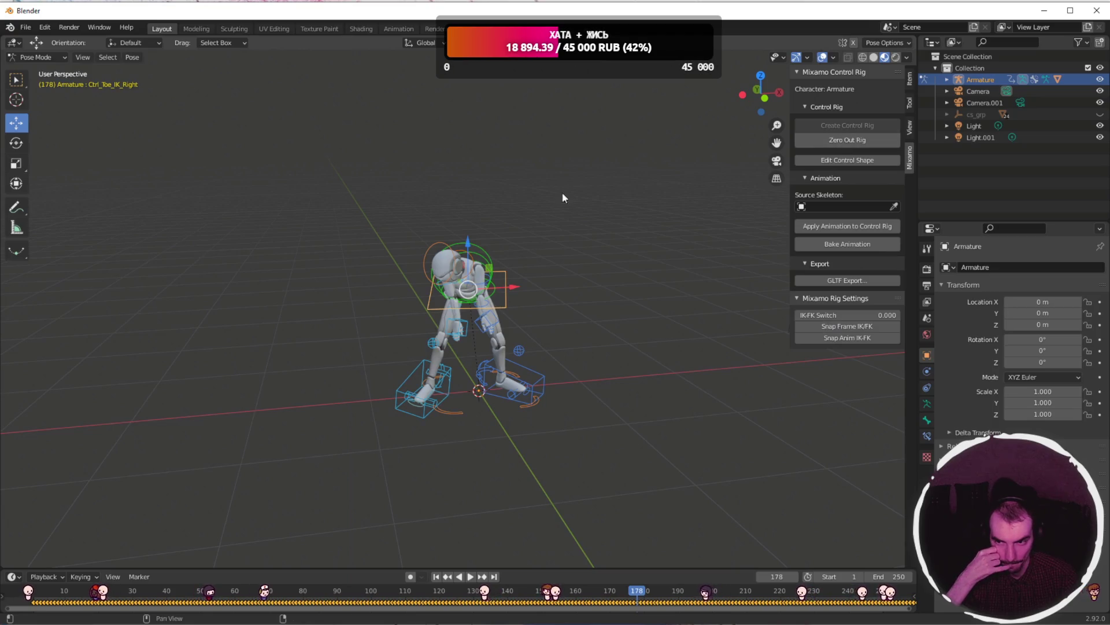
pyautogui.press('space')
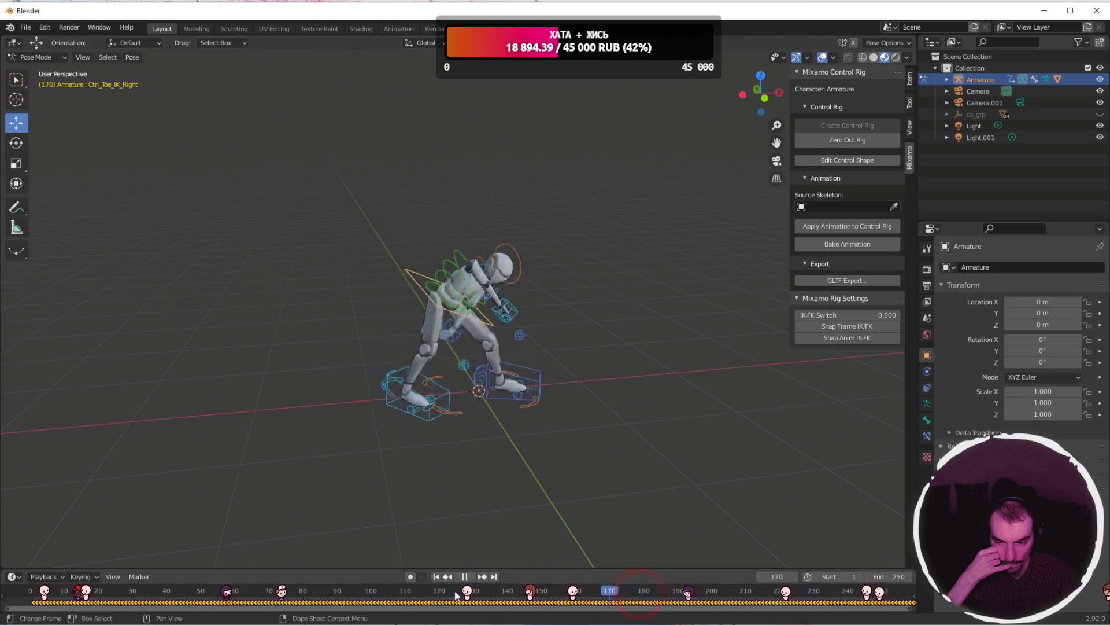
pyautogui.press('space')
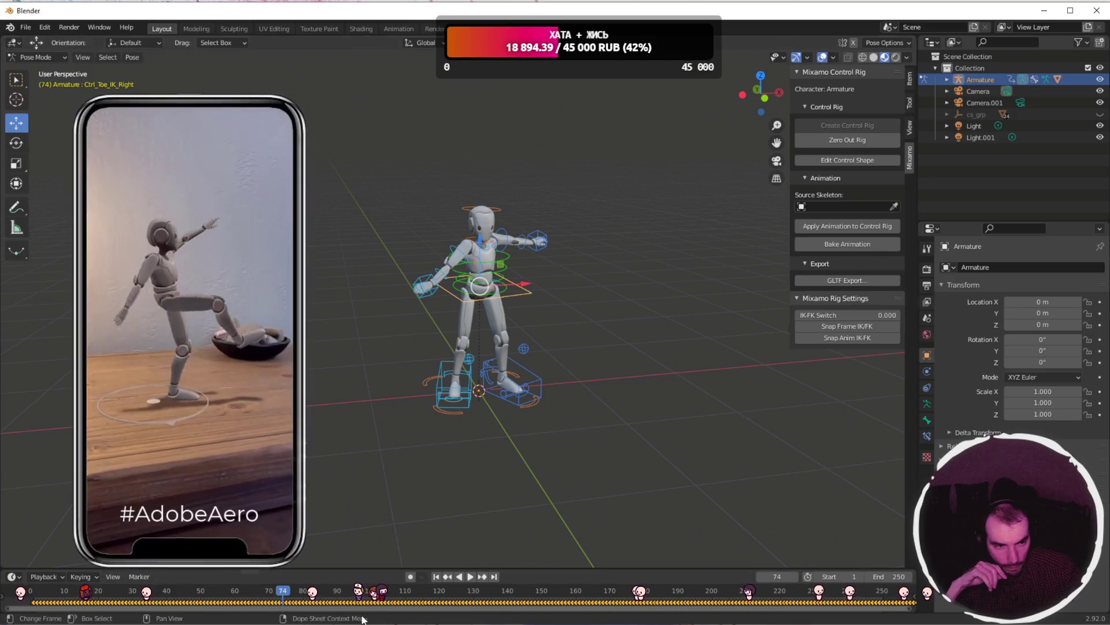
pyautogui.moveTo(283, 596); pyautogui.dragTo(607, 593)
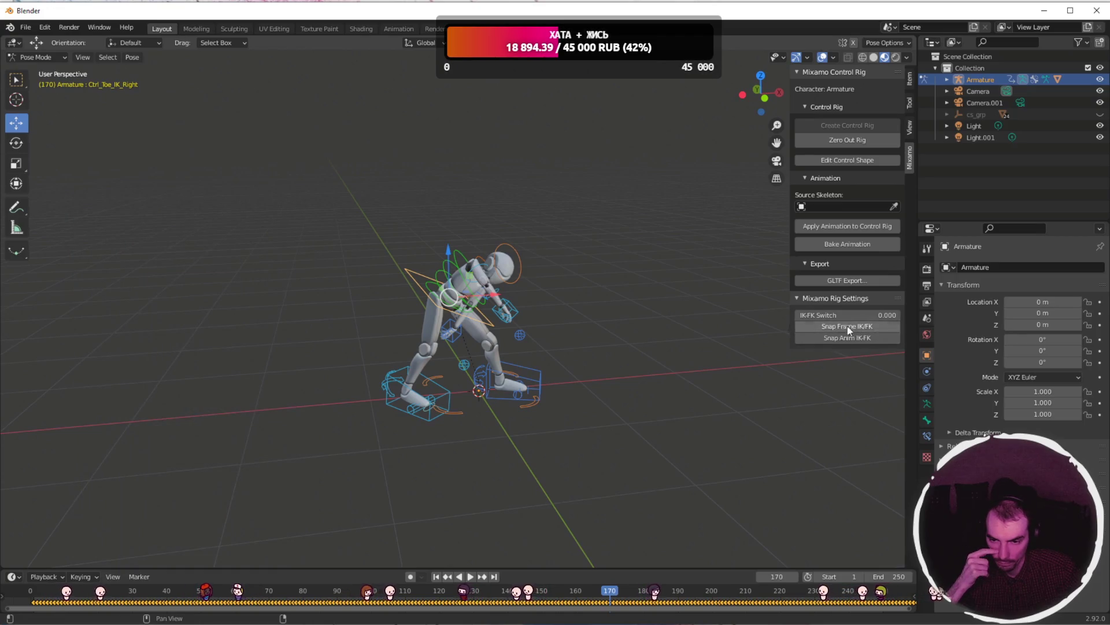
pyautogui.hotkey('shift', 'ctrl', 'space')
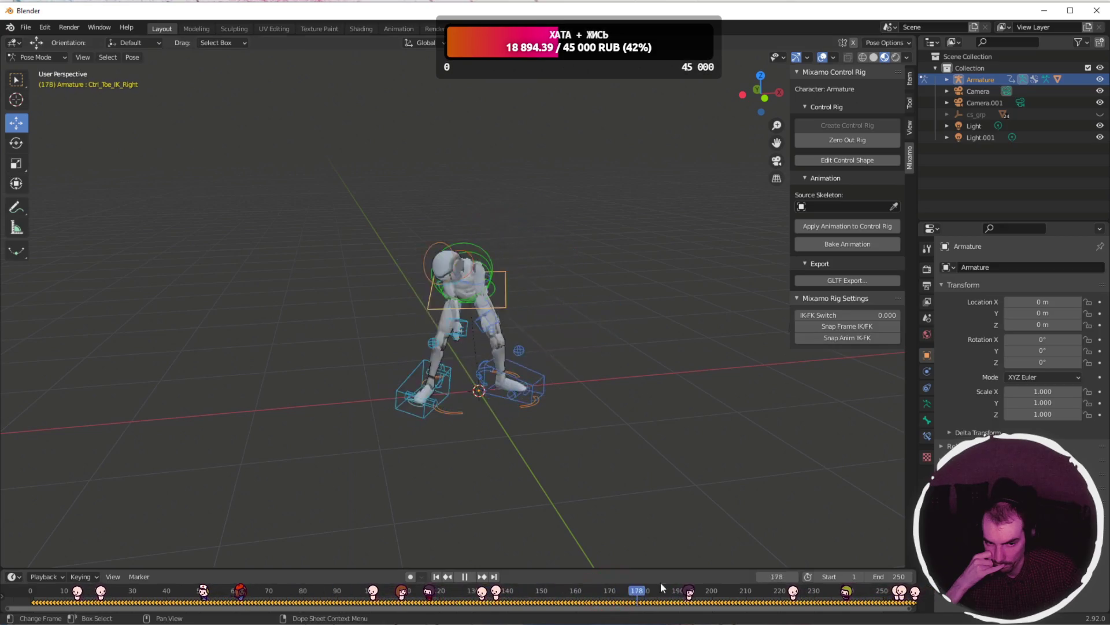
pyautogui.press('space')
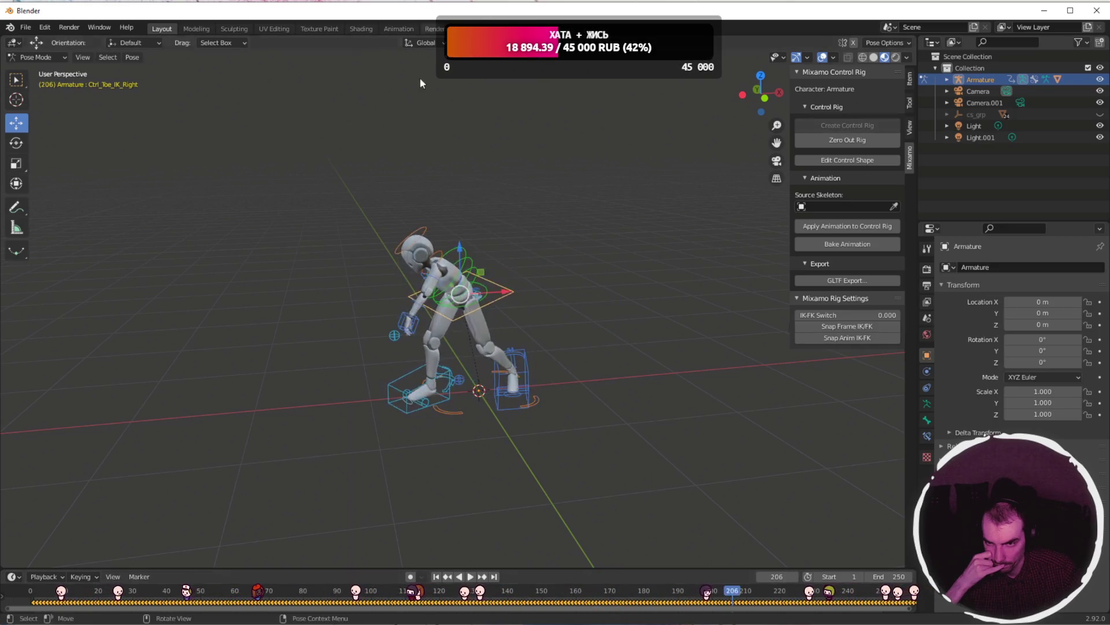
pyautogui.moveTo(732, 591); pyautogui.dragTo(31, 590)
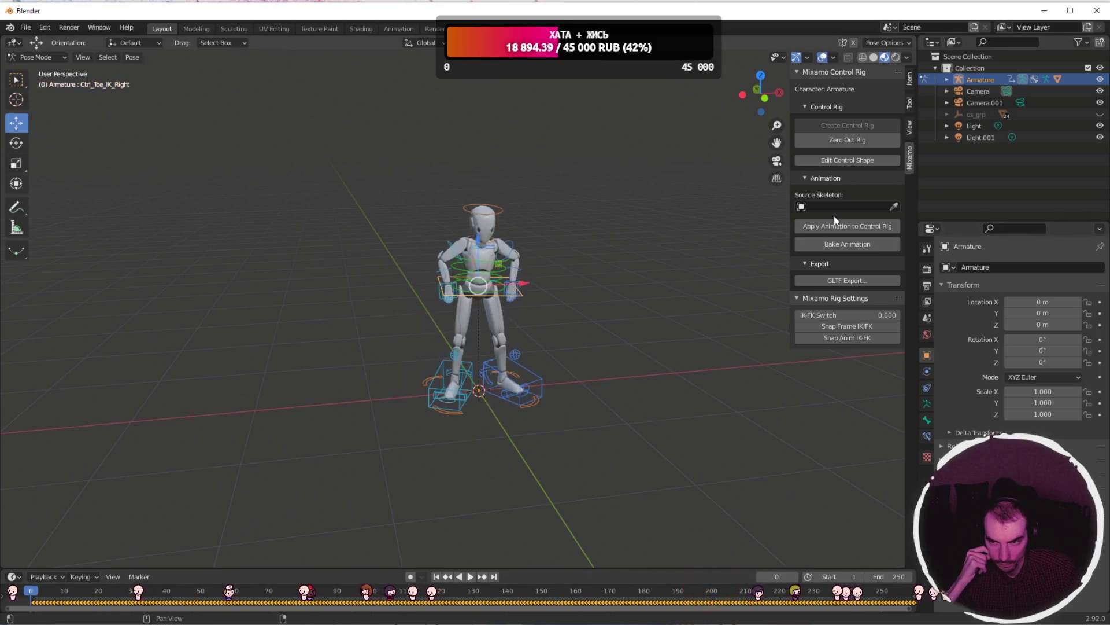
# - Zero out the control rig and switch the left hand control to FK (IK-FK Switch 1.000)
pyautogui.click(844, 142)
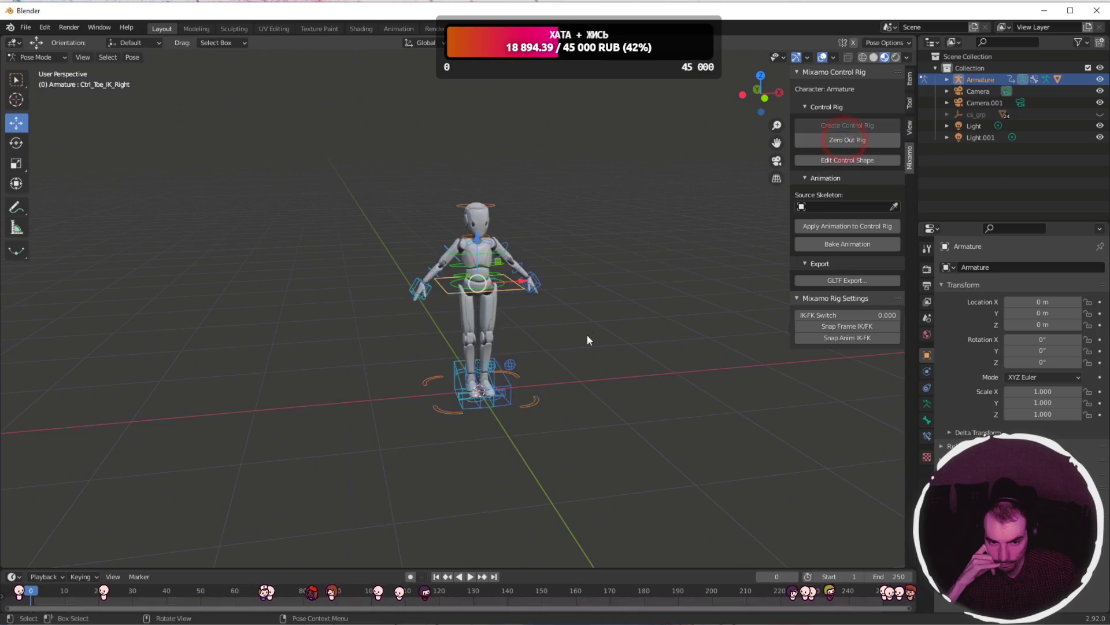
pyautogui.scroll(5, 575, 317)
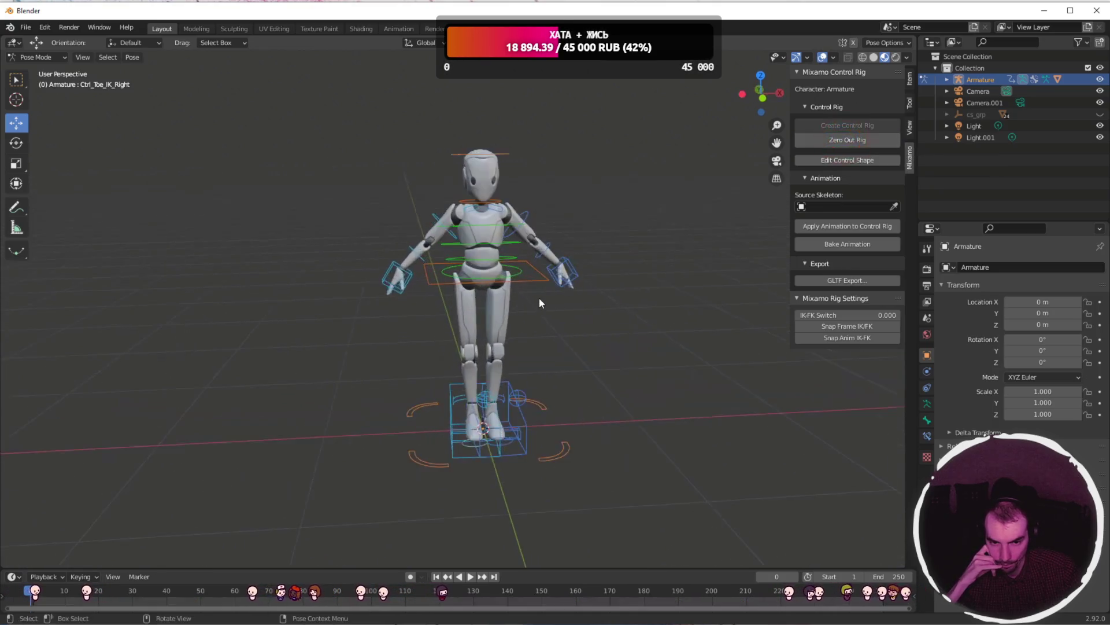
pyautogui.click(600, 260)
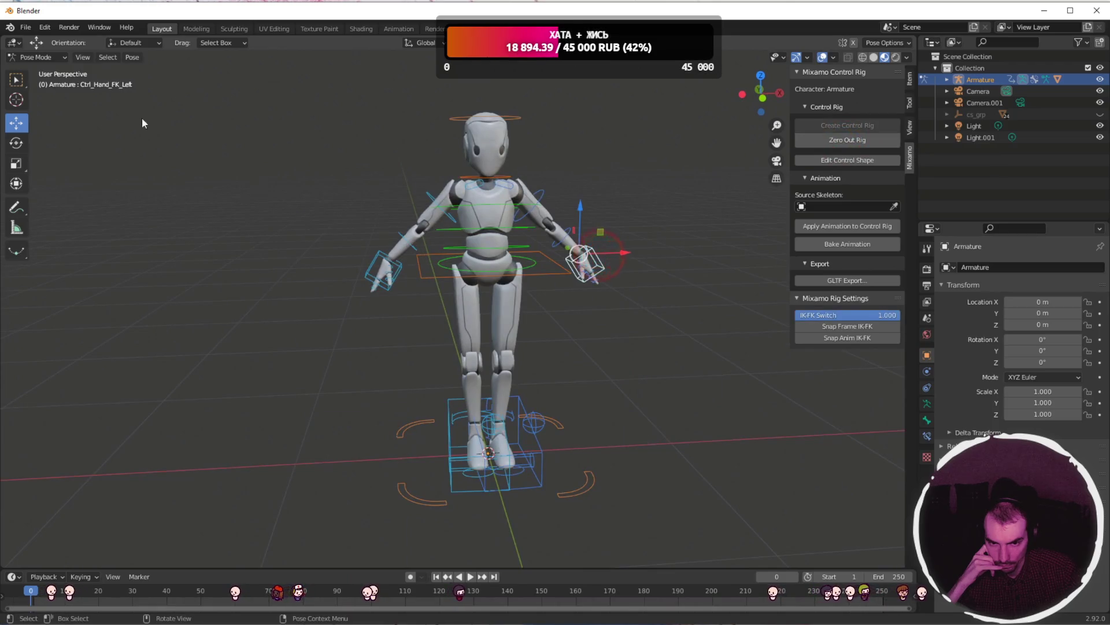
pyautogui.click(25, 27)
# - Import Waving (1).fbx from the Downloads folder as an FBX file
pyautogui.moveTo(65, 192)
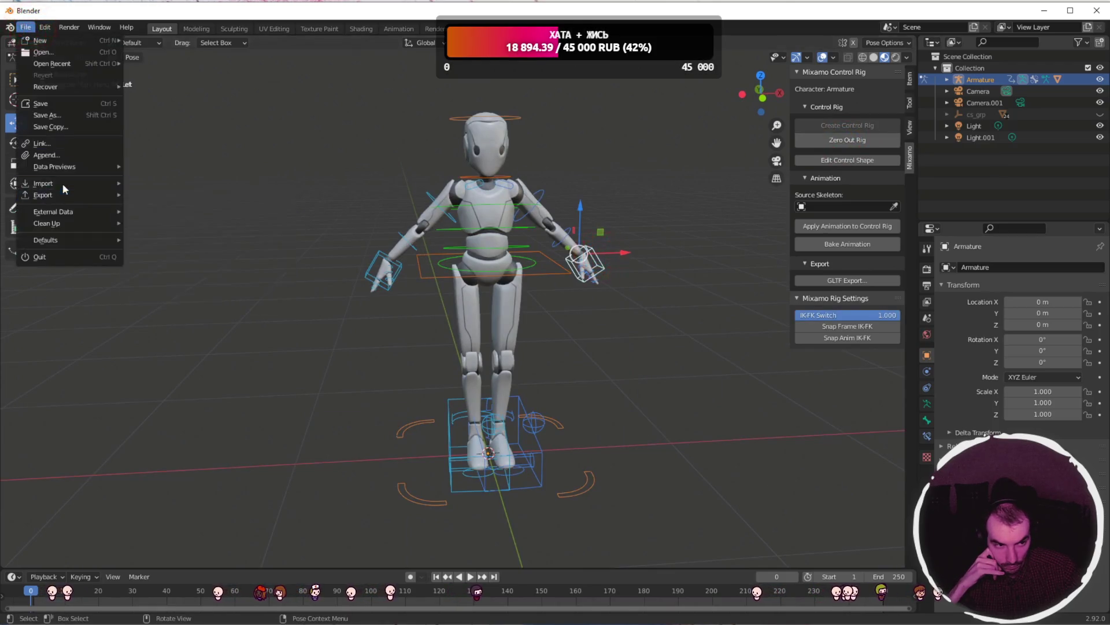
pyautogui.moveTo(121, 183)
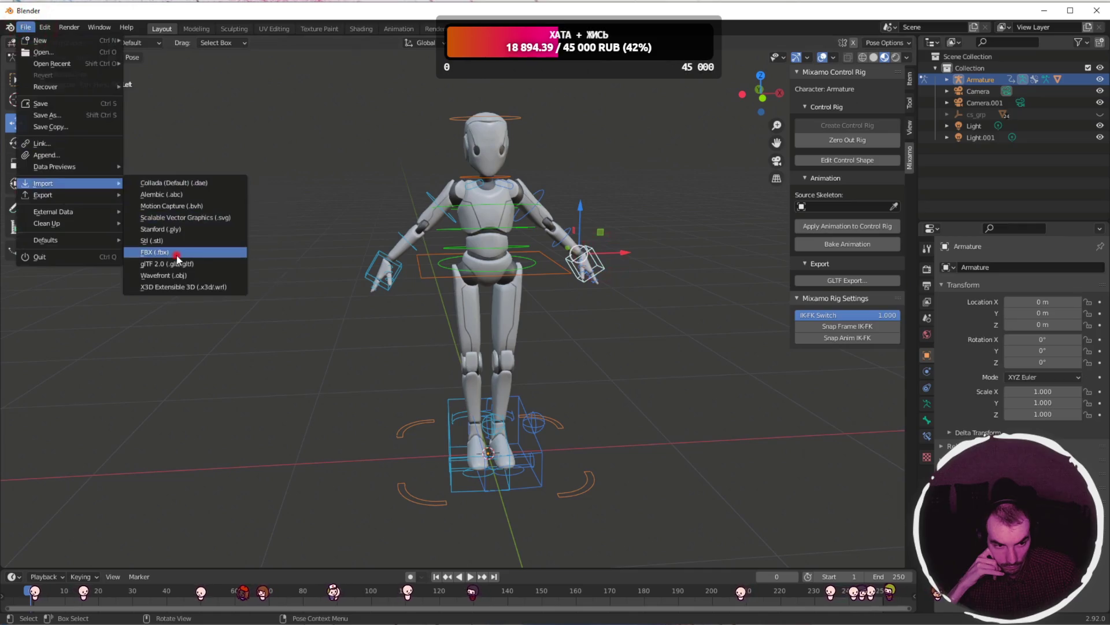
pyautogui.click(177, 255)
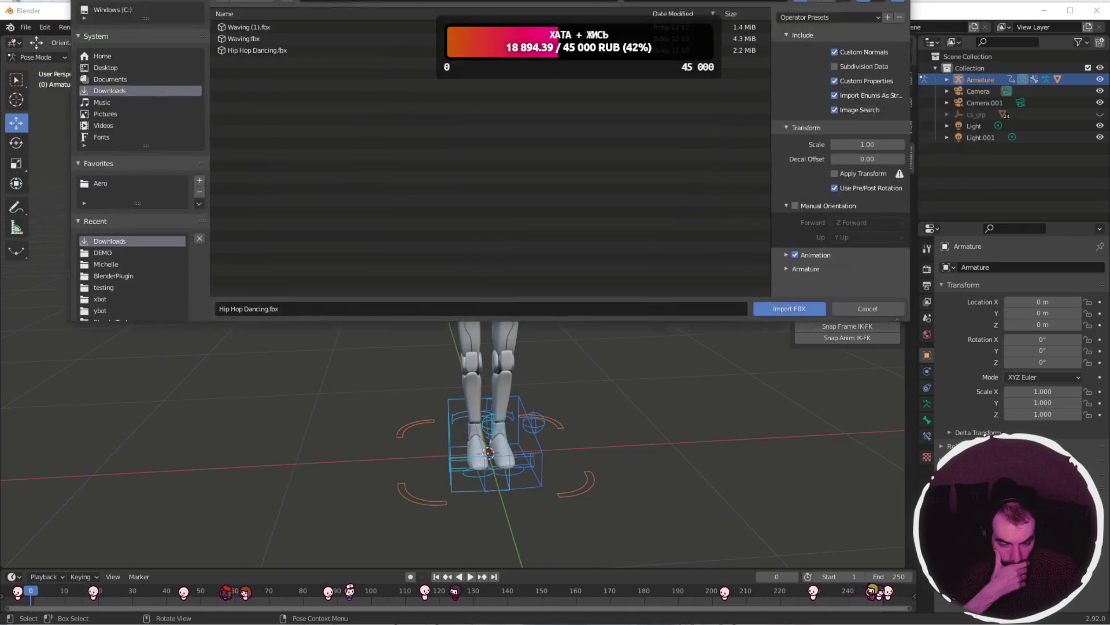
pyautogui.click(213, 98)
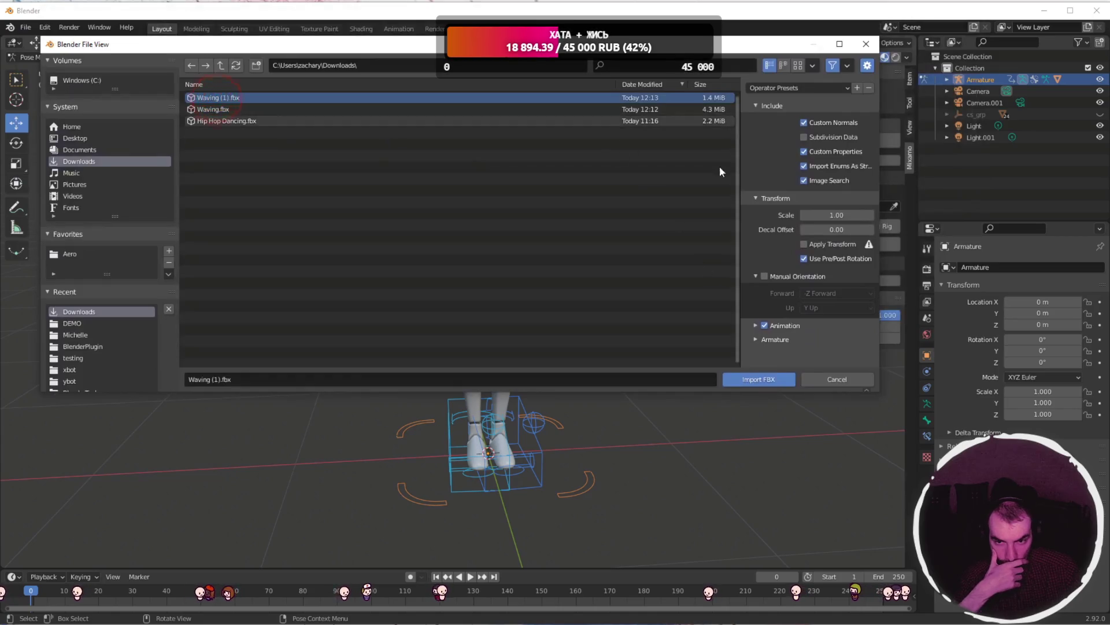
pyautogui.click(776, 381)
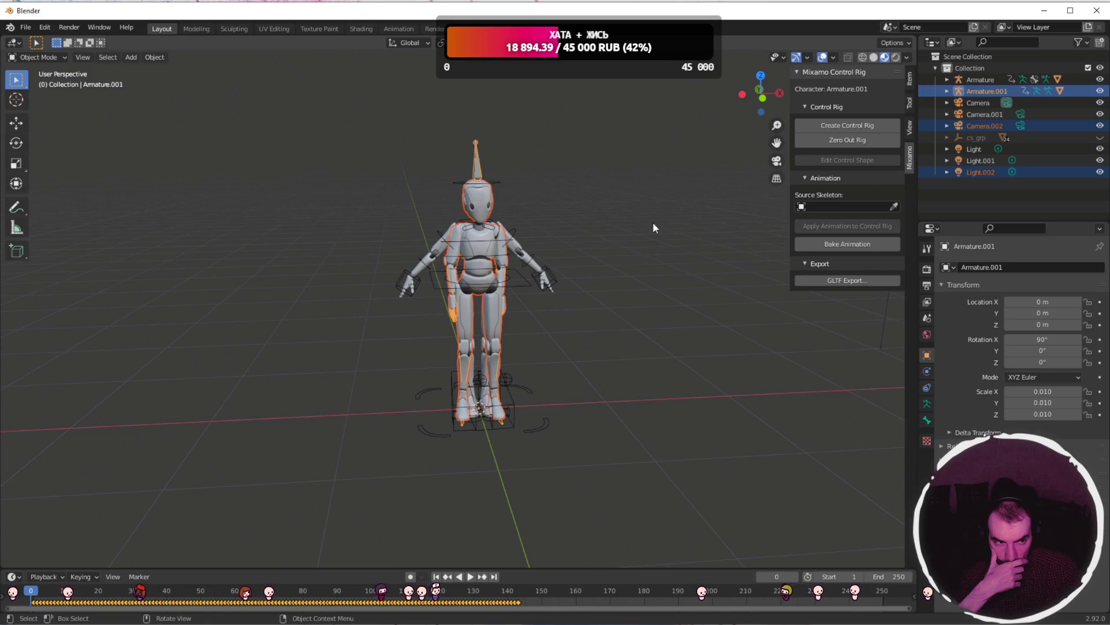
# - Move Armature.001 to X -1.3297 m beside the original robot and play its wave
pyautogui.click(992, 93)
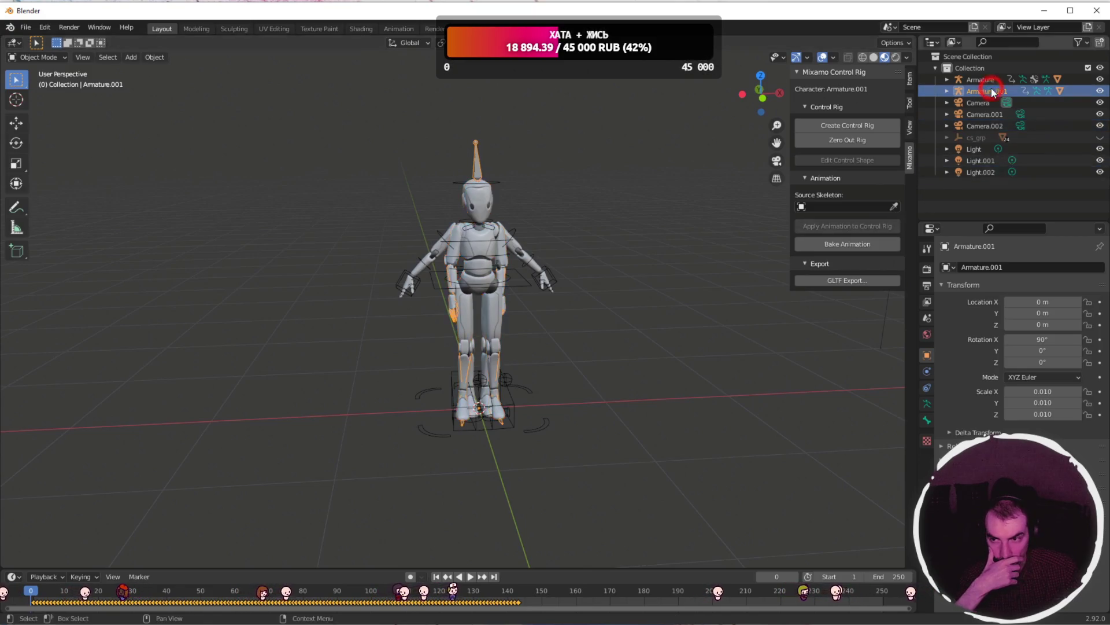
pyautogui.click(17, 124)
pyautogui.moveTo(518, 411); pyautogui.dragTo(342, 414)
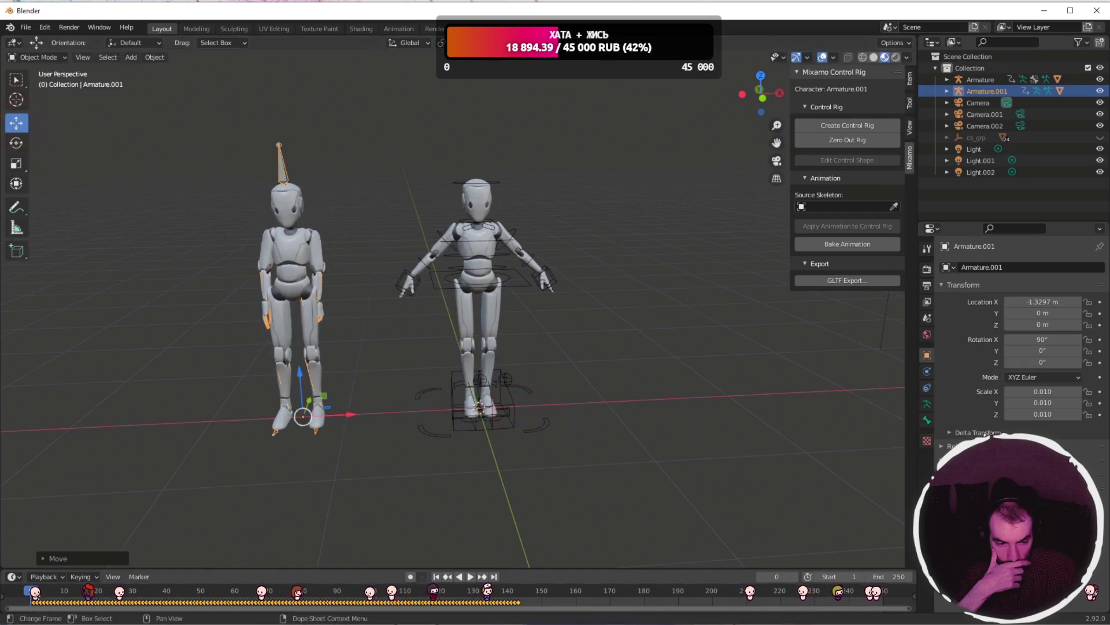
pyautogui.press('space')
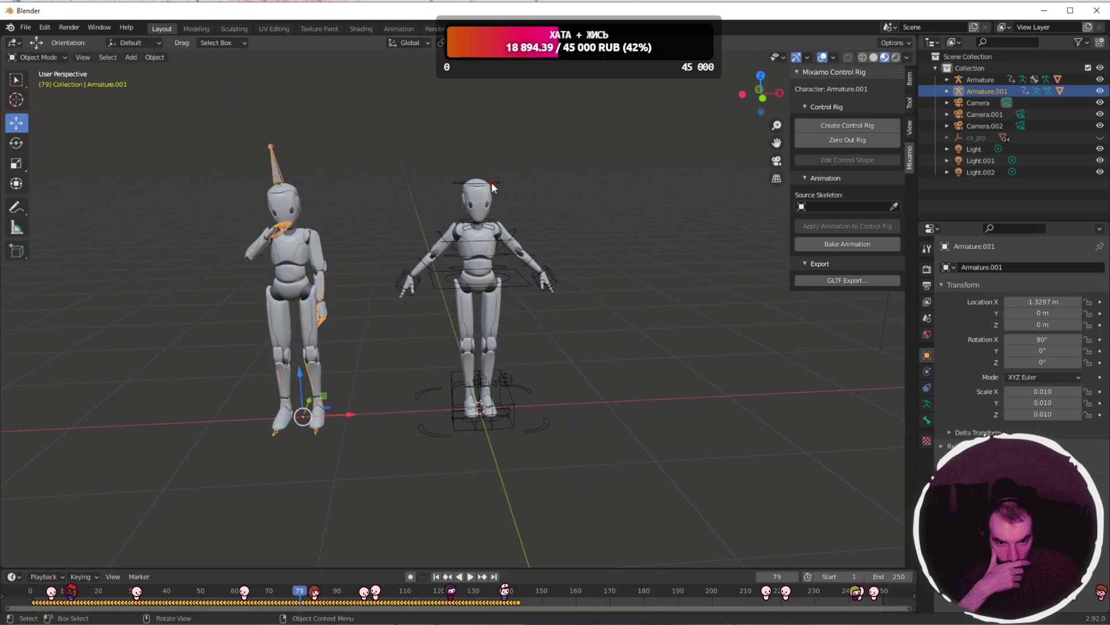
pyautogui.click(492, 187)
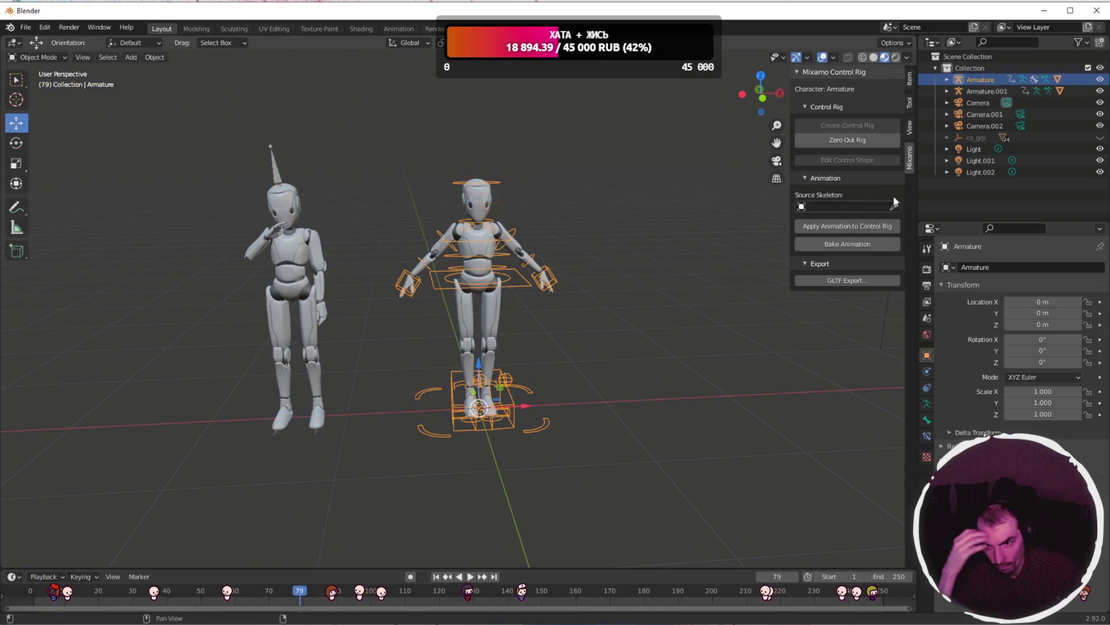
# - Set Armature.001 as Source Skeleton and apply its animation to the control rig
pyautogui.click(992, 84)
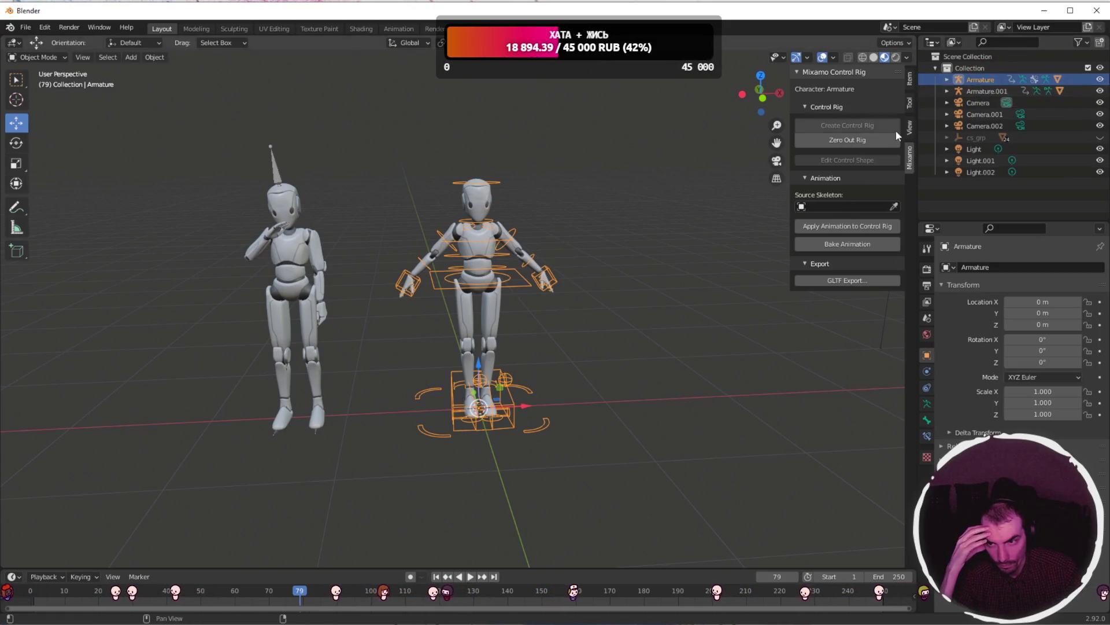
pyautogui.click(895, 207)
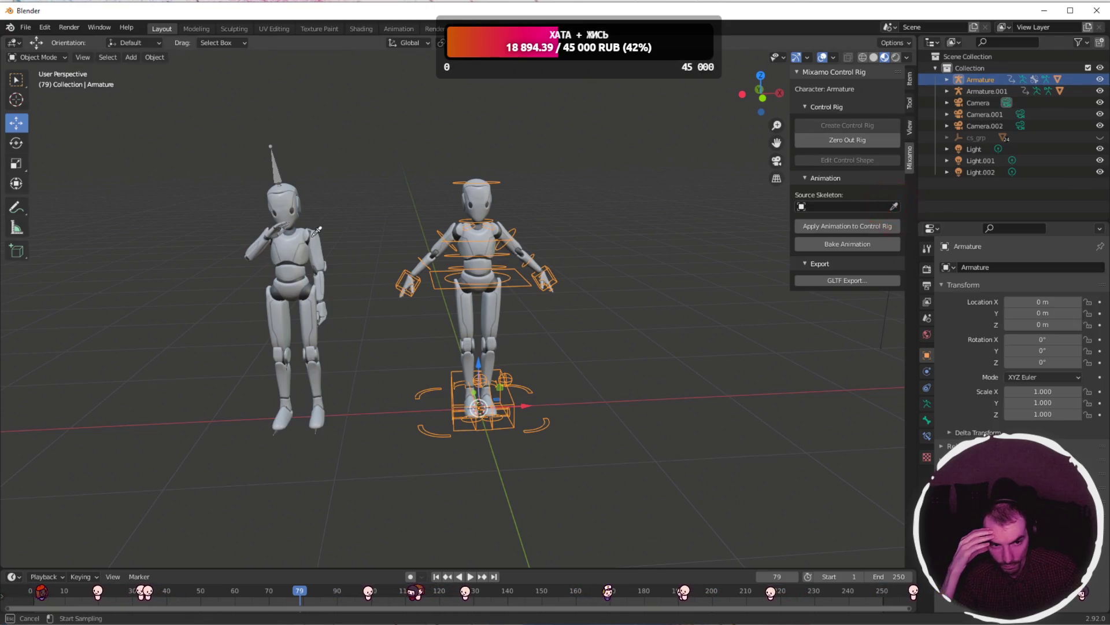
pyautogui.click(994, 91)
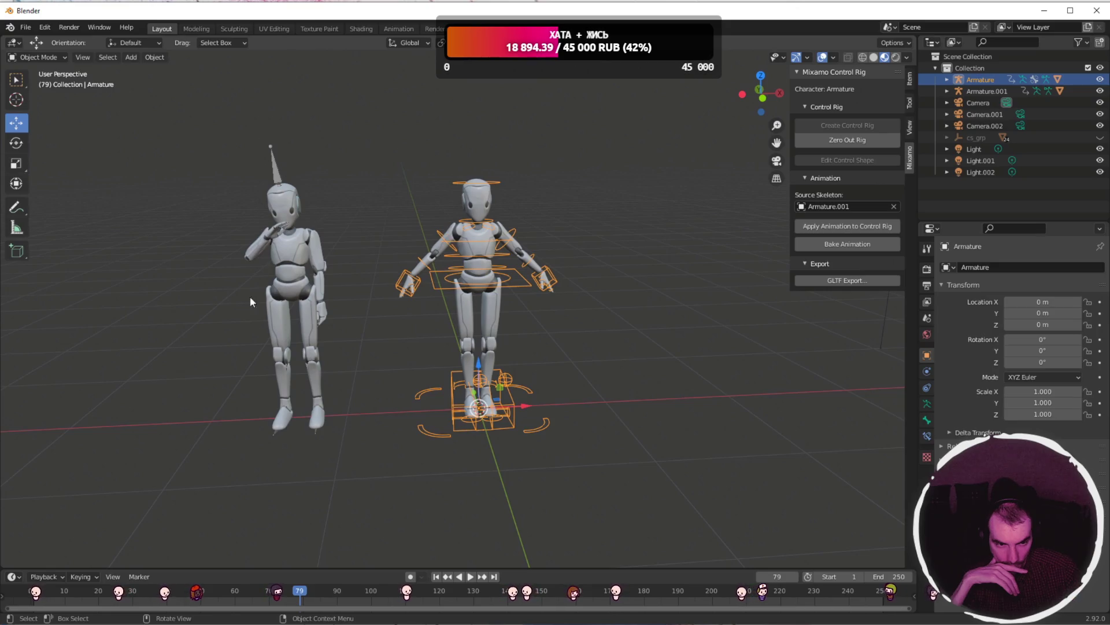
pyautogui.click(857, 225)
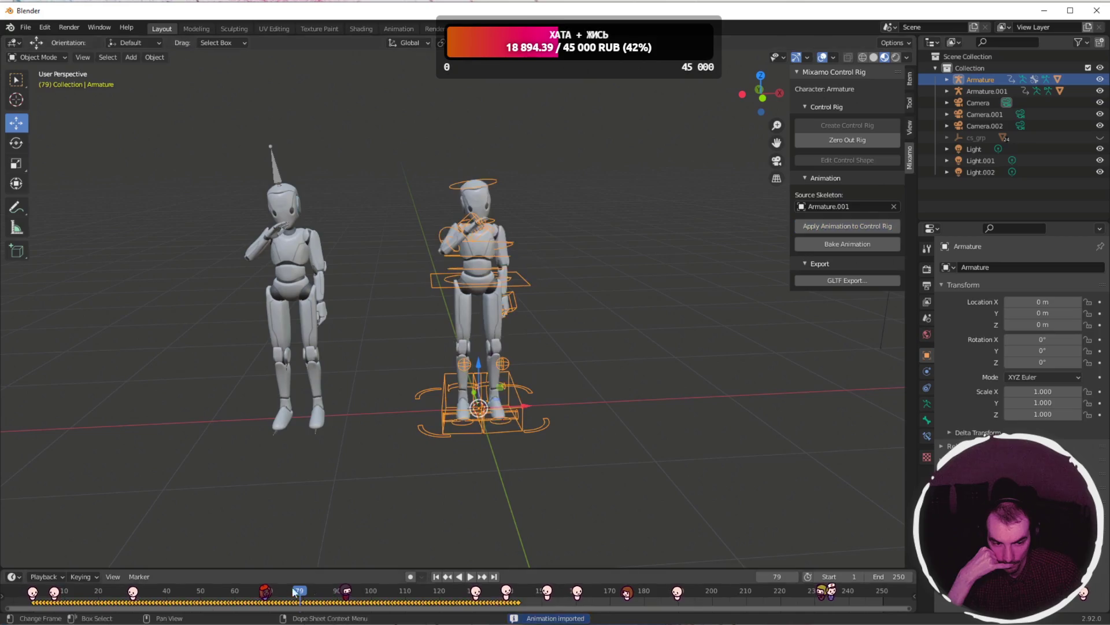
# - Play the transferred wave and scrub back to frame 49 to check both robots
pyautogui.hotkey('shift', 'ctrl', 'space')
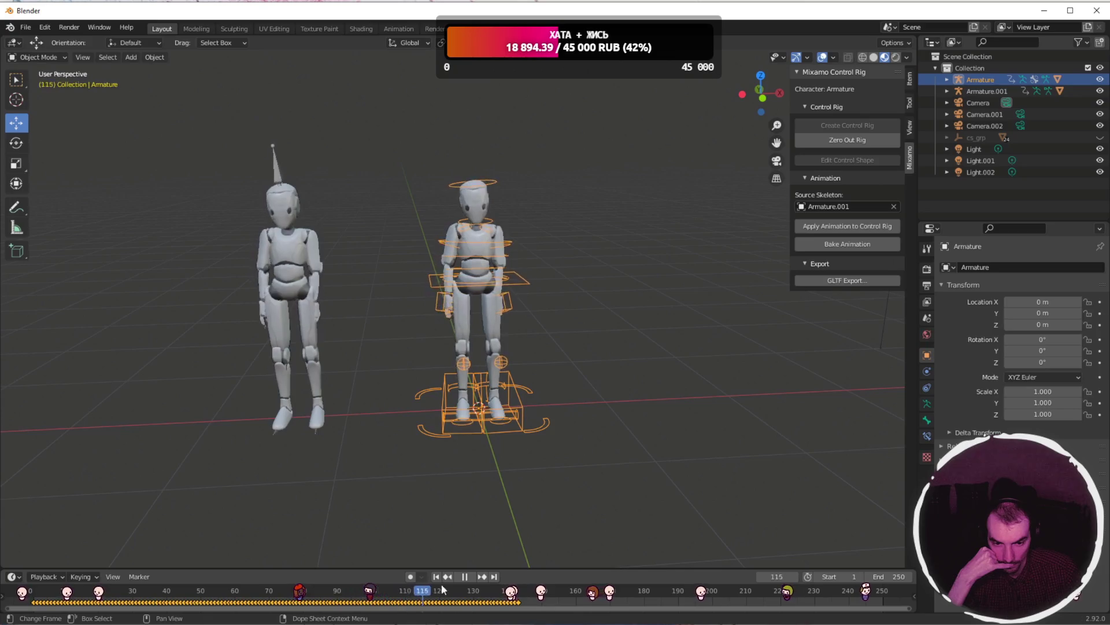
pyautogui.moveTo(93, 587); pyautogui.dragTo(201, 581)
pyautogui.press('space')
pyautogui.click(989, 88)
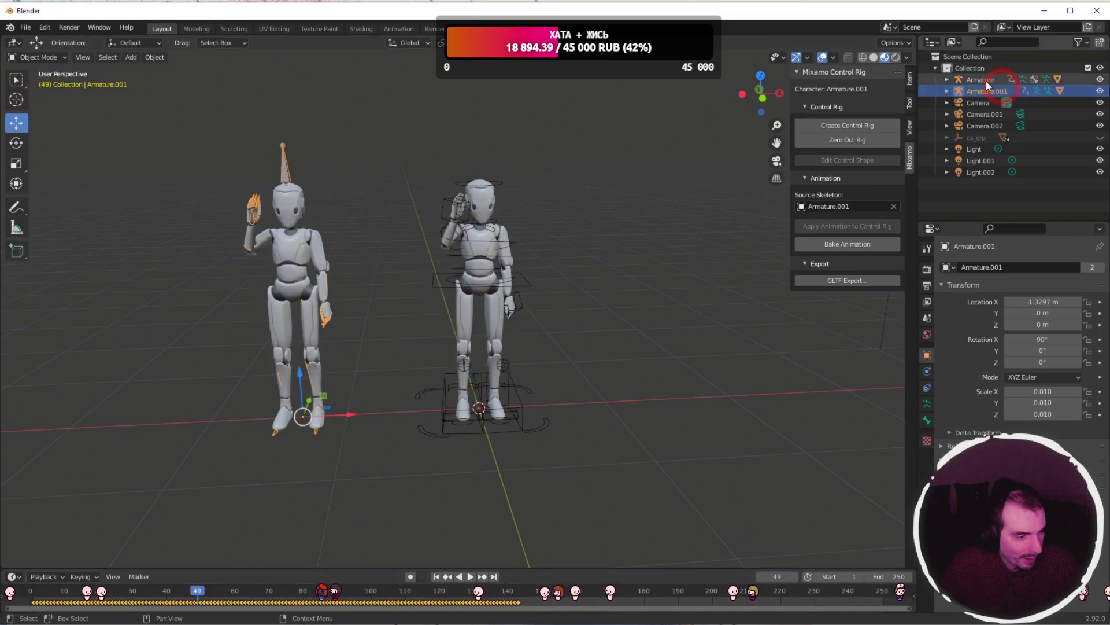
# - Remove Armature.001 and the Aero_Female_Robot mesh, then play the original robot's wave
pyautogui.hotkey('ctrl', 'z')
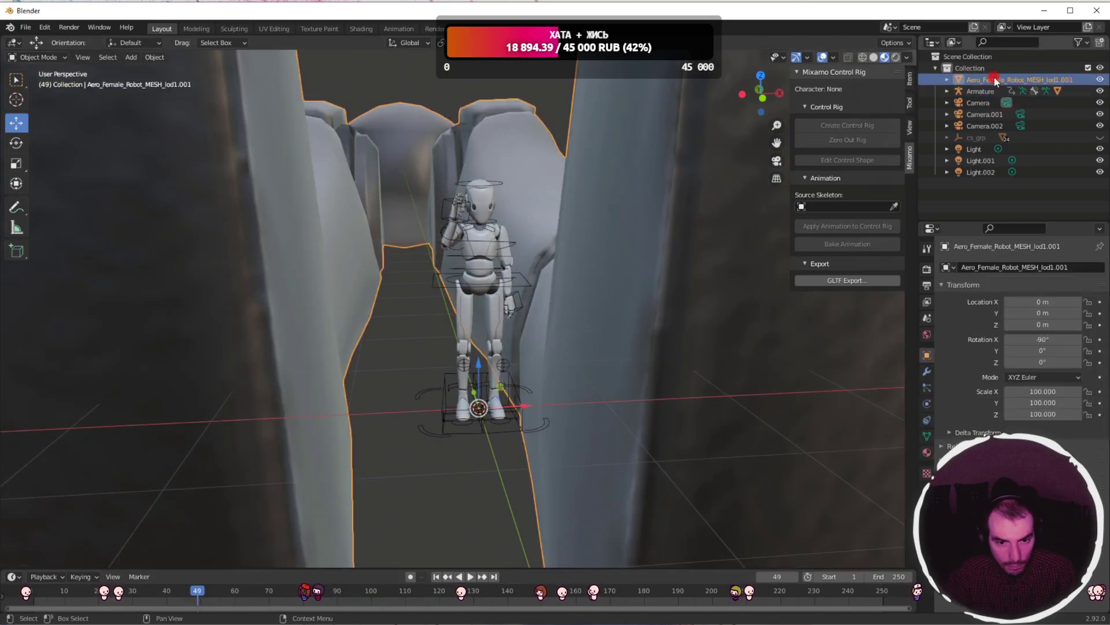
pyautogui.press('Delete')
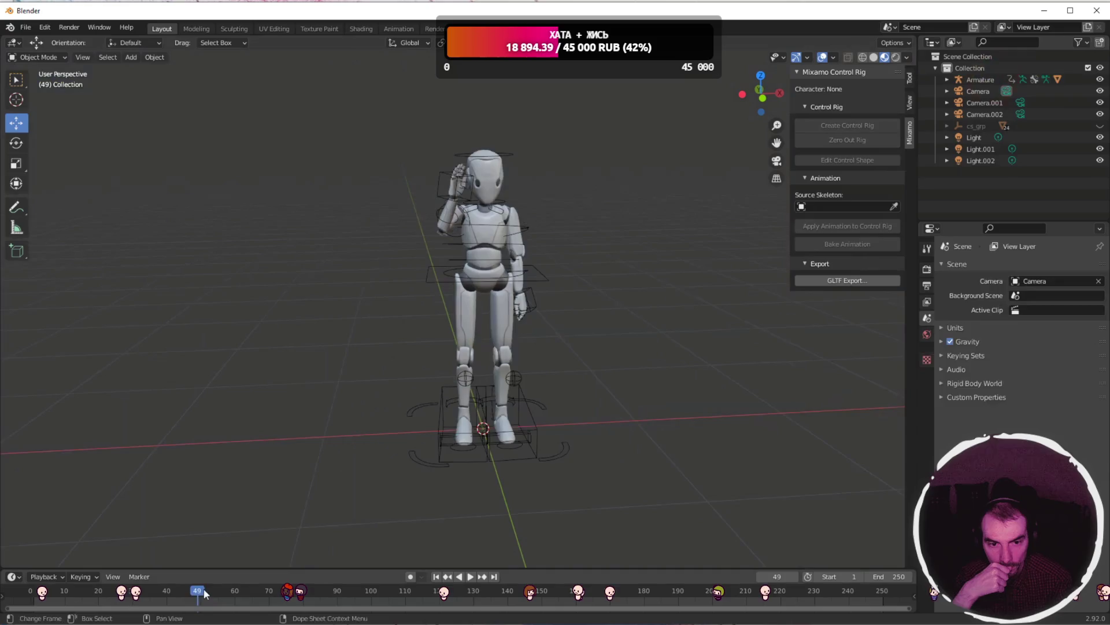
pyautogui.press('space')
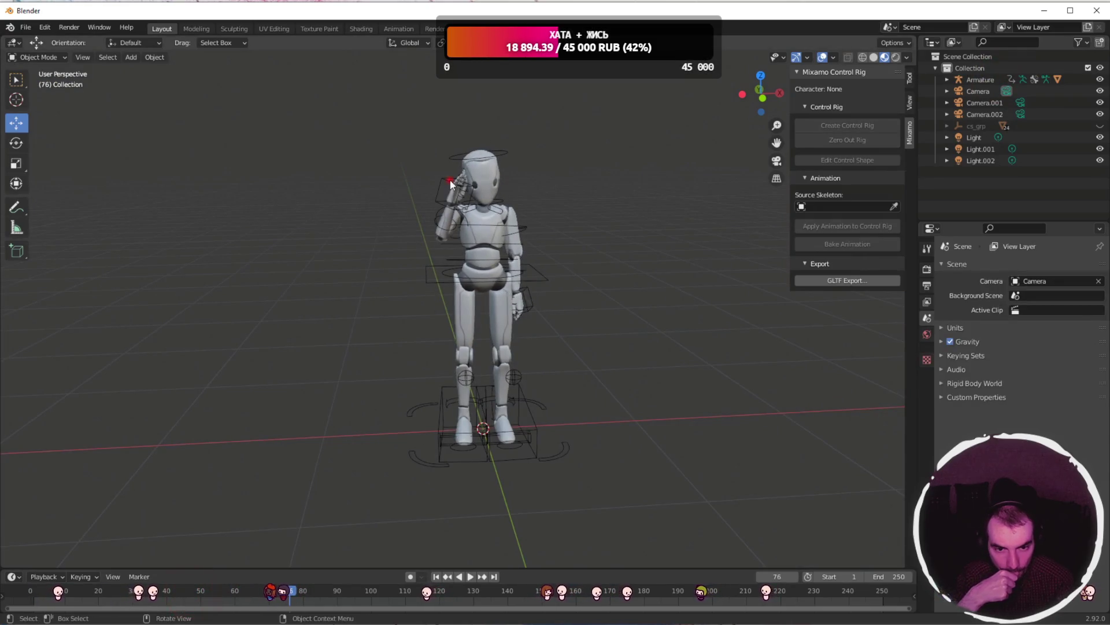
pyautogui.click(450, 179)
pyautogui.click(40, 61)
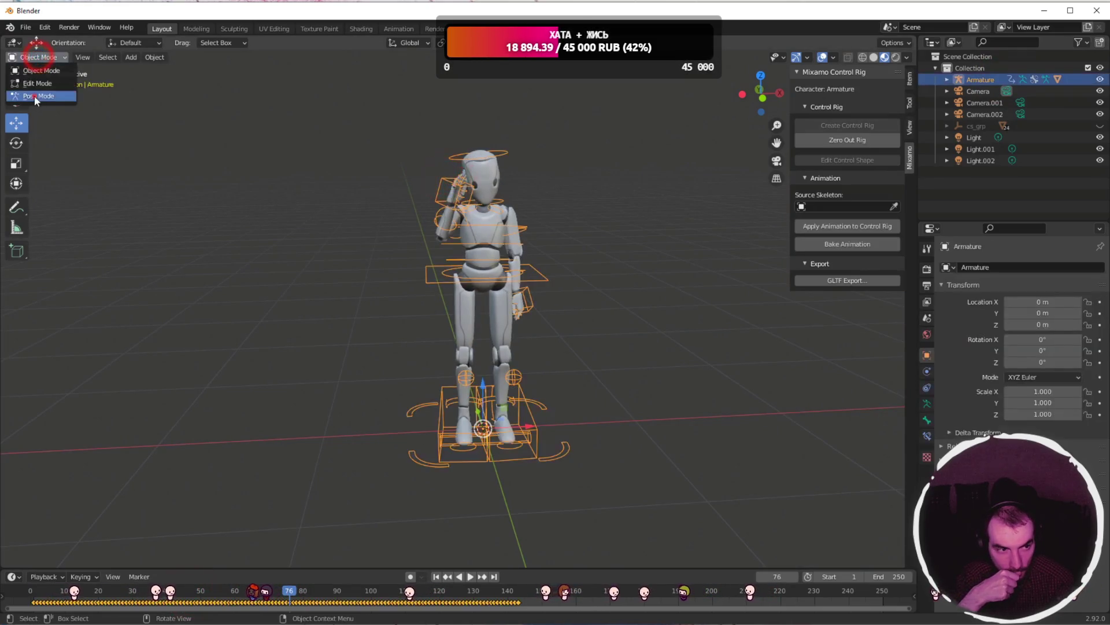
# - Put the robot's rig into Pose Mode and orbit around it
pyautogui.click(34, 95)
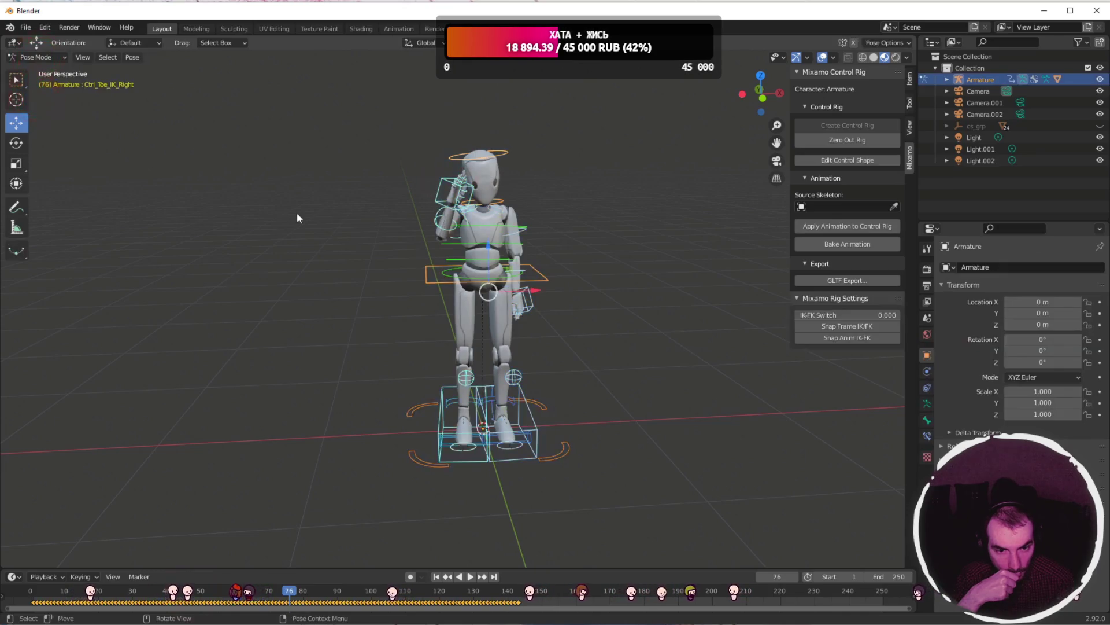
pyautogui.click(609, 305)
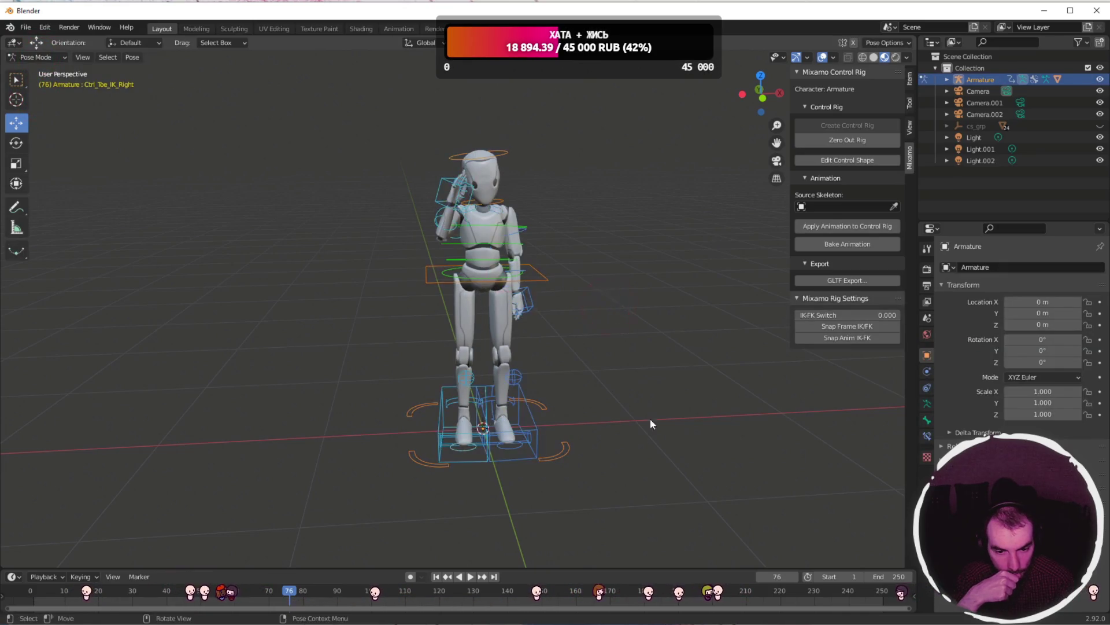
pyautogui.moveTo(700, 428)
pyautogui.mouseDown(button='middle')
pyautogui.moveTo(584, 436)
pyautogui.moveTo(633, 446)
pyautogui.moveTo(734, 419)
pyautogui.moveTo(647, 409)
pyautogui.mouseUp(button='middle')
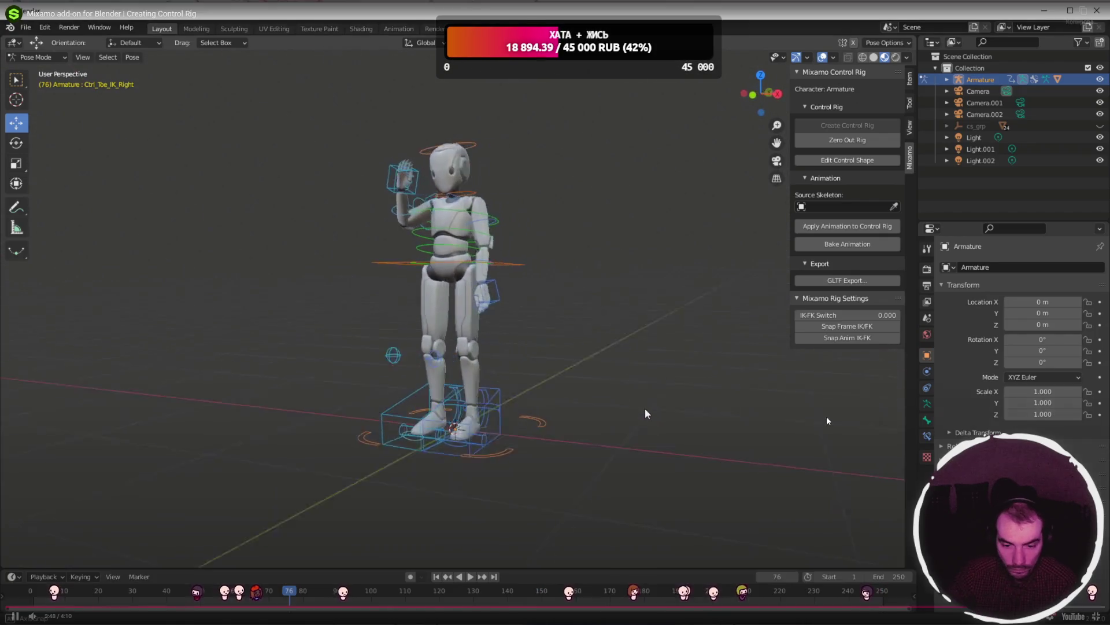
# - Pause the tutorial, exit fullscreen, and bring the Blender window back to the front
pyautogui.press('space')
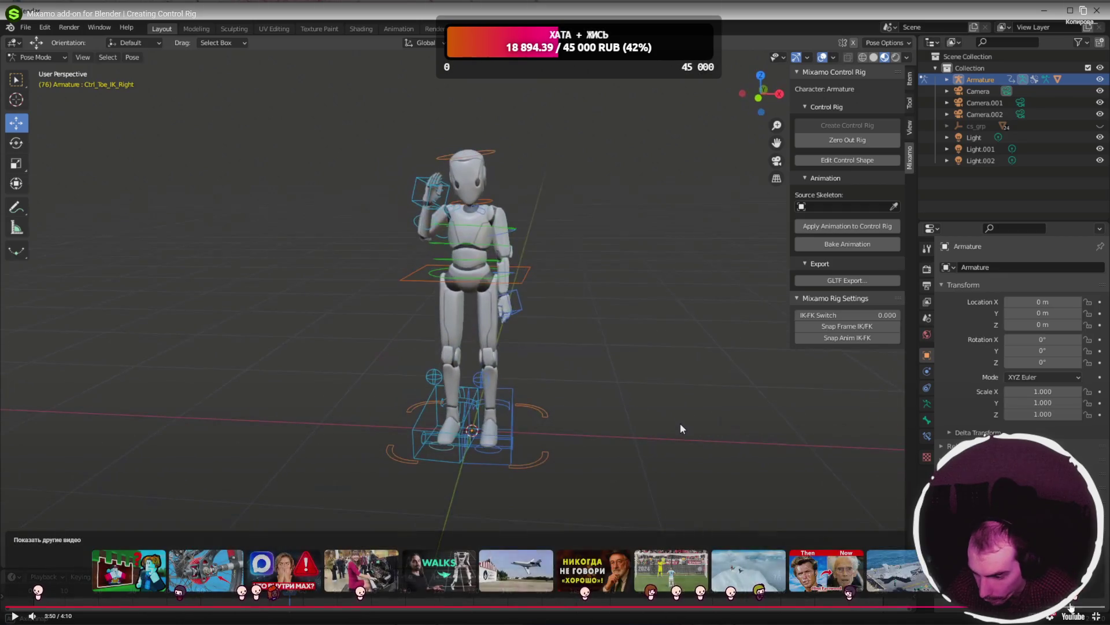
pyautogui.press('Escape')
pyautogui.click(614, 615)
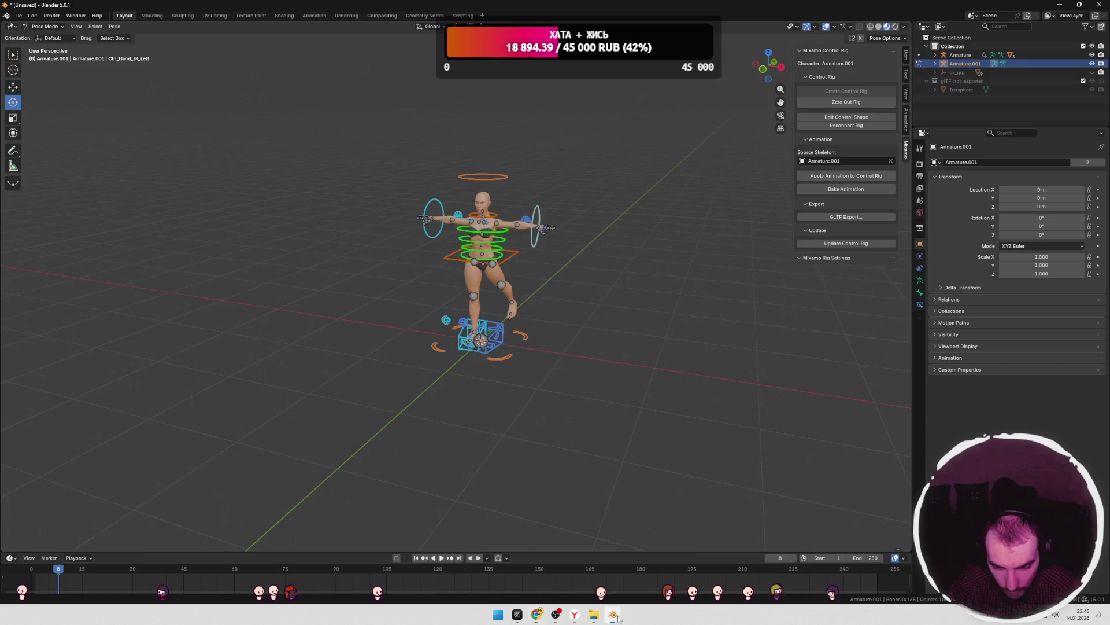
# - Delete the Armature.001 control rig from the Outliner
pyautogui.scroll(2, 573, 297)
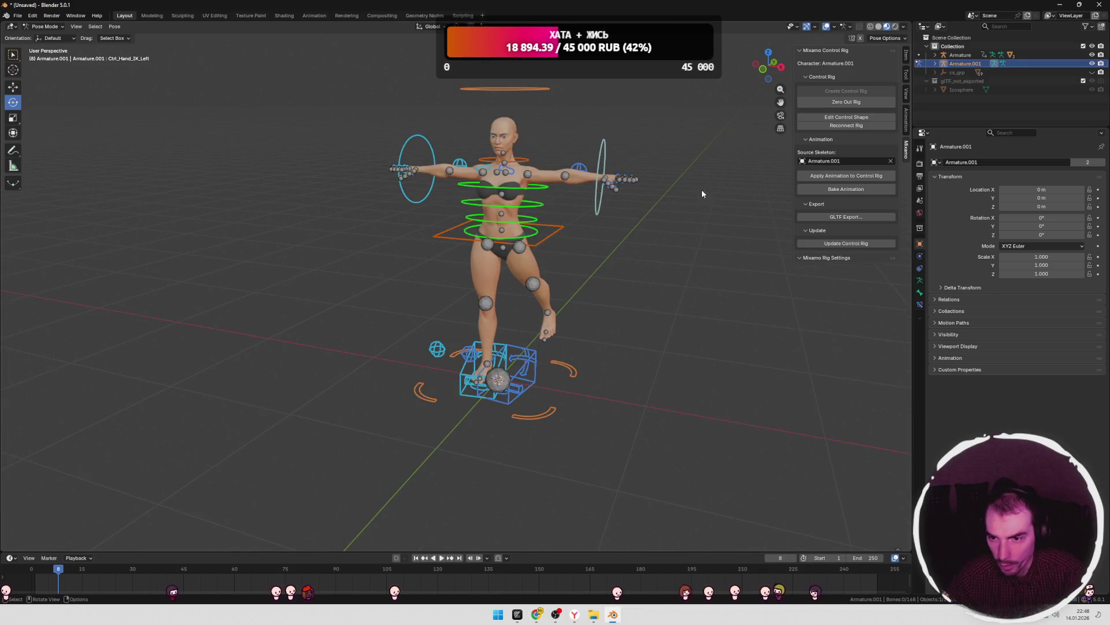
pyautogui.scroll(-4, 693, 194)
pyautogui.moveTo(693, 193); pyautogui.dragTo(626, 186, button='middle')
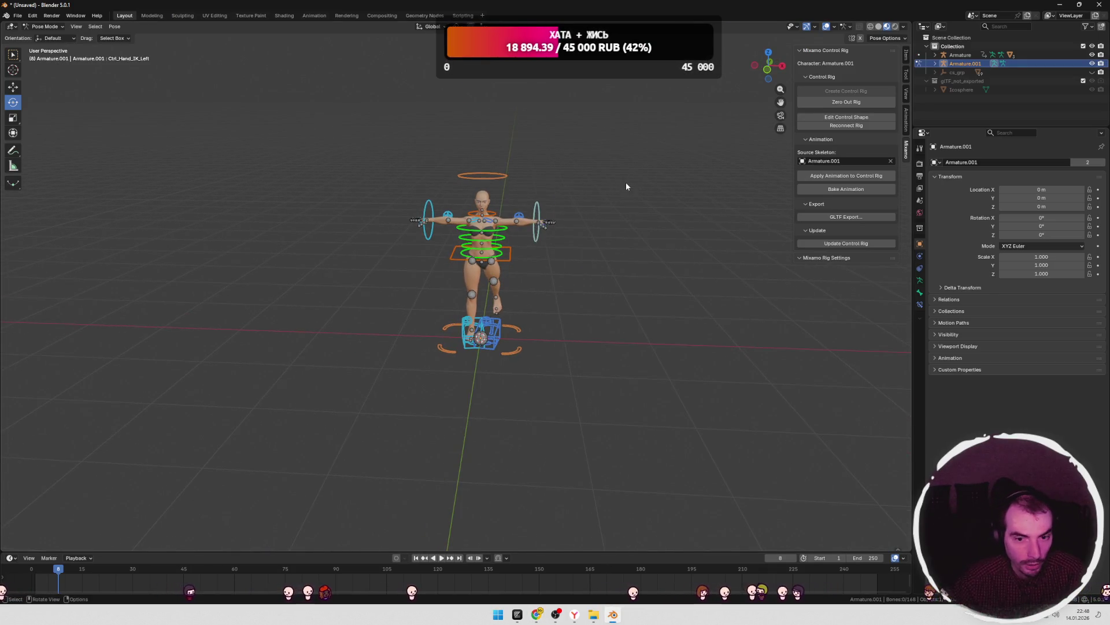
pyautogui.press('Tab')
pyautogui.press('Tab')
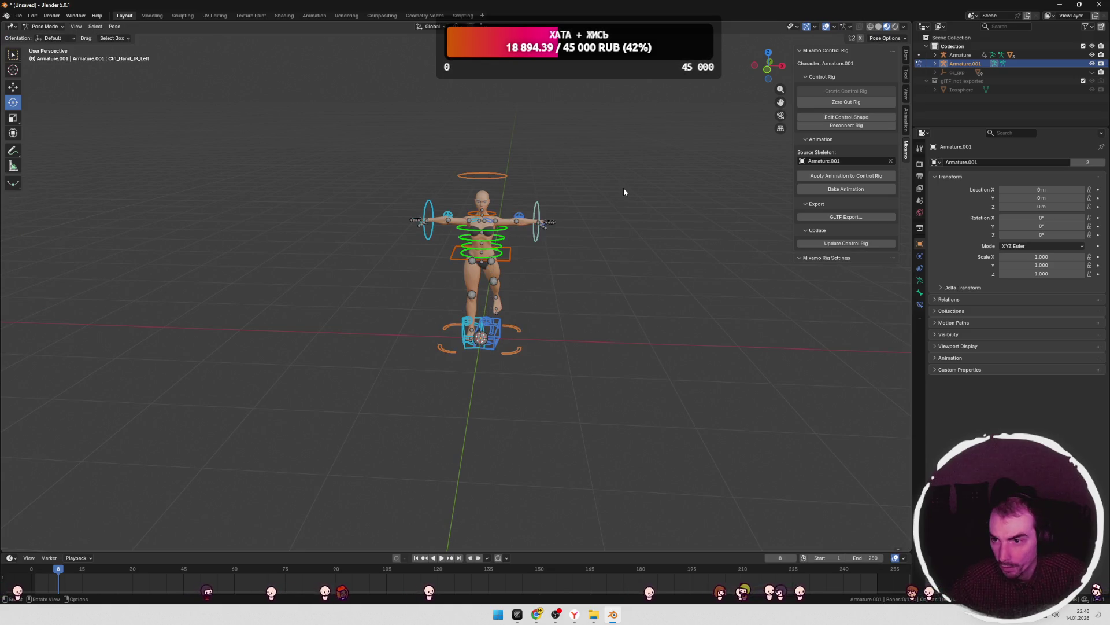
pyautogui.rightClick(970, 67)
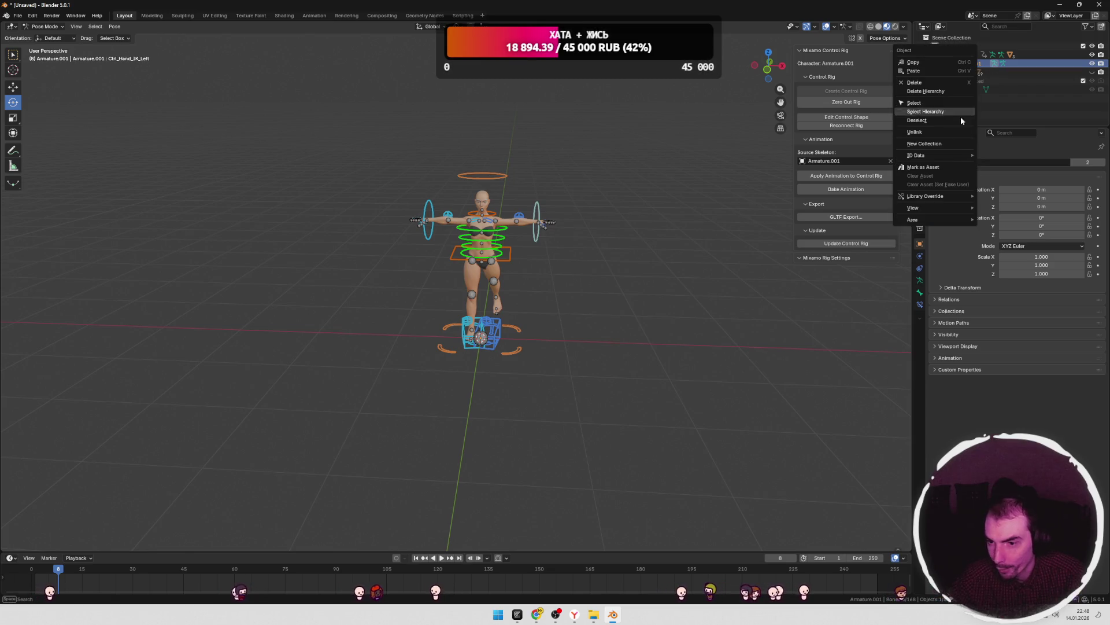
pyautogui.rightClick(948, 68)
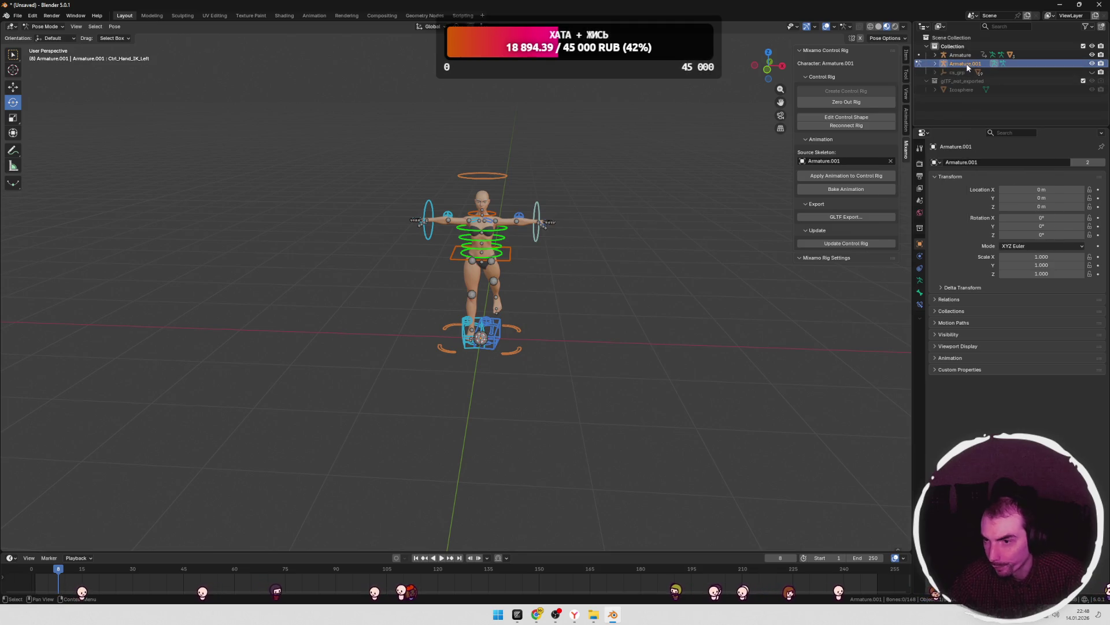
pyautogui.press('Delete')
pyautogui.click(960, 56)
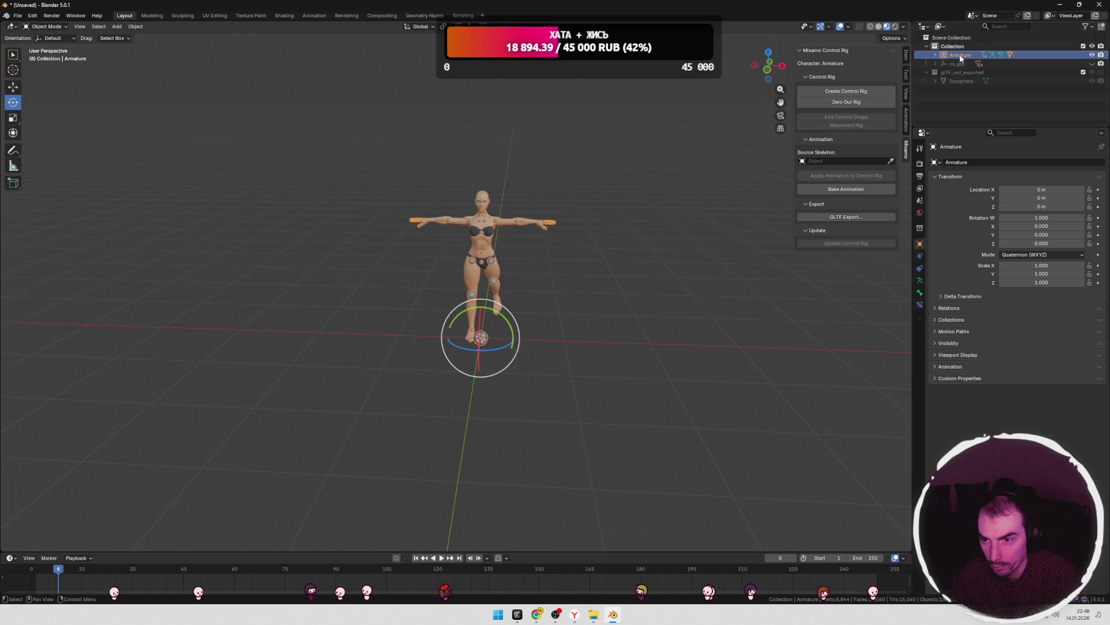
# - Start a new General scene without saving, clear its default objects, and return to the Mixamo page
pyautogui.click(19, 16)
pyautogui.moveTo(26, 28)
pyautogui.click(133, 28)
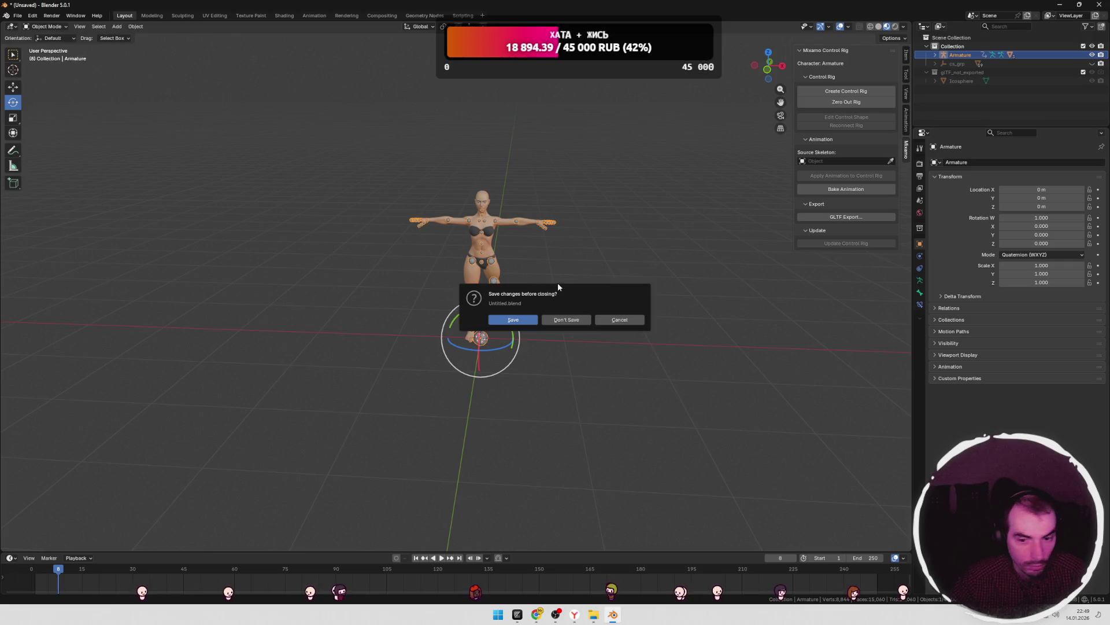
pyautogui.click(567, 319)
pyautogui.press('Delete')
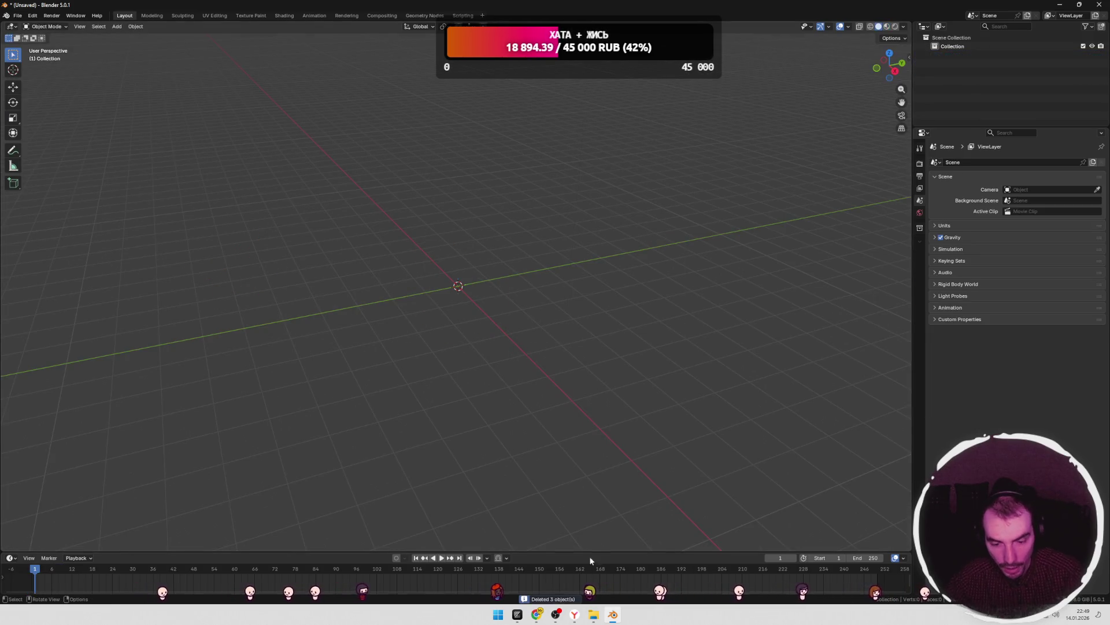
pyautogui.moveTo(536, 614)
pyautogui.click(471, 571)
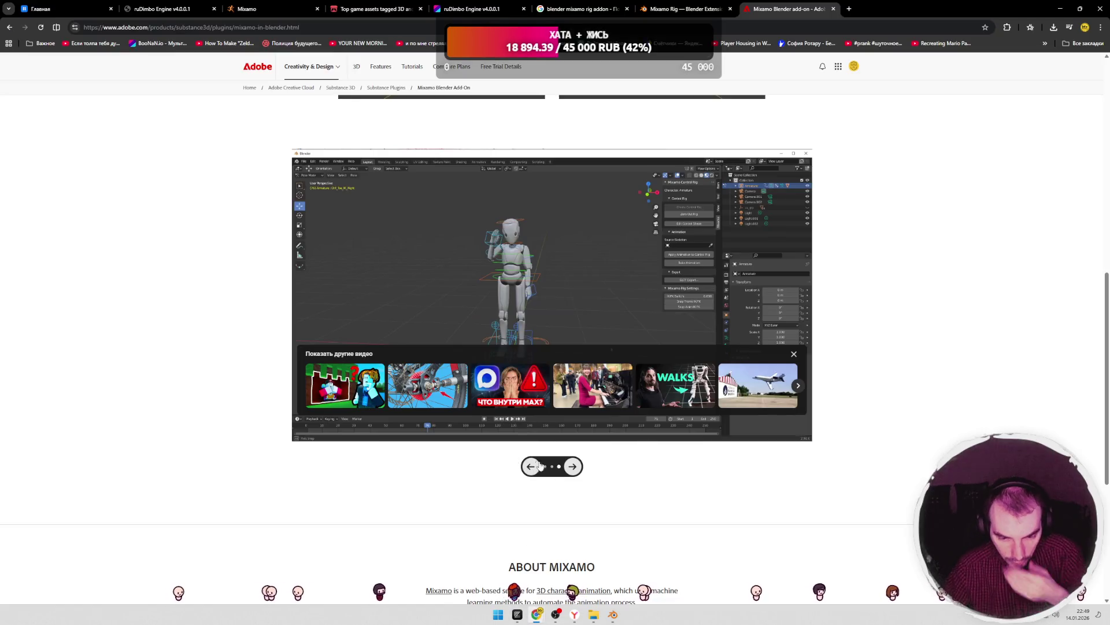
# - Go back to the previous carousel video and play it fullscreen from about 0:48
pyautogui.click(531, 466)
pyautogui.click(452, 425)
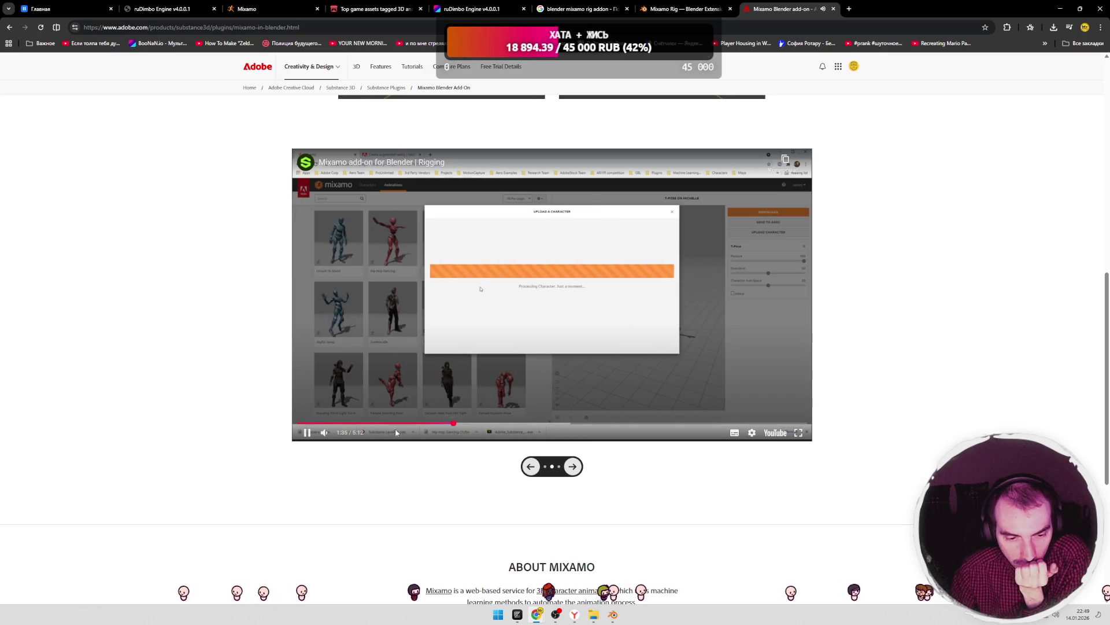
pyautogui.click(307, 434)
pyautogui.press('j')
pyautogui.press('j')
pyautogui.press('j')
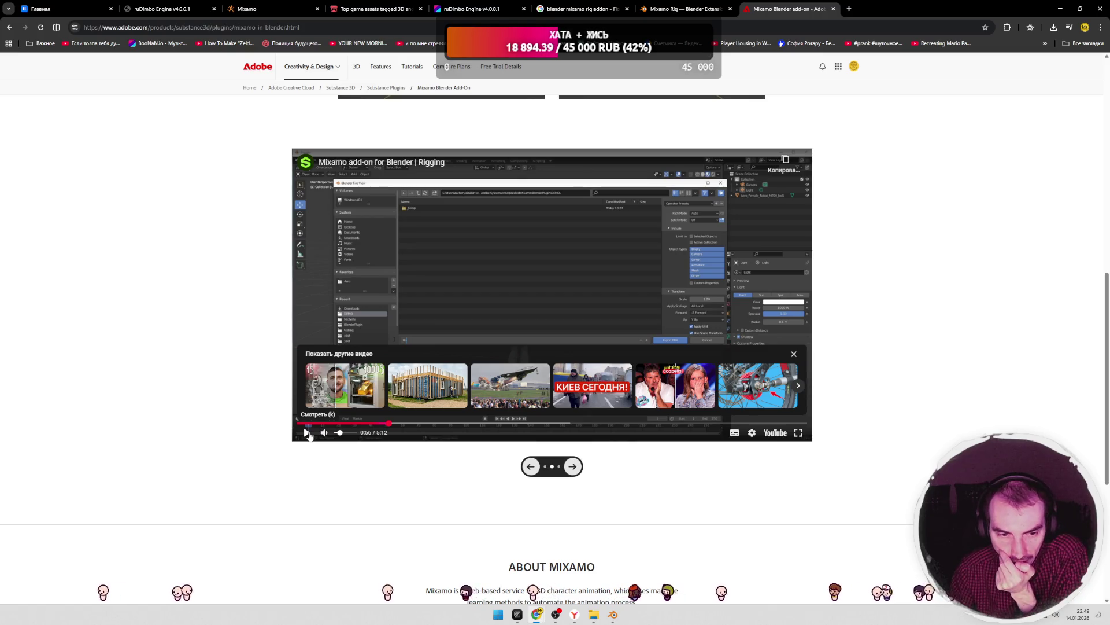
pyautogui.moveTo(389, 424); pyautogui.dragTo(376, 426)
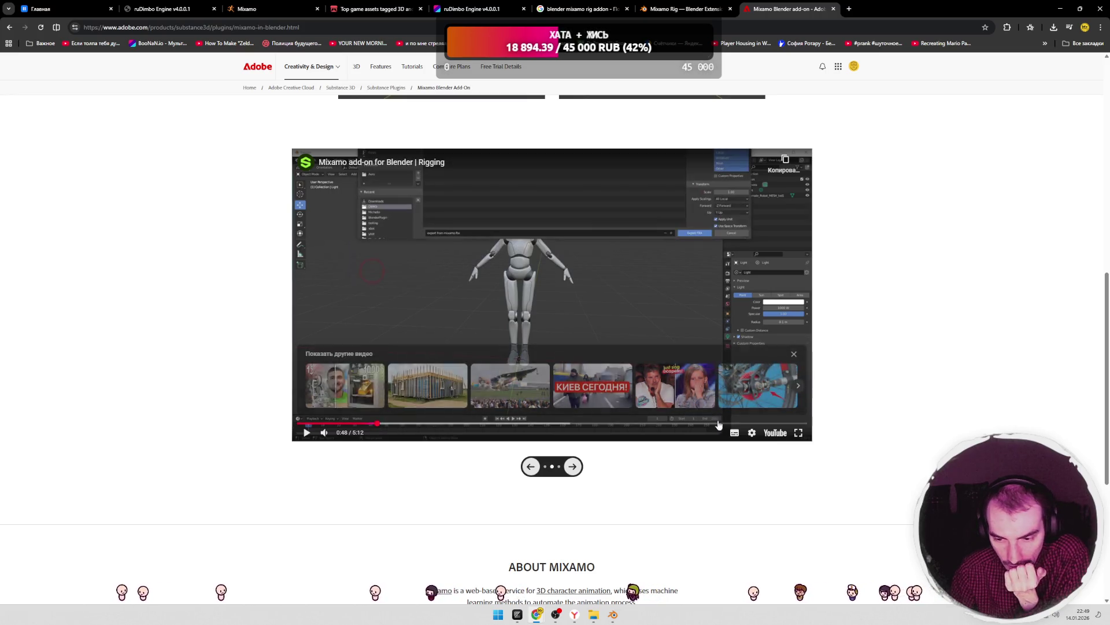
pyautogui.click(581, 317)
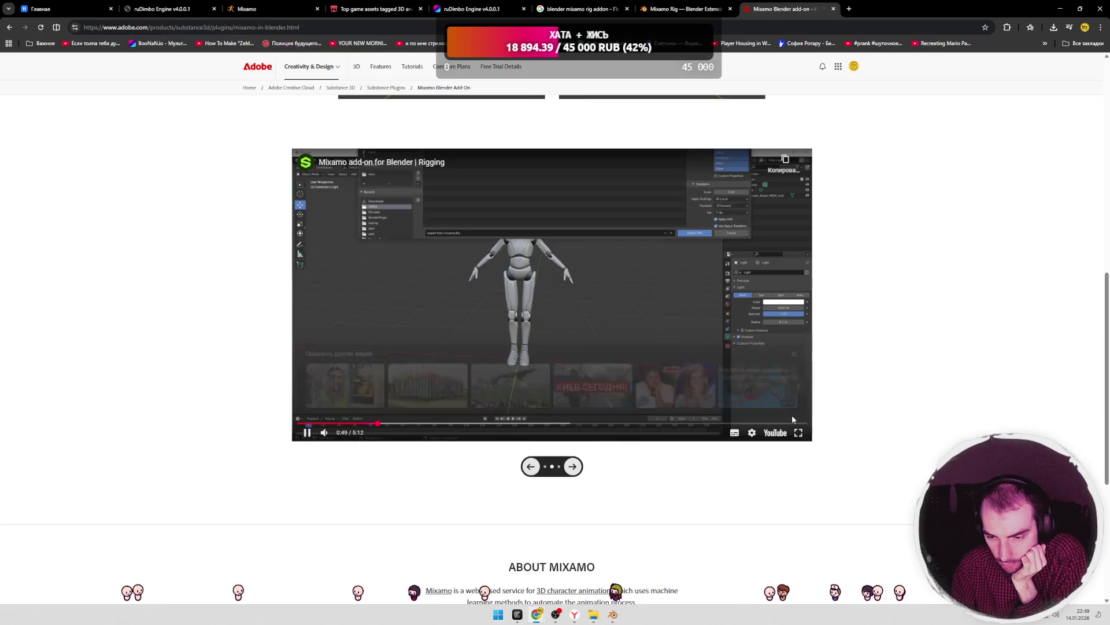
pyautogui.press('f')
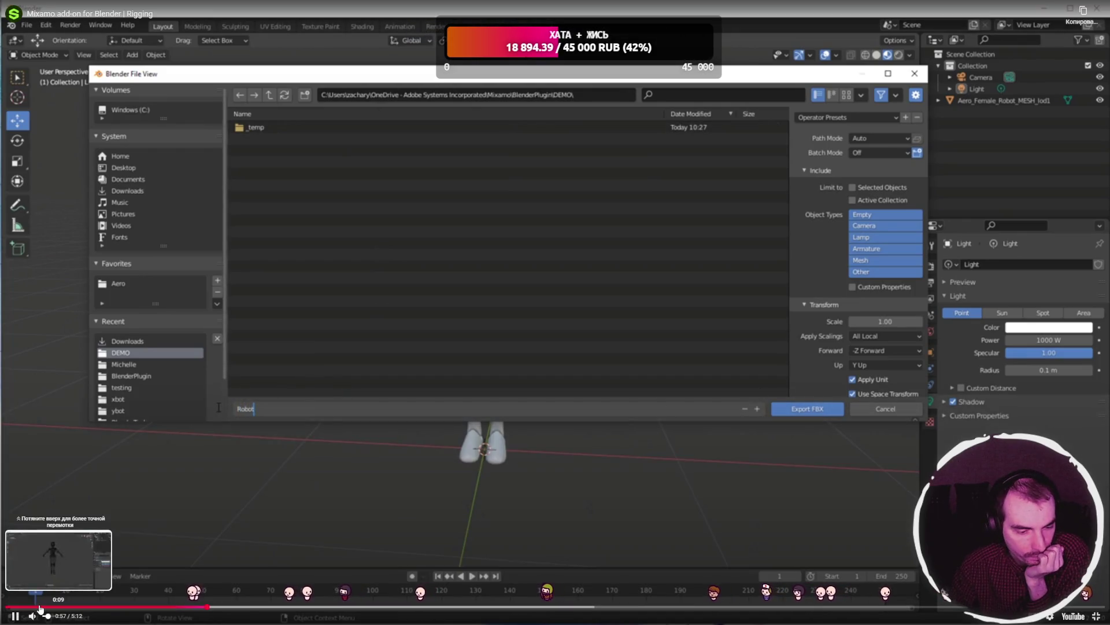
# - Export the robot as Robot2Mixamo.fbx, then advance to Mixamo's Animations page
pyautogui.click(41, 606)
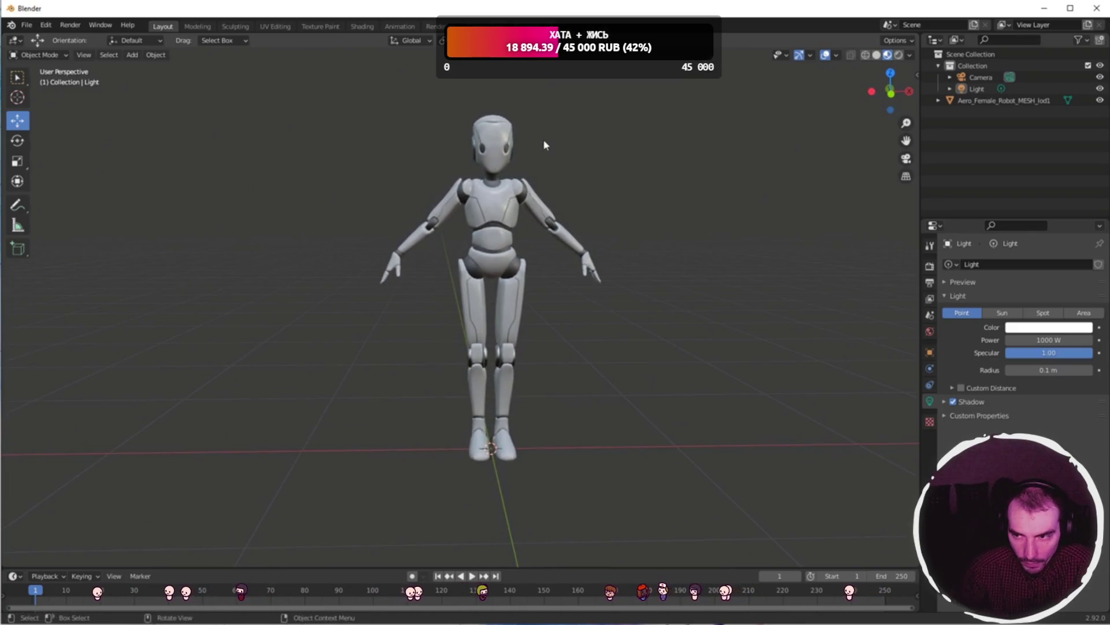
pyautogui.moveTo(547, 416)
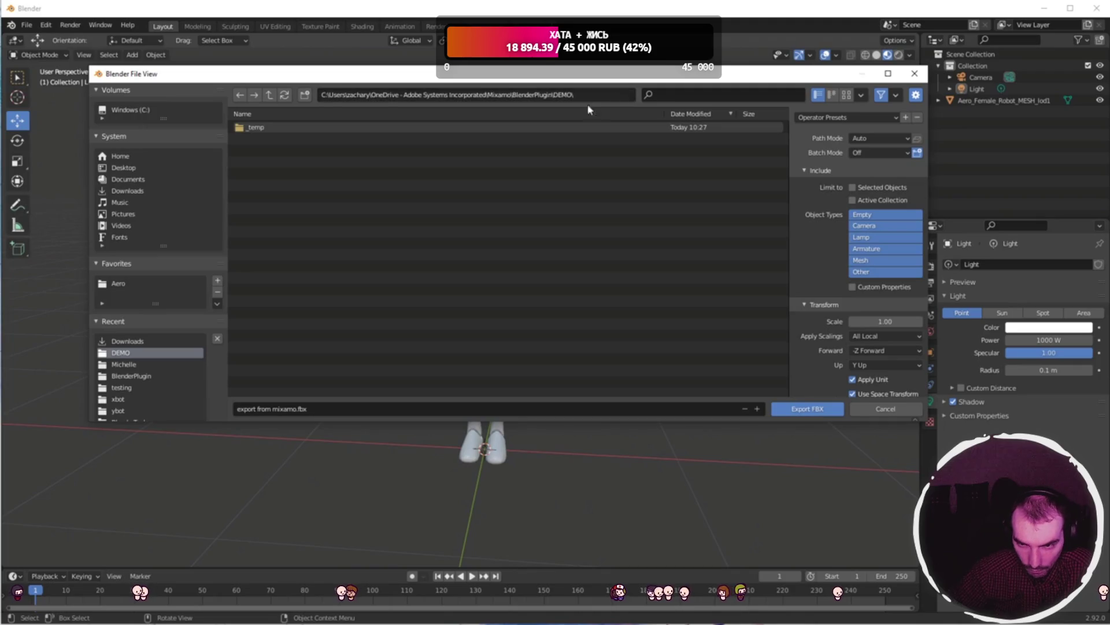
pyautogui.click(322, 405)
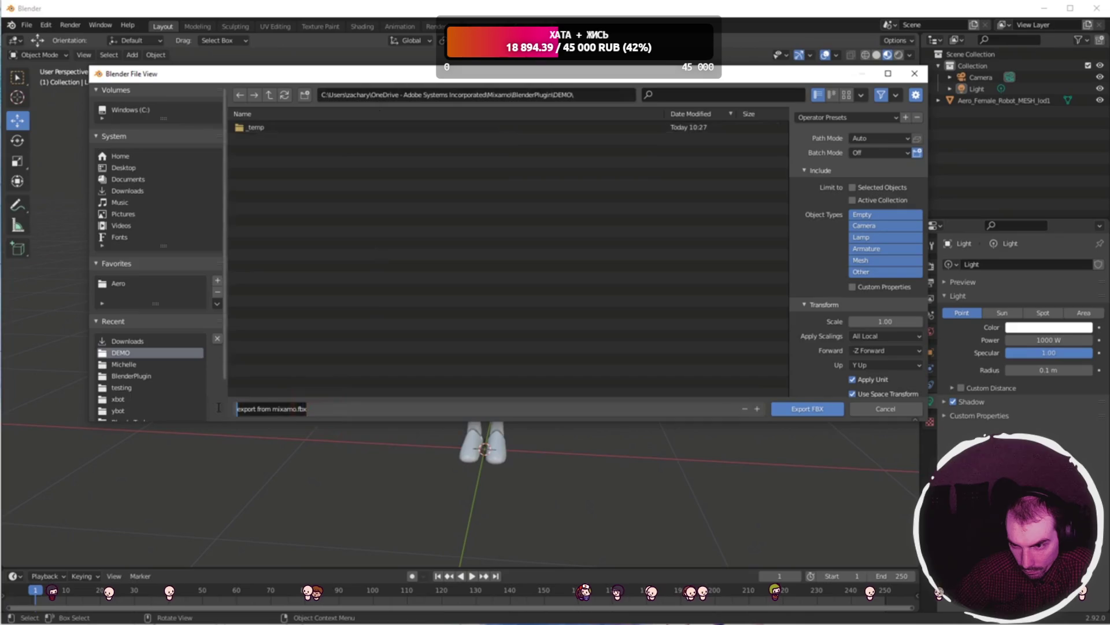
pyautogui.write('Robot2Mixamo')
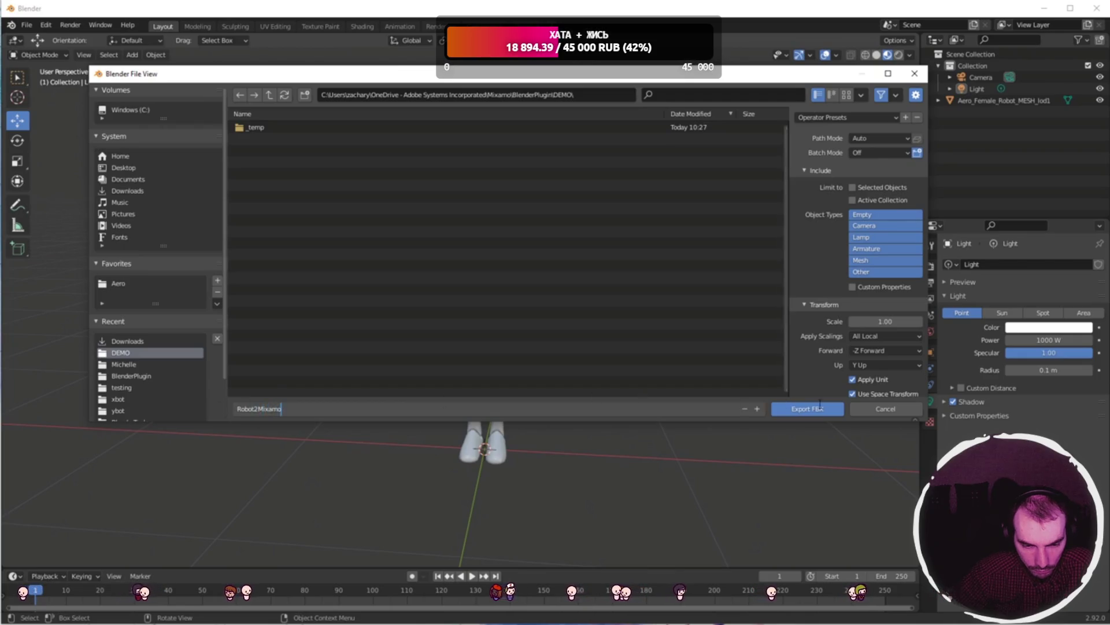
pyautogui.click(822, 410)
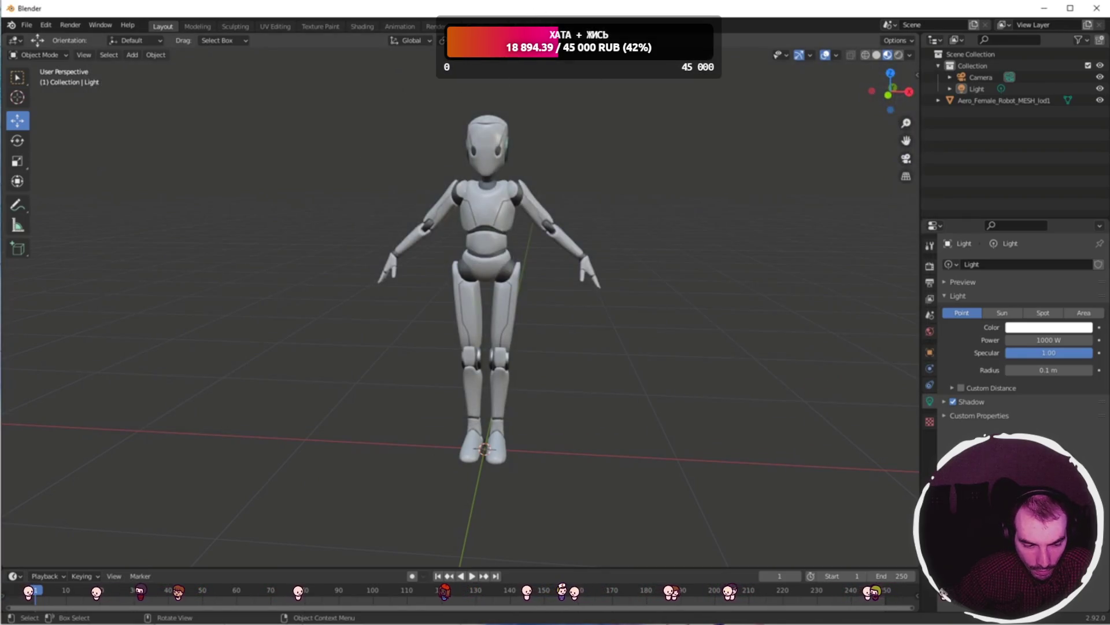
pyautogui.hotkey('alt', 'Tab')
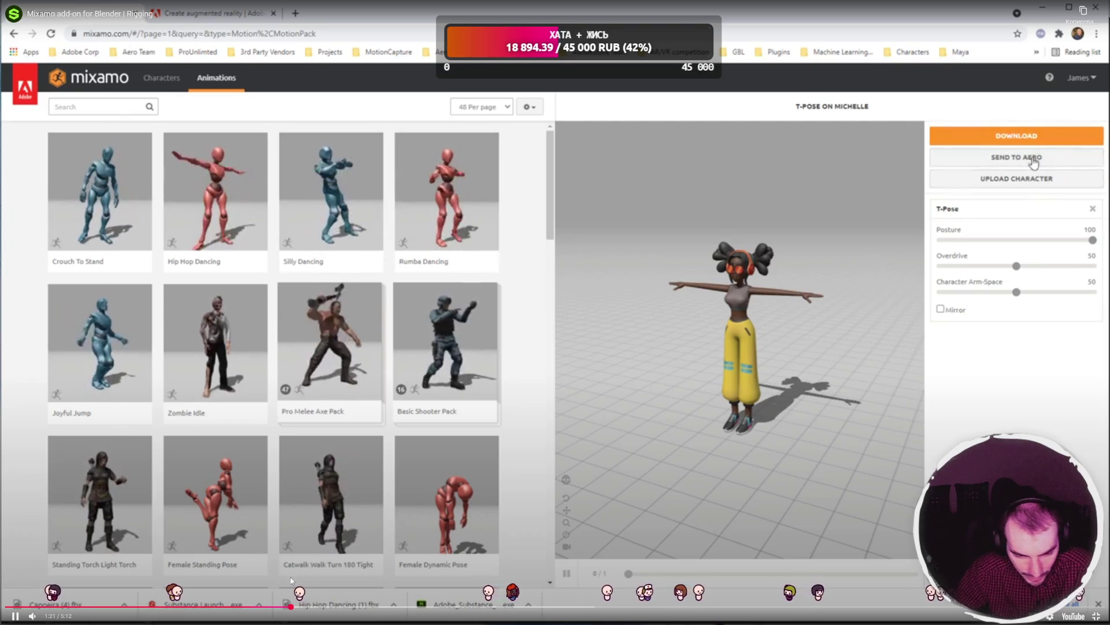
# - Upload the Robot2Mixamo FBX and let it process until the Auto-Rigger's Orient step appears
pyautogui.click(308, 606)
pyautogui.press('Right')
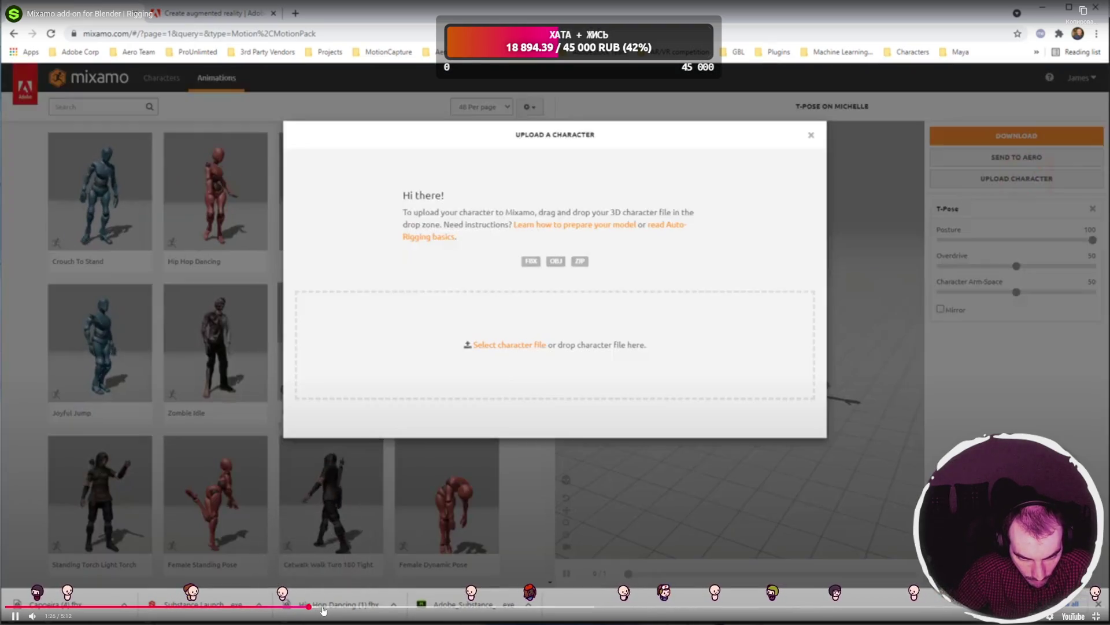
pyautogui.moveTo(342, 608); pyautogui.dragTo(356, 608)
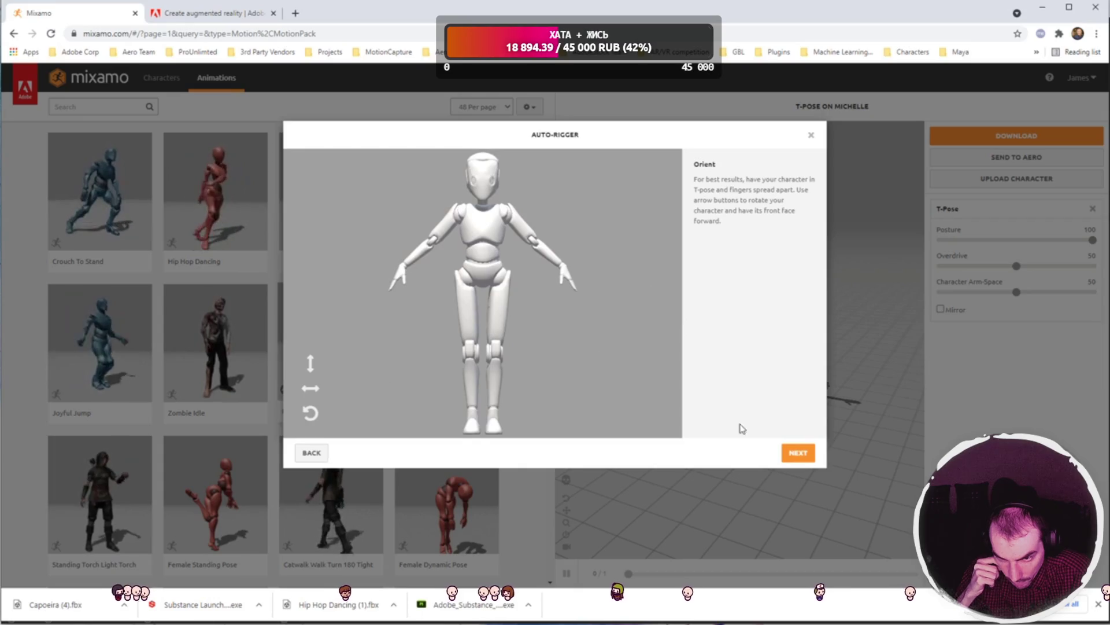
# - Place the chin, wrist, elbow, knee and groin markers, then download Hip Hop Dancing as FBX Binary at 30 fps
pyautogui.click(805, 456)
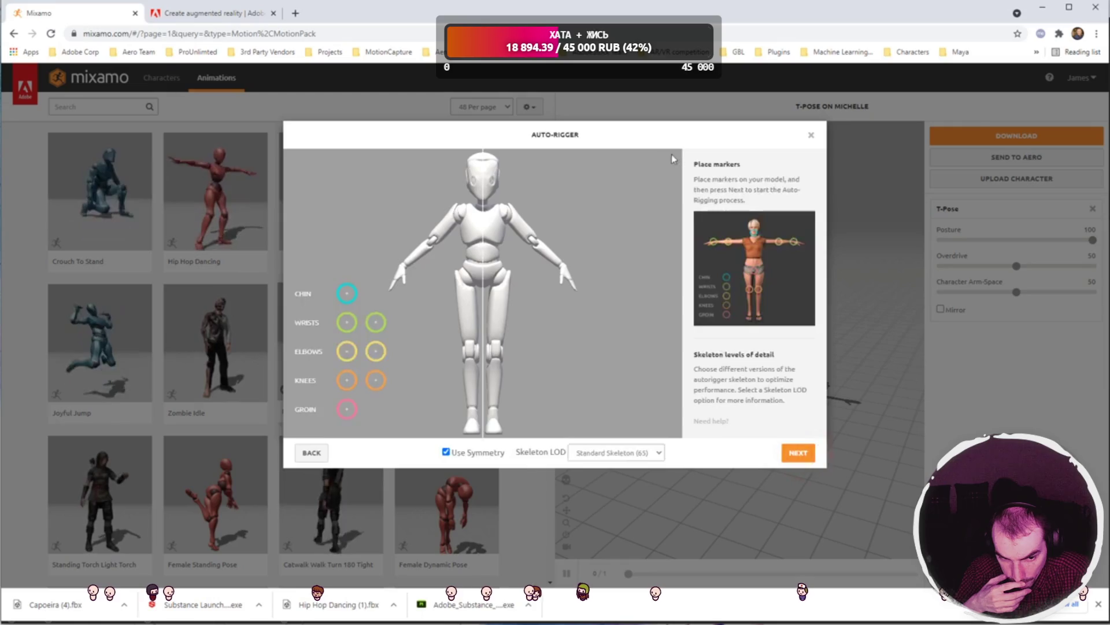
pyautogui.press('Right')
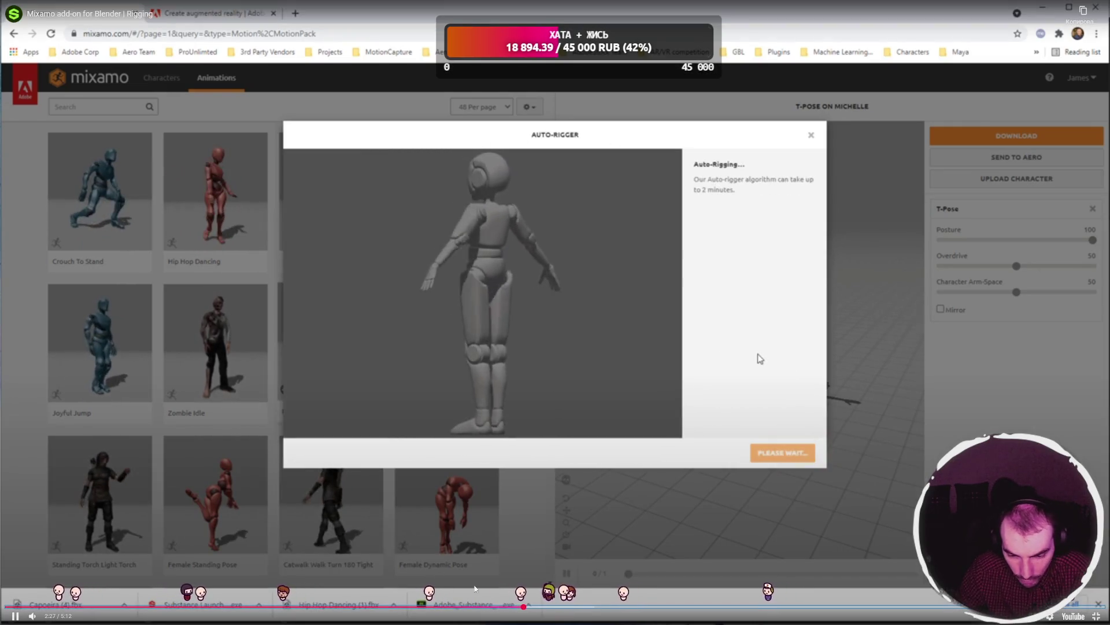
pyautogui.moveTo(572, 607); pyautogui.dragTo(793, 610)
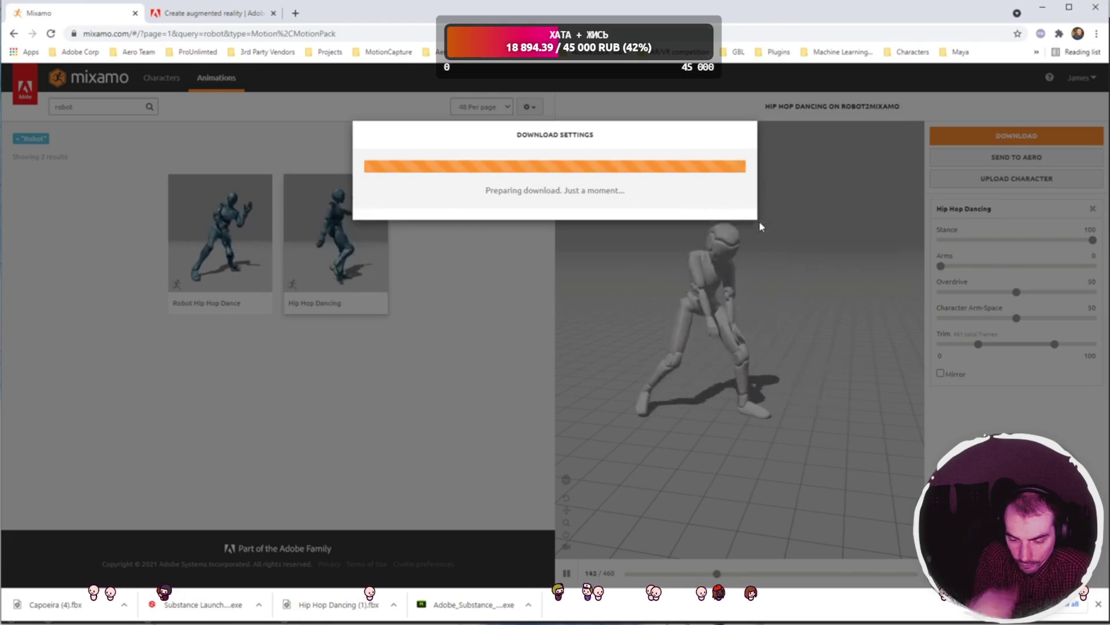
pyautogui.press('Right')
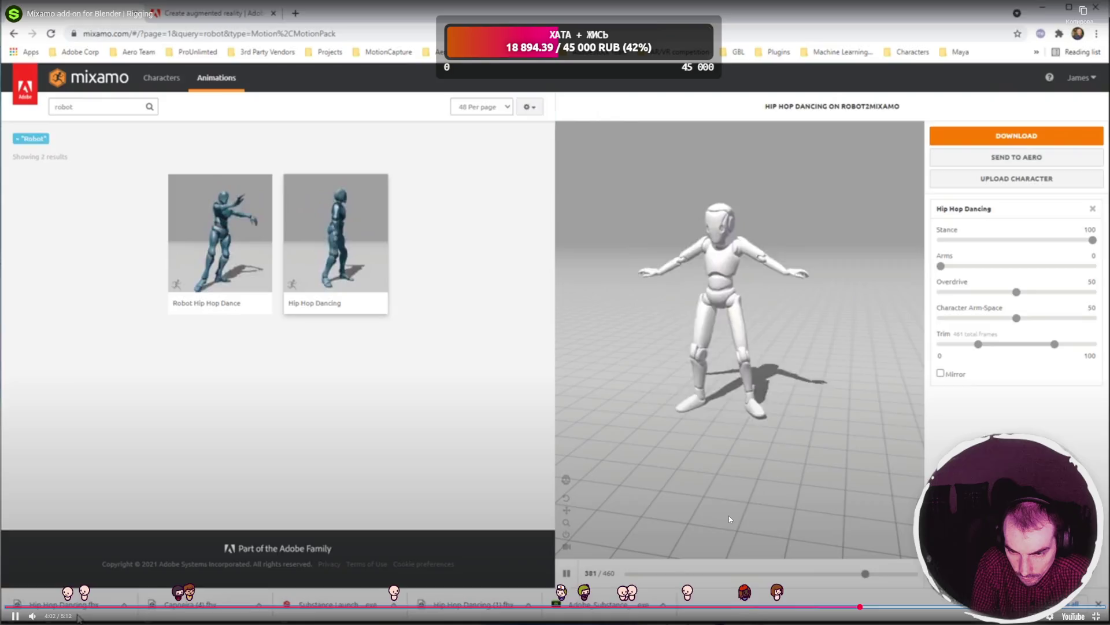
pyautogui.press('Right')
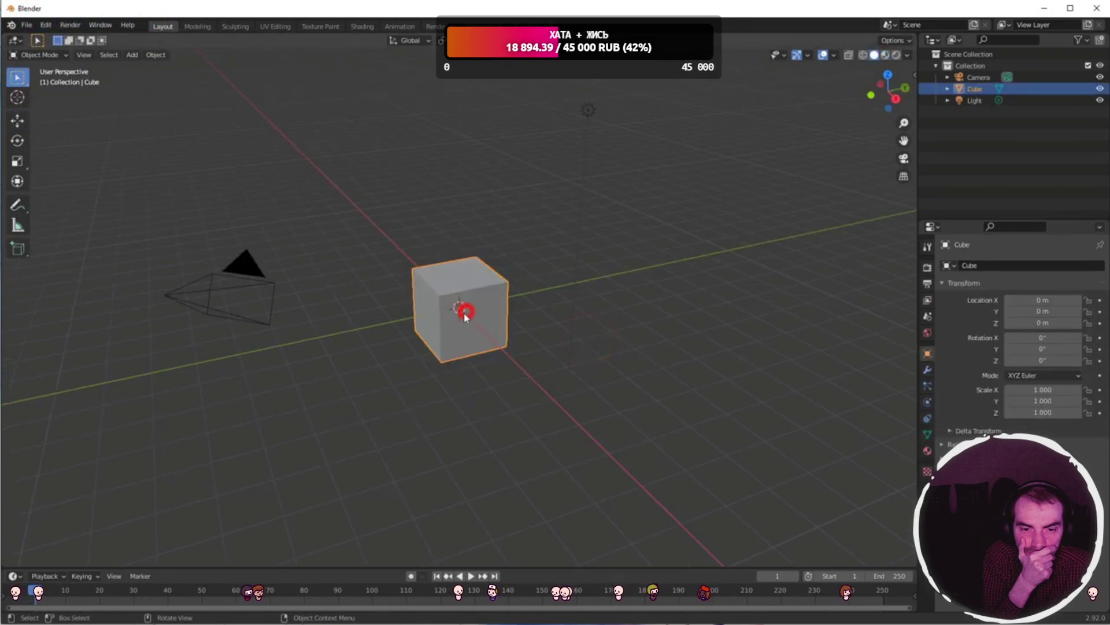
# - Import Hip Hop Dancing.fbx into the scene via File > Import > FBX
pyautogui.click(26, 26)
pyautogui.moveTo(69, 181)
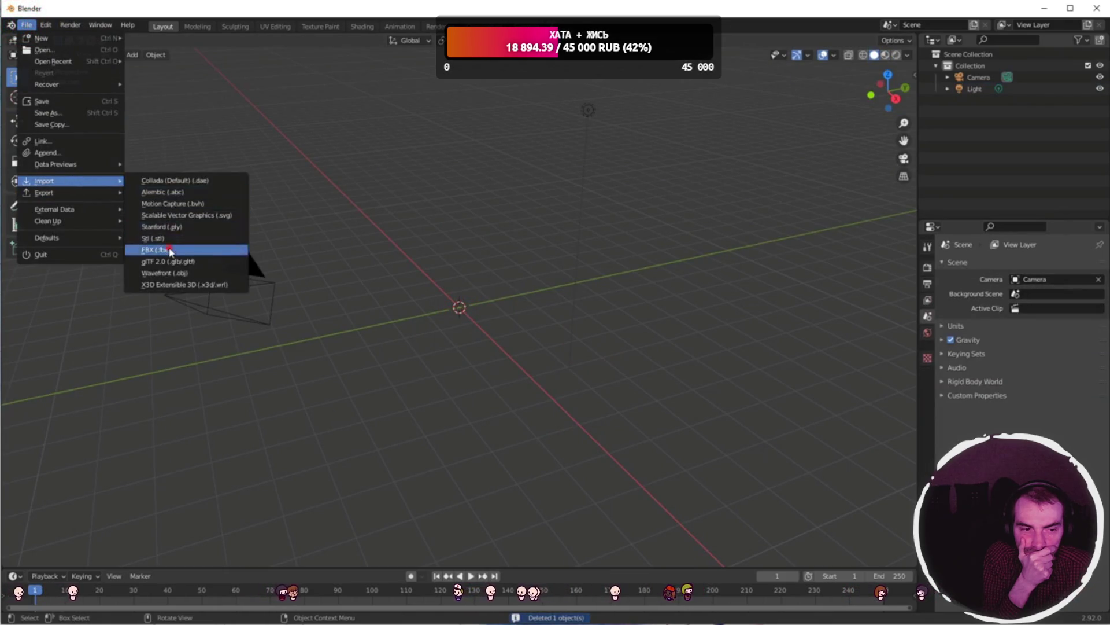
pyautogui.click(171, 250)
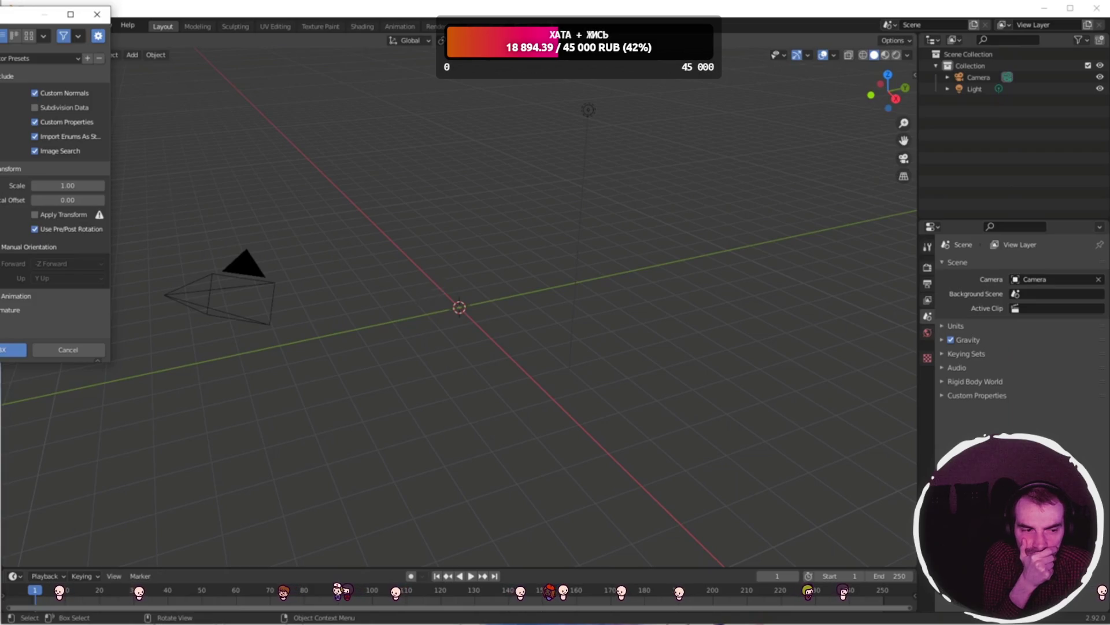
pyautogui.moveTo(17, 8)
pyautogui.mouseDown()
pyautogui.moveTo(642, 124)
pyautogui.moveTo(634, 135)
pyautogui.mouseUp()
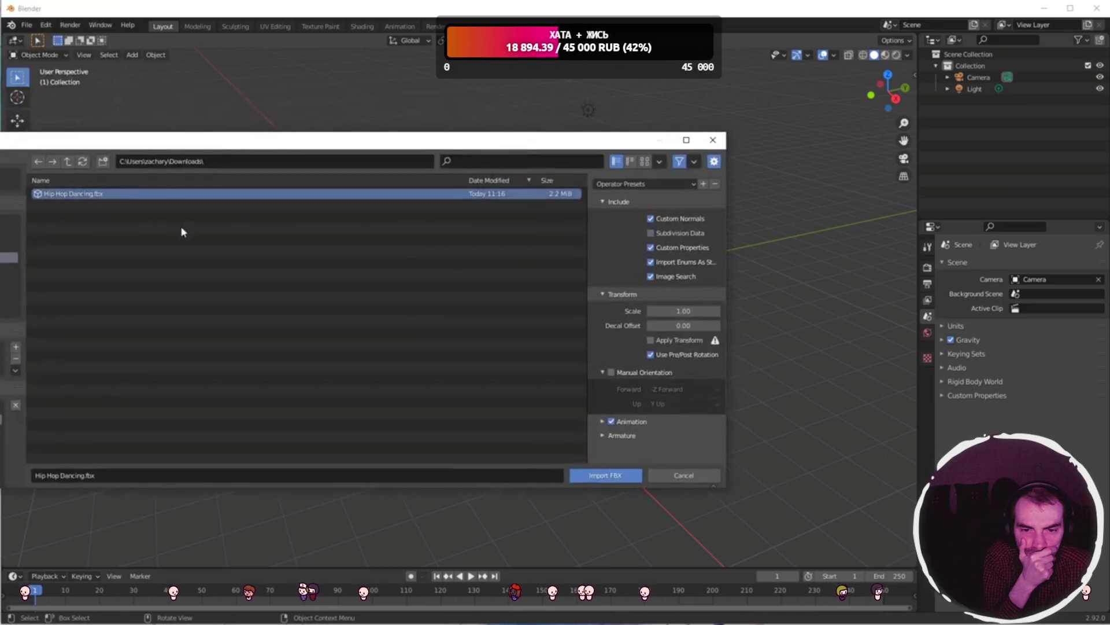
pyautogui.click(617, 475)
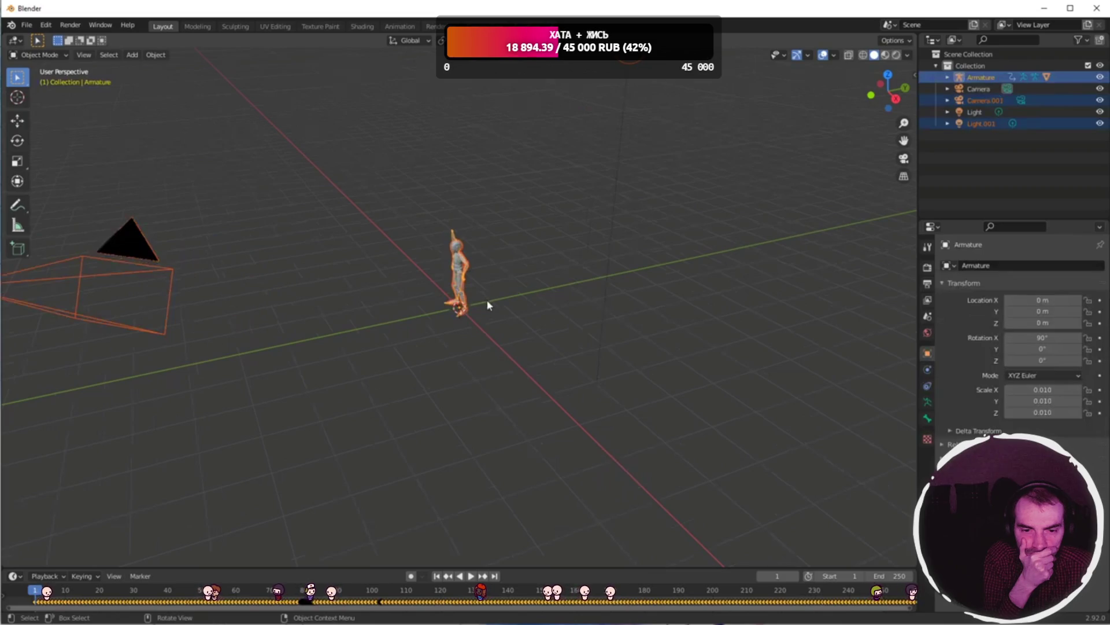
# - Frame the imported robot and view it in Material Preview
pyautogui.rightClick(531, 267)
pyautogui.press('Escape')
pyautogui.moveTo(486, 236); pyautogui.dragTo(559, 220, button='middle')
pyautogui.scroll(4, 517, 148)
pyautogui.moveTo(516, 148); pyautogui.dragTo(555, 139, button='middle')
pyautogui.click(885, 56)
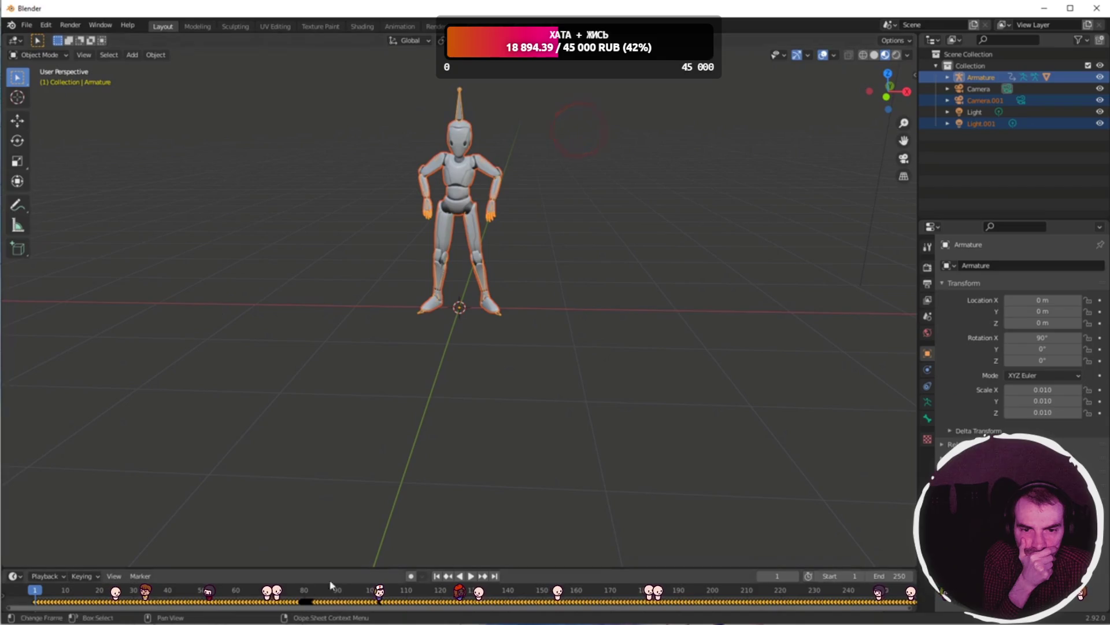
pyautogui.click(469, 576)
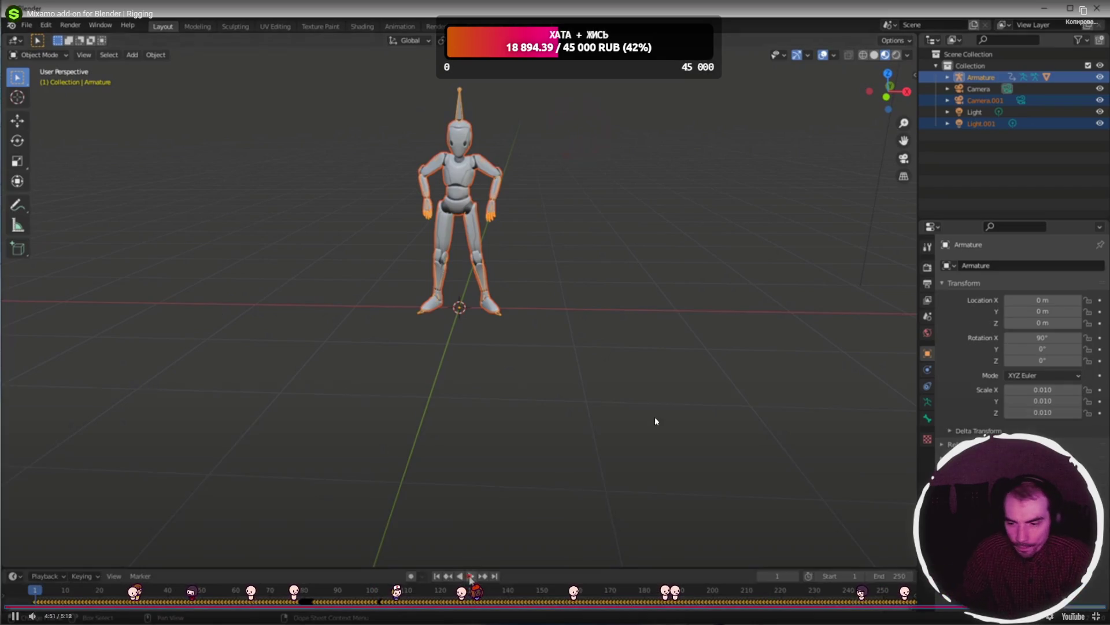
# - Stop the tutorial, exit fullscreen, and bring Blender back to the front
pyautogui.press('space')
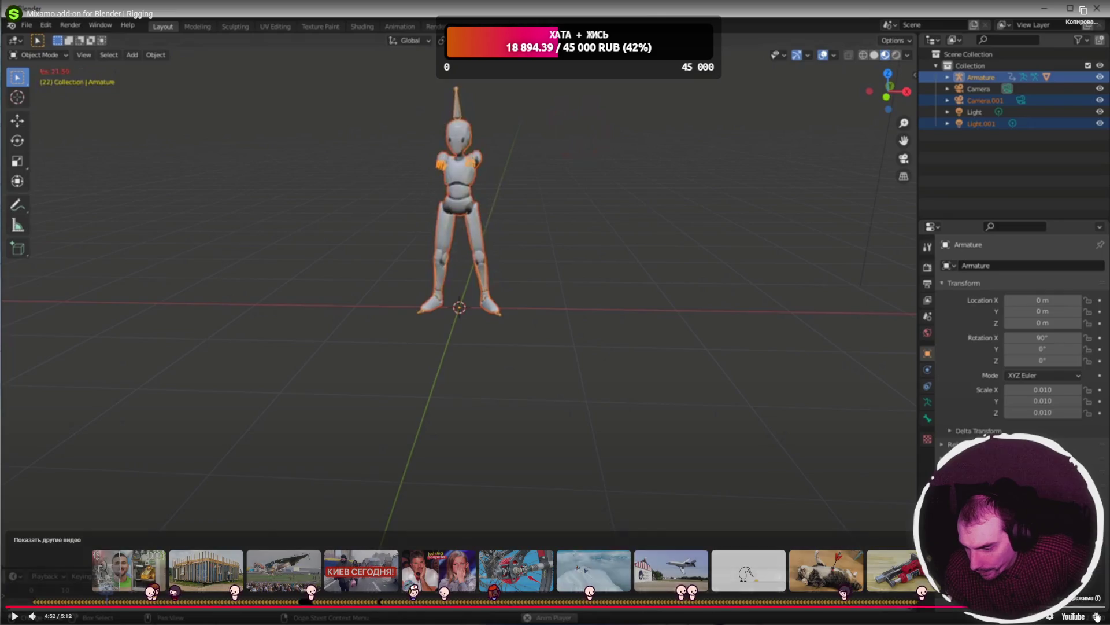
pyautogui.press('Escape')
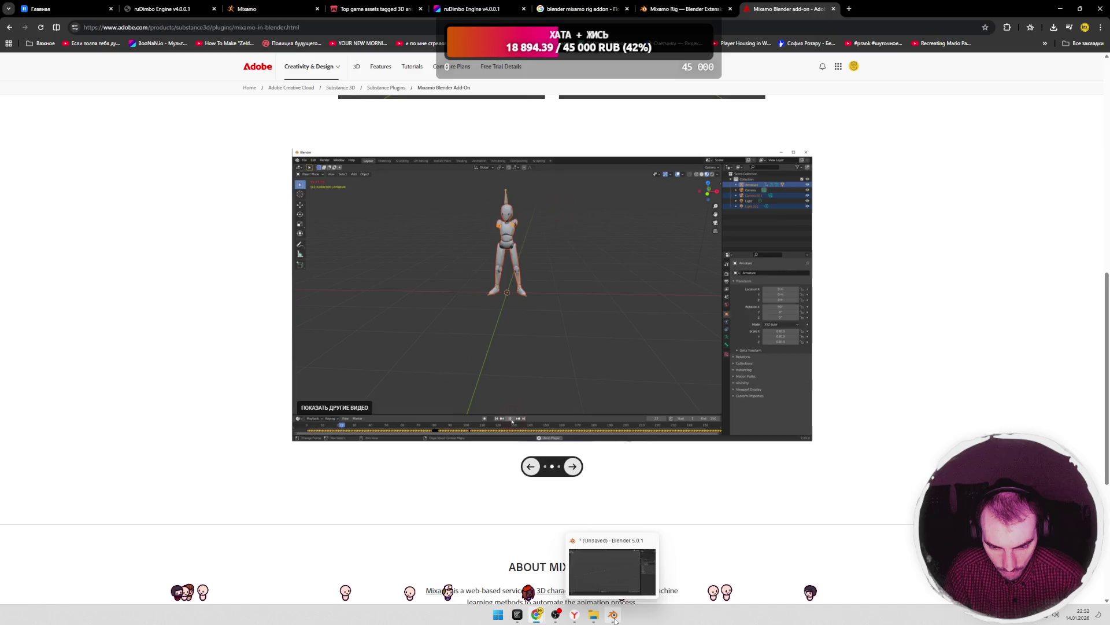
pyautogui.click(614, 616)
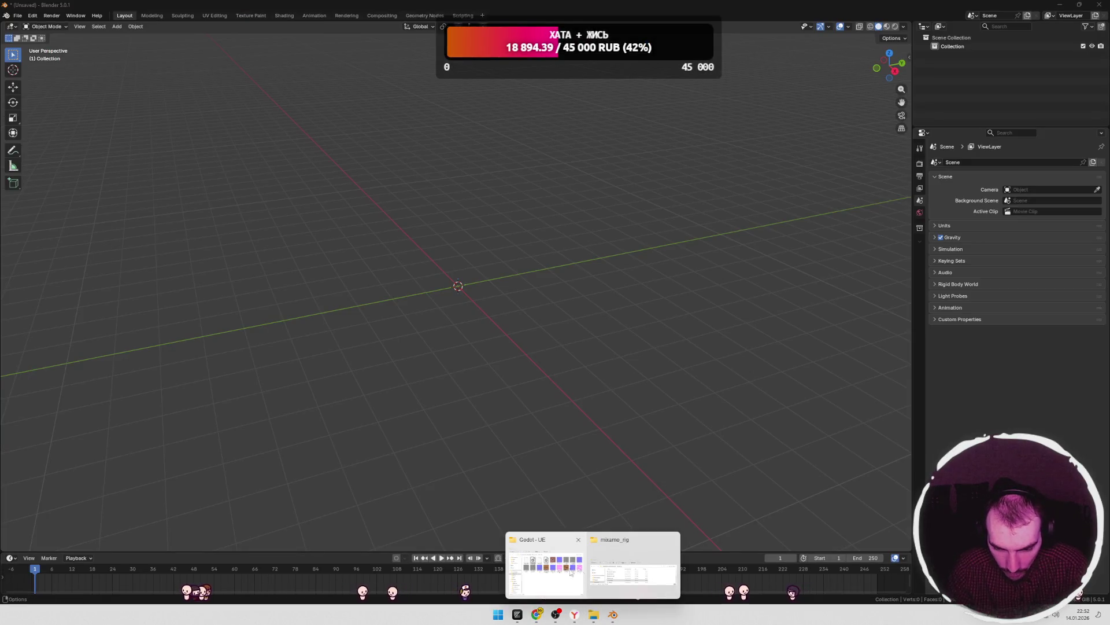
# - Drag the Superhero_Female glTF into the viewport and confirm the glTF 2.0 import
pyautogui.click(576, 572)
pyautogui.moveTo(208, 372); pyautogui.dragTo(209, 372)
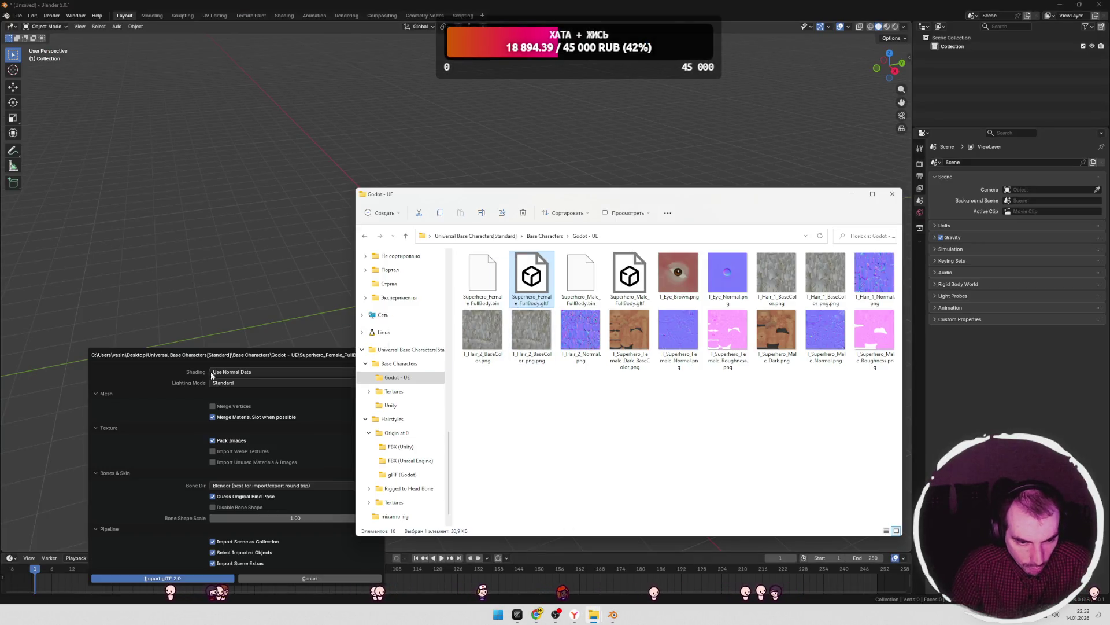
pyautogui.click(174, 577)
pyautogui.click(549, 258)
pyautogui.moveTo(549, 258)
pyautogui.mouseDown(button='middle')
pyautogui.moveTo(530, 267)
pyautogui.moveTo(598, 238)
pyautogui.moveTo(583, 230)
pyautogui.mouseUp(button='middle')
pyautogui.scroll(3, 583, 231)
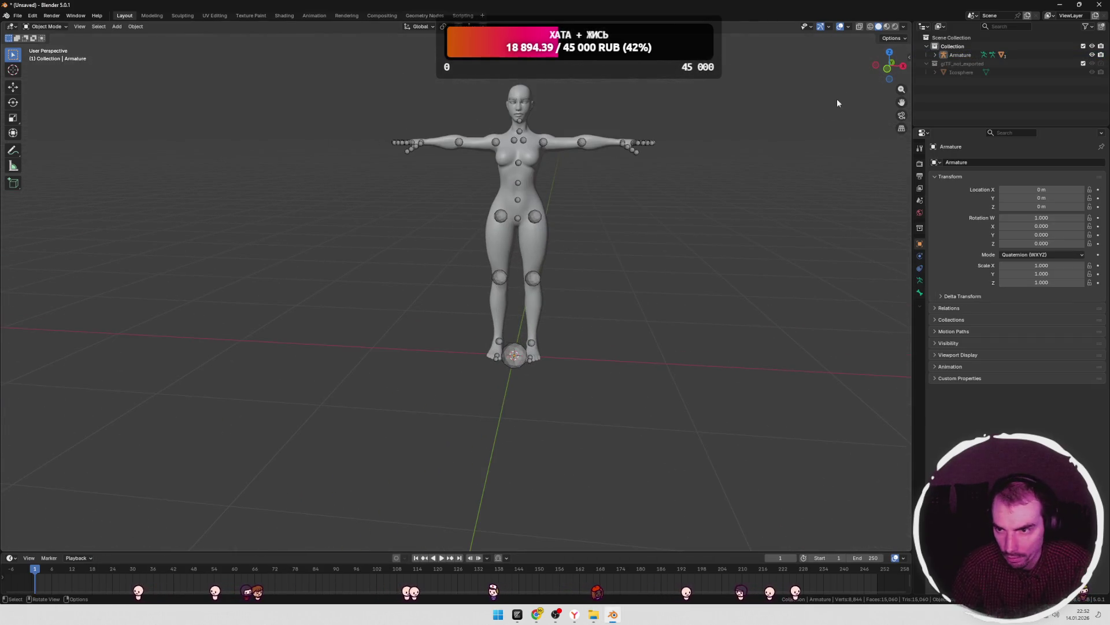
# - Show the character in Material Preview and select the Superhero_Female body mesh
pyautogui.click(888, 31)
pyautogui.moveTo(647, 207); pyautogui.dragTo(674, 203, button='middle')
pyautogui.click(533, 193)
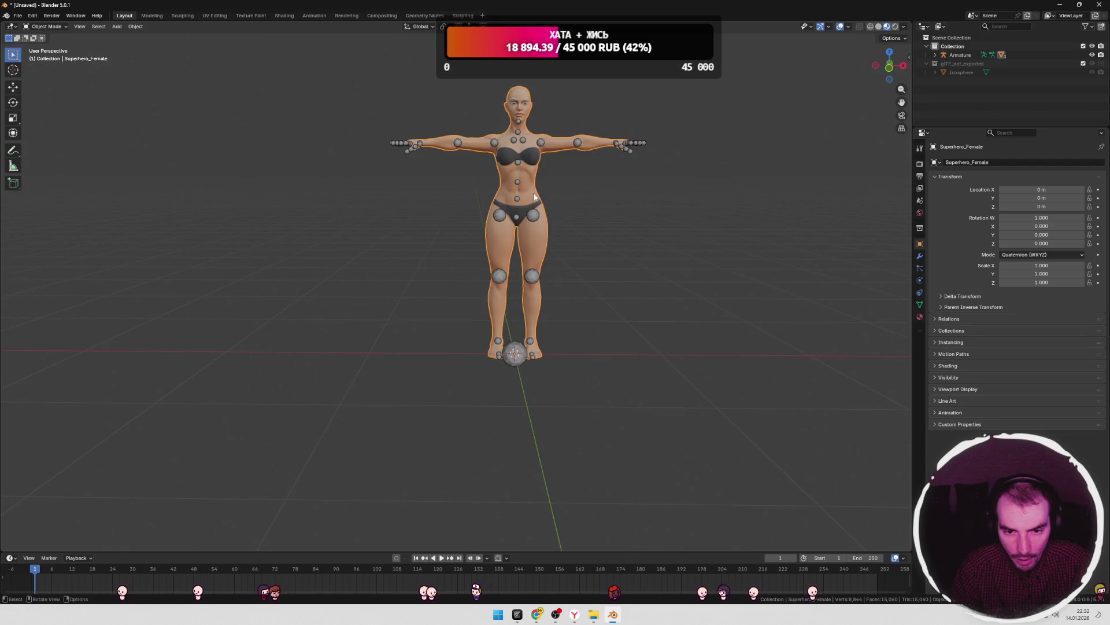
pyautogui.click(17, 16)
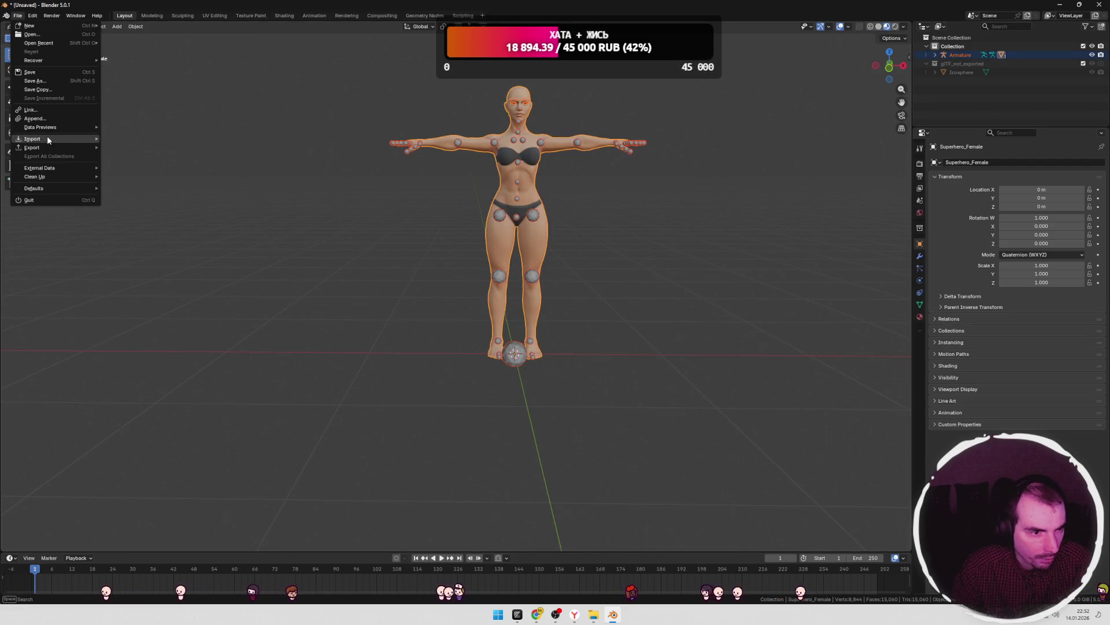
# - Export the female character as jenshina.fbx to Documents, then open the Mixamo tab in Chrome
pyautogui.moveTo(37, 150)
pyautogui.click(140, 216)
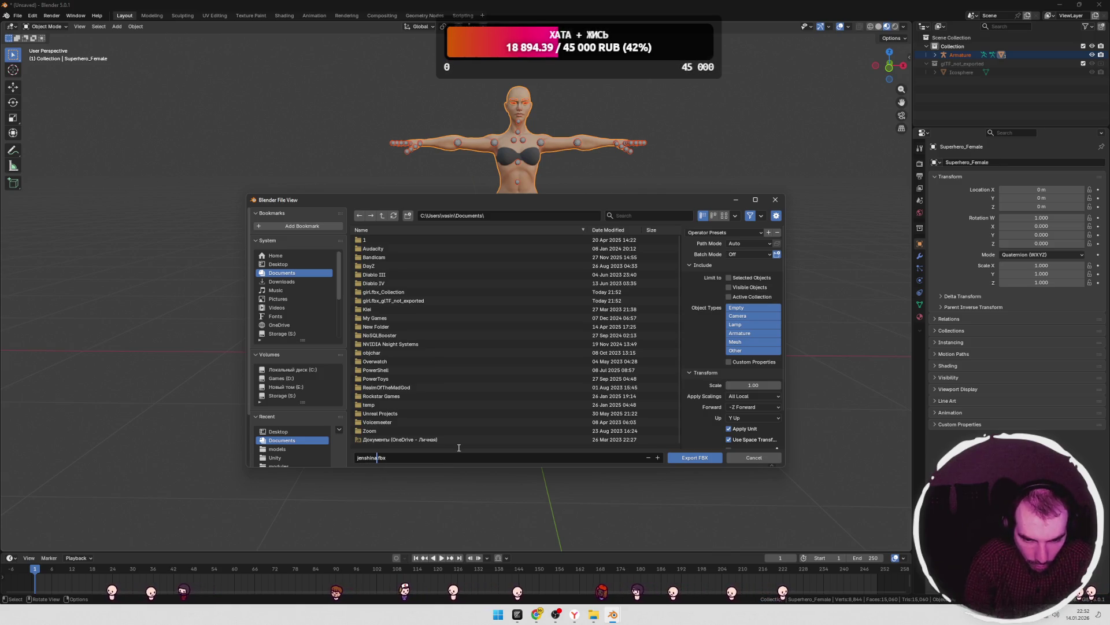
pyautogui.click(697, 460)
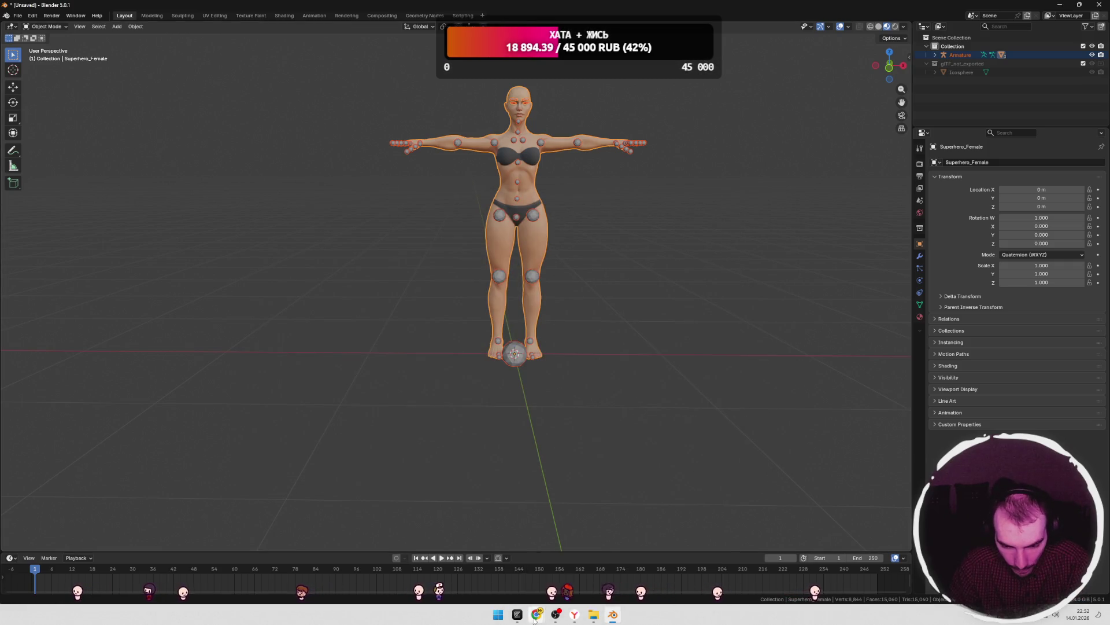
pyautogui.click(535, 614)
pyautogui.click(249, 9)
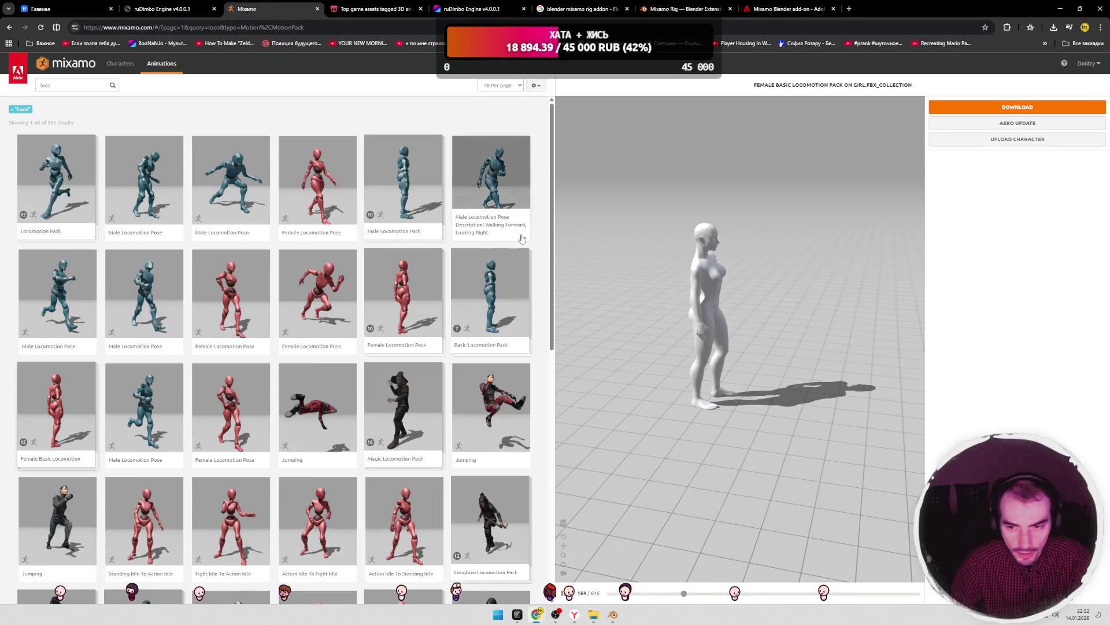
# - Open Mixamo's Upload Character file picker, browse the Desktop, cancel it, and return to Blender
pyautogui.click(1018, 139)
pyautogui.click(501, 262)
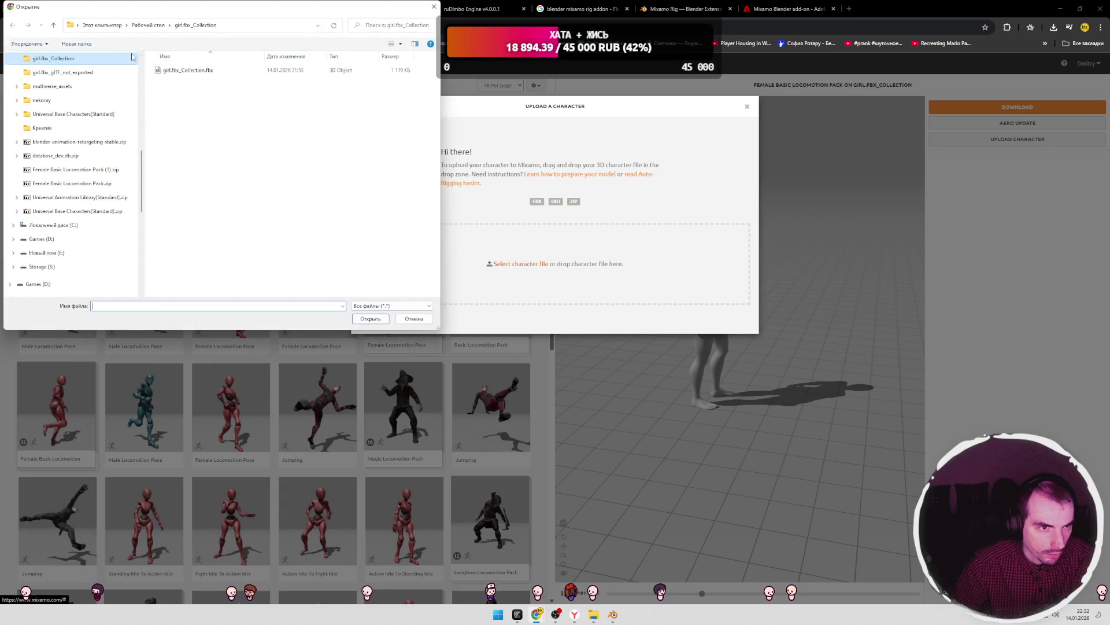
pyautogui.click(148, 25)
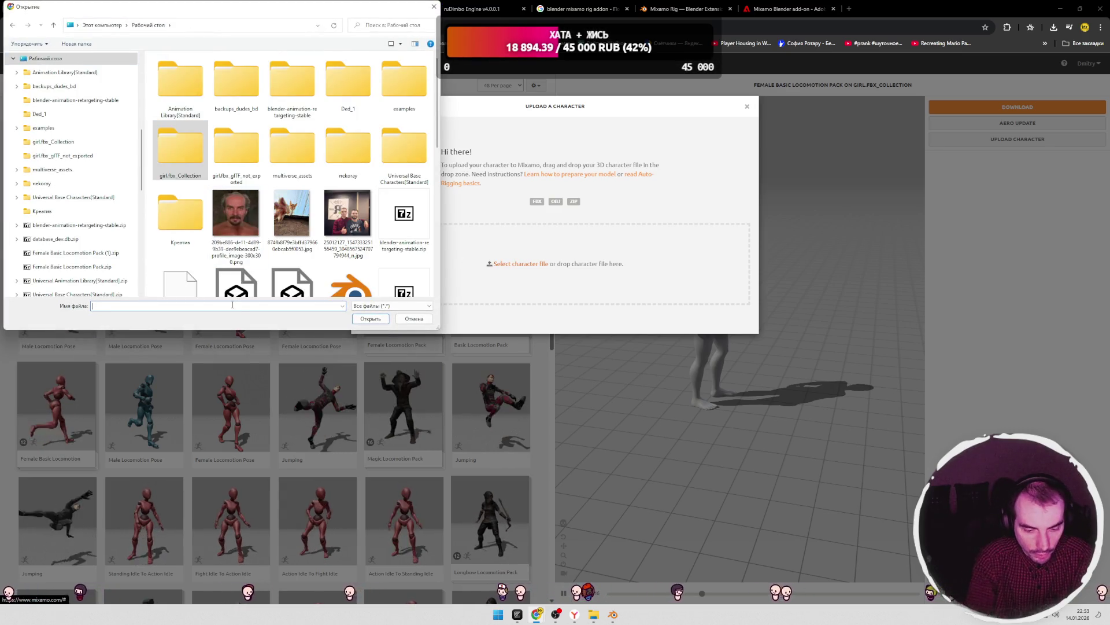
pyautogui.write('jens')
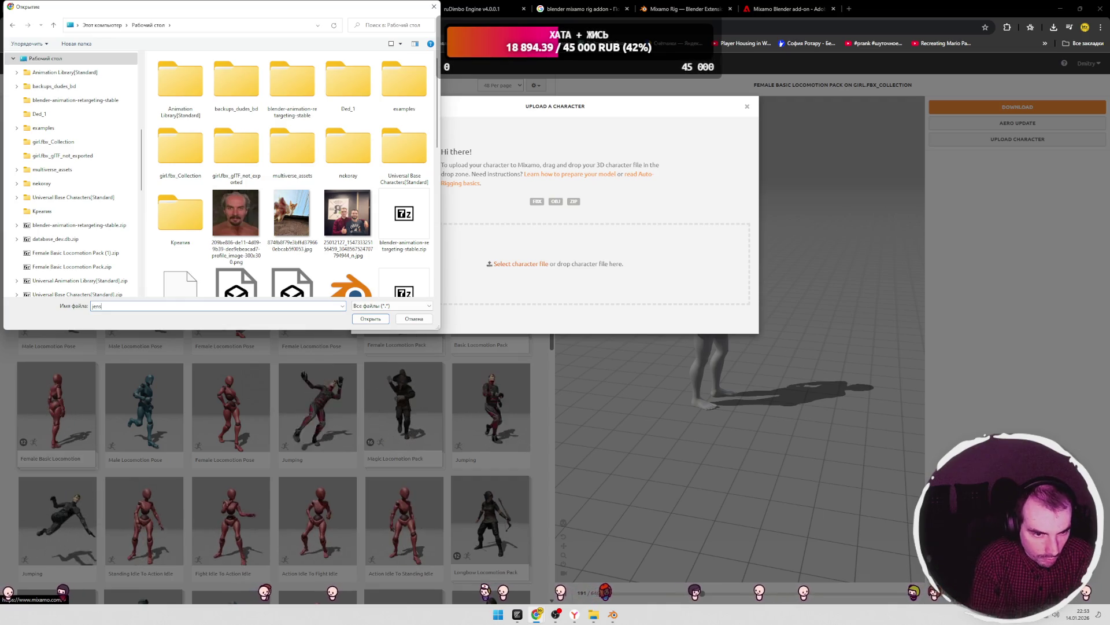
pyautogui.scroll(-5, 355, 259)
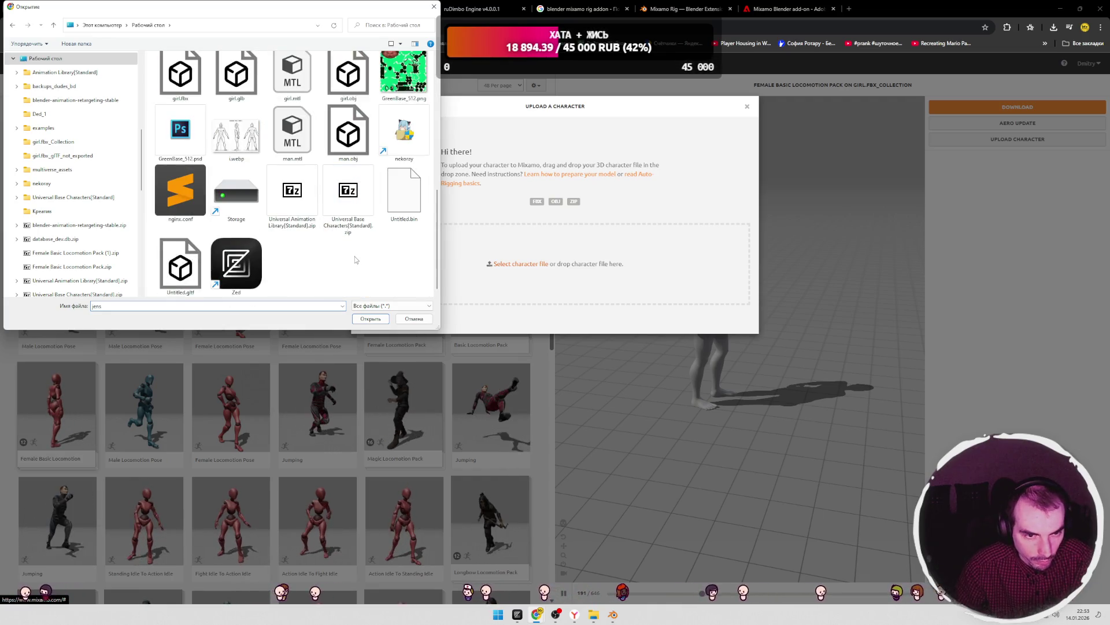
pyautogui.click(414, 319)
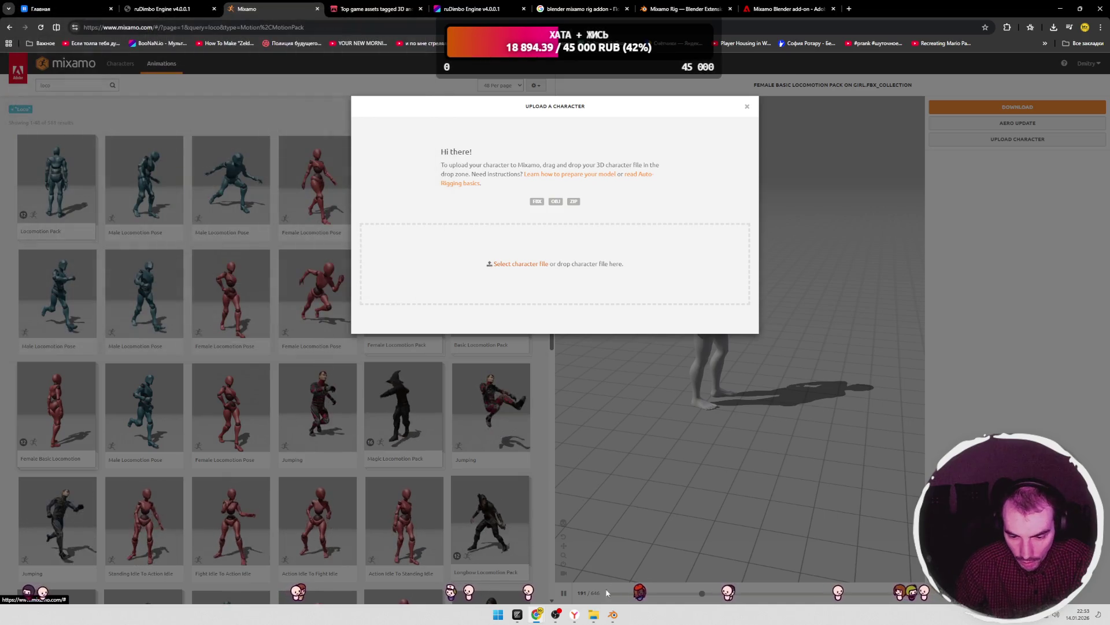
pyautogui.click(613, 614)
pyautogui.click(17, 15)
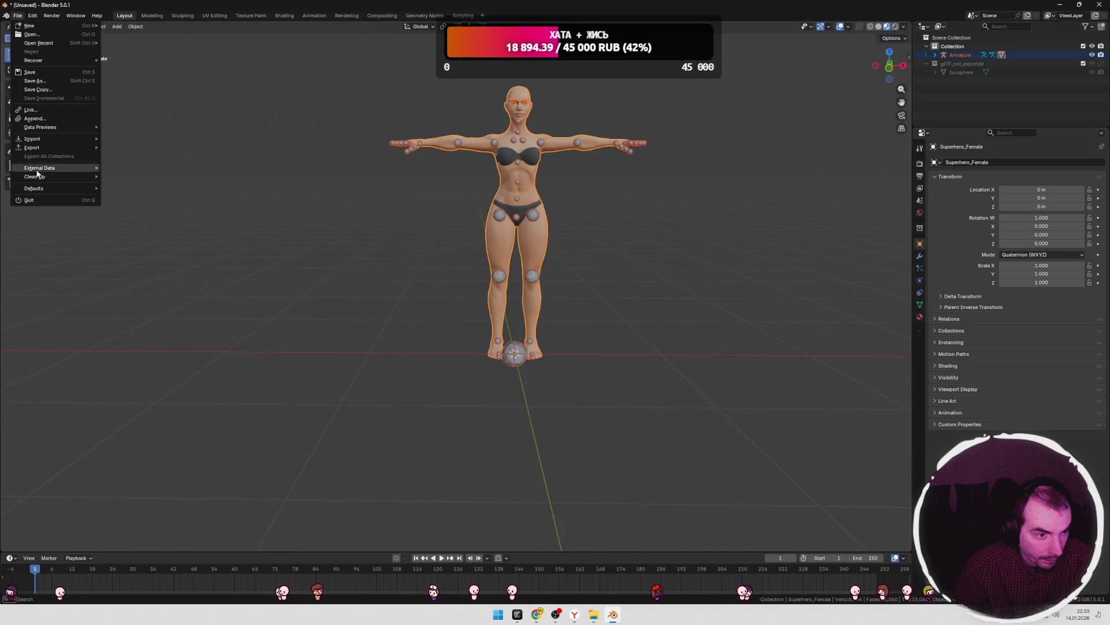
# - Re-export the female character as jenshina.fbx into the Desktop folder, then switch back to Chrome
pyautogui.moveTo(37, 149)
pyautogui.click(127, 216)
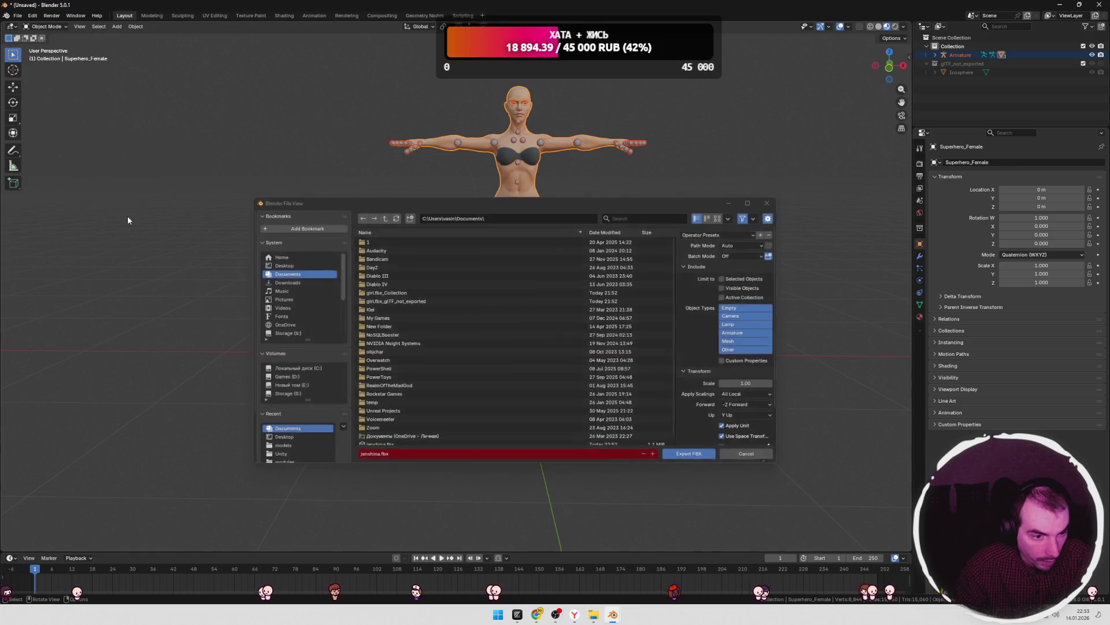
pyautogui.click(280, 265)
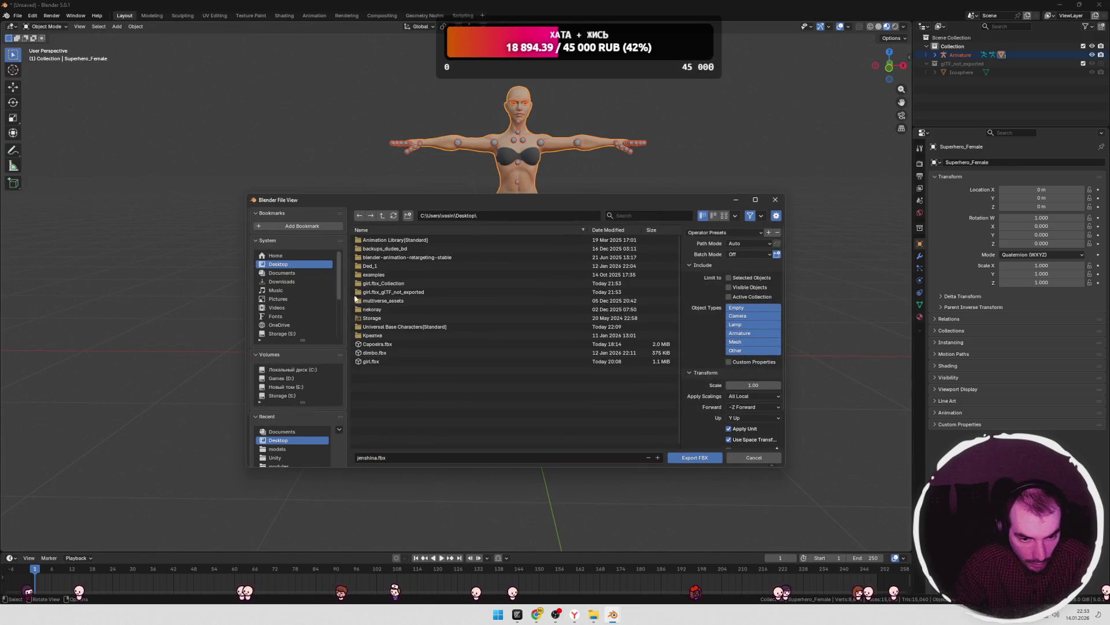
pyautogui.click(681, 458)
pyautogui.hotkey('alt', 'Tab')
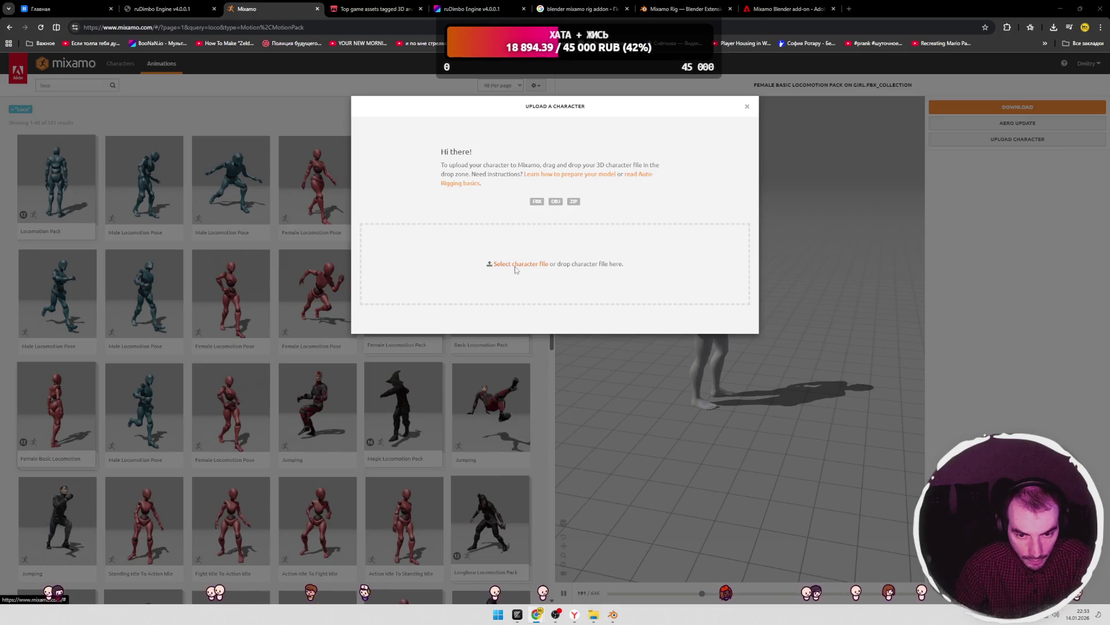
# - Pick jenshina.fbx from the Desktop in the file browser to start uploading it to Mixamo
pyautogui.click(517, 265)
pyautogui.click(148, 25)
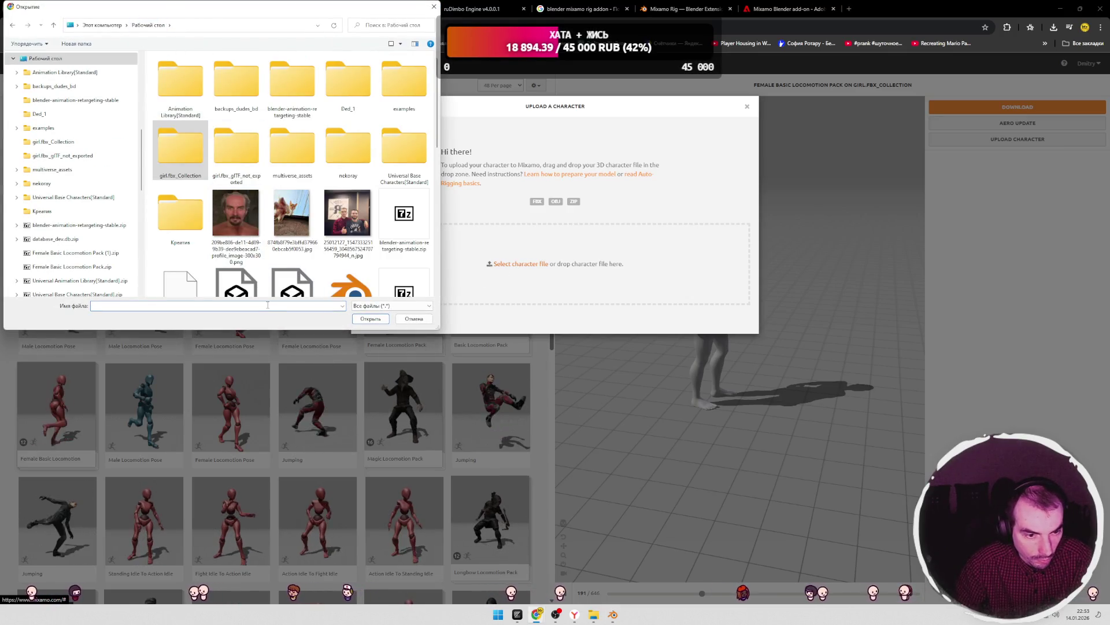
pyautogui.write('jen')
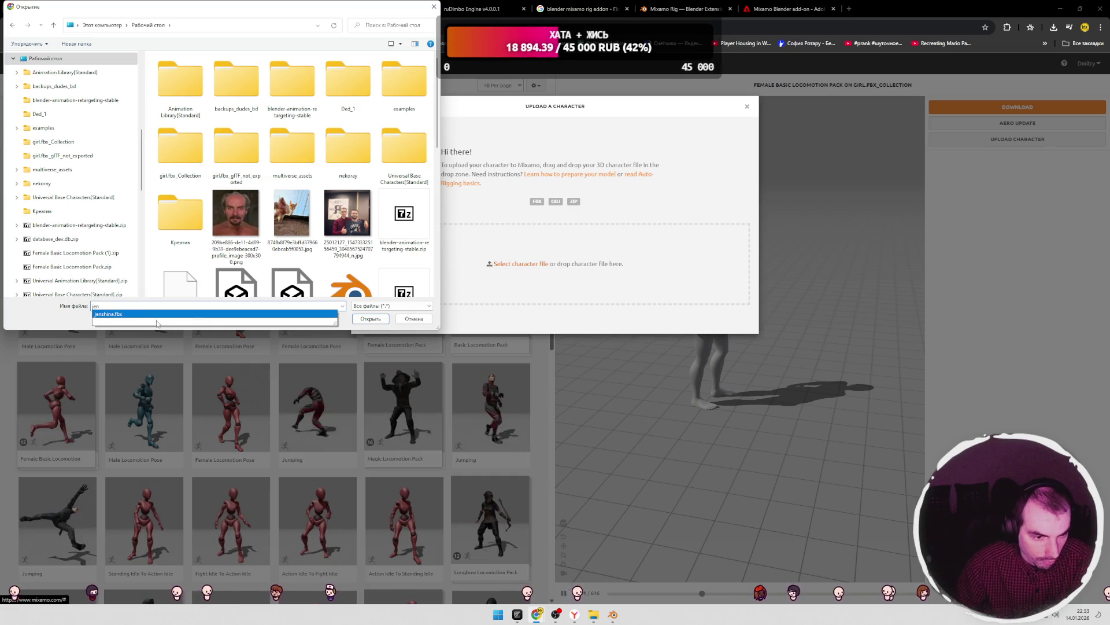
pyautogui.click(139, 314)
pyautogui.click(370, 318)
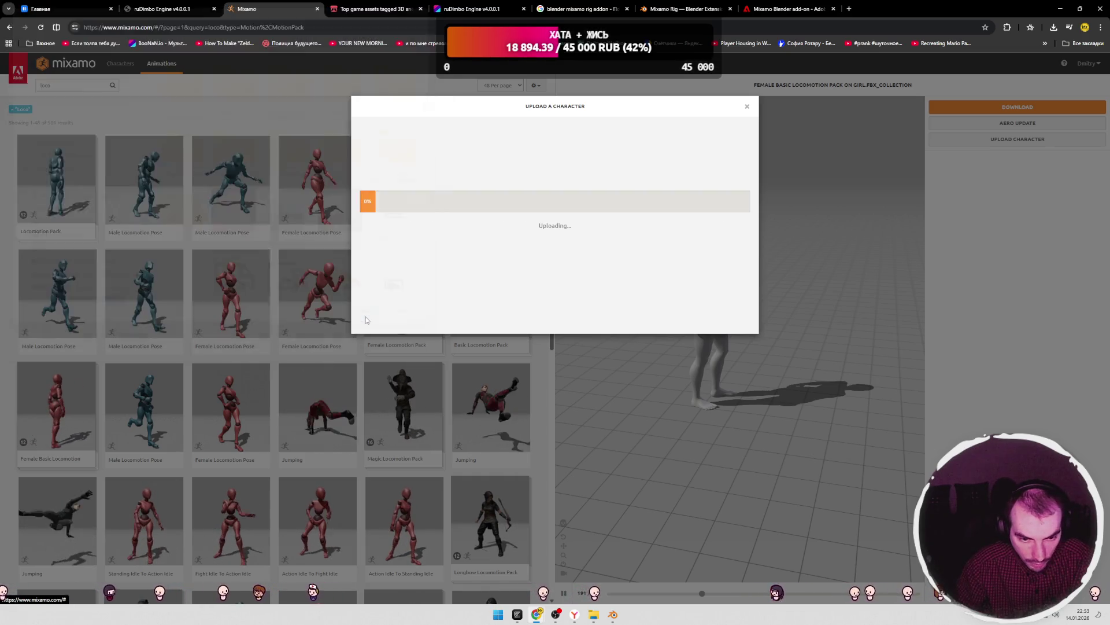
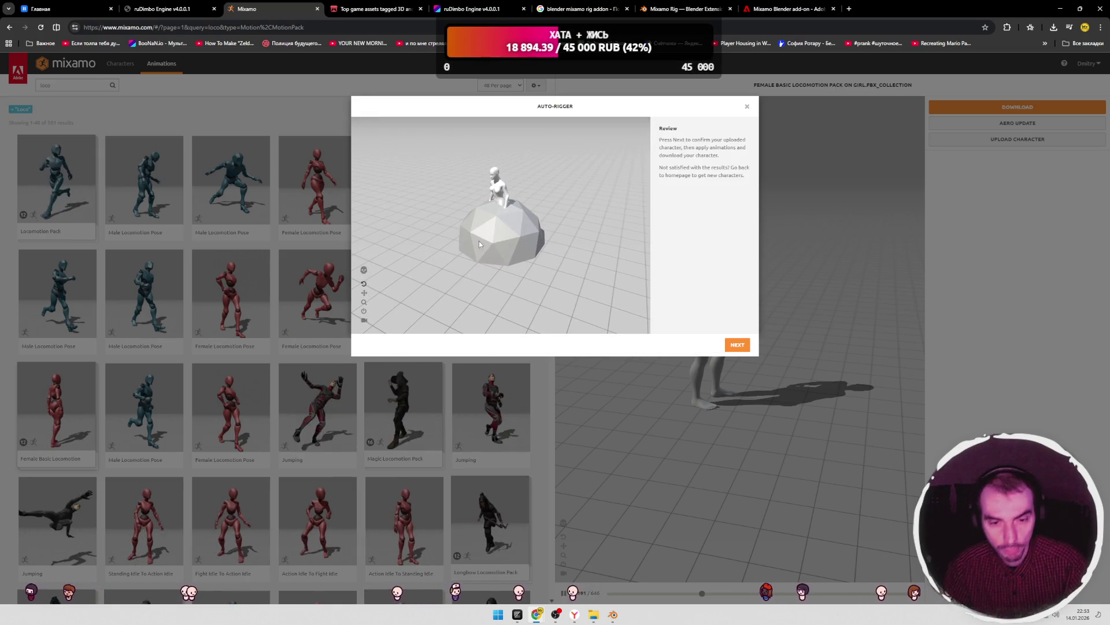
# - Inspect the auto-rigged character, then confirm it so the Female Basic Locomotion Pack loads
pyautogui.moveTo(525, 222)
pyautogui.mouseDown()
pyautogui.moveTo(583, 224)
pyautogui.moveTo(500, 248)
pyautogui.moveTo(526, 242)
pyautogui.moveTo(520, 196)
pyautogui.mouseUp()
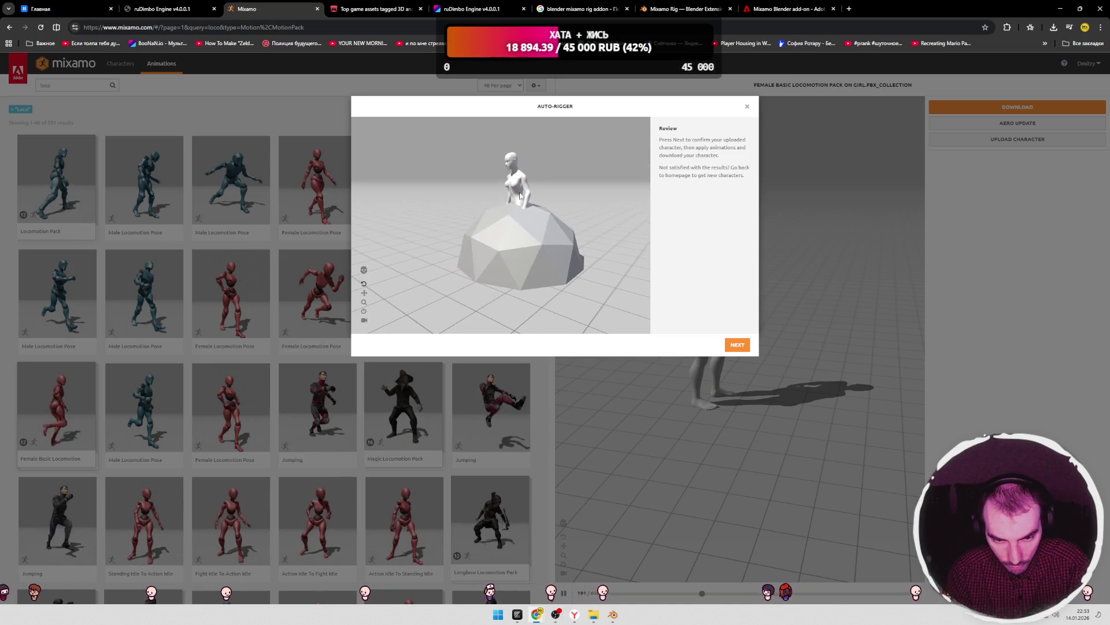
pyautogui.hotkey('alt', 'Tab')
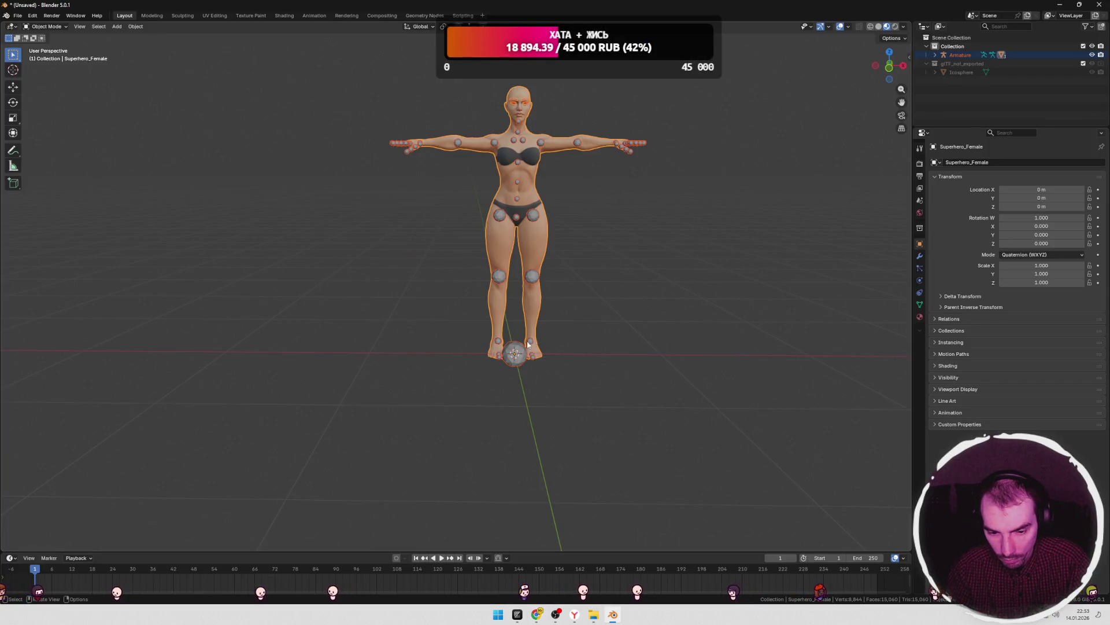
pyautogui.click(521, 354)
pyautogui.hotkey('alt', 'Tab')
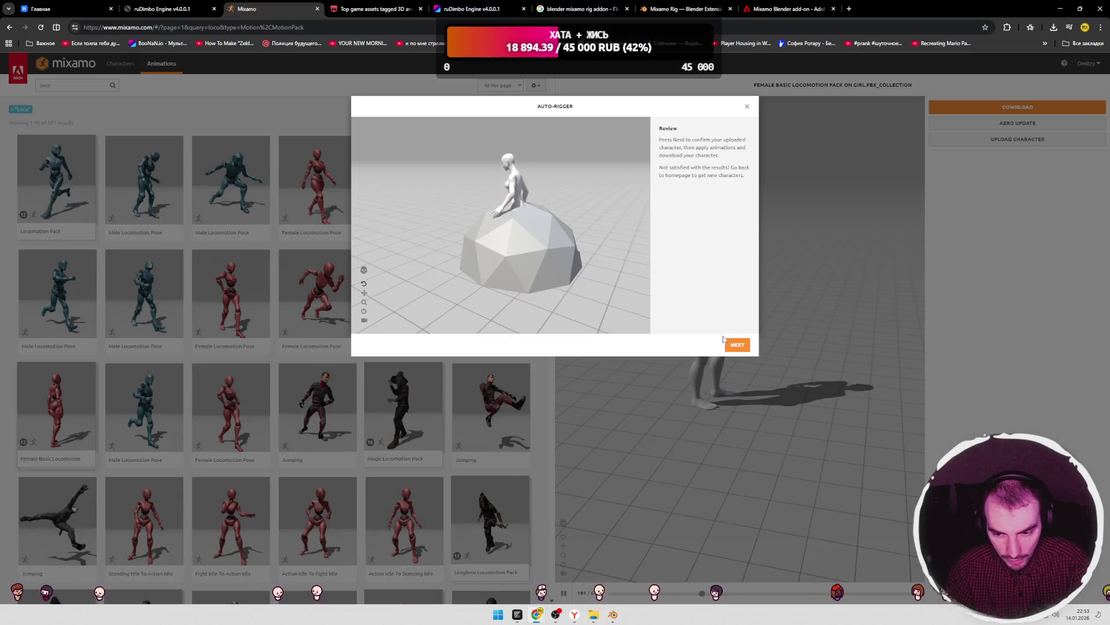
pyautogui.click(736, 346)
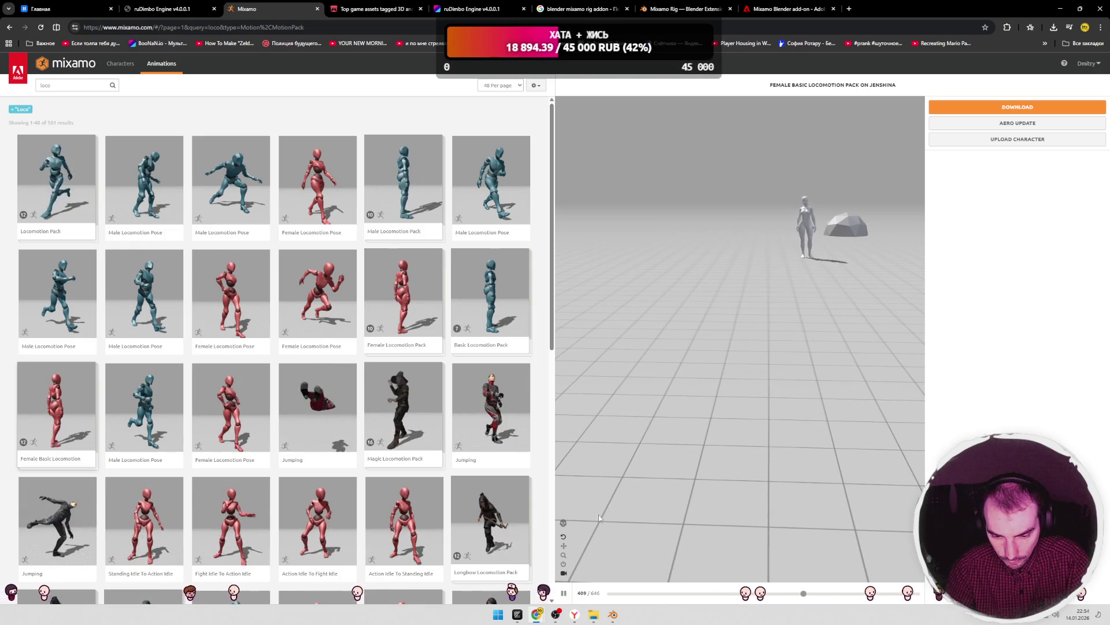
# - Make the preview camera follow the walking character, then bring up the pack's Download Settings
pyautogui.click(564, 573)
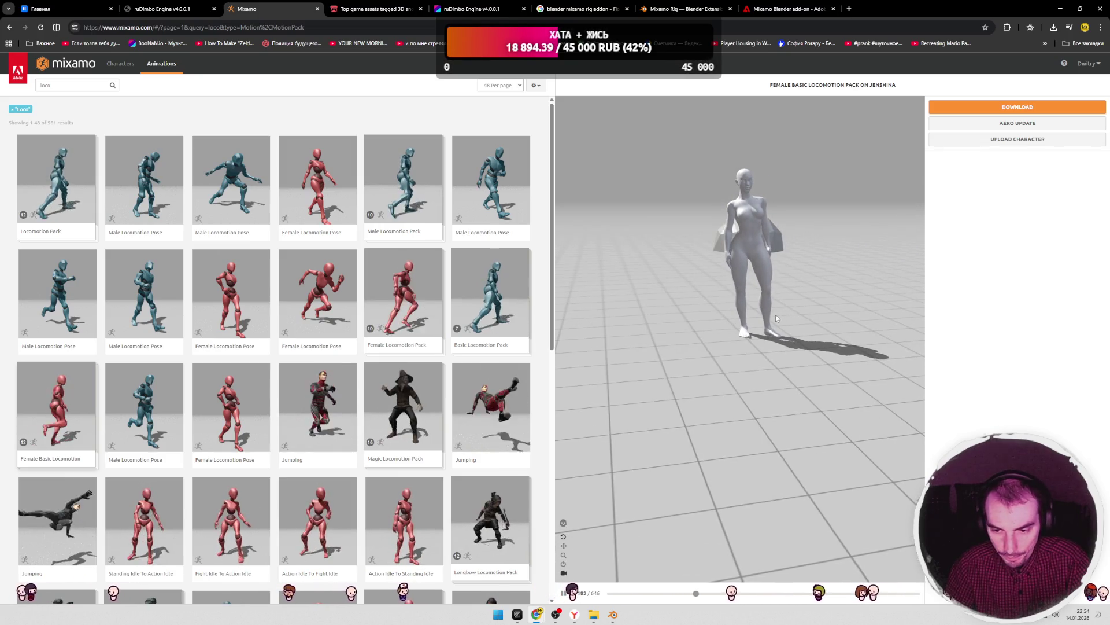
pyautogui.click(1023, 108)
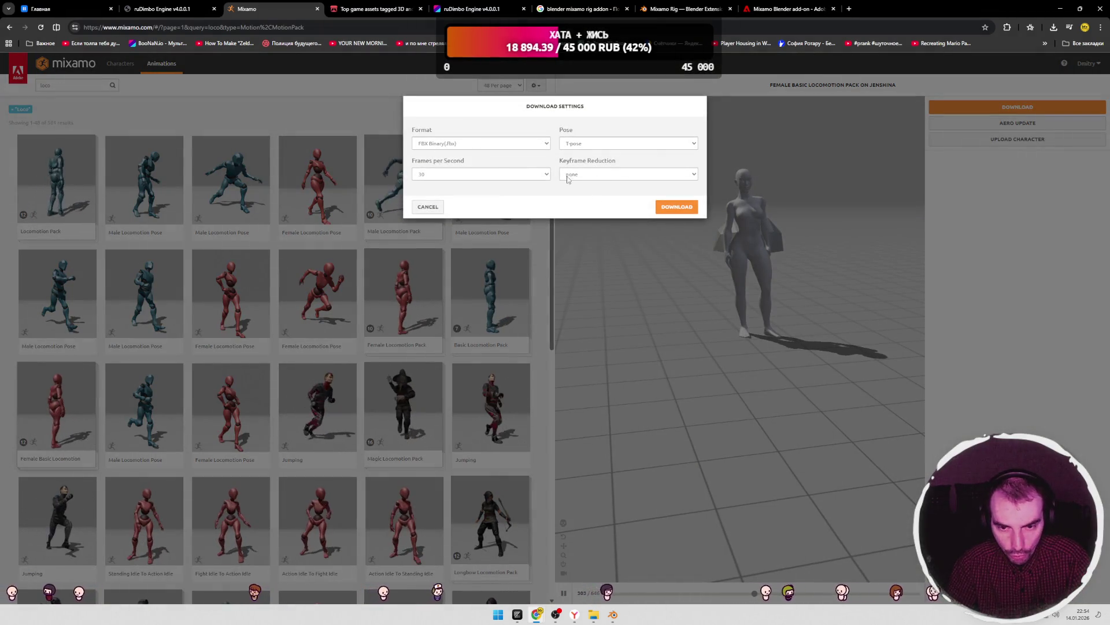
# - Download the locomotion pack with T-Pose as a zip saved to the Desktop
pyautogui.click(637, 142)
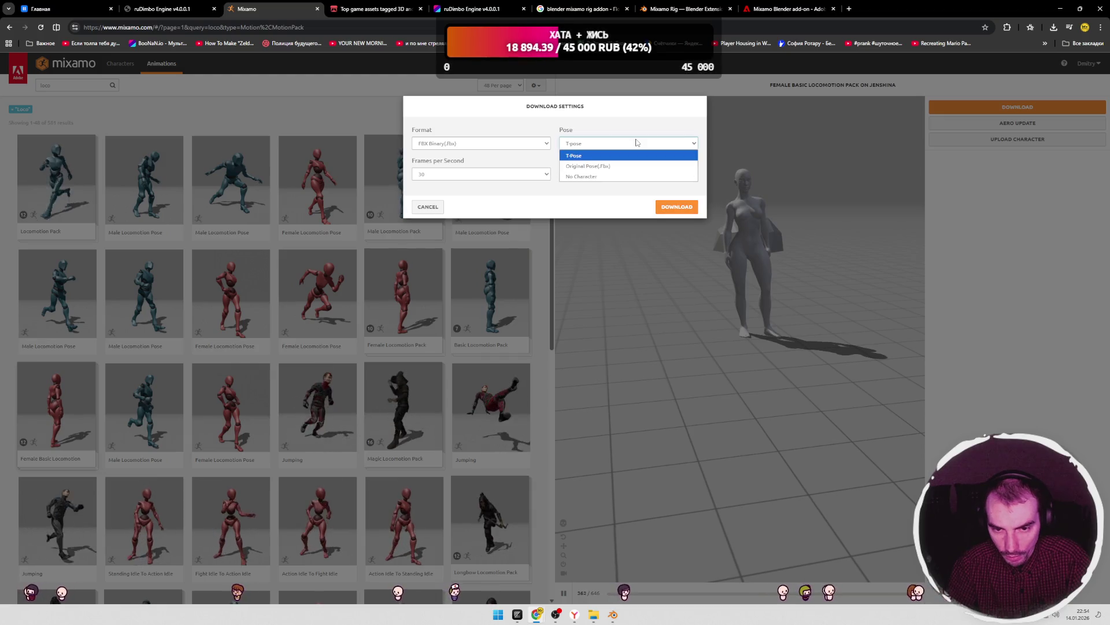
pyautogui.click(630, 155)
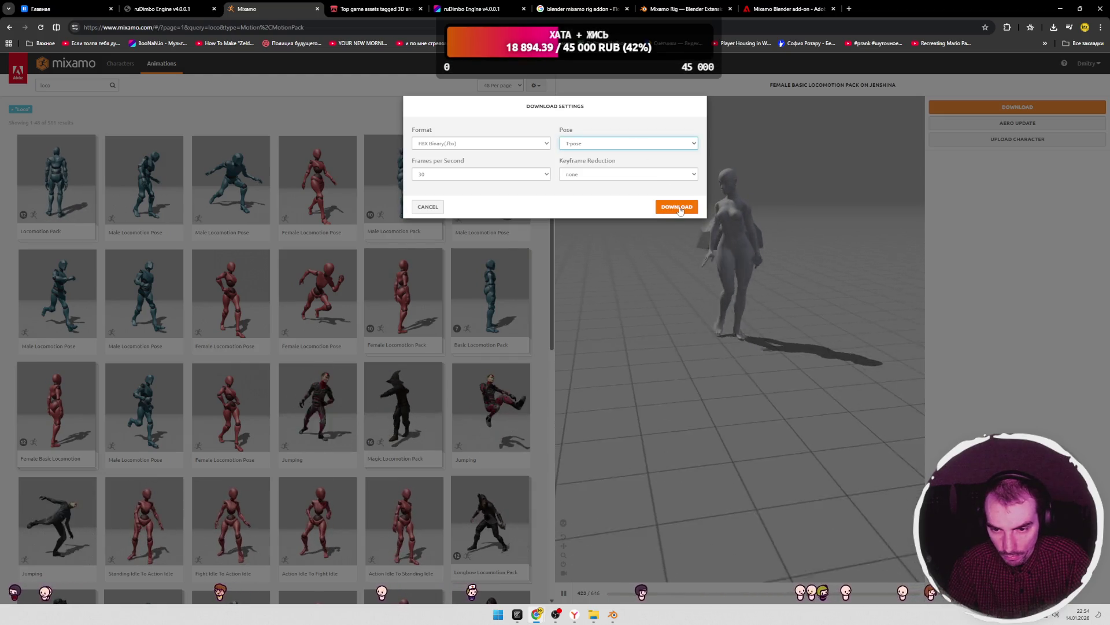
pyautogui.click(676, 206)
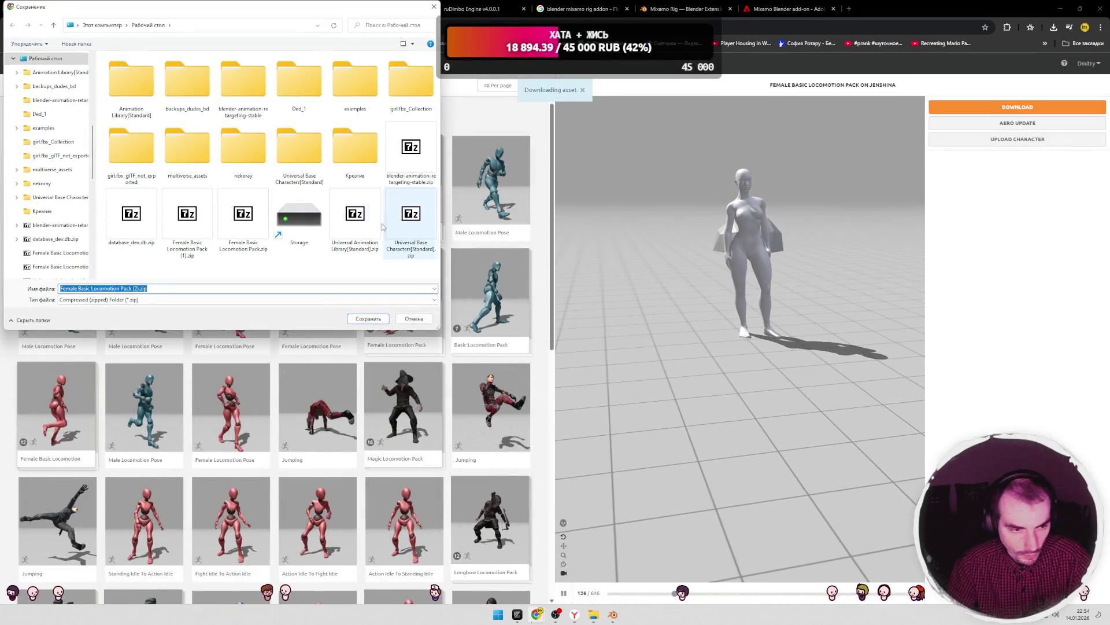
pyautogui.press('Return')
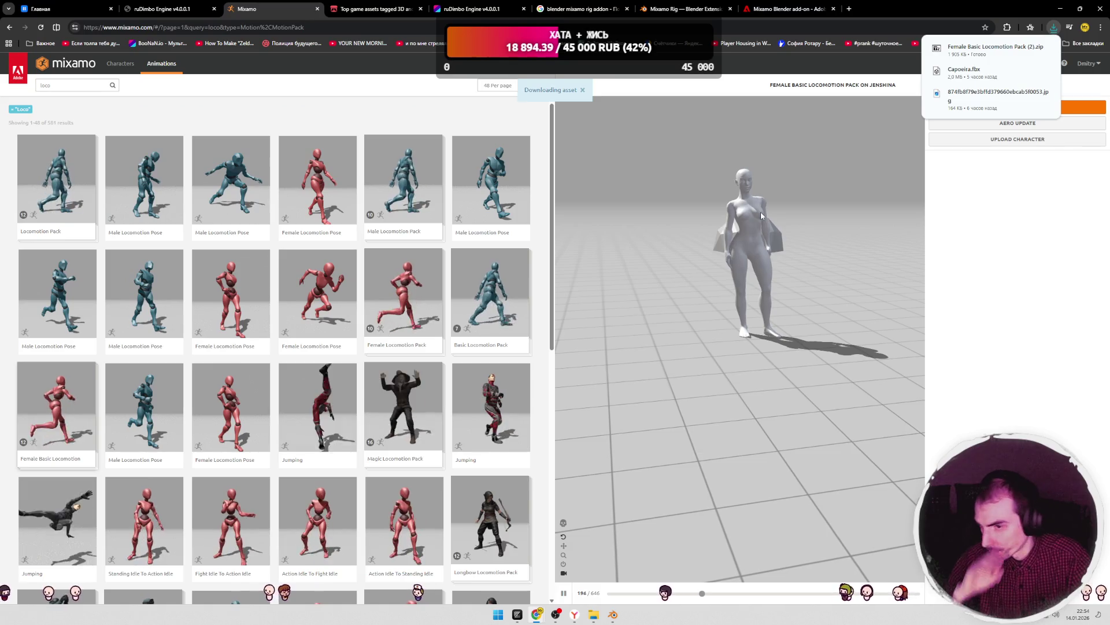
# - Open the downloaded zip in 7-Zip and bring the Godot - UE folder window forward
pyautogui.click(972, 49)
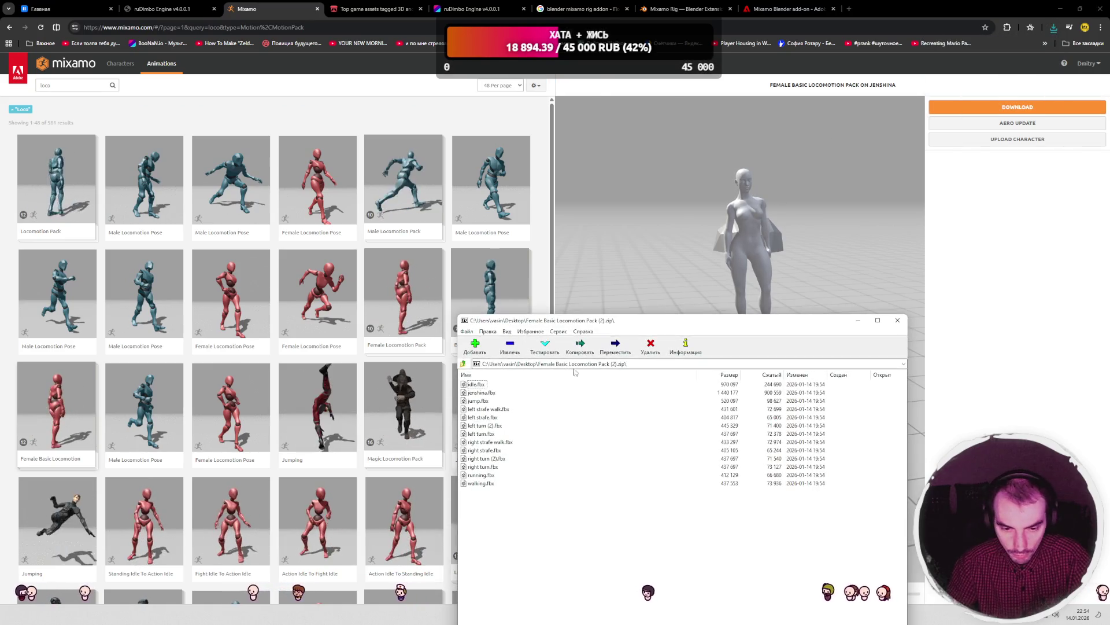
pyautogui.hotkey('alt', 'Tab')
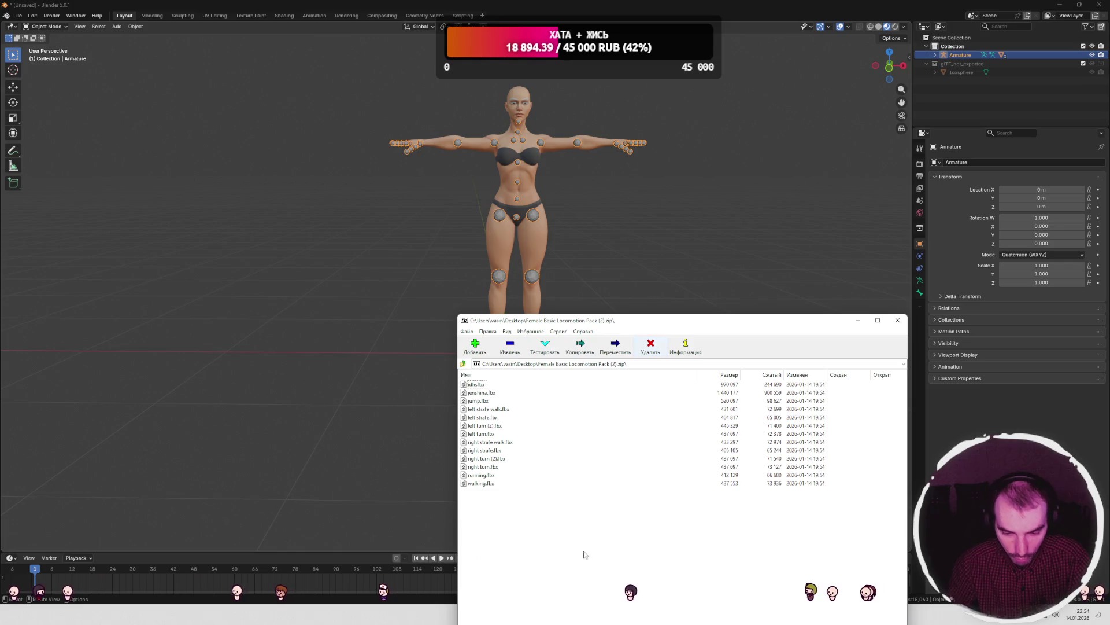
pyautogui.hotkey('alt', 'Tab')
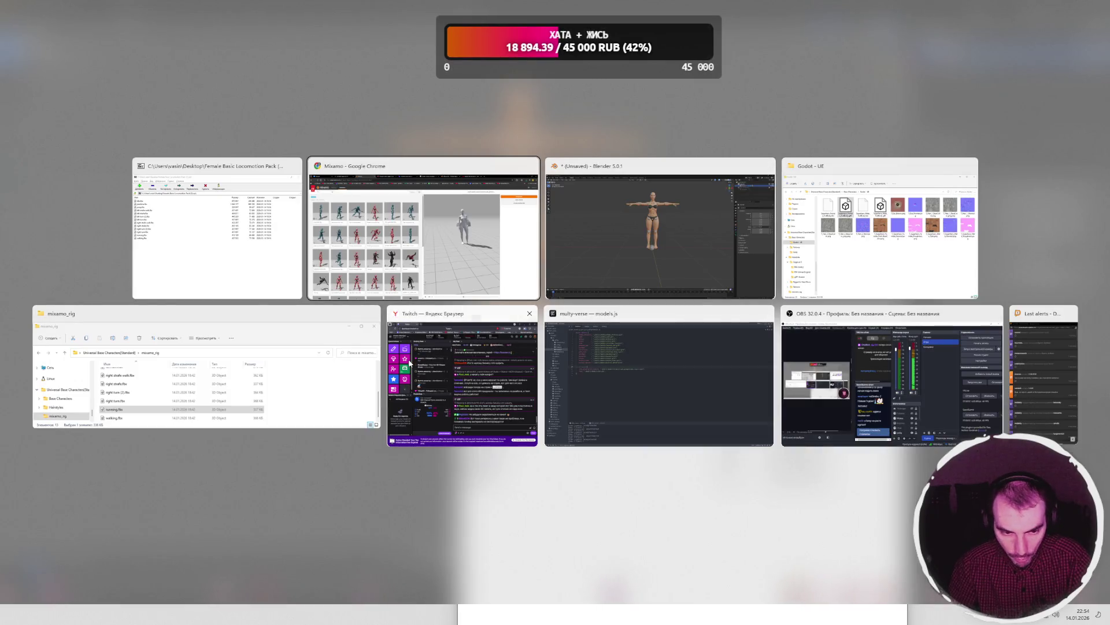
pyautogui.click(840, 253)
# - Create and open a new folder named mixamo inside Base Characters
pyautogui.click(546, 235)
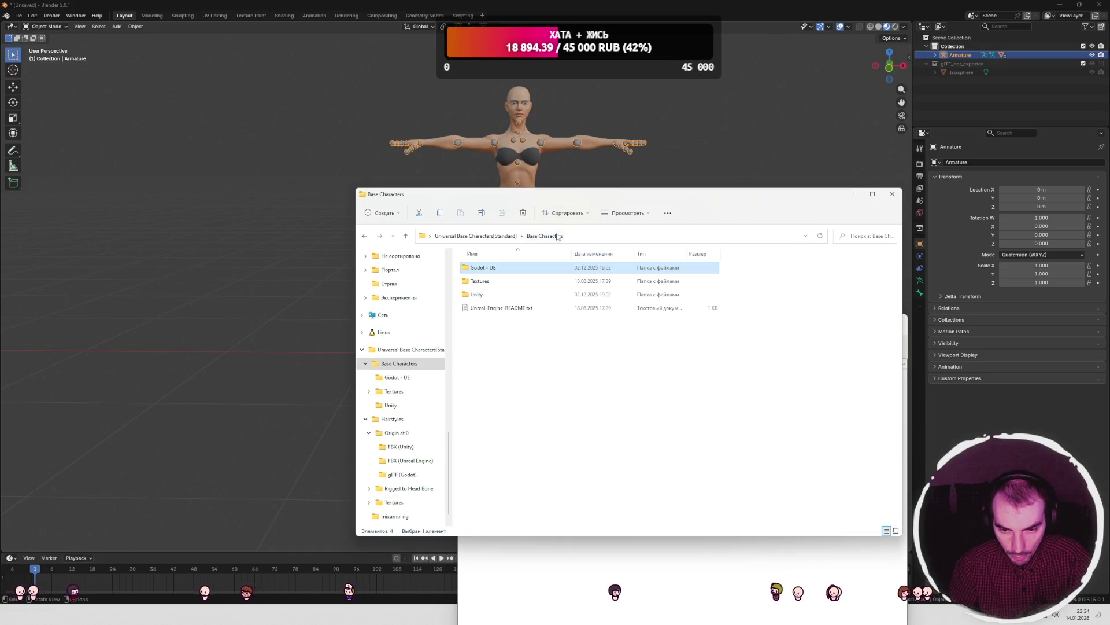
pyautogui.moveTo(607, 205); pyautogui.dragTo(843, 154)
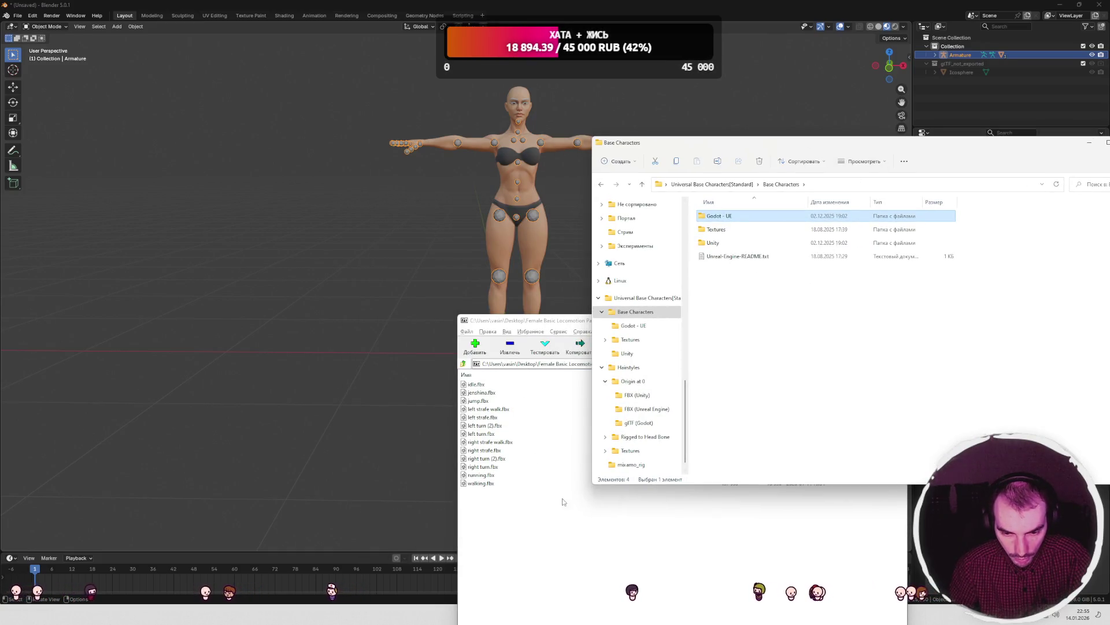
pyautogui.rightClick(784, 336)
pyautogui.moveTo(937, 396)
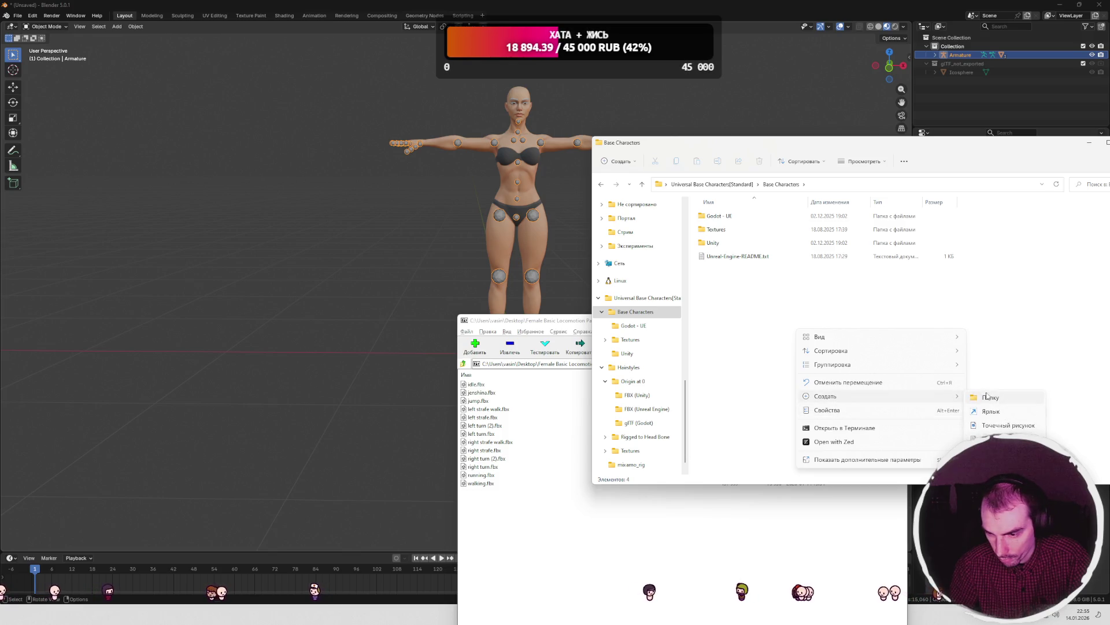
pyautogui.click(988, 398)
pyautogui.write('mixamo')
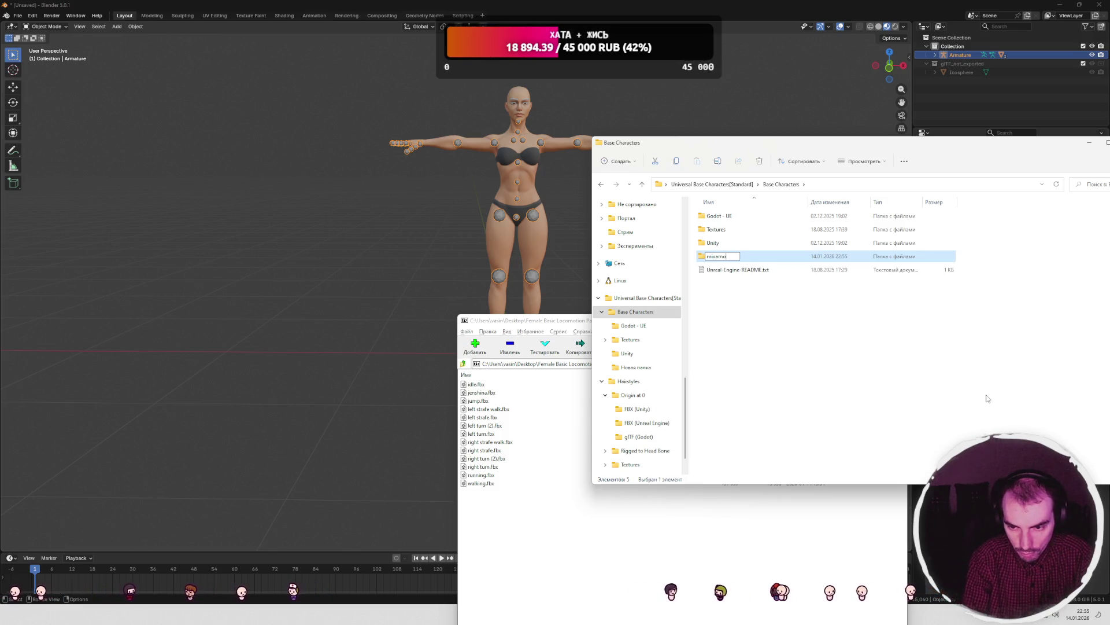
pyautogui.press('Return')
pyautogui.doubleClick(722, 230)
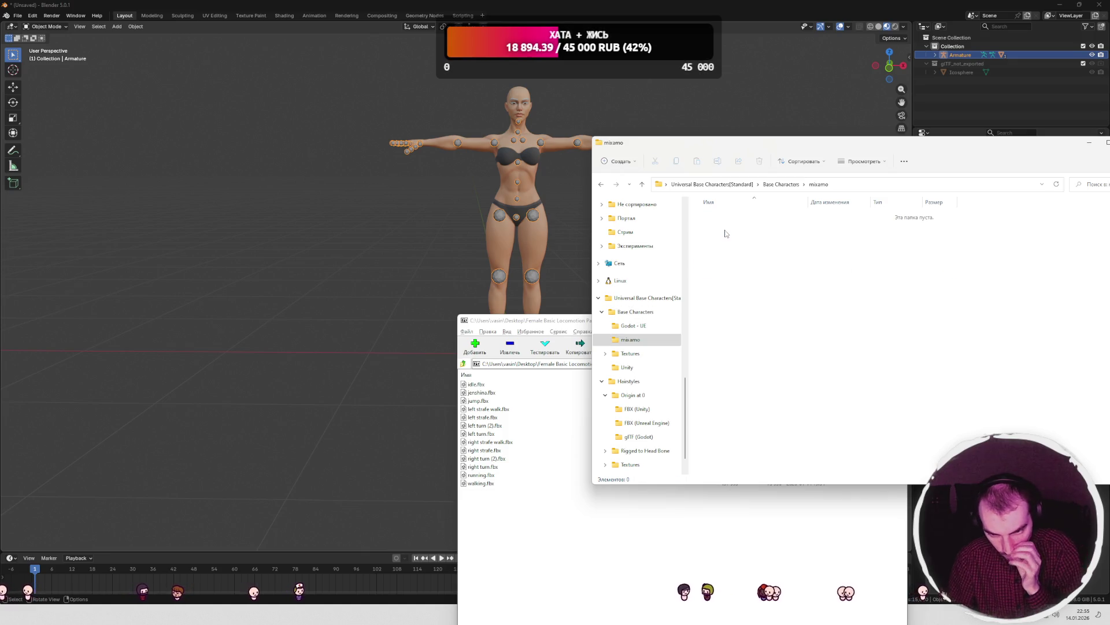
# - Extract all the pack's FBX files from 7-Zip into the mixamo folder and close 7-Zip
pyautogui.click(517, 512)
pyautogui.hotkey('ctrl', 'a')
pyautogui.moveTo(799, 238); pyautogui.dragTo(803, 241)
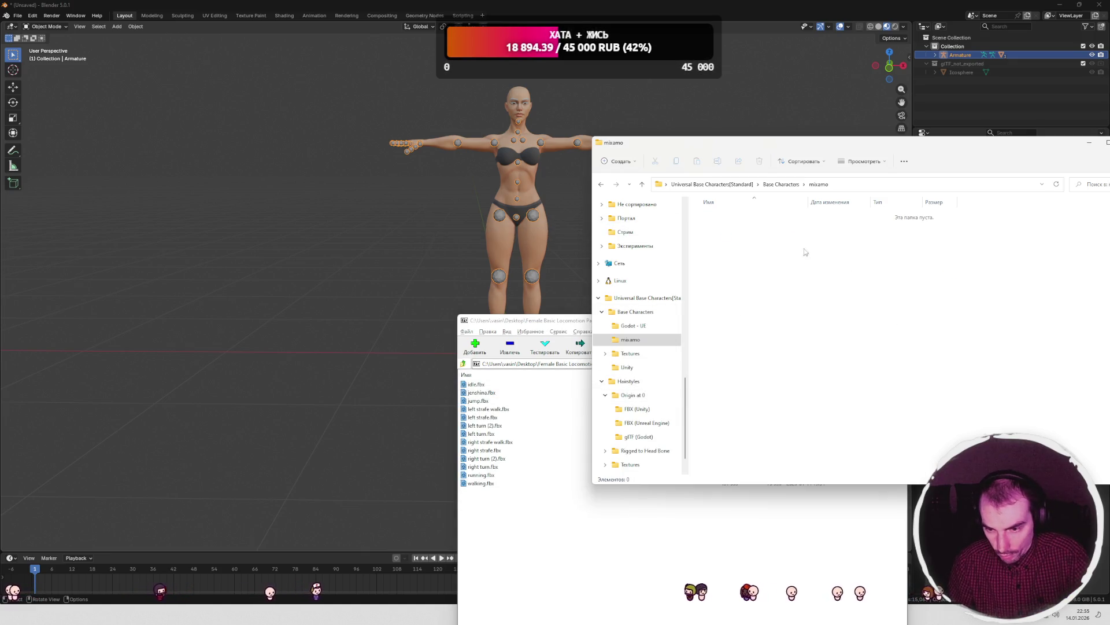
pyautogui.click(553, 500)
pyautogui.click(898, 319)
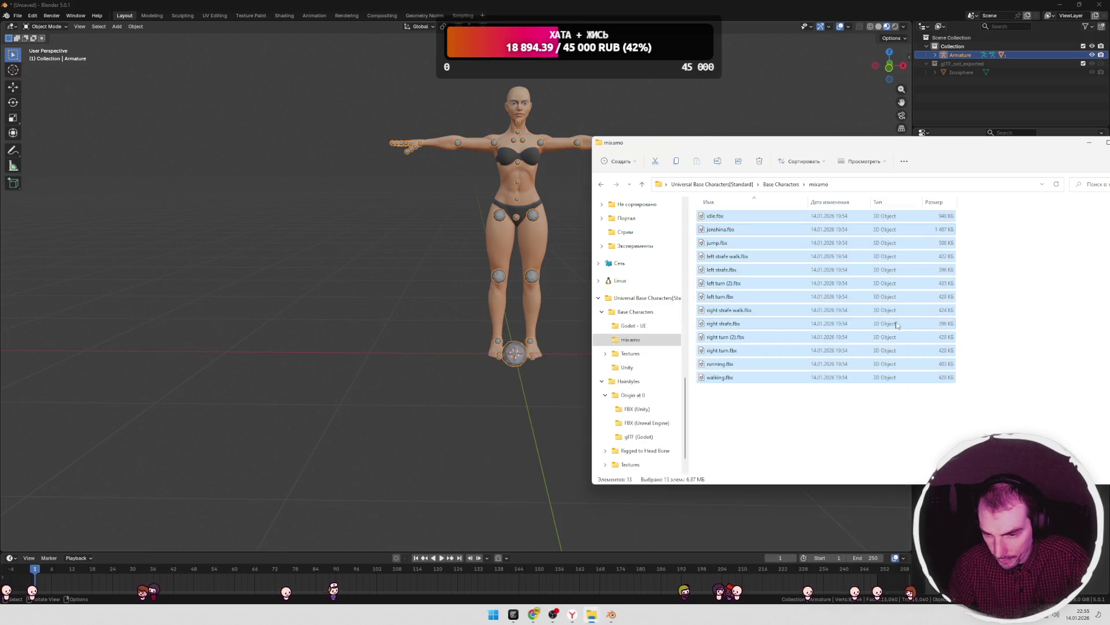
pyautogui.click(412, 240)
pyautogui.click(17, 15)
# - Start a new General scene without saving and delete the default cube, camera and light
pyautogui.moveTo(59, 29)
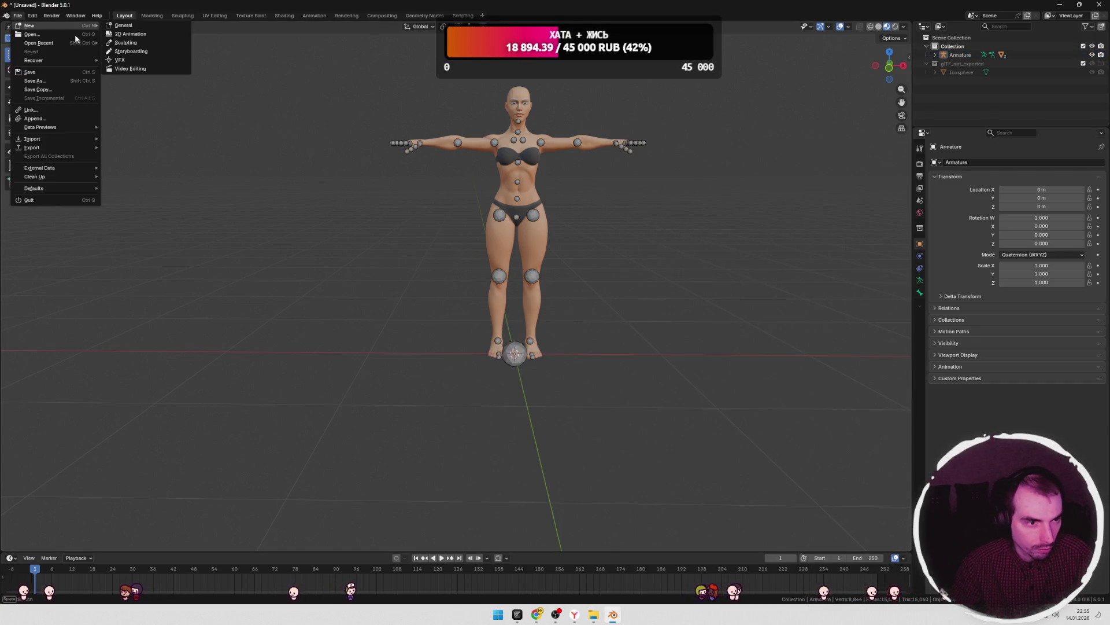
pyautogui.click(150, 26)
pyautogui.click(571, 319)
pyautogui.press('a')
pyautogui.press('Delete')
pyautogui.hotkey('alt', 'Tab')
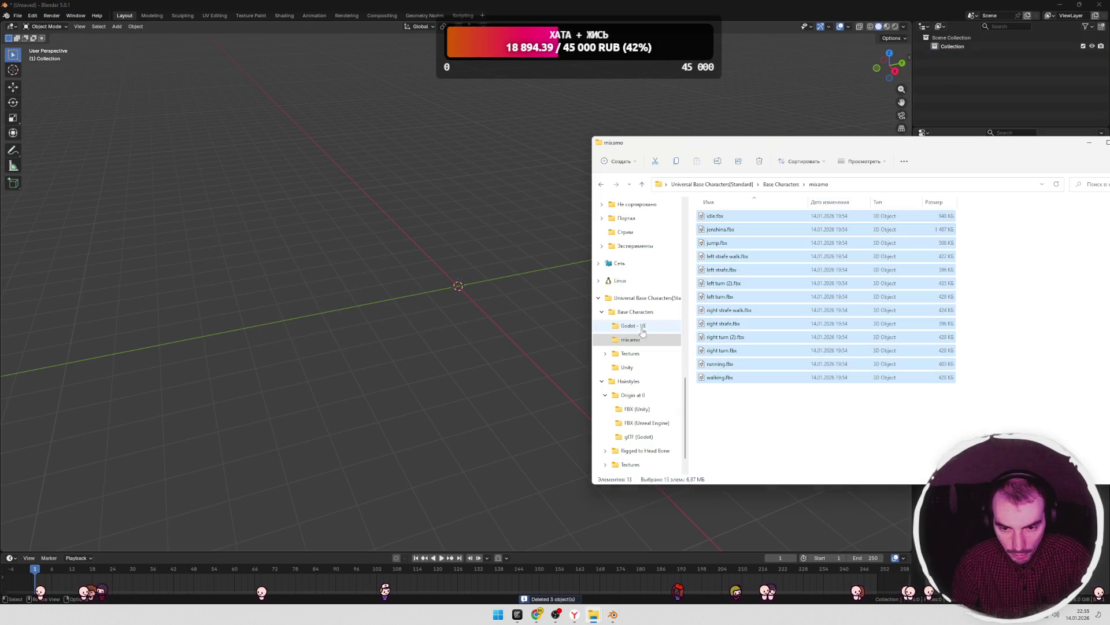
# - Import jenshina.fbx from the mixamo folder and view it in Material Preview shading
pyautogui.click(721, 229)
pyautogui.moveTo(720, 229); pyautogui.dragTo(448, 294)
pyautogui.click(446, 449)
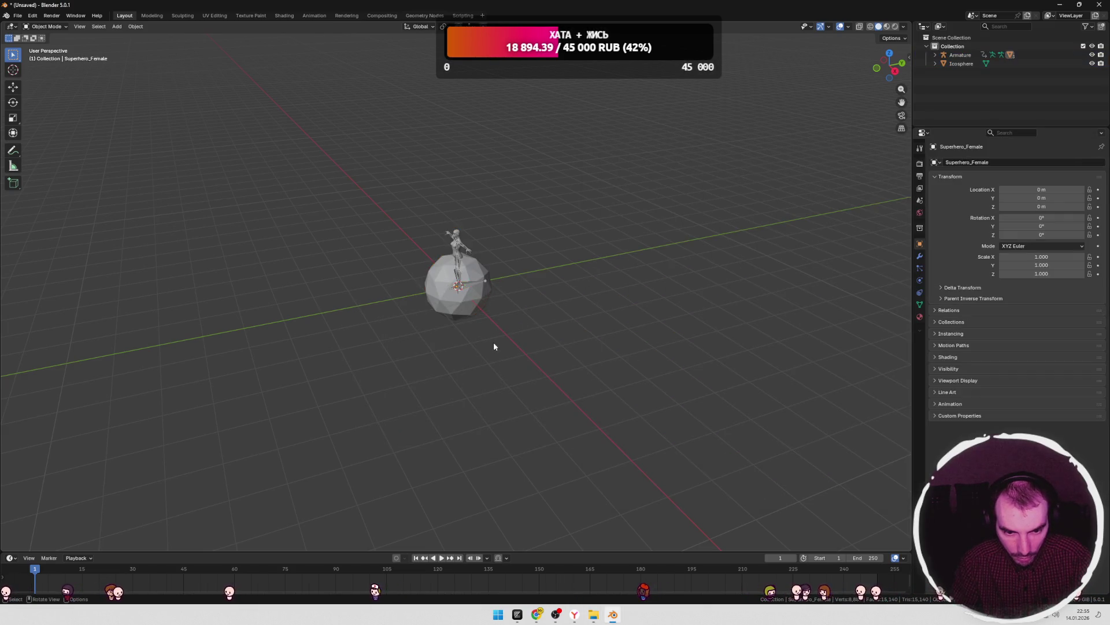
pyautogui.scroll(3, 497, 341)
pyautogui.moveTo(512, 331)
pyautogui.mouseDown(button='middle')
pyautogui.moveTo(572, 317)
pyautogui.moveTo(623, 284)
pyautogui.mouseUp(button='middle')
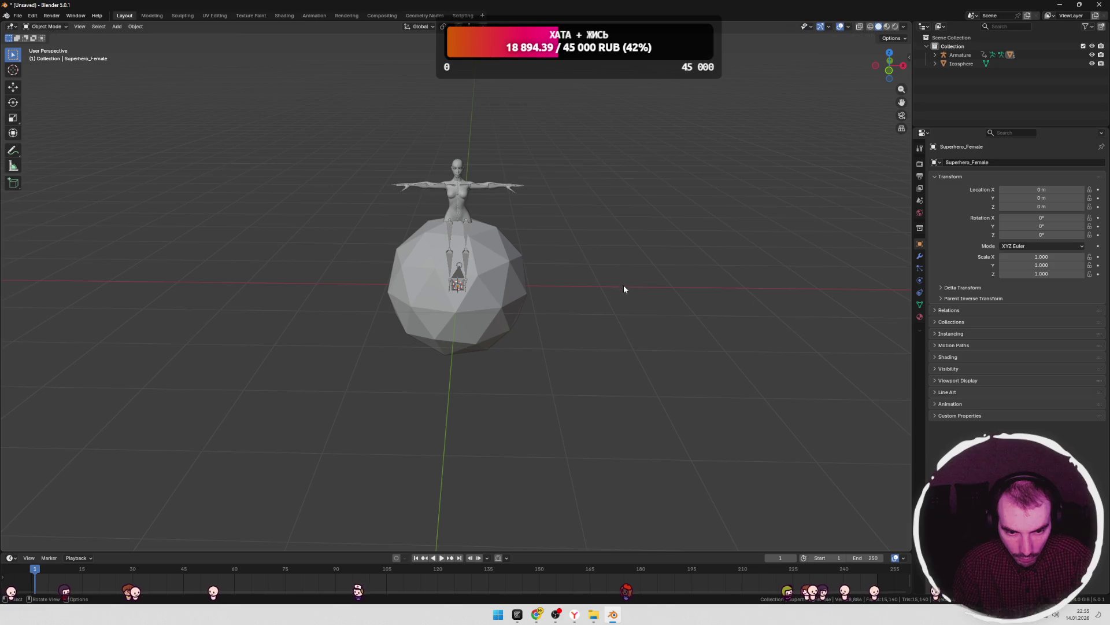
pyautogui.click(891, 29)
pyautogui.scroll(4, 670, 214)
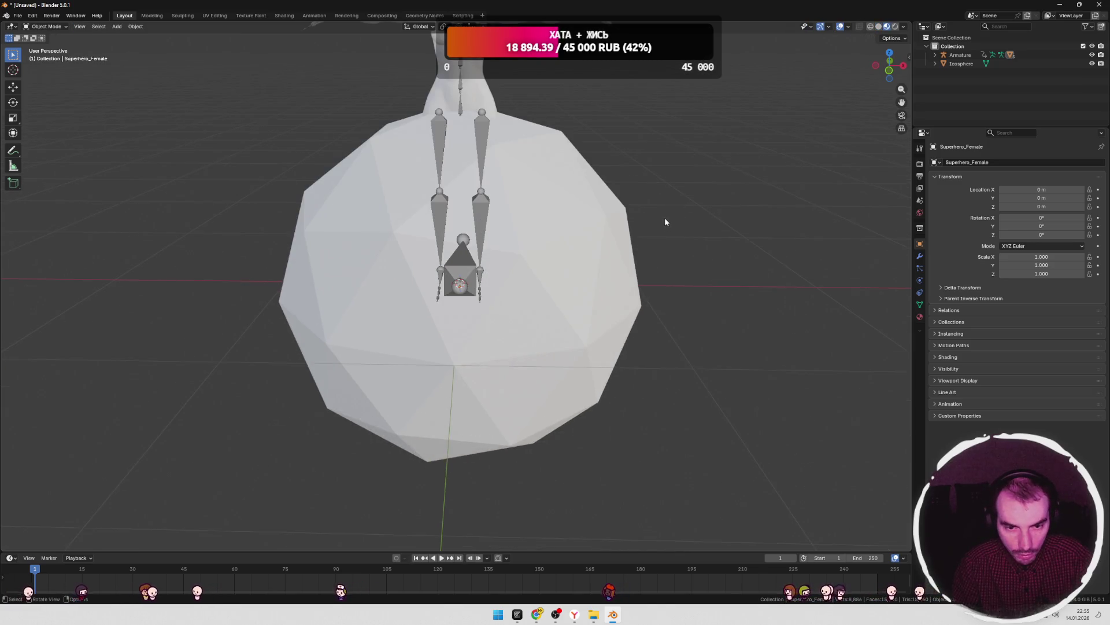
pyautogui.moveTo(704, 229); pyautogui.dragTo(569, 242, button='middle')
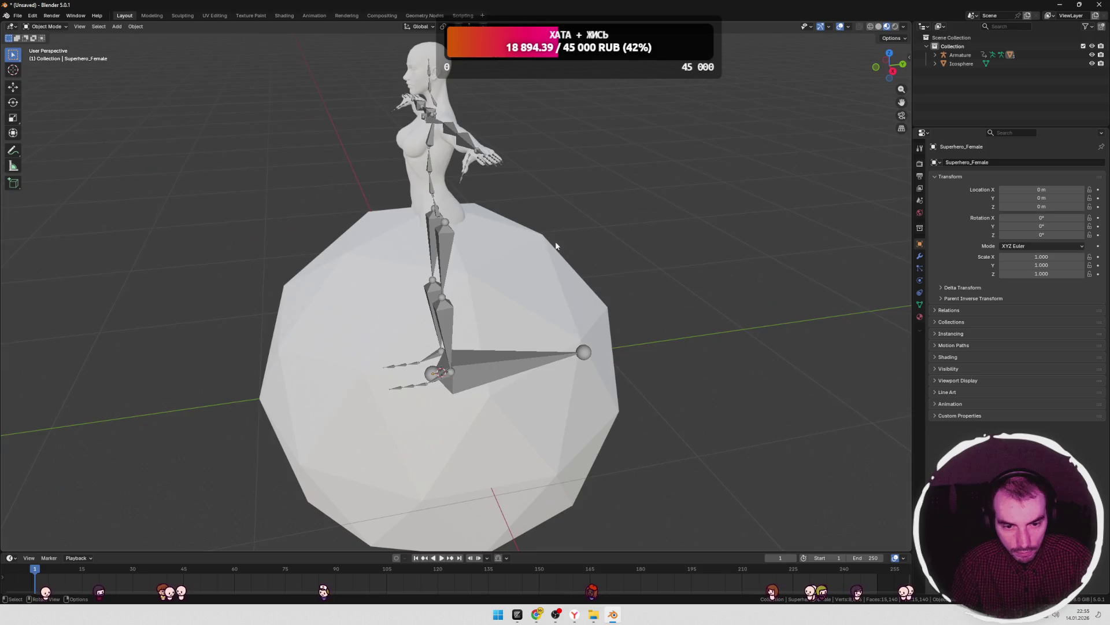
# - Delete the stray icosphere beneath the character
pyautogui.click(569, 242)
pyautogui.press('Delete')
pyautogui.moveTo(745, 238); pyautogui.dragTo(693, 244, button='middle')
pyautogui.moveTo(620, 239)
pyautogui.mouseDown(button='middle')
pyautogui.moveTo(669, 234)
pyautogui.moveTo(488, 241)
pyautogui.moveTo(619, 243)
pyautogui.mouseUp(button='middle')
pyautogui.scroll(-3, 609, 234)
pyautogui.scroll(2, 618, 234)
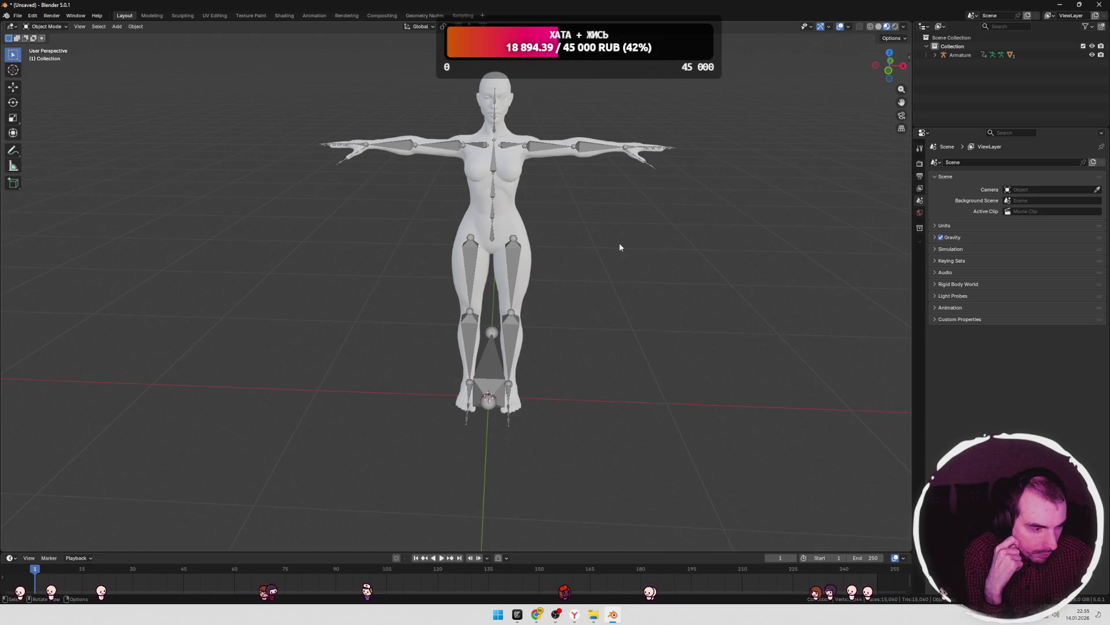
# - Check the Mixamo page in the browser, then return to Blender
pyautogui.scroll(2, 621, 245)
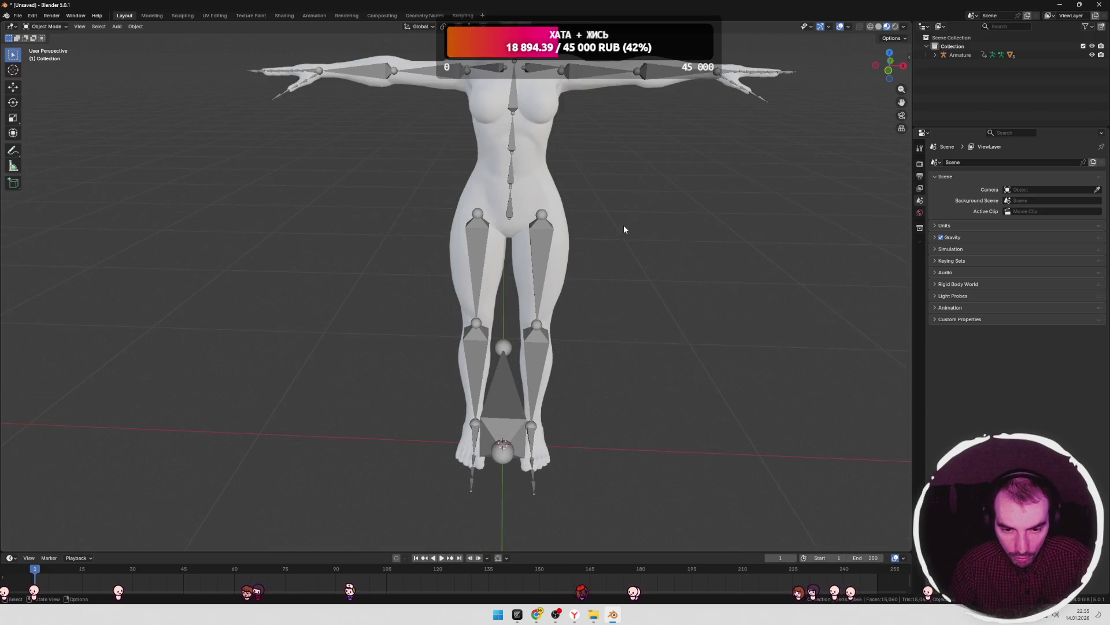
pyautogui.scroll(-3, 629, 248)
pyautogui.hotkey('alt', 'Tab')
pyautogui.hotkey('alt', 'Tab')
pyautogui.hotkey('alt', 'Tab')
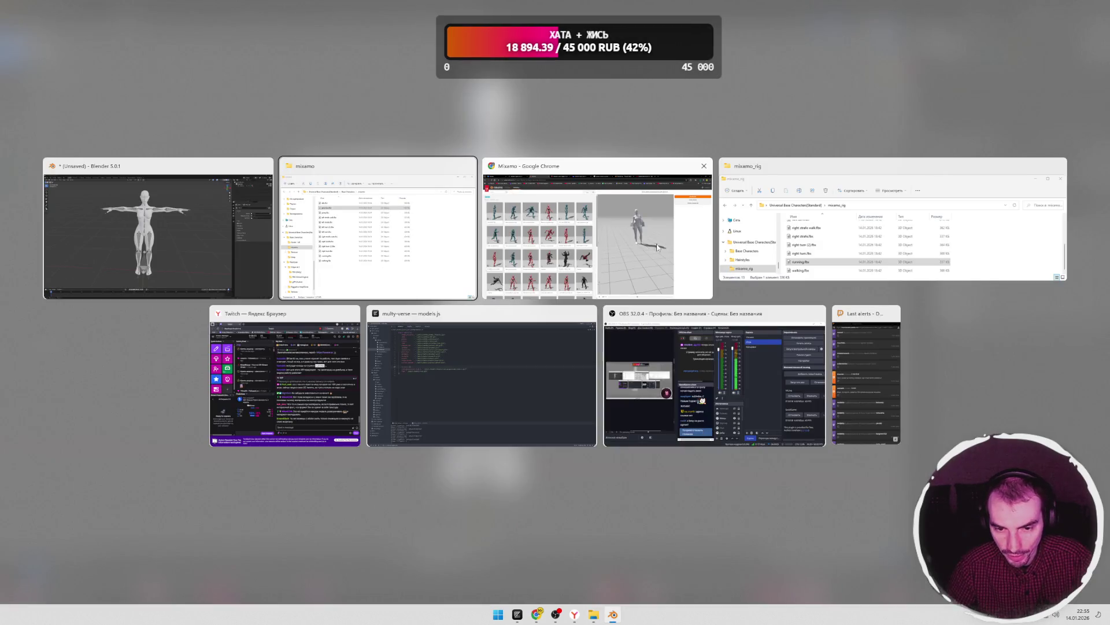
pyautogui.click(668, 244)
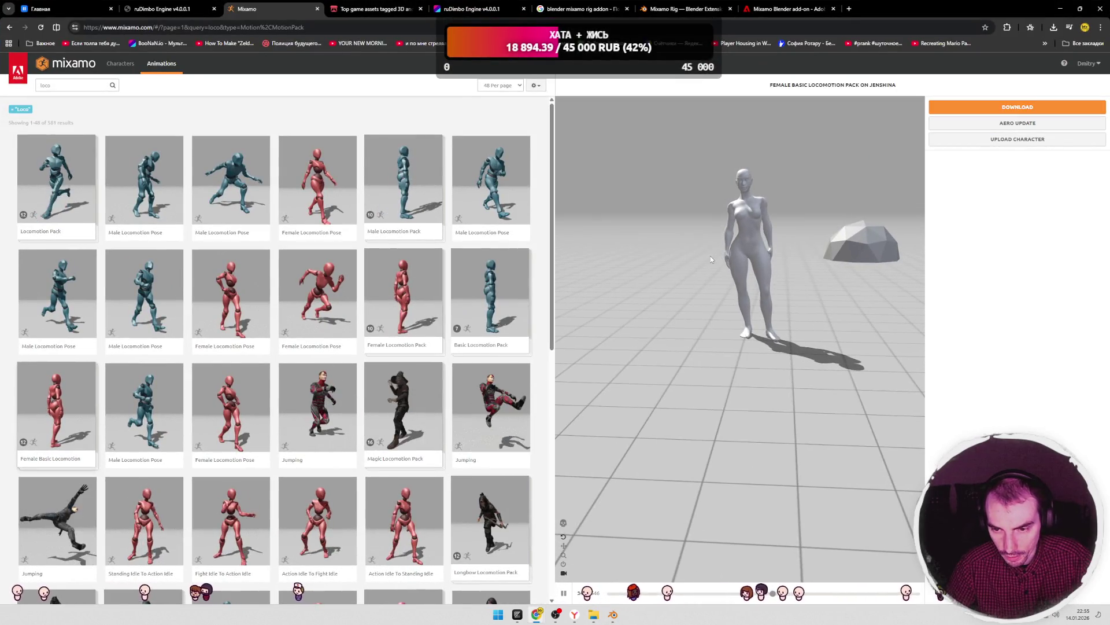
pyautogui.hotkey('alt', 'Tab')
# - Inspect the character, selecting its Superhero_Female mesh and armature, then bring up the folder window
pyautogui.moveTo(692, 251)
pyautogui.mouseDown(button='middle')
pyautogui.moveTo(726, 242)
pyautogui.moveTo(619, 254)
pyautogui.mouseUp(button='middle')
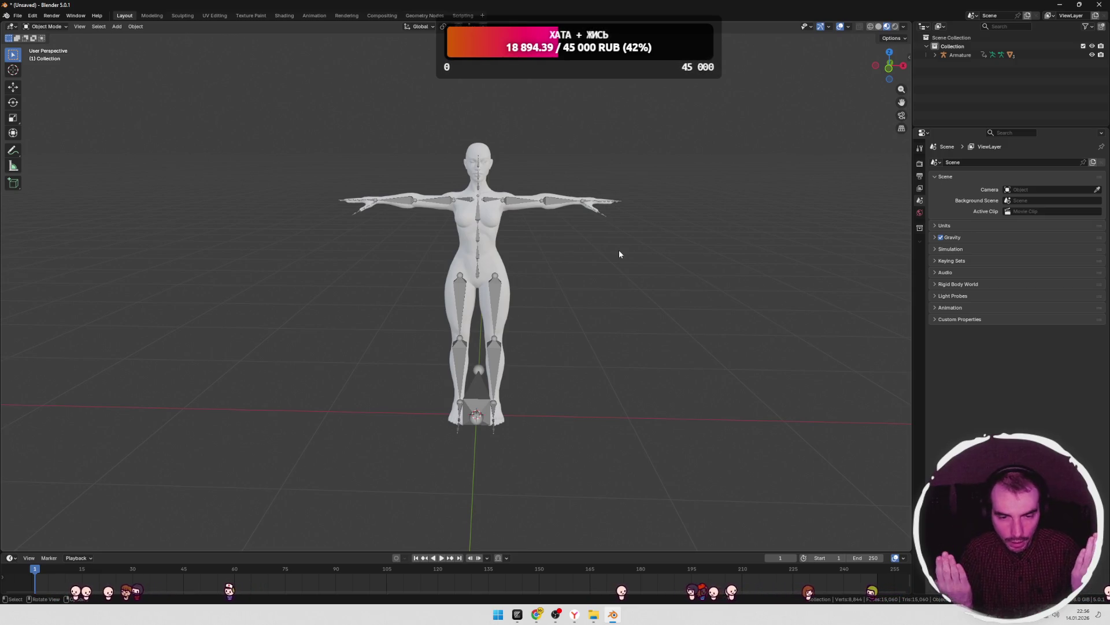
pyautogui.scroll(-1, 605, 255)
pyautogui.scroll(1, 587, 255)
pyautogui.click(504, 251)
pyautogui.scroll(4, 540, 253)
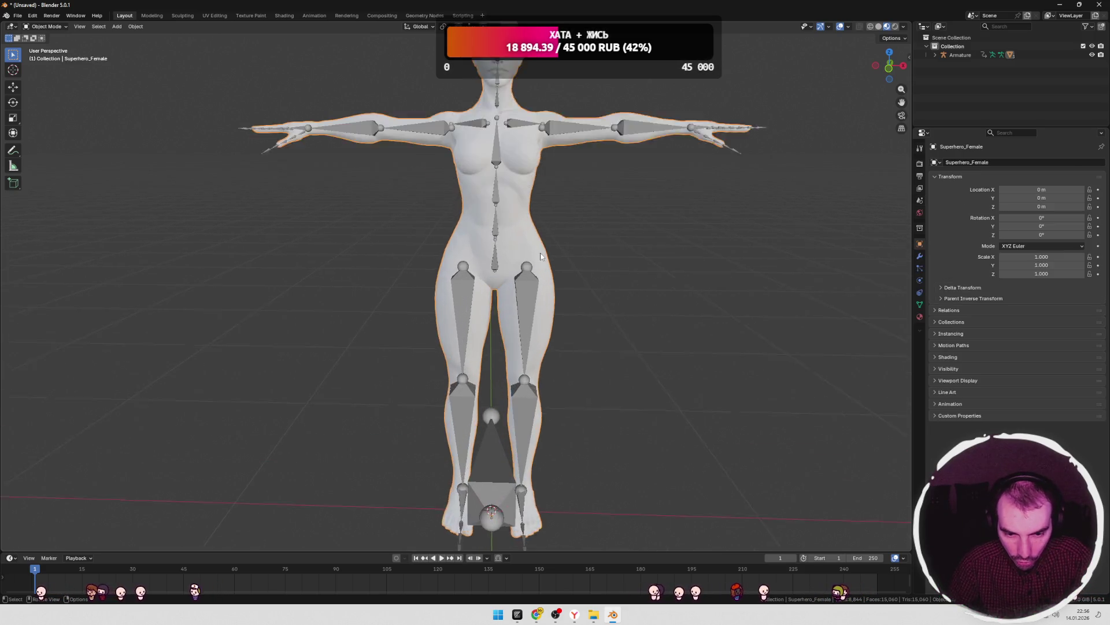
pyautogui.scroll(-2, 588, 260)
pyautogui.moveTo(589, 260)
pyautogui.mouseDown(button='middle')
pyautogui.moveTo(453, 262)
pyautogui.moveTo(591, 265)
pyautogui.mouseUp(button='middle')
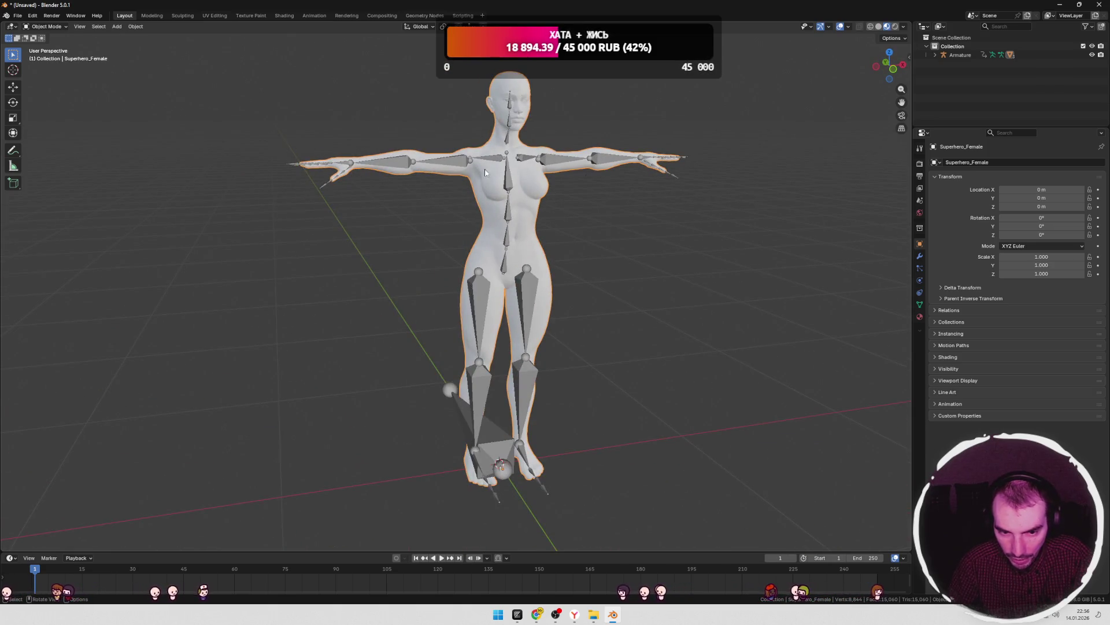
pyautogui.click(399, 168)
pyautogui.scroll(-2, 503, 183)
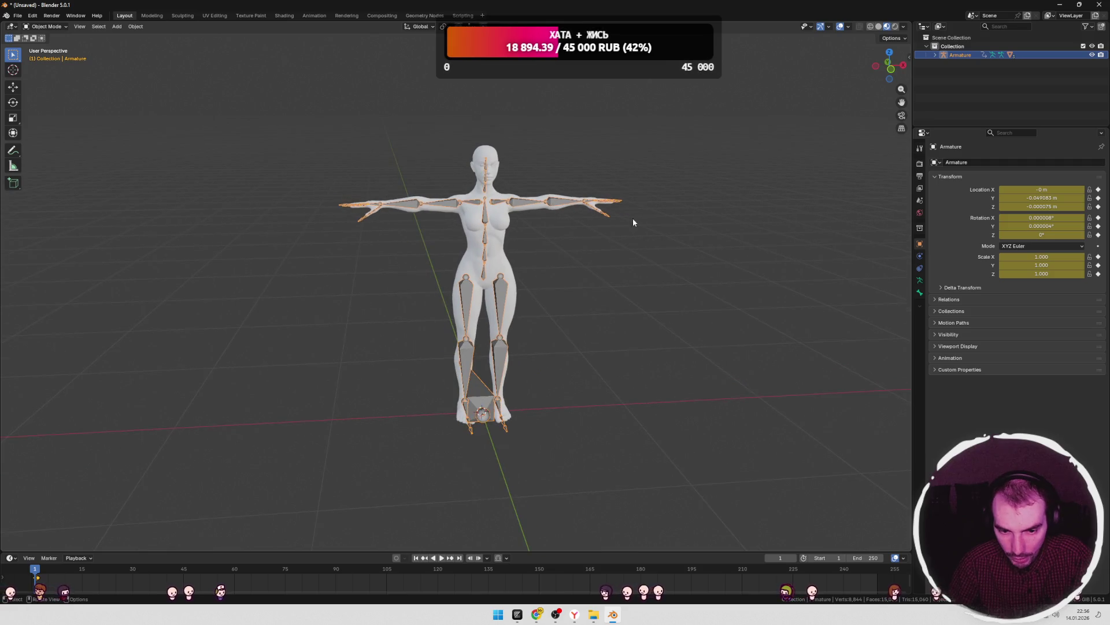
pyautogui.moveTo(593, 620)
pyautogui.click(551, 573)
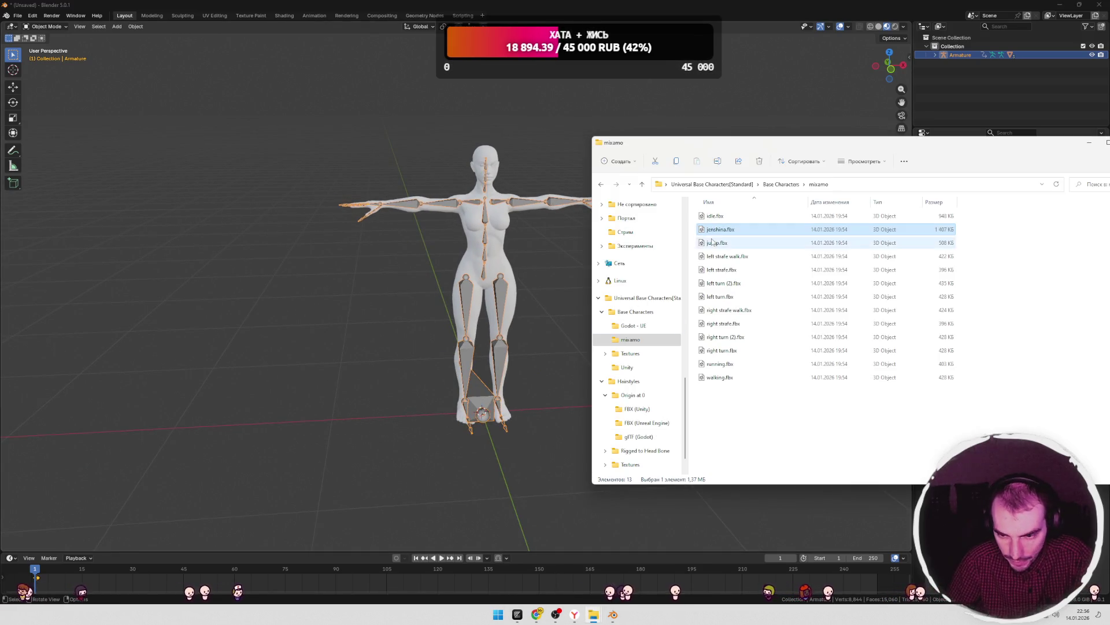
# - Import Superhero_Female_FullBody.gltf from the Godot - UE folder into the scene
pyautogui.click(734, 234)
pyautogui.doubleClick(719, 216)
pyautogui.moveTo(768, 226)
pyautogui.mouseDown()
pyautogui.moveTo(764, 283)
pyautogui.moveTo(318, 315)
pyautogui.mouseUp()
pyautogui.click(307, 526)
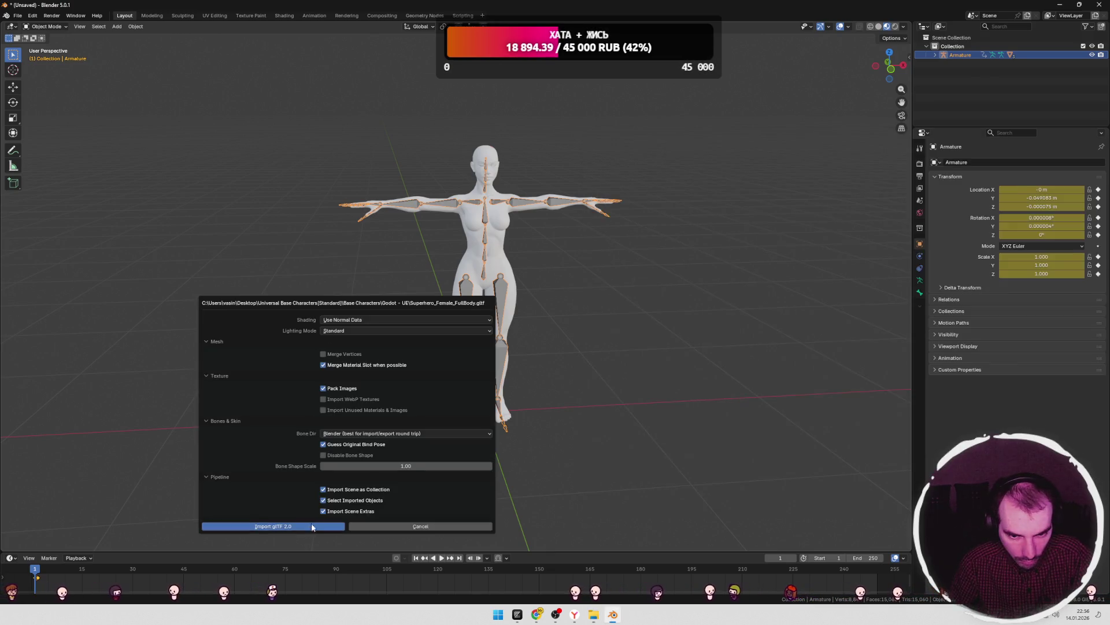
pyautogui.scroll(2, 691, 208)
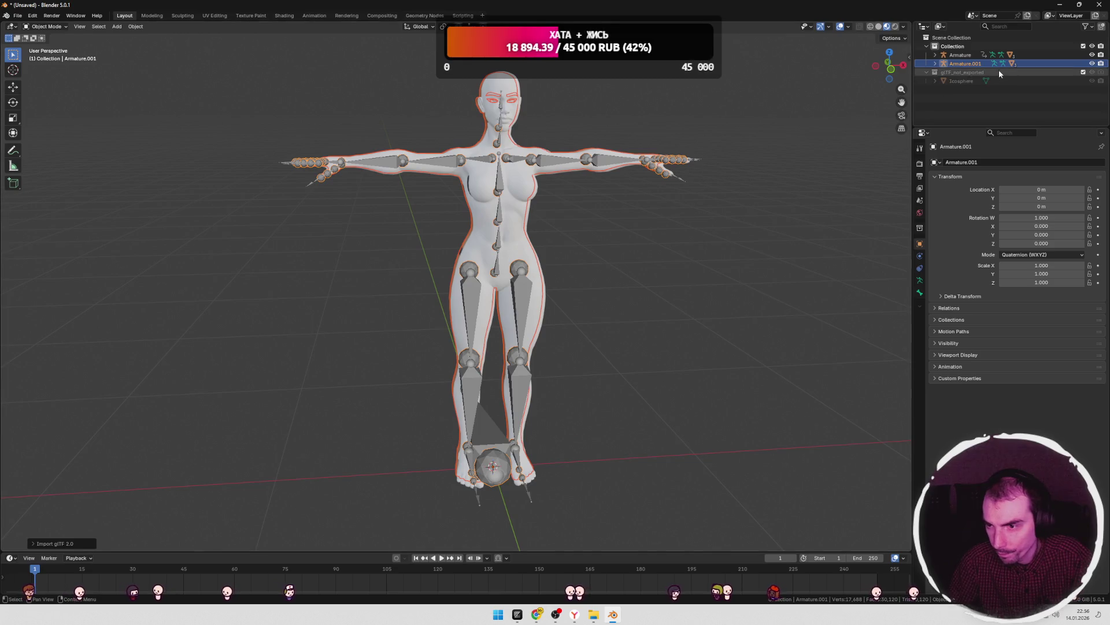
# - Compare the textured character with the mannequin by toggling visibility and entering Edit Mode
pyautogui.click(1092, 54)
pyautogui.moveTo(716, 228)
pyautogui.mouseDown(button='middle')
pyautogui.moveTo(688, 241)
pyautogui.moveTo(610, 217)
pyautogui.mouseUp(button='middle')
pyautogui.scroll(2, 688, 240)
pyautogui.press('Tab')
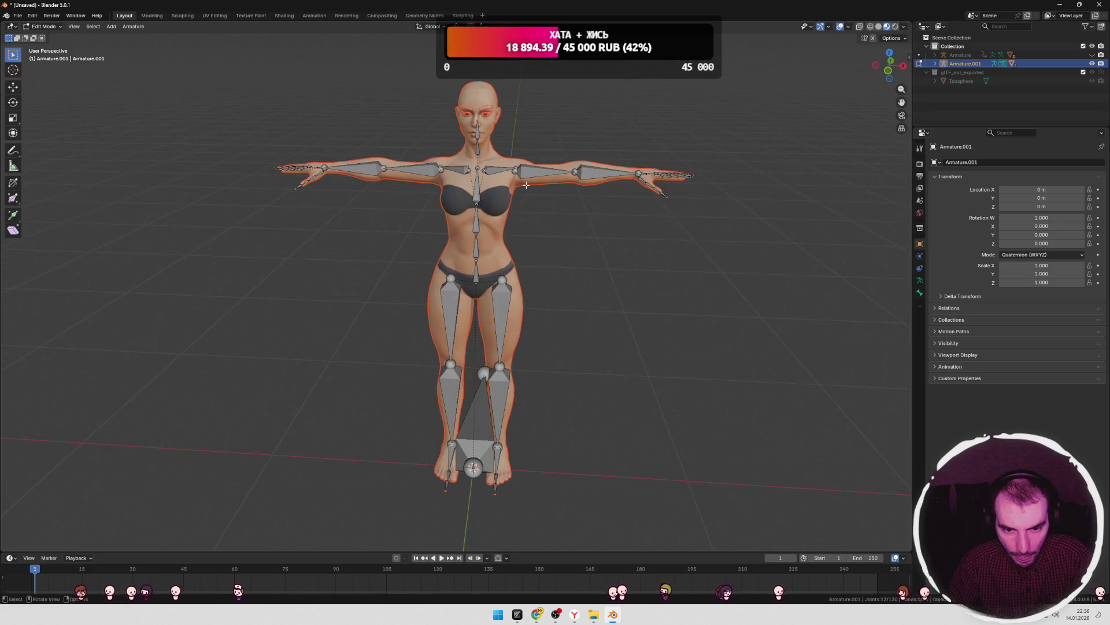
pyautogui.scroll(1, 616, 207)
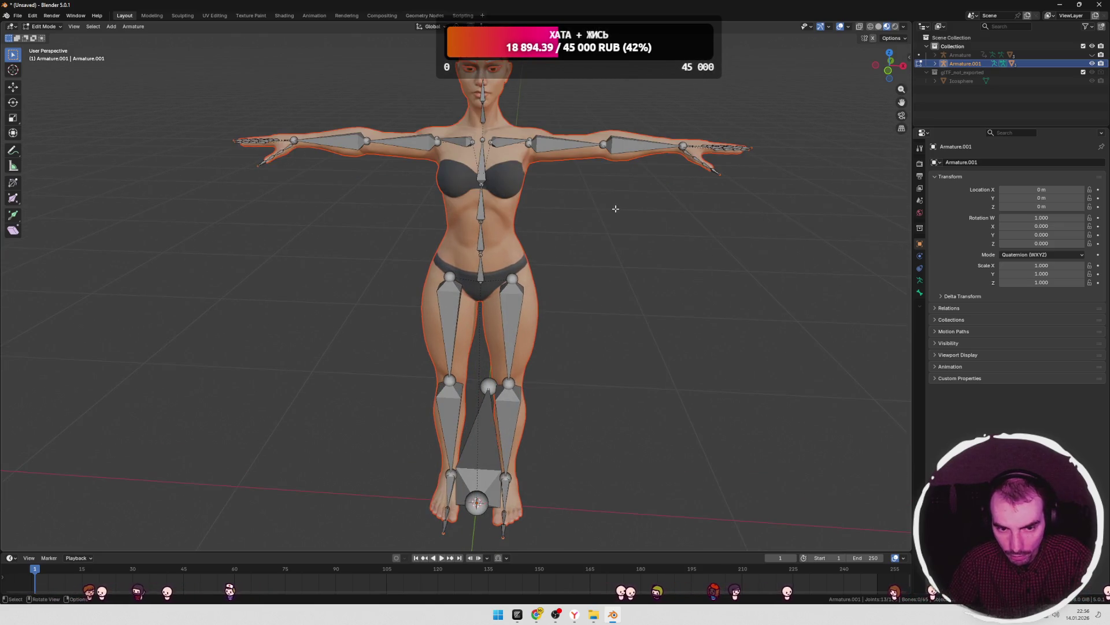
pyautogui.click(1092, 64)
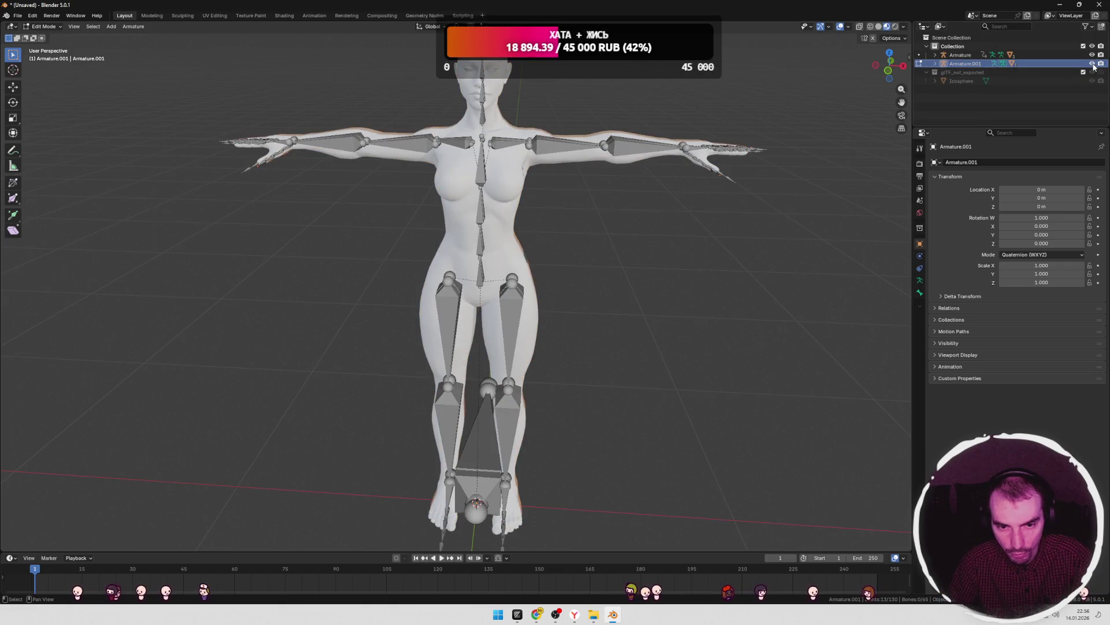
pyautogui.click(1092, 63)
pyautogui.moveTo(706, 290)
pyautogui.mouseDown(button='middle')
pyautogui.moveTo(816, 303)
pyautogui.moveTo(703, 282)
pyautogui.moveTo(680, 307)
pyautogui.moveTo(665, 300)
pyautogui.moveTo(662, 276)
pyautogui.mouseUp(button='middle')
pyautogui.click(629, 151)
pyautogui.click(920, 281)
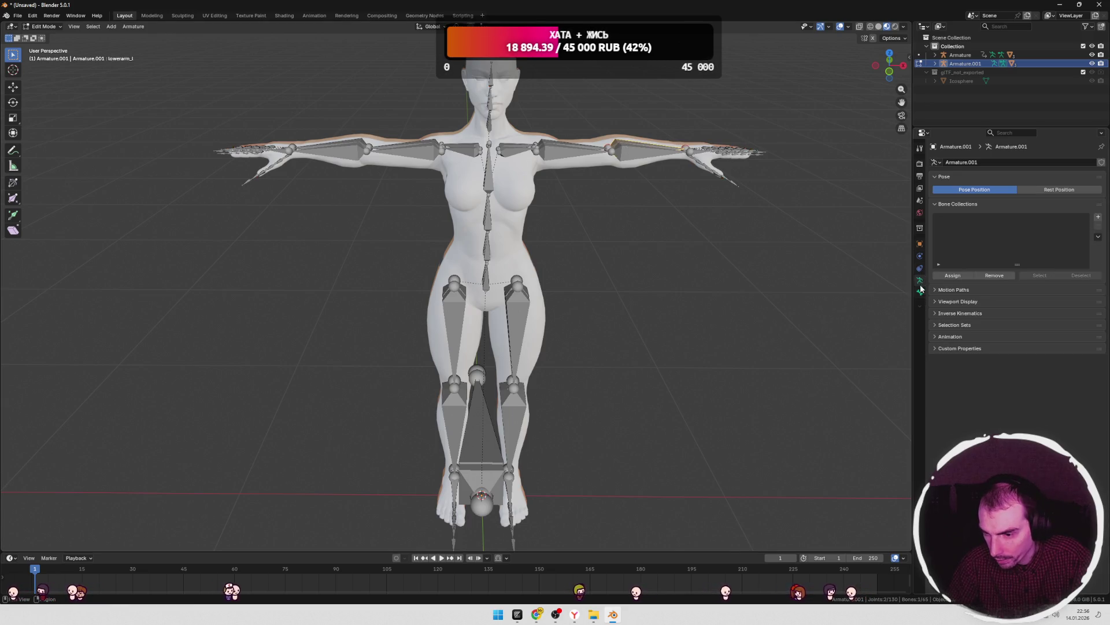
pyautogui.click(920, 292)
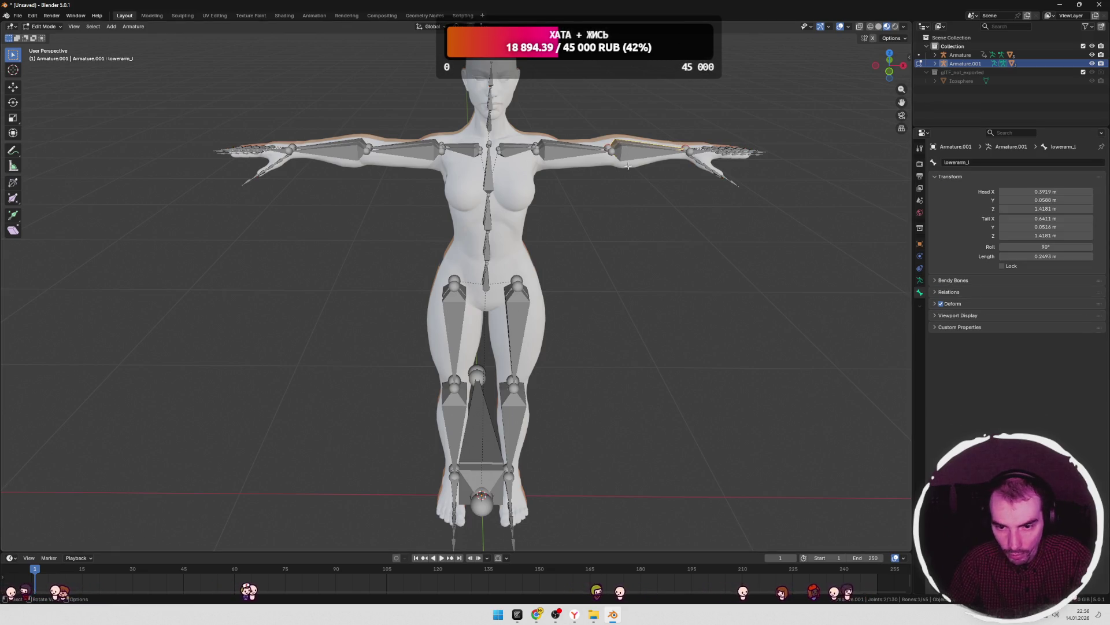
pyautogui.click(960, 55)
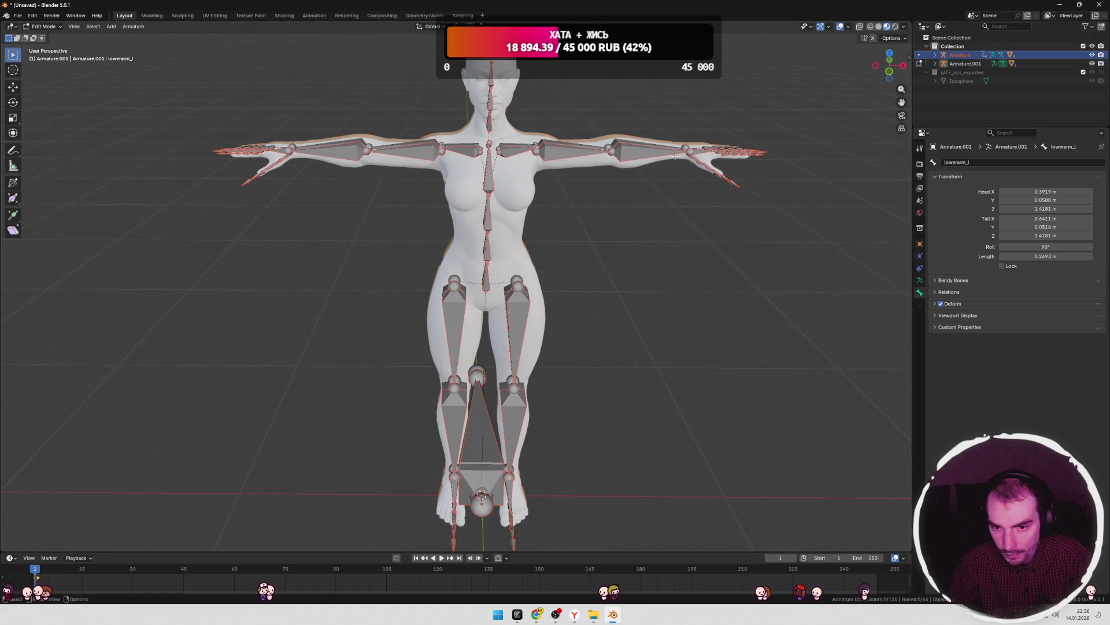
pyautogui.moveTo(637, 152); pyautogui.dragTo(678, 215, button='middle')
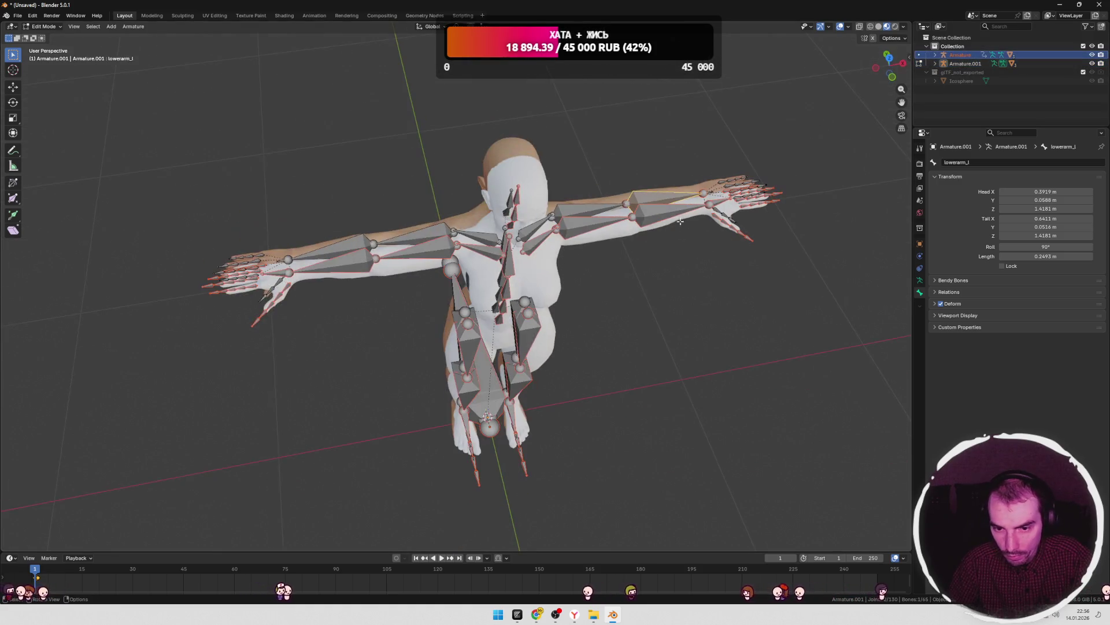
pyautogui.click(651, 211)
pyautogui.click(654, 217)
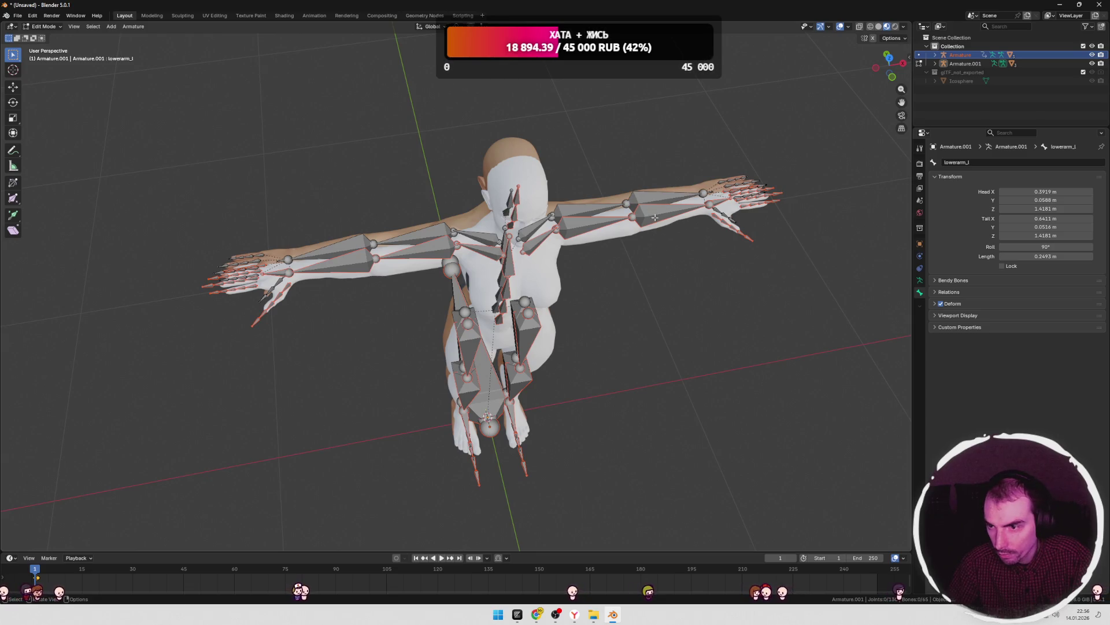
pyautogui.click(649, 200)
pyautogui.click(591, 226)
pyautogui.click(648, 214)
pyautogui.press('a')
pyautogui.hotkey('alt', 'a')
pyautogui.press('a')
pyautogui.hotkey('alt', 'a')
pyautogui.click(651, 214)
pyautogui.click(655, 198)
pyautogui.click(650, 213)
pyautogui.click(651, 193)
pyautogui.click(650, 195)
pyautogui.click(649, 197)
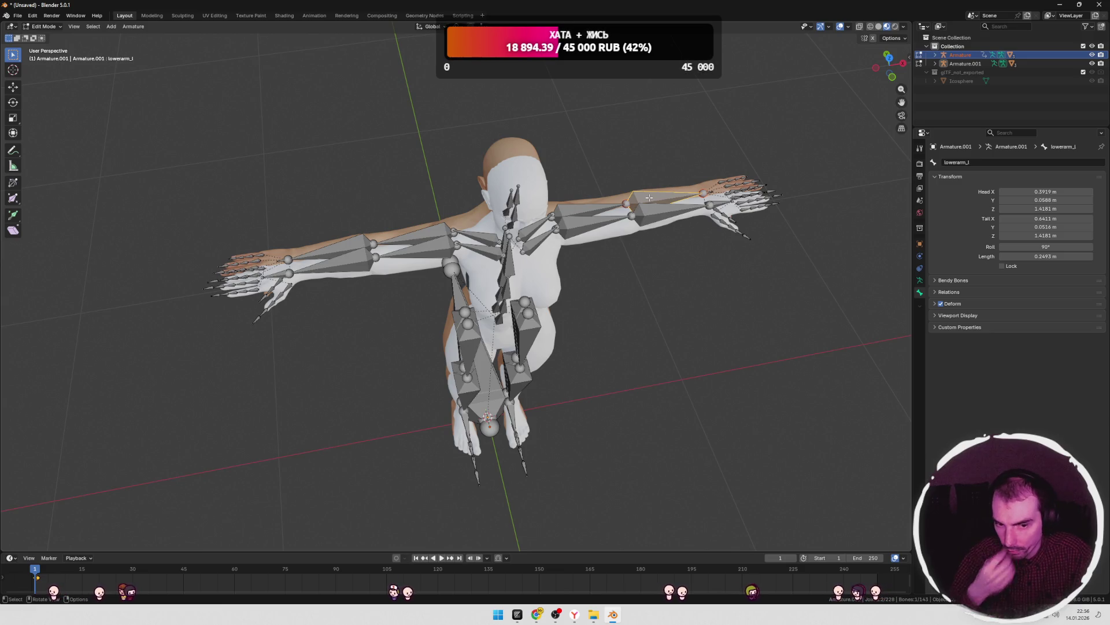
pyautogui.click(534, 334)
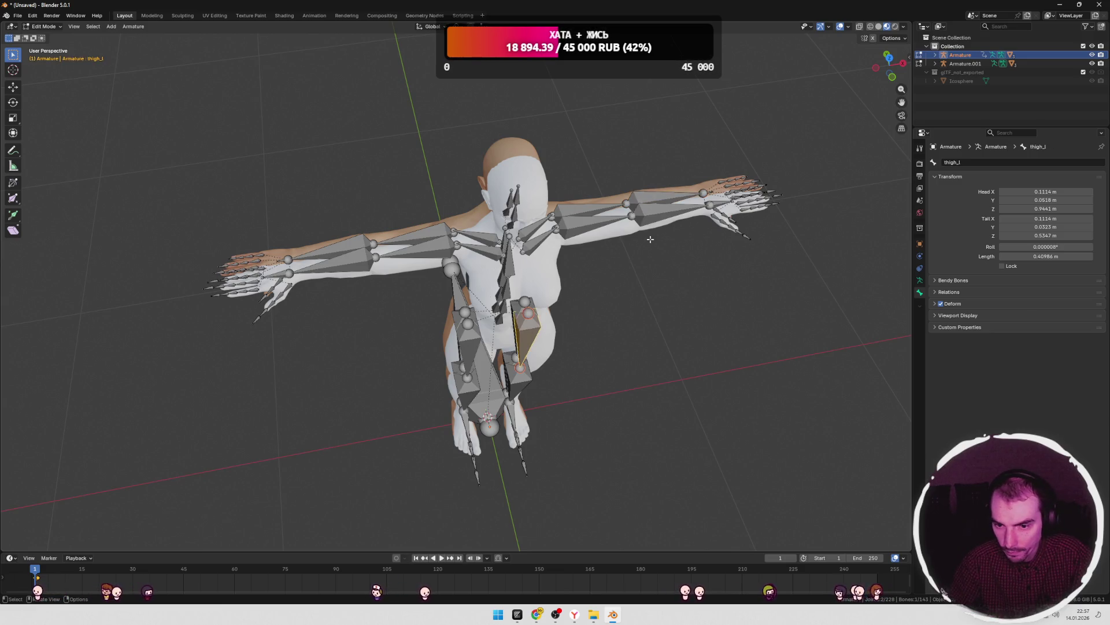
pyautogui.click(646, 199)
pyautogui.moveTo(672, 280); pyautogui.dragTo(639, 260, button='middle')
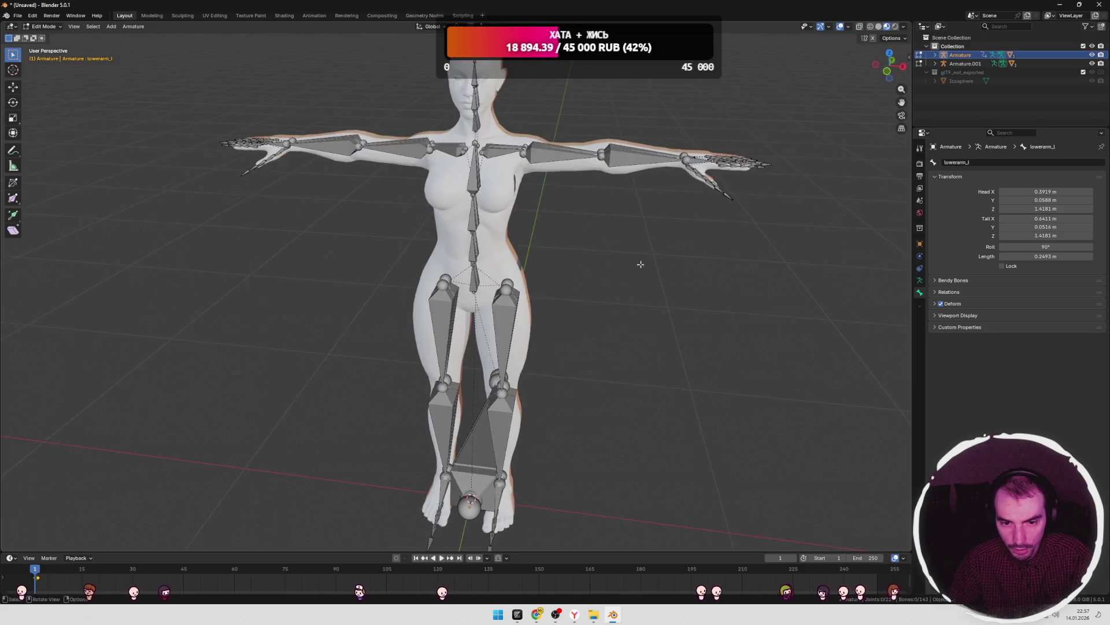
# - Delete Armature.001 with its hierarchy and make the remaining Armature visible again
pyautogui.press('Tab')
pyautogui.scroll(-3, 647, 260)
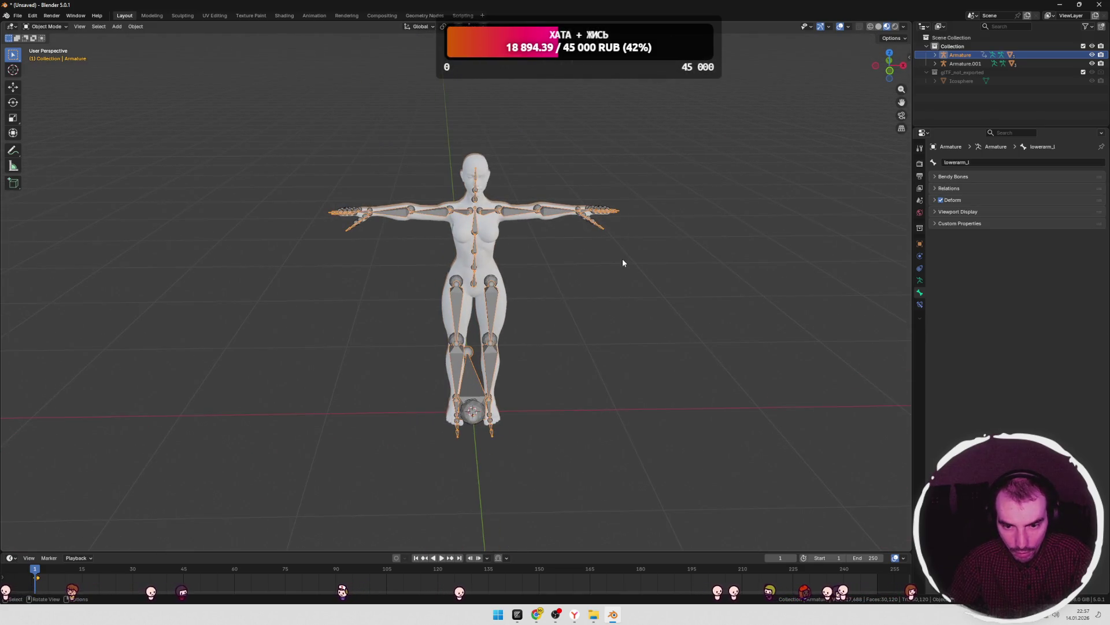
pyautogui.press('Tab')
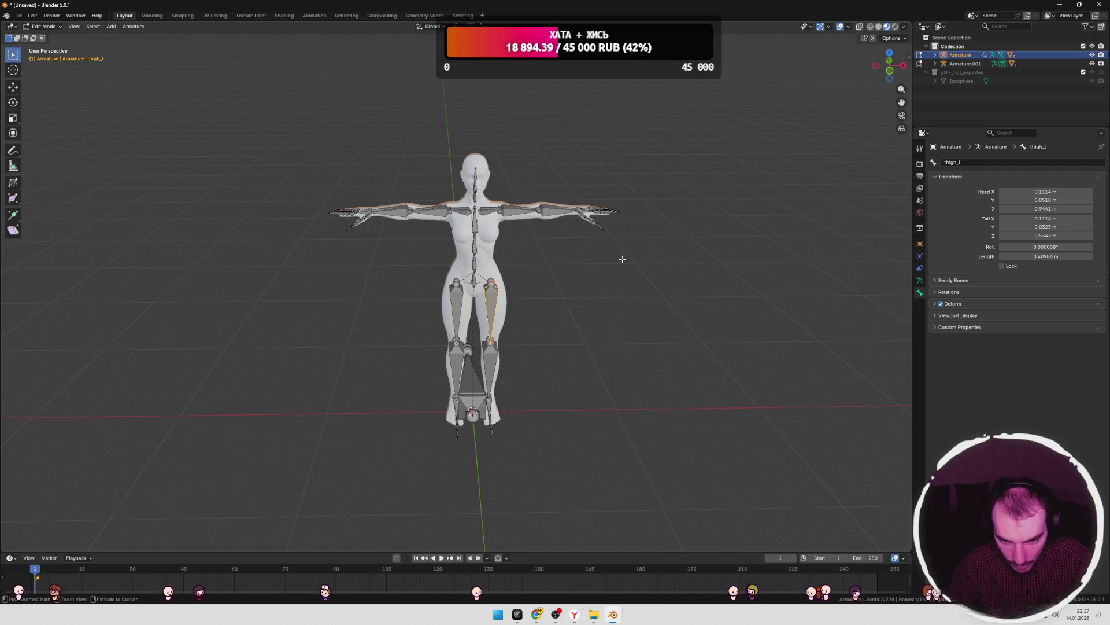
pyautogui.hotkey('ctrl', 'z')
pyautogui.moveTo(622, 258); pyautogui.dragTo(629, 257, button='middle')
pyautogui.rightClick(972, 62)
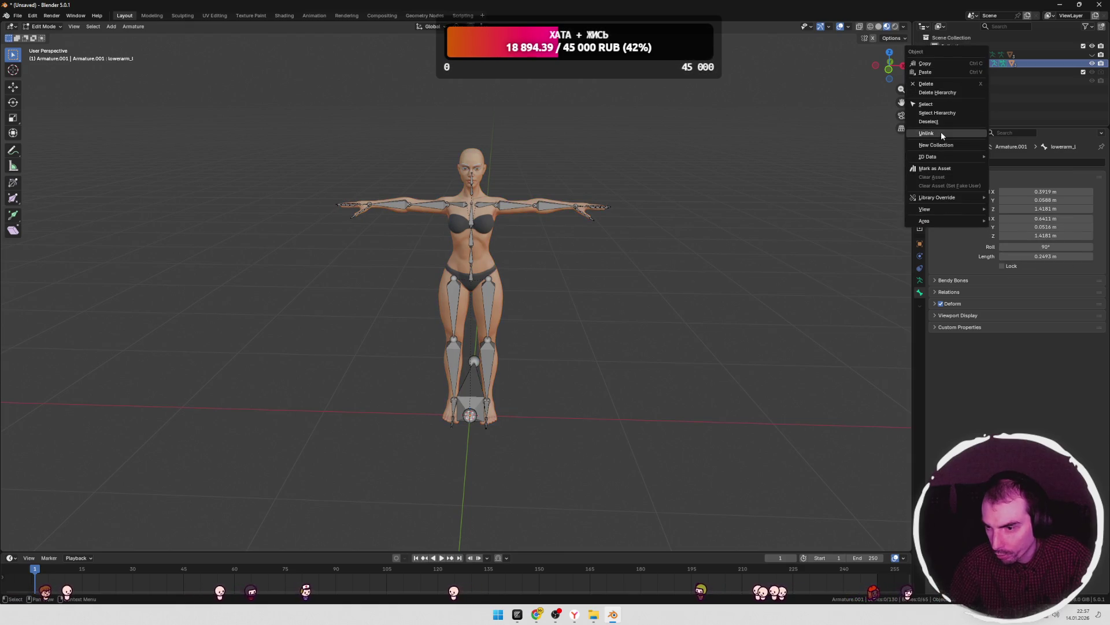
pyautogui.click(938, 92)
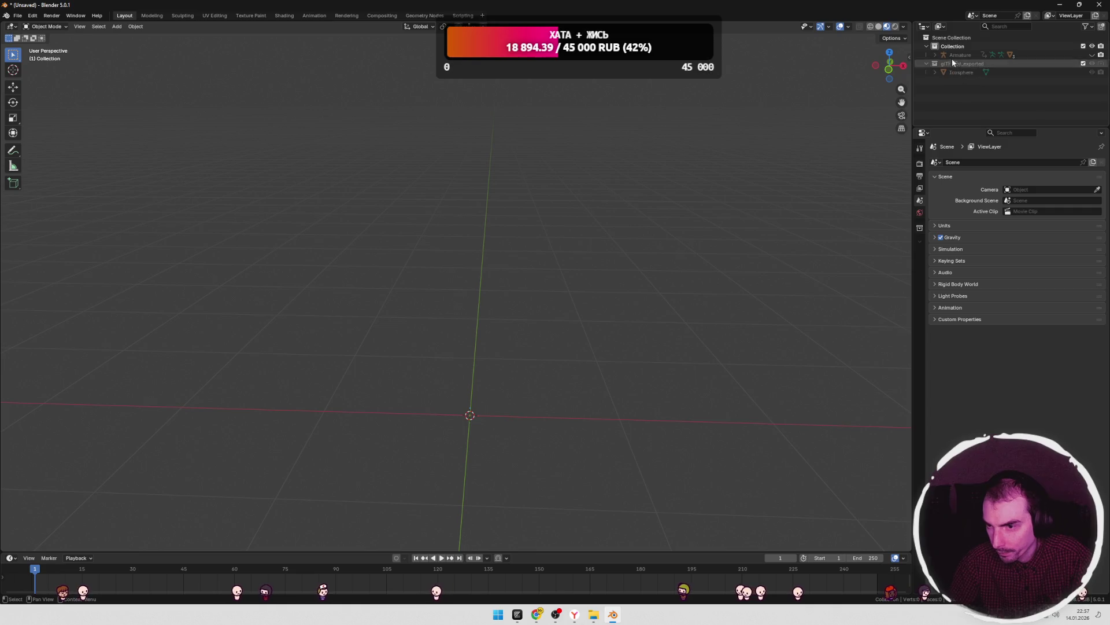
pyautogui.click(1091, 54)
pyautogui.rightClick(971, 55)
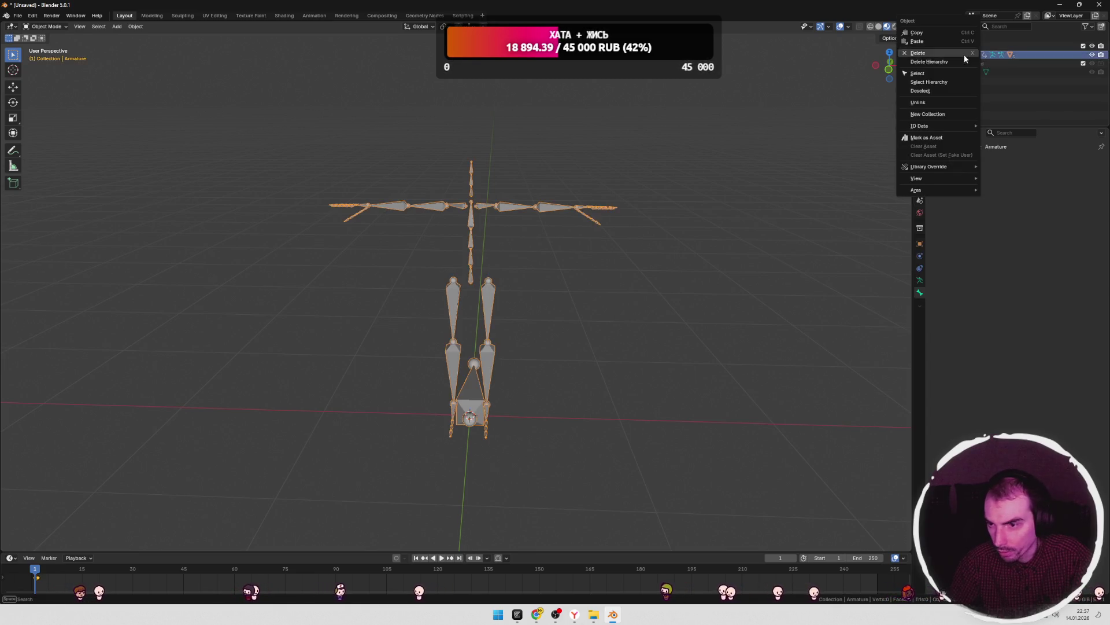
# - Start a new General file without saving and delete the default camera, cube and light
pyautogui.click(17, 15)
pyautogui.moveTo(69, 26)
pyautogui.click(121, 38)
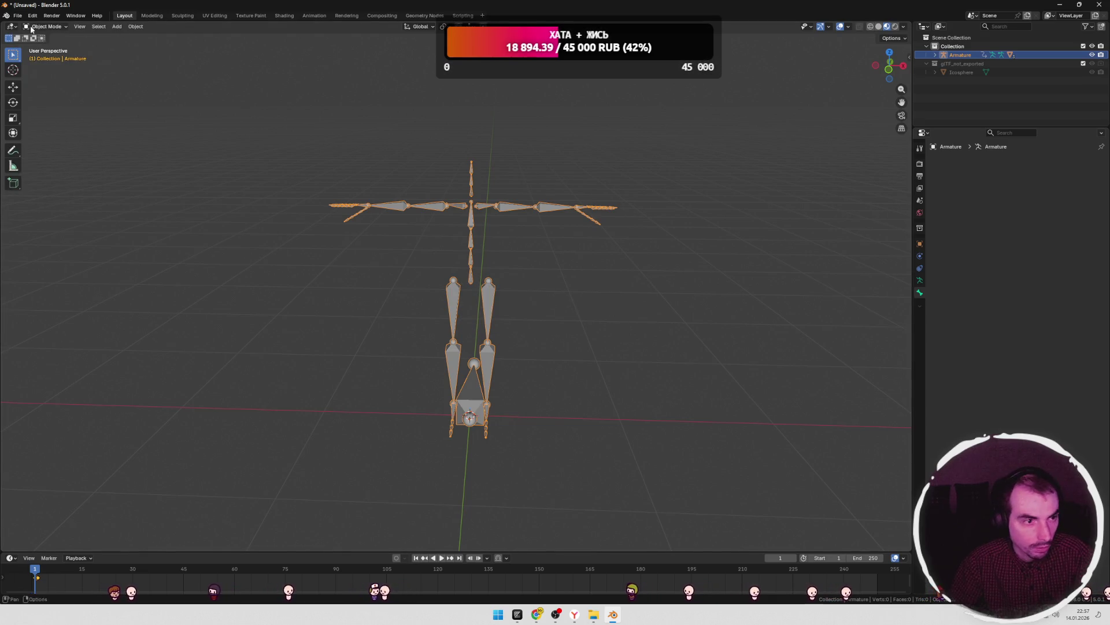
pyautogui.click(17, 15)
pyautogui.click(129, 26)
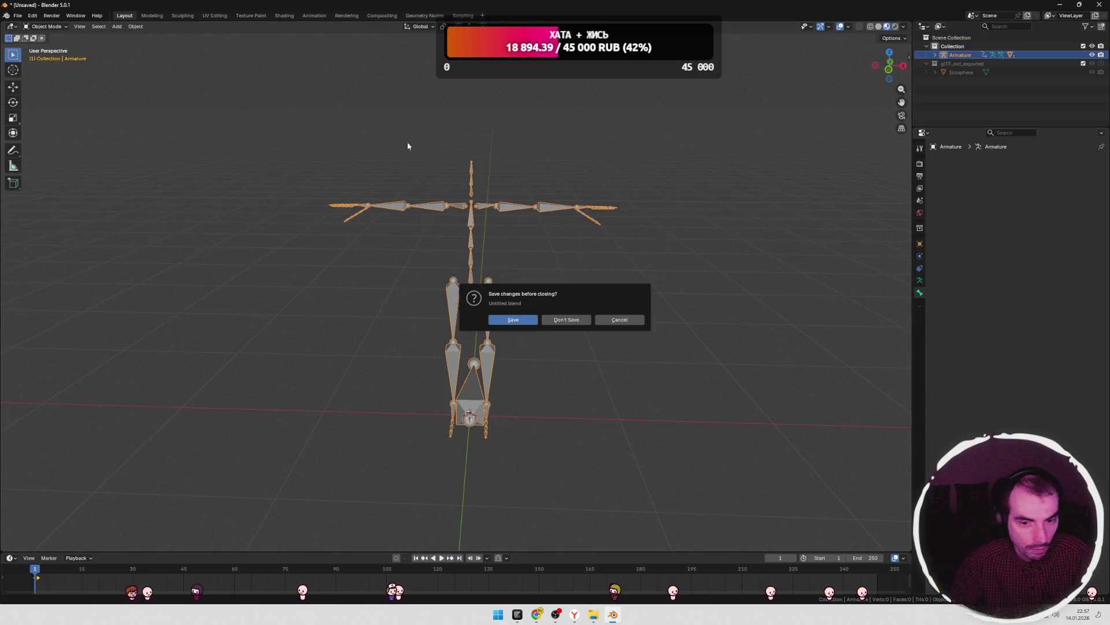
pyautogui.click(567, 321)
pyautogui.press('Delete')
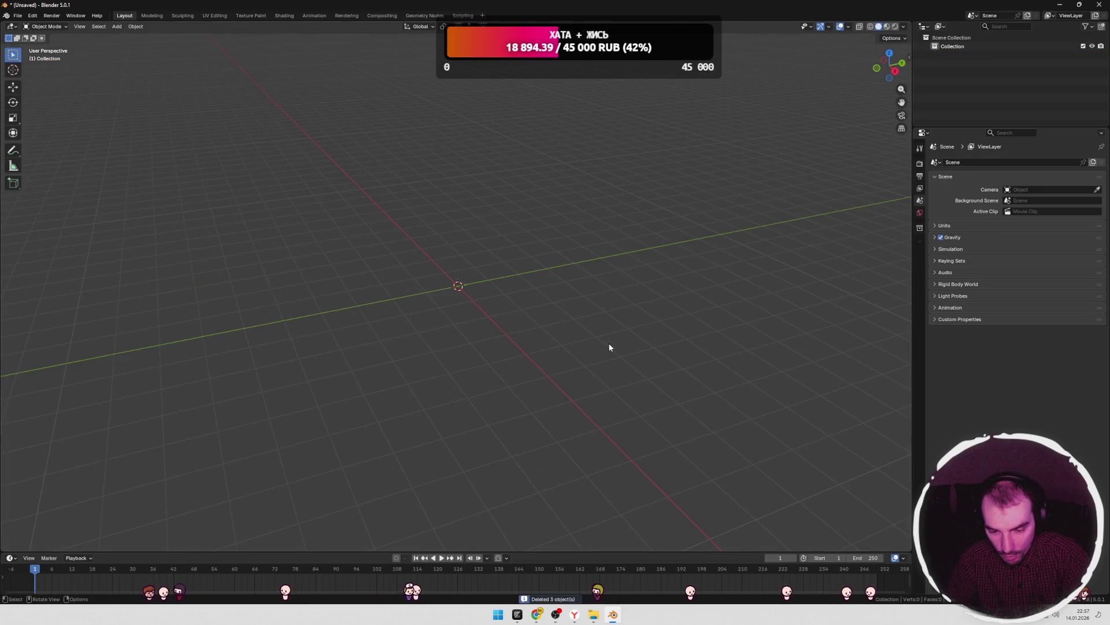
# - Import Superhero_Female_FullBody.gltf from the Godot - UE folder and frame the character
pyautogui.moveTo(593, 614)
pyautogui.click(600, 542)
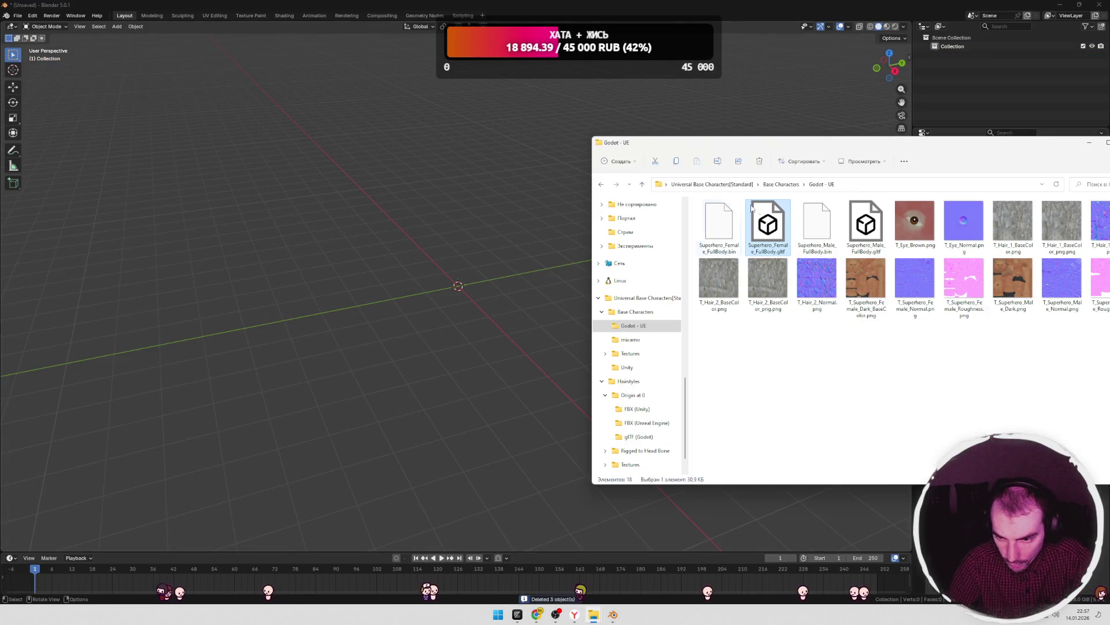
pyautogui.moveTo(768, 225); pyautogui.dragTo(485, 312)
pyautogui.click(442, 520)
pyautogui.click(626, 287)
pyautogui.moveTo(627, 287); pyautogui.dragTo(567, 288, button='middle')
pyautogui.press('a')
pyautogui.scroll(3, 565, 257)
pyautogui.press('KP_Decimal')
# - Select all armature bones and create a Mixamo control rig with IK arms and legs
pyautogui.press('Tab')
pyautogui.moveTo(663, 184); pyautogui.dragTo(276, 481)
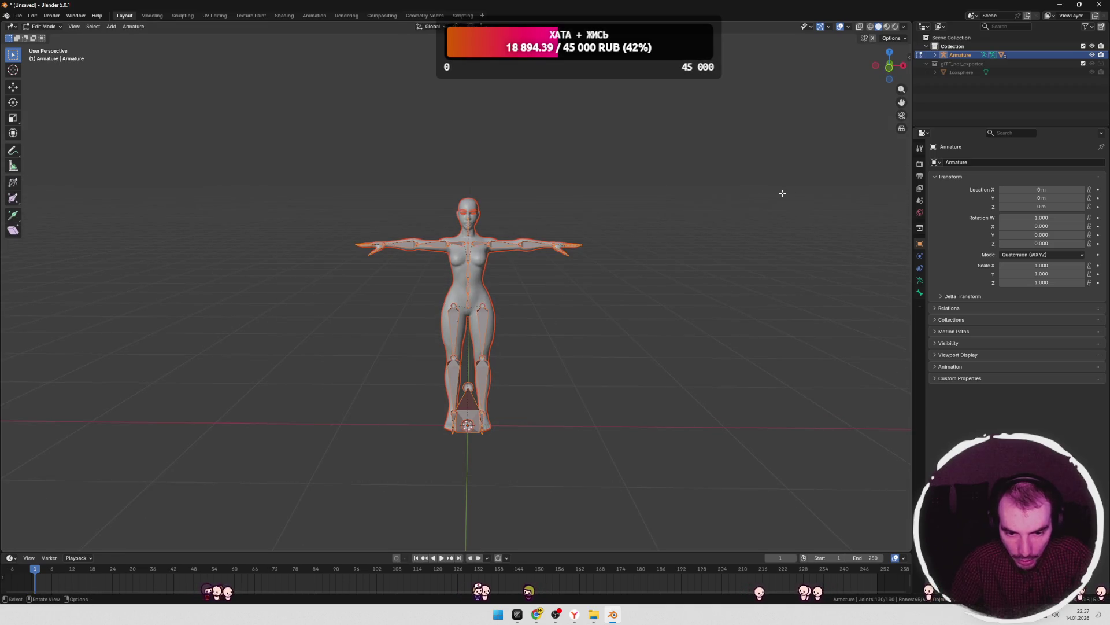
pyautogui.press('n')
pyautogui.click(903, 152)
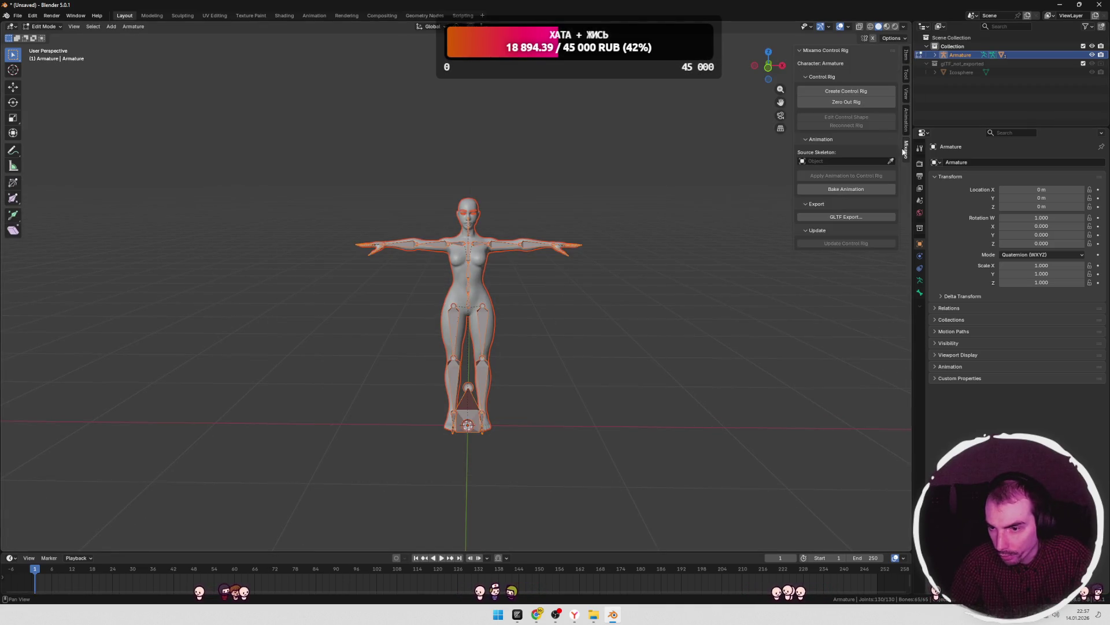
pyautogui.click(837, 94)
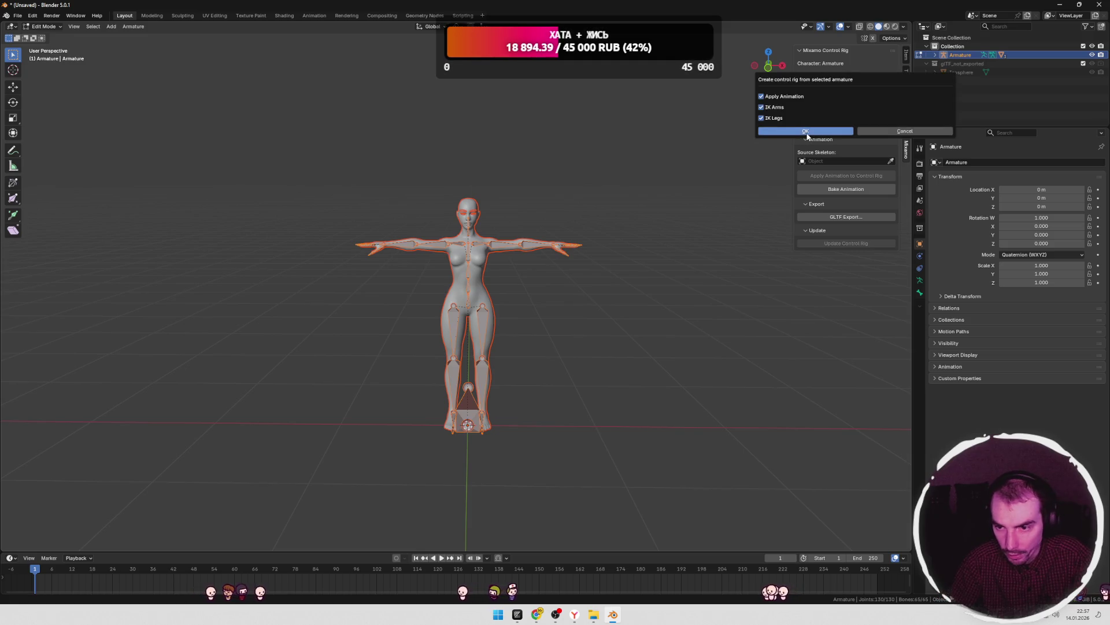
pyautogui.click(794, 133)
pyautogui.click(635, 243)
pyautogui.moveTo(635, 243)
pyautogui.mouseDown(button='middle')
pyautogui.moveTo(575, 314)
pyautogui.moveTo(488, 315)
pyautogui.moveTo(686, 305)
pyautogui.moveTo(623, 311)
pyautogui.mouseUp(button='middle')
pyautogui.press('Tab')
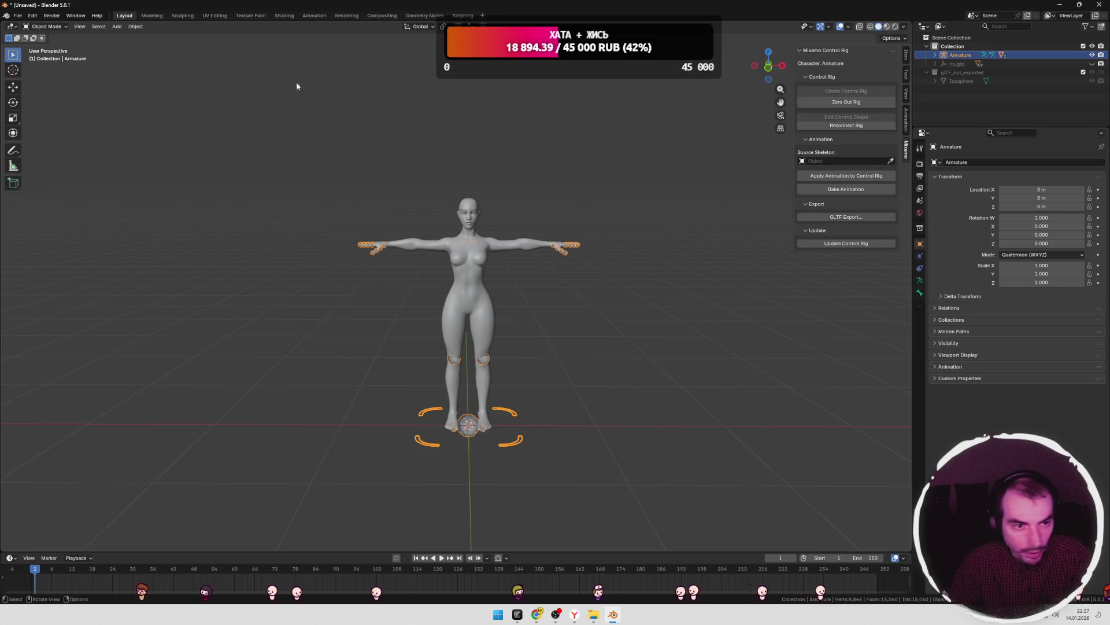
# - Switch to the Animation workspace and show the character in Material Preview
pyautogui.click(314, 15)
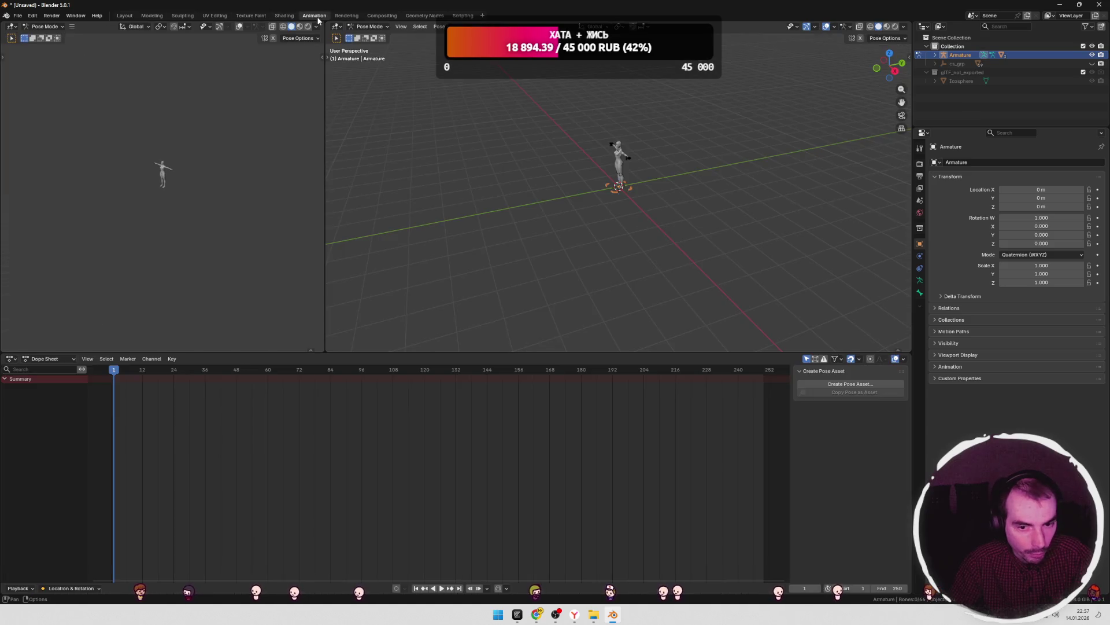
pyautogui.scroll(4, 626, 186)
pyautogui.moveTo(660, 212)
pyautogui.mouseDown(button='middle')
pyautogui.moveTo(714, 190)
pyautogui.moveTo(662, 233)
pyautogui.moveTo(653, 223)
pyautogui.mouseUp(button='middle')
pyautogui.press('Tab')
pyautogui.scroll(3, 662, 234)
pyautogui.click(886, 27)
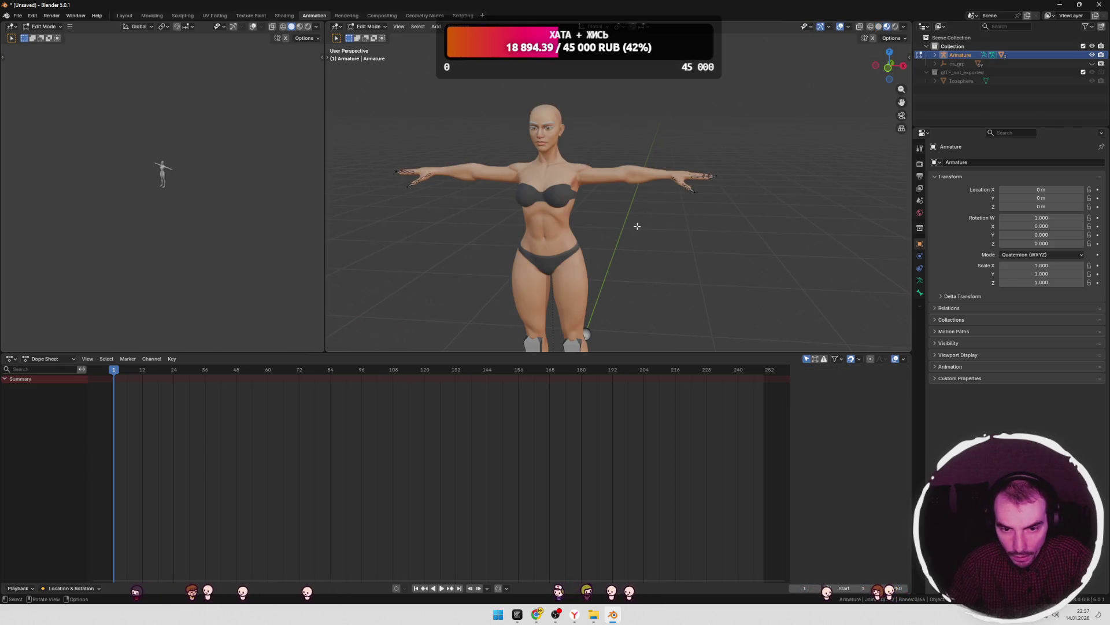
# - Cycle the armature through edit and pose modes, then delete the character and armature
pyautogui.scroll(-5, 638, 226)
pyautogui.press('Tab')
pyautogui.scroll(5, 637, 234)
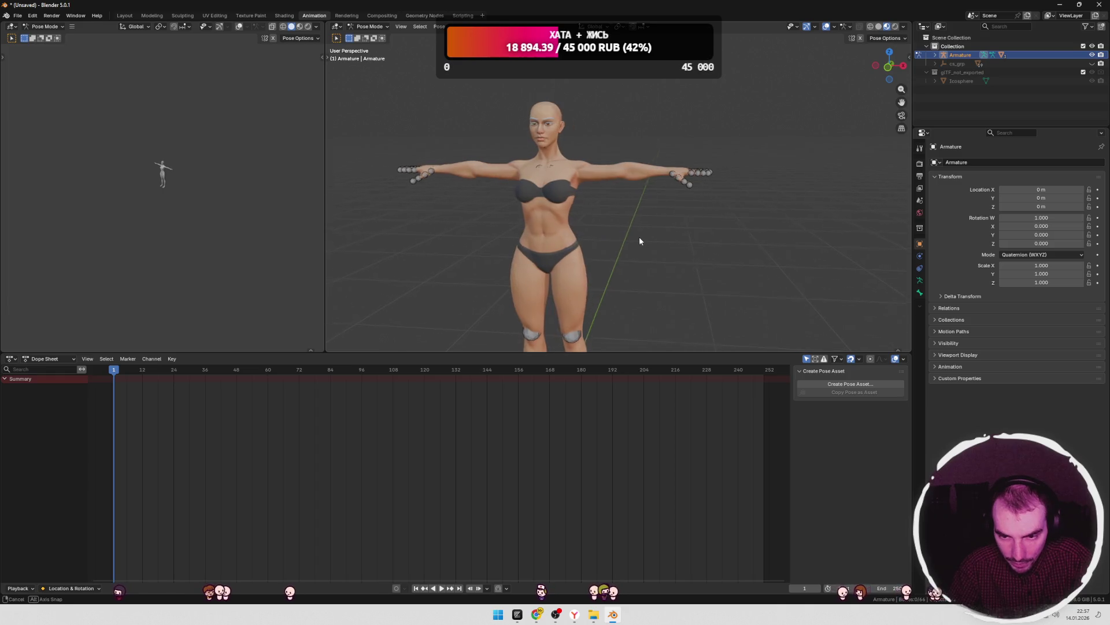
pyautogui.press('Tab')
pyautogui.moveTo(640, 241)
pyautogui.mouseDown(button='middle')
pyautogui.moveTo(627, 240)
pyautogui.moveTo(653, 231)
pyautogui.mouseUp(button='middle')
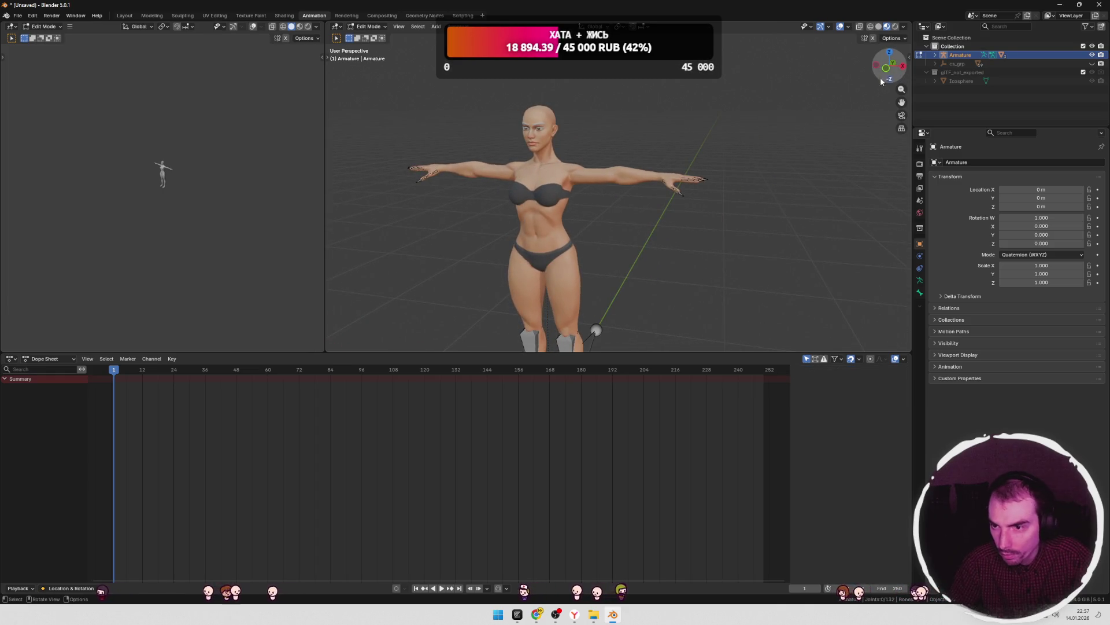
pyautogui.moveTo(717, 171)
pyautogui.mouseDown(button='middle')
pyautogui.moveTo(772, 175)
pyautogui.moveTo(686, 208)
pyautogui.mouseUp(button='middle')
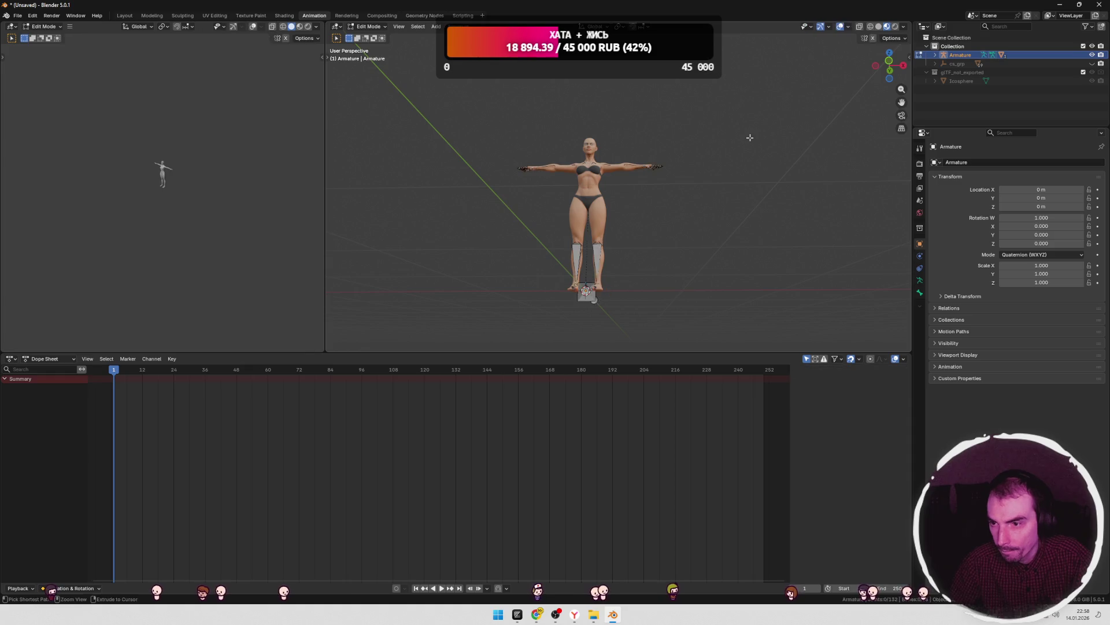
pyautogui.press('Tab')
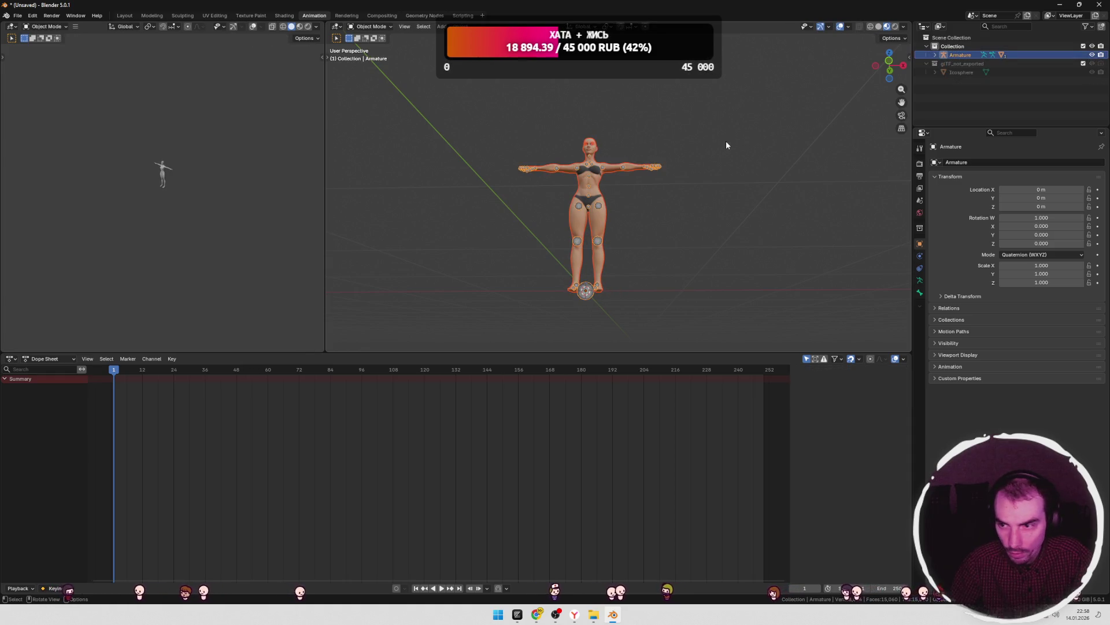
pyautogui.press('Delete')
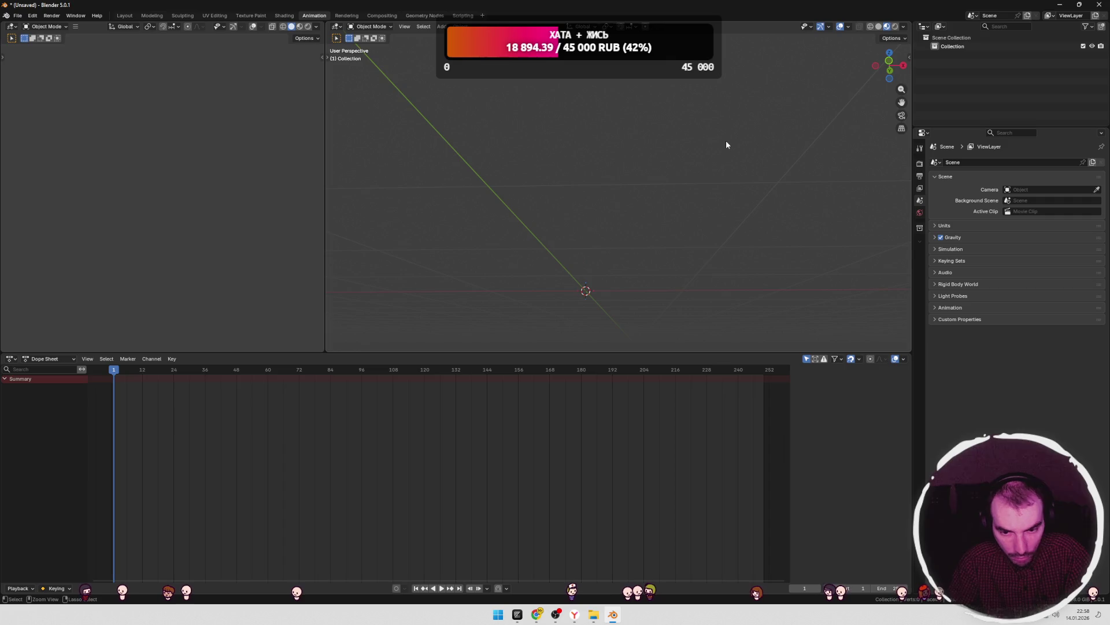
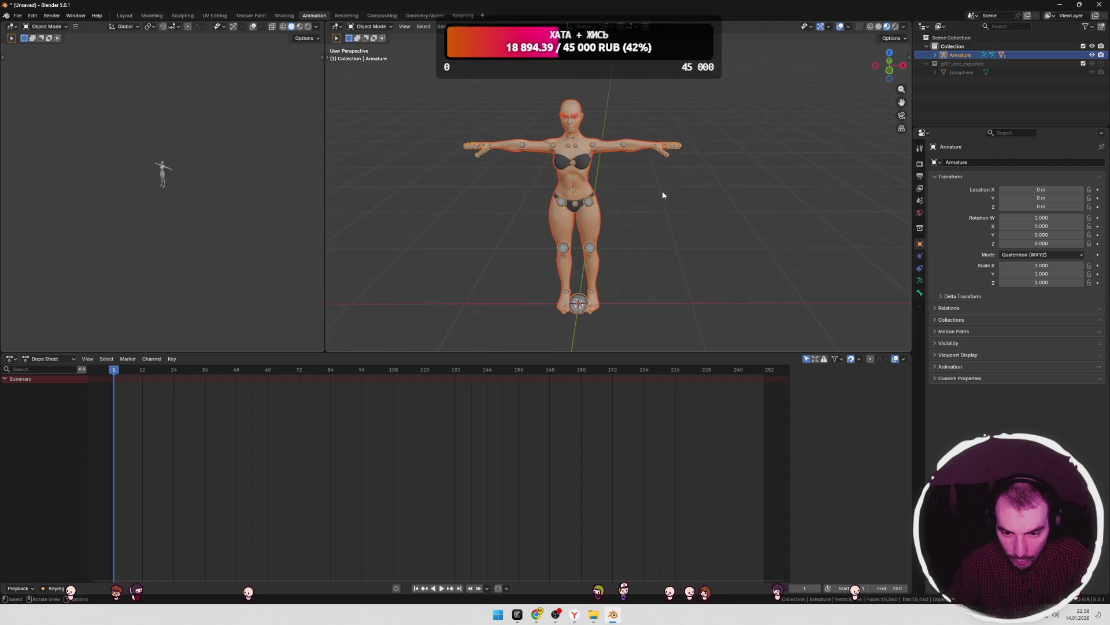
# - Put the armature into Edit Mode and select all of its bones
pyautogui.click(659, 192)
pyautogui.scroll(2, 660, 196)
pyautogui.press('Tab')
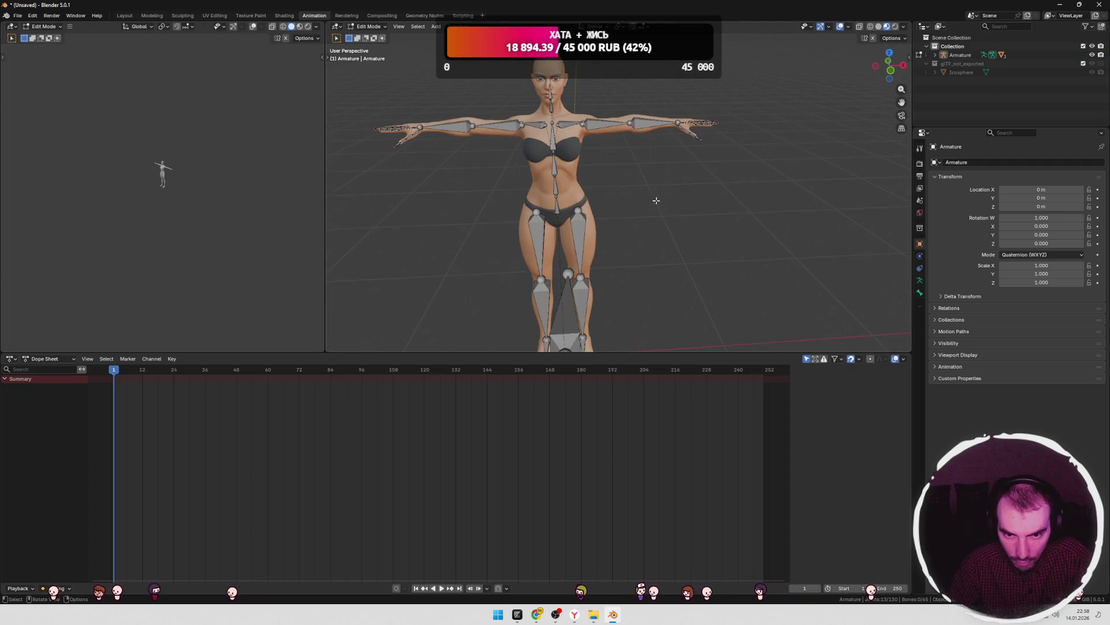
pyautogui.click(651, 197)
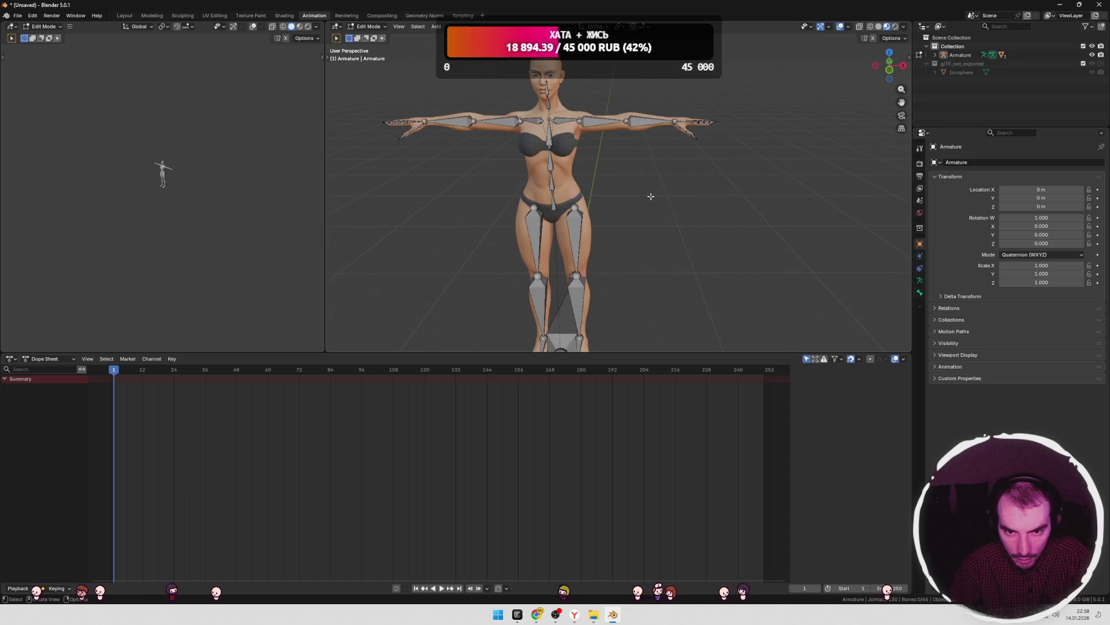
pyautogui.press('a')
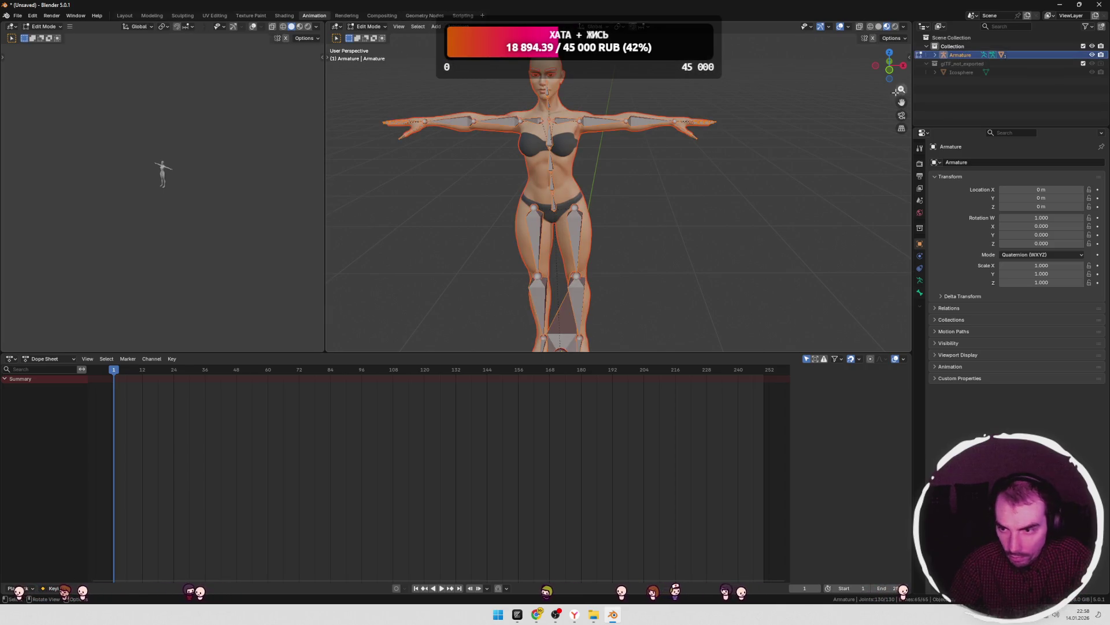
# - Show the Mixamo tab in the sidebar and expand Armature's children in the outliner
pyautogui.press('n')
pyautogui.click(906, 149)
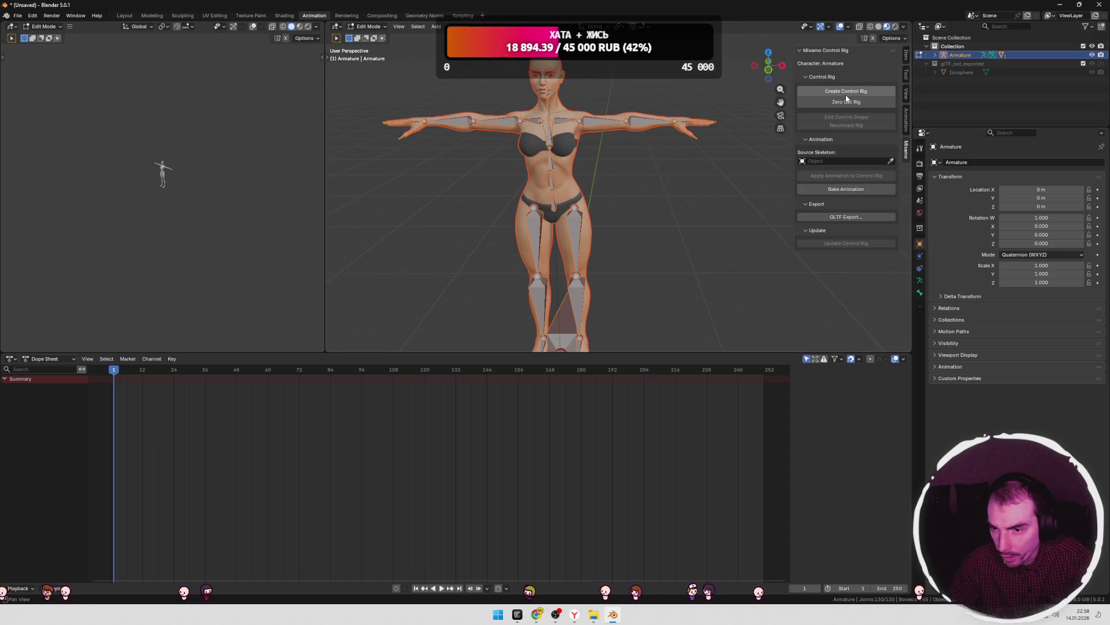
pyautogui.click(760, 174)
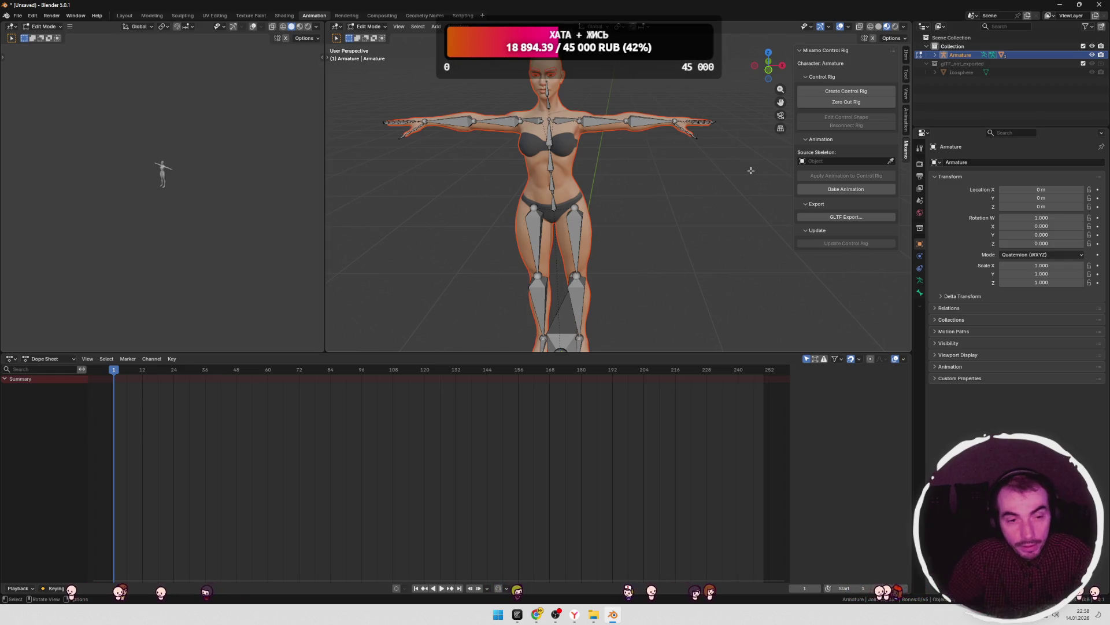
pyautogui.click(935, 55)
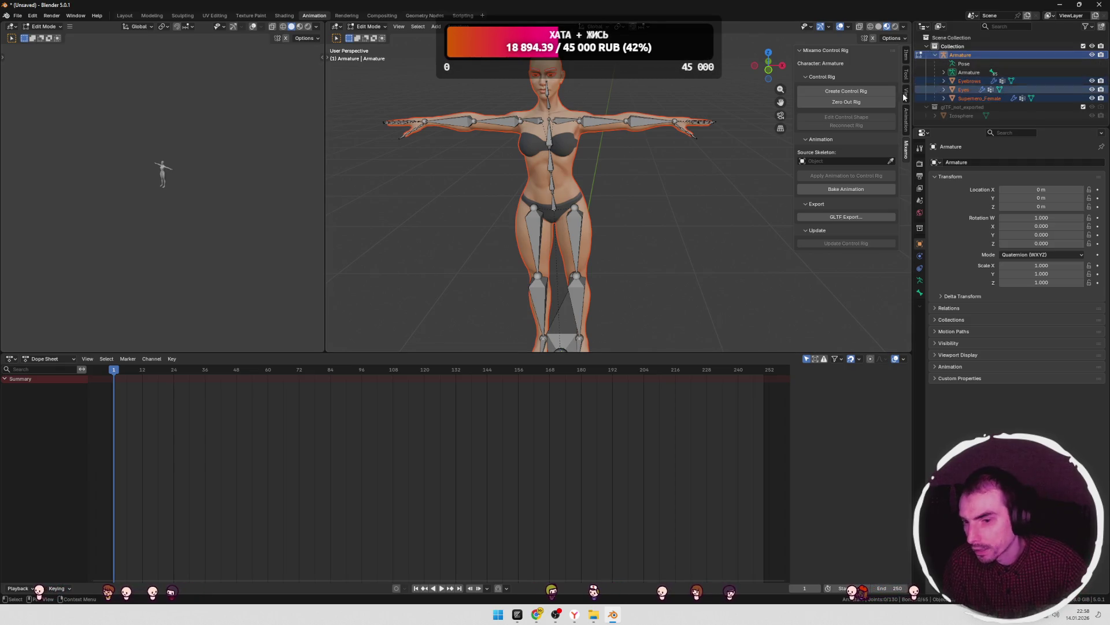
# - Switch to the UV Editing layout and take the armature out of Edit Mode
pyautogui.click(222, 17)
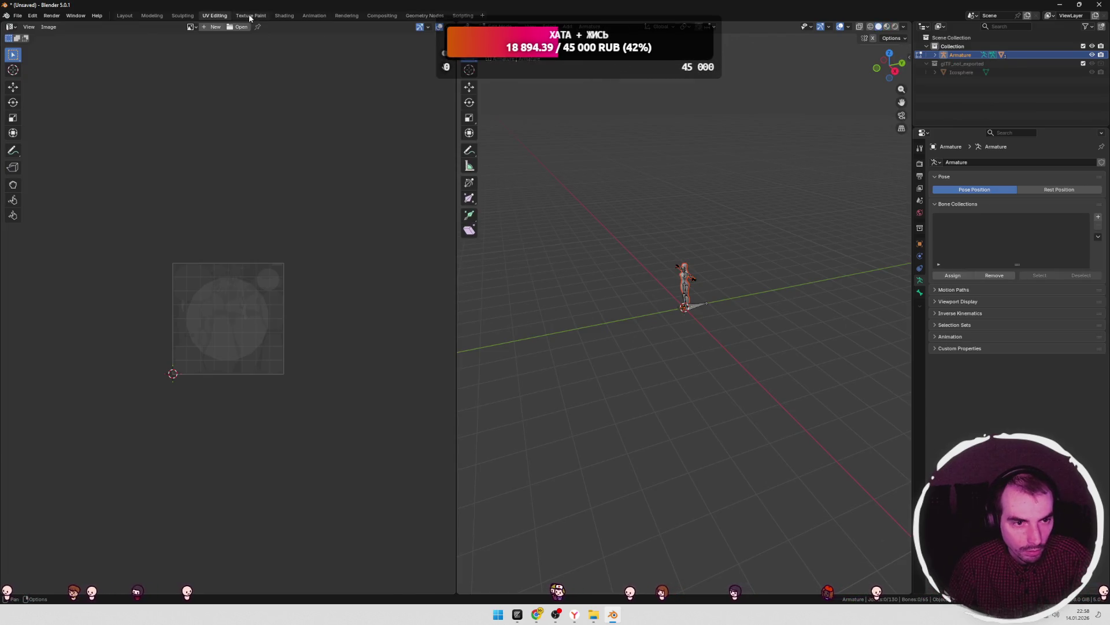
pyautogui.moveTo(624, 218); pyautogui.dragTo(707, 216, button='middle')
pyautogui.press('Tab')
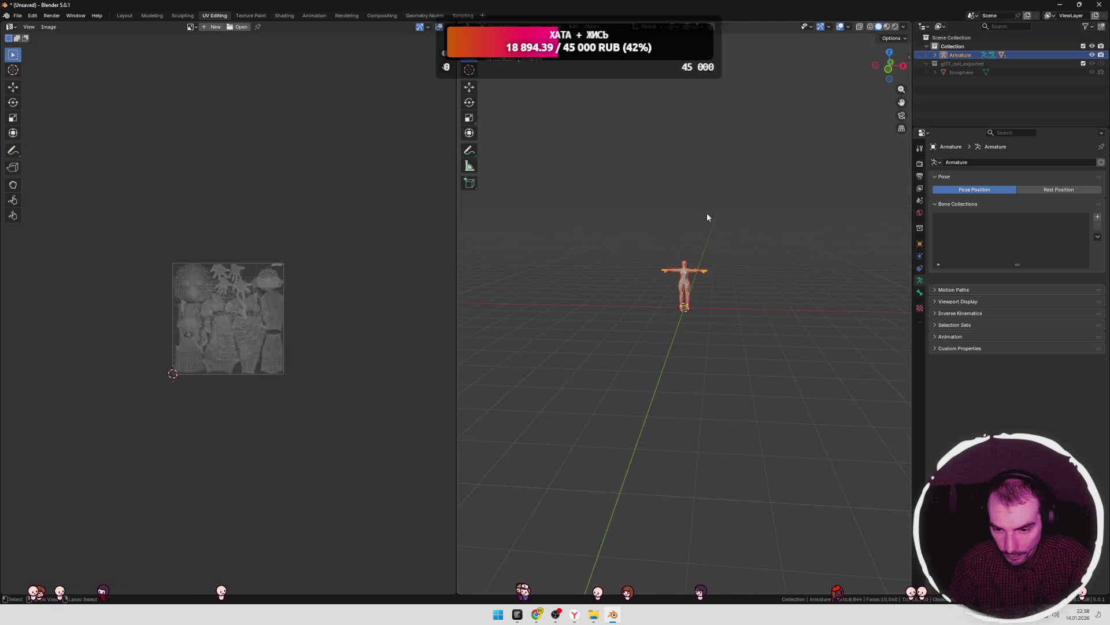
pyautogui.hotkey('ctrl', 'z')
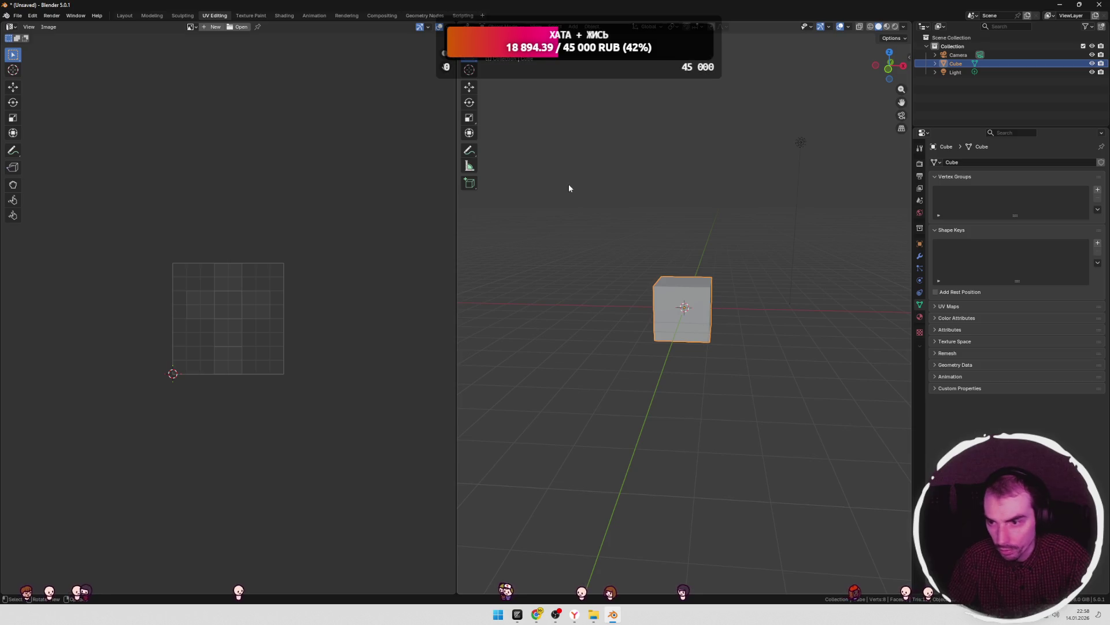
# - Start a new General scene without saving and delete its camera, cube and light
pyautogui.click(18, 16)
pyautogui.moveTo(34, 26)
pyautogui.click(128, 28)
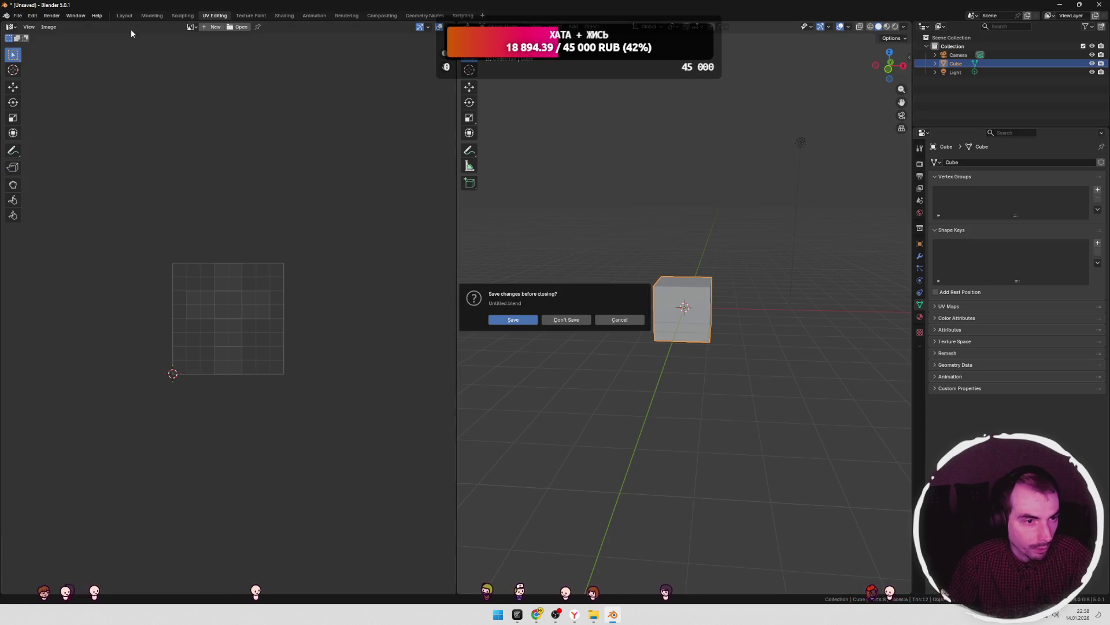
pyautogui.click(563, 321)
pyautogui.moveTo(623, 293); pyautogui.dragTo(656, 171, button='middle')
pyautogui.press('a')
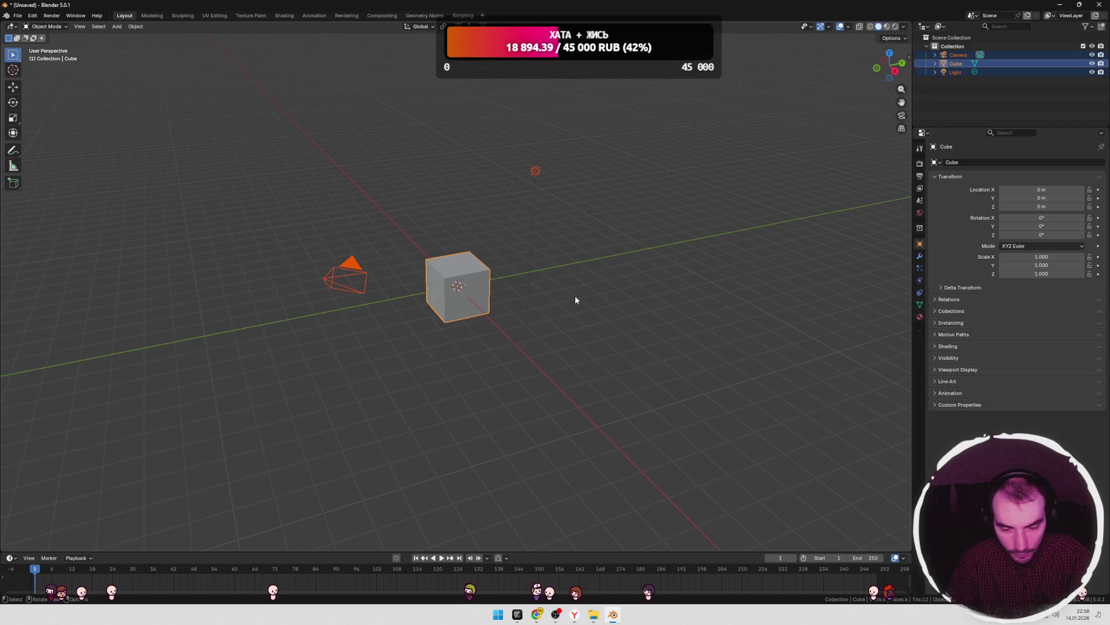
pyautogui.press('Delete')
pyautogui.click(594, 614)
# - Import the Superhero_Female glTF character into the empty scene
pyautogui.moveTo(768, 225)
pyautogui.mouseDown()
pyautogui.moveTo(601, 549)
pyautogui.moveTo(549, 541)
pyautogui.moveTo(420, 443)
pyautogui.mouseUp()
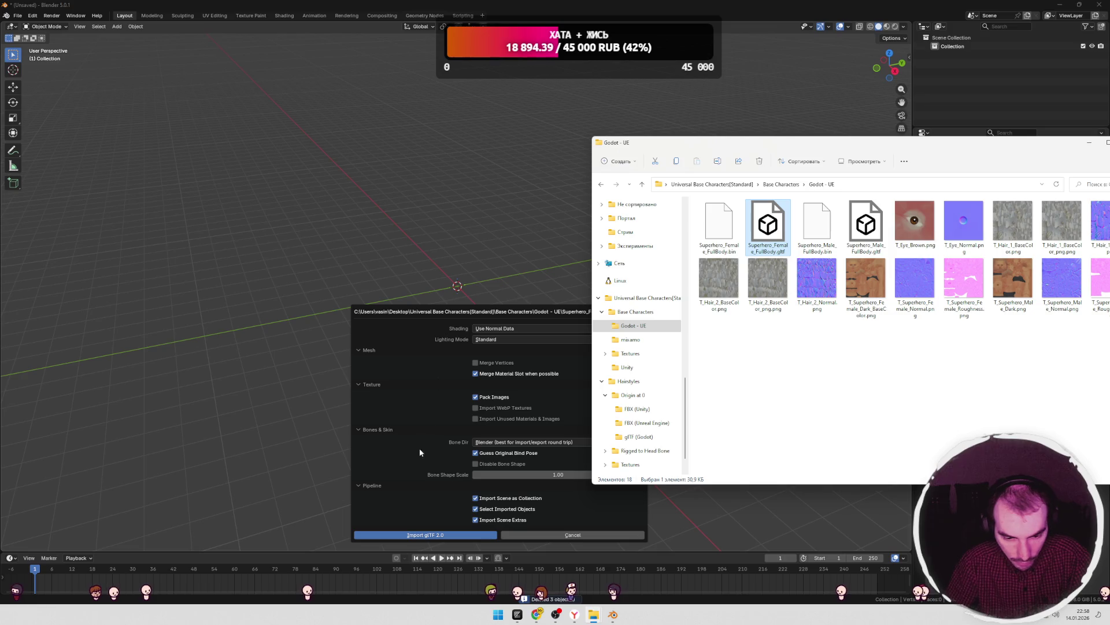
pyautogui.click(426, 534)
pyautogui.moveTo(593, 614)
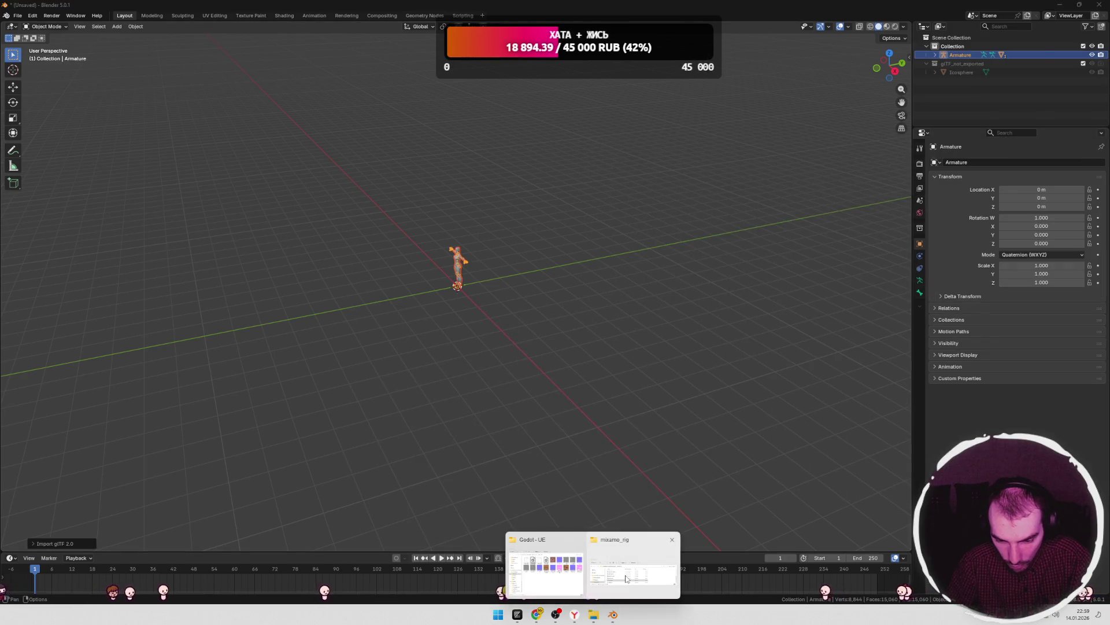
pyautogui.click(626, 579)
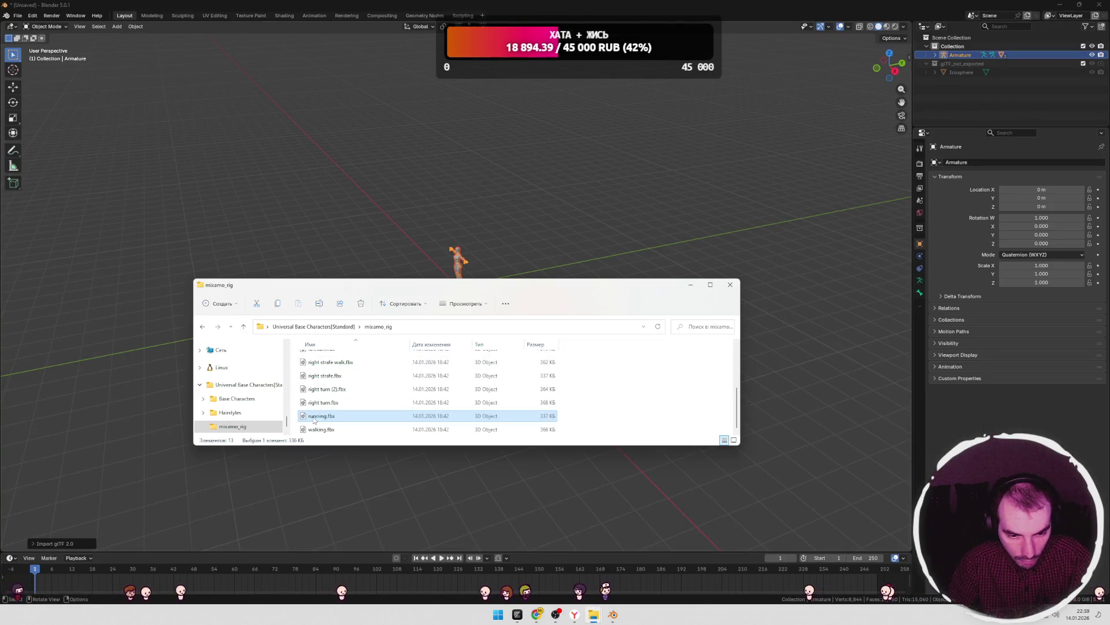
# - Import jenshina.fbx from the Base Characters > mixamo folder into the scene
pyautogui.click(690, 284)
pyautogui.moveTo(593, 614)
pyautogui.click(591, 550)
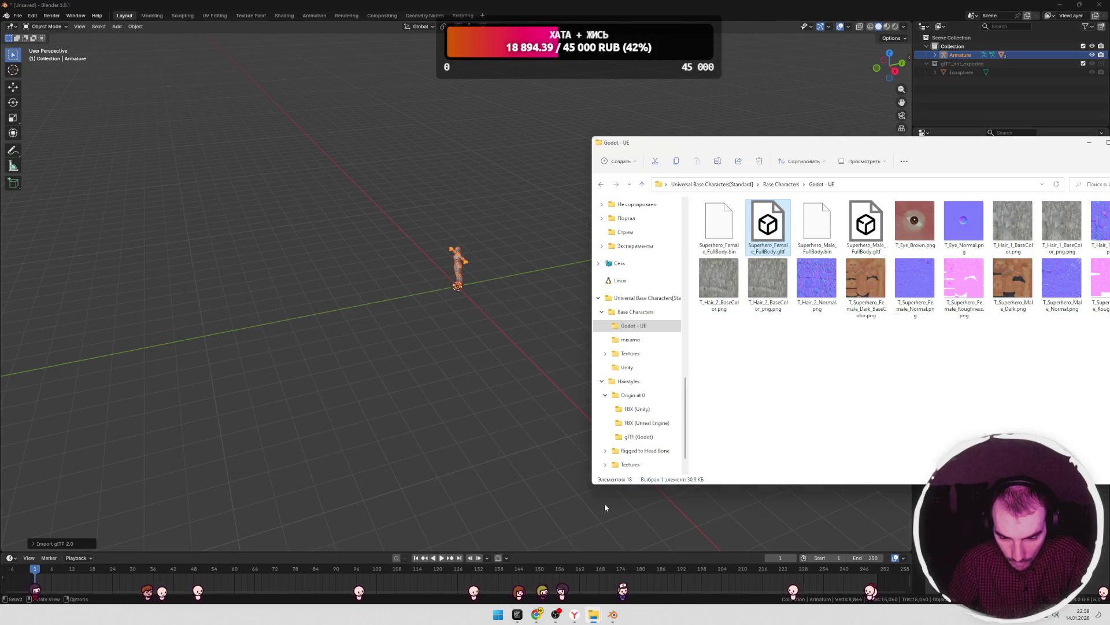
pyautogui.click(782, 184)
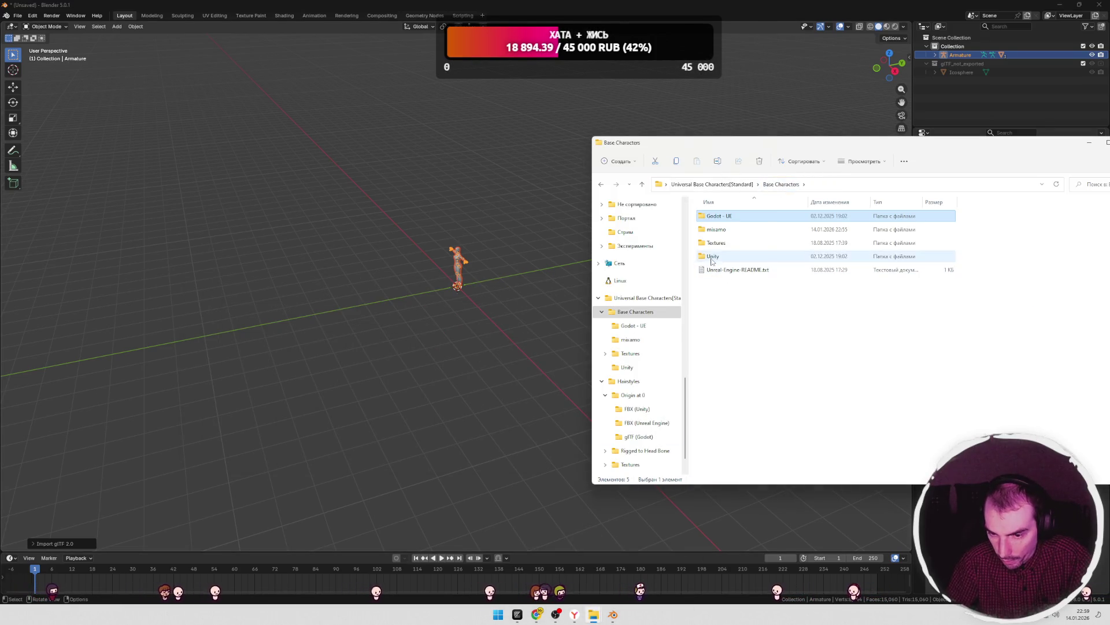
pyautogui.doubleClick(721, 230)
pyautogui.moveTo(727, 232); pyautogui.dragTo(471, 327)
pyautogui.click(457, 480)
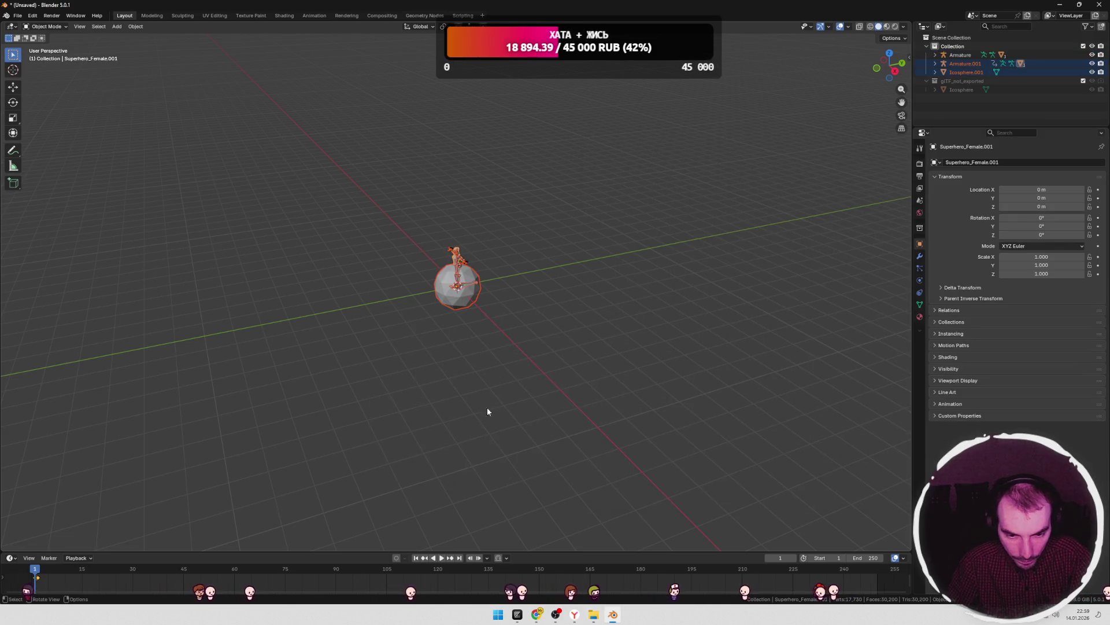
# - Delete the extra imported icosphere
pyautogui.scroll(3, 503, 339)
pyautogui.moveTo(503, 339)
pyautogui.mouseDown(button='middle')
pyautogui.moveTo(485, 301)
pyautogui.moveTo(549, 289)
pyautogui.moveTo(551, 305)
pyautogui.mouseUp(button='middle')
pyautogui.click(454, 274)
pyautogui.press('Delete')
# - Select the first Armature and switch to the Shading workspace
pyautogui.scroll(5, 540, 304)
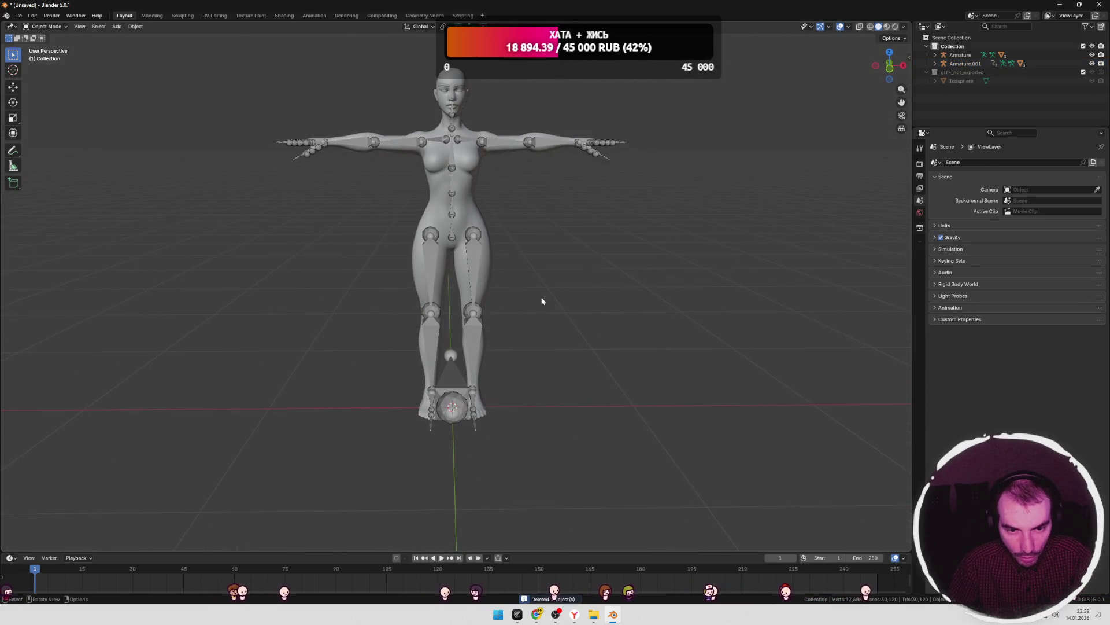
pyautogui.click(965, 64)
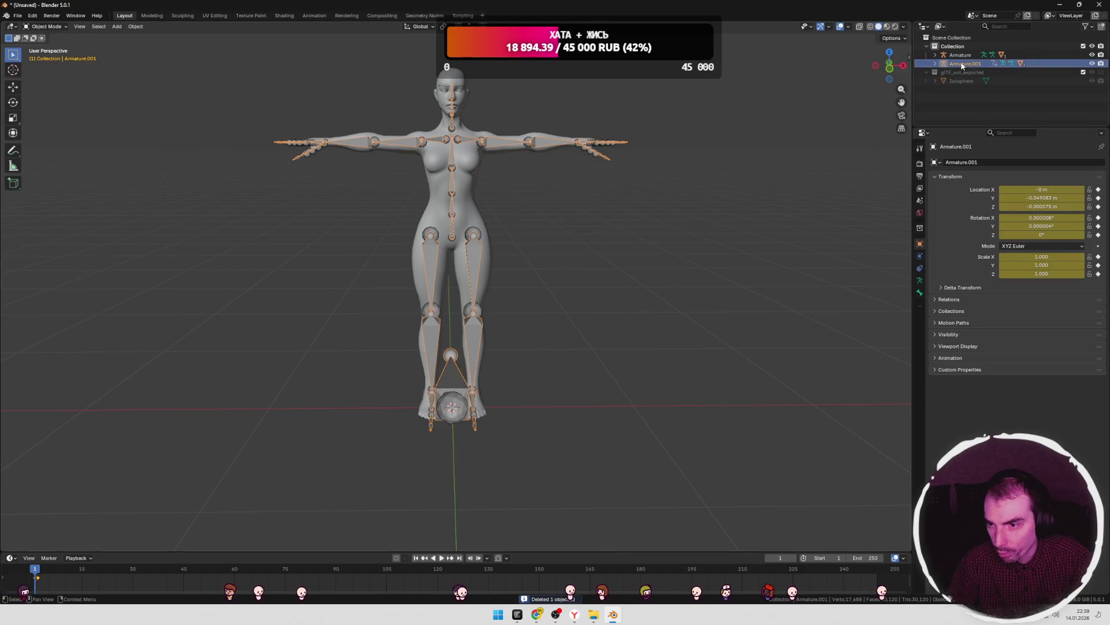
pyautogui.click(960, 54)
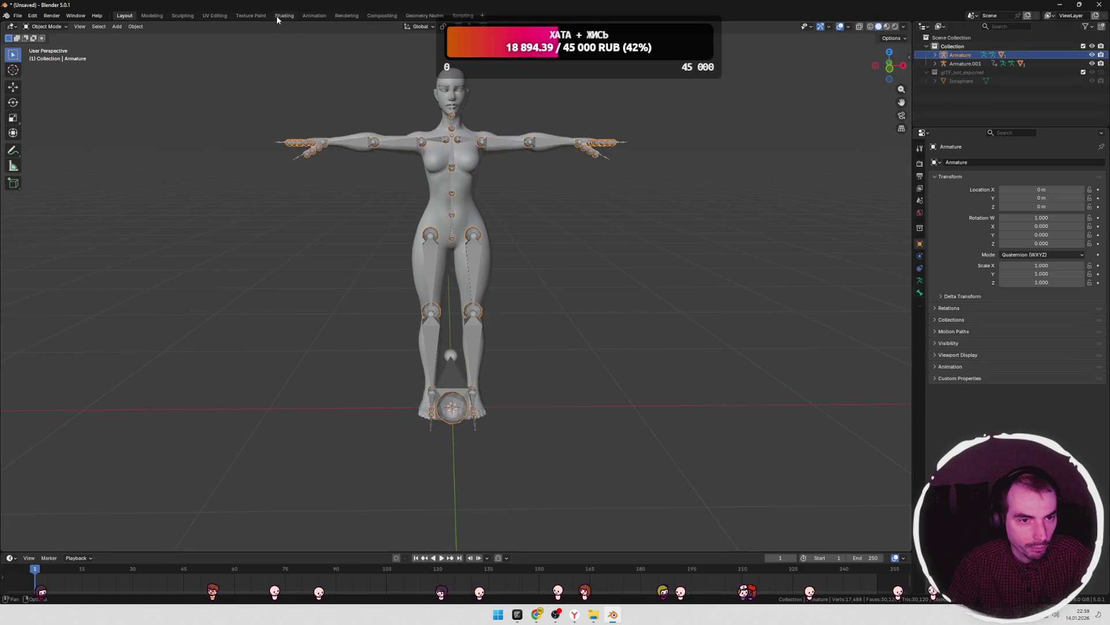
pyautogui.click(277, 16)
# - Check the armature's spine_02 bone in Edit Mode, then return to Object Mode
pyautogui.moveTo(425, 148)
pyautogui.mouseDown(button='middle')
pyautogui.moveTo(602, 191)
pyautogui.moveTo(591, 208)
pyautogui.moveTo(624, 184)
pyautogui.moveTo(525, 203)
pyautogui.mouseUp(button='middle')
pyautogui.scroll(3, 602, 191)
pyautogui.press('Tab')
pyautogui.click(524, 204)
pyautogui.press('Tab')
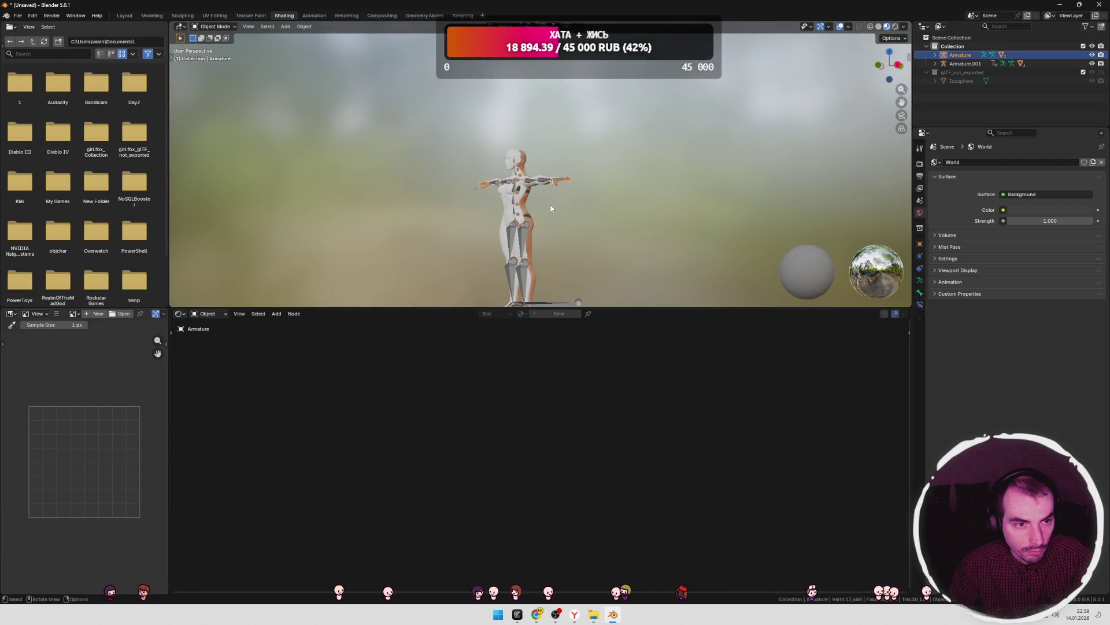
# - Give the Superhero_Female.001 mesh the MI_Superhero_Female material and view the front
pyautogui.click(523, 206)
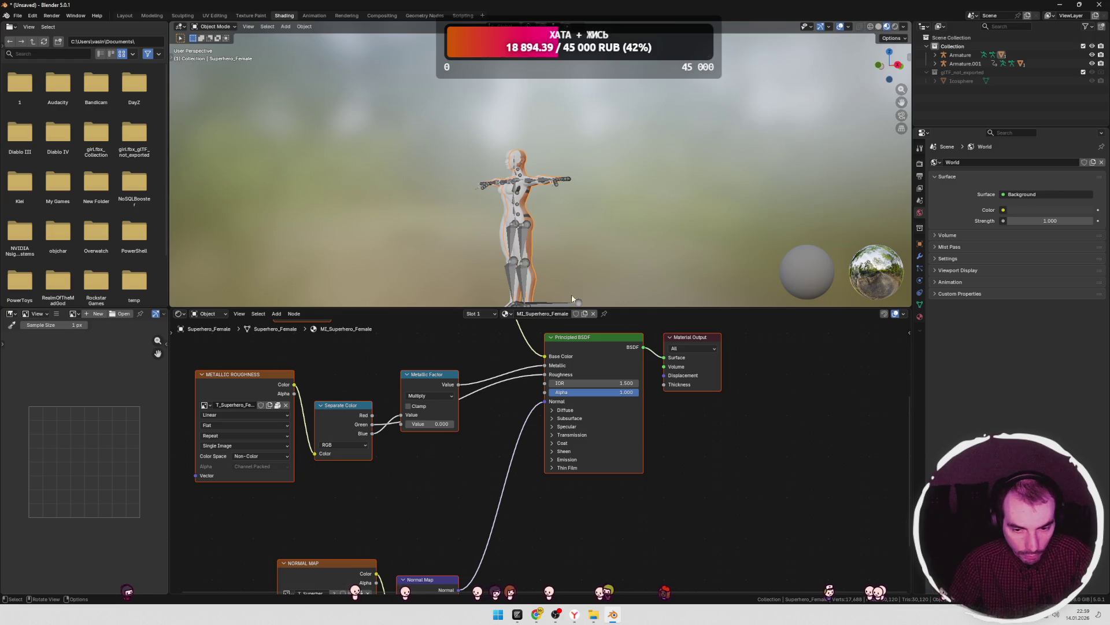
pyautogui.scroll(-8, 519, 395)
pyautogui.scroll(-1, 510, 397)
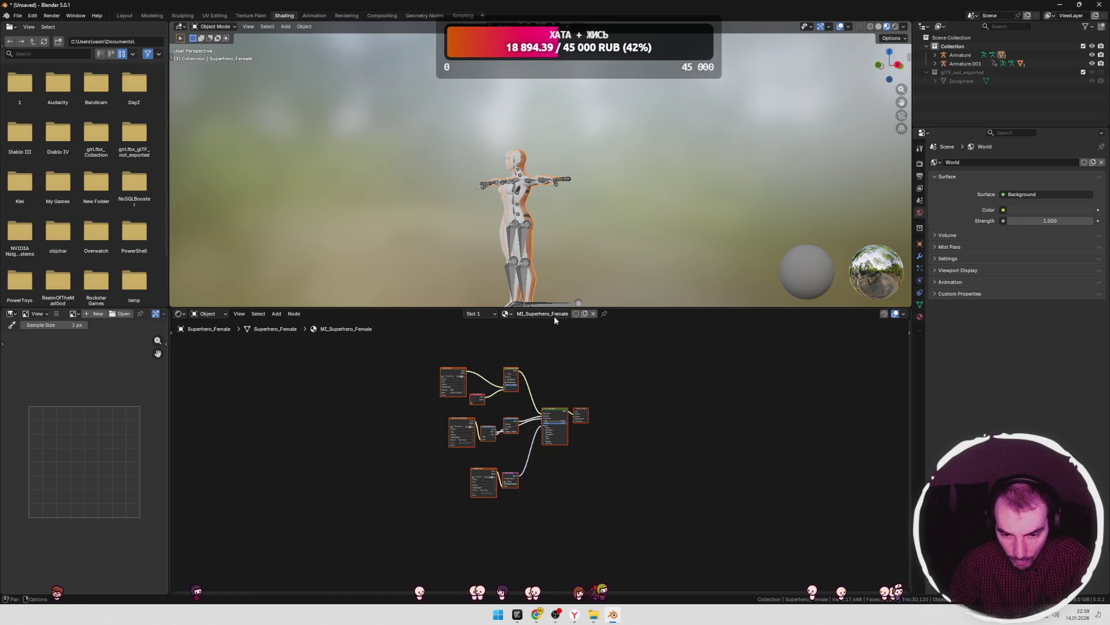
pyautogui.click(507, 313)
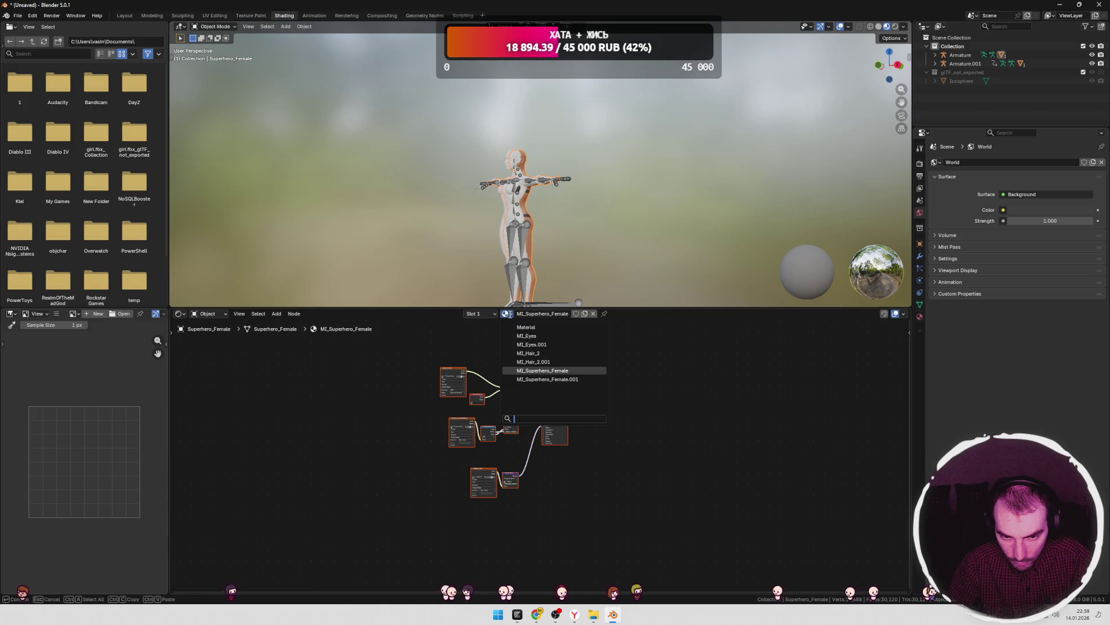
pyautogui.click(508, 210)
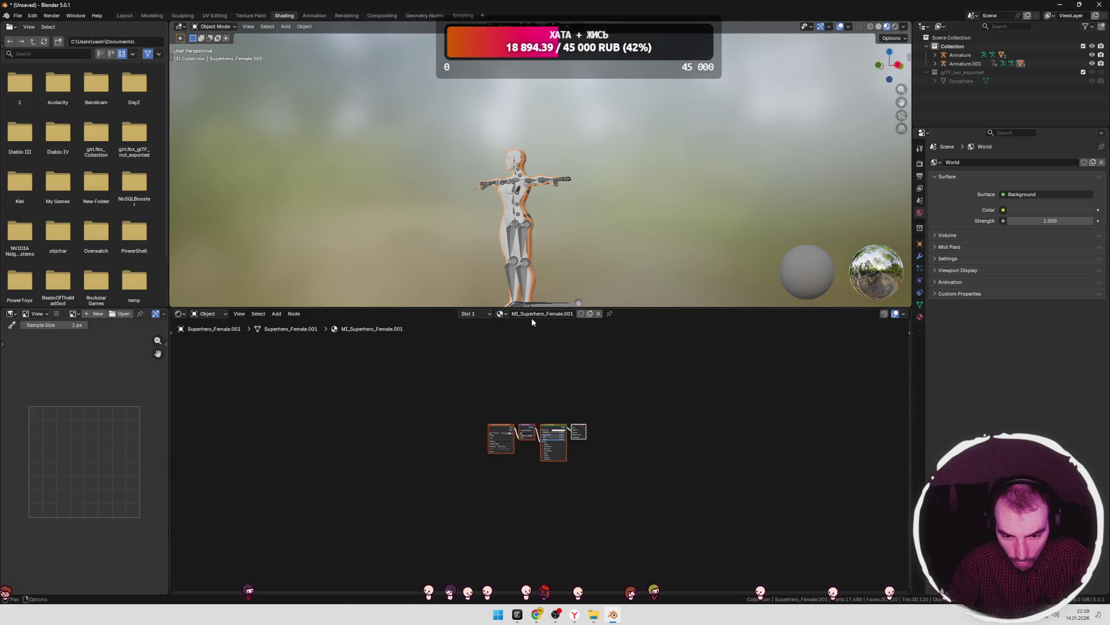
pyautogui.click(502, 314)
pyautogui.click(538, 370)
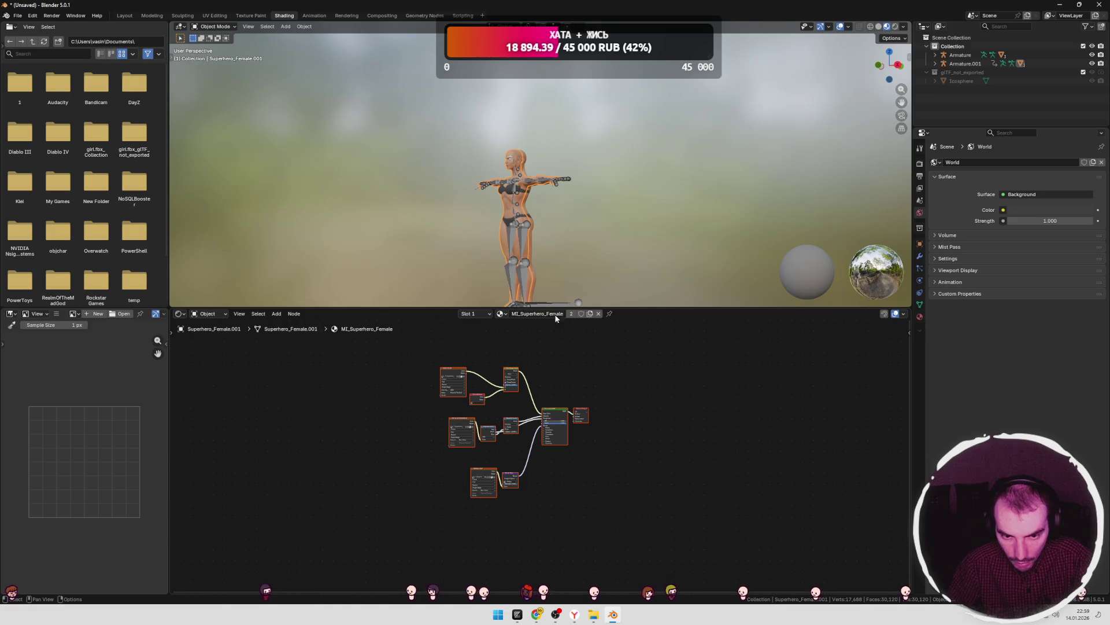
pyautogui.press('KP_1')
pyautogui.scroll(6, 669, 240)
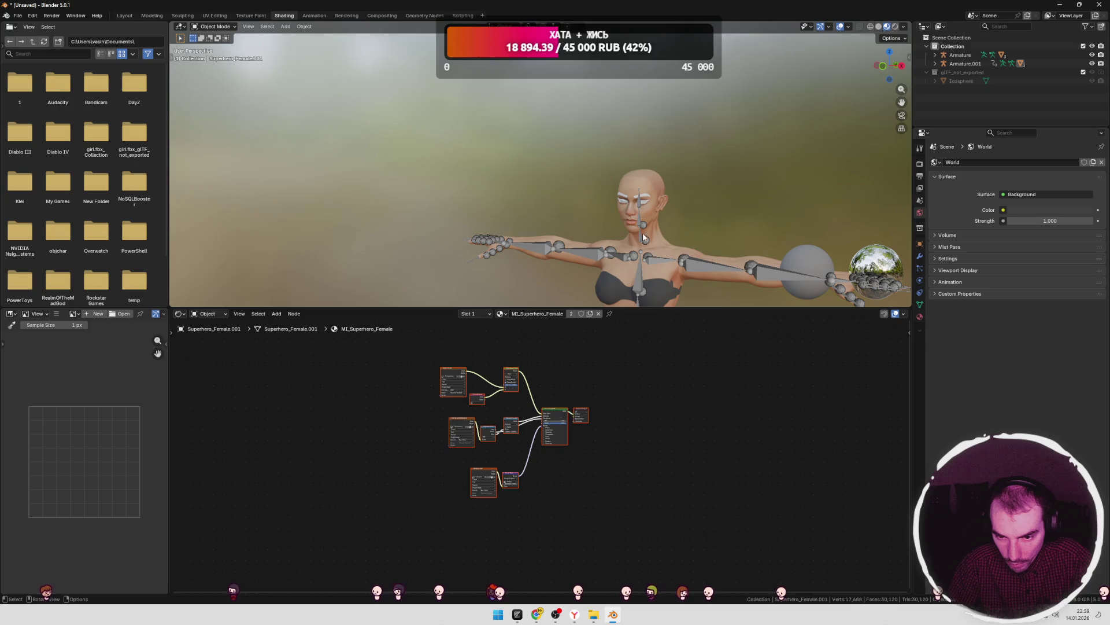
# - Assign MI_Superhero_Female to the Eyebrows.001 object
pyautogui.click(624, 204)
pyautogui.click(514, 313)
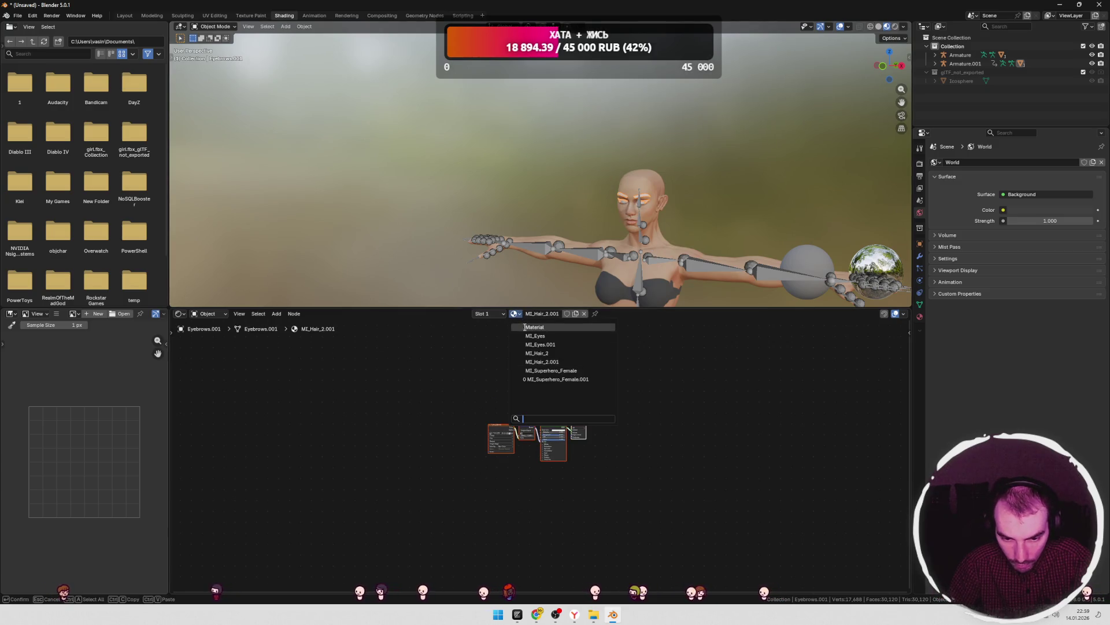
pyautogui.click(538, 370)
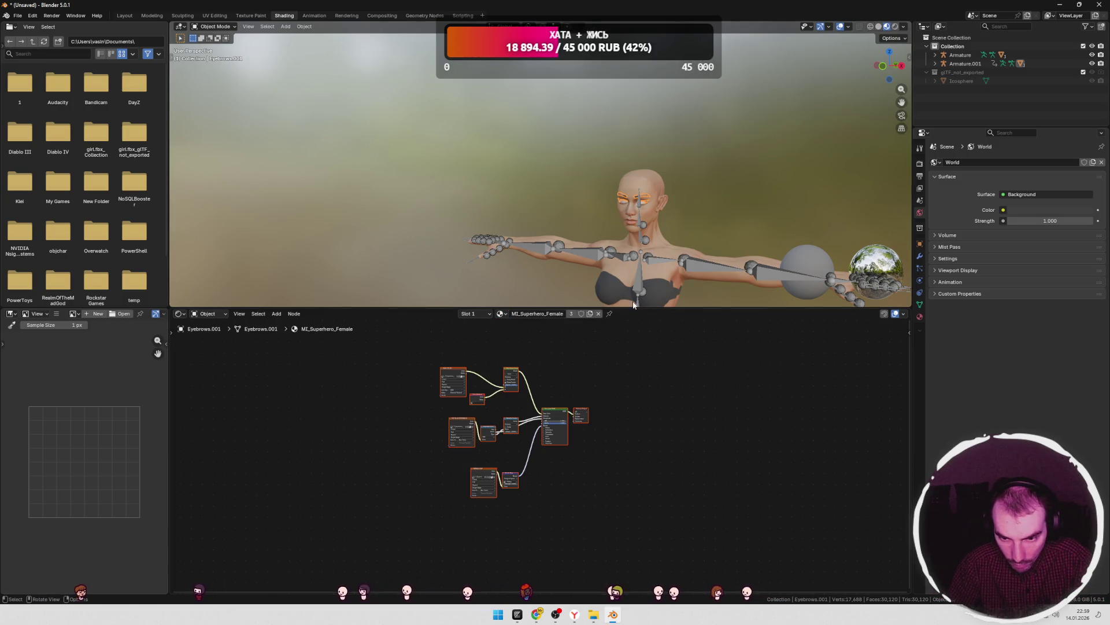
pyautogui.scroll(5, 668, 231)
pyautogui.scroll(-4, 710, 262)
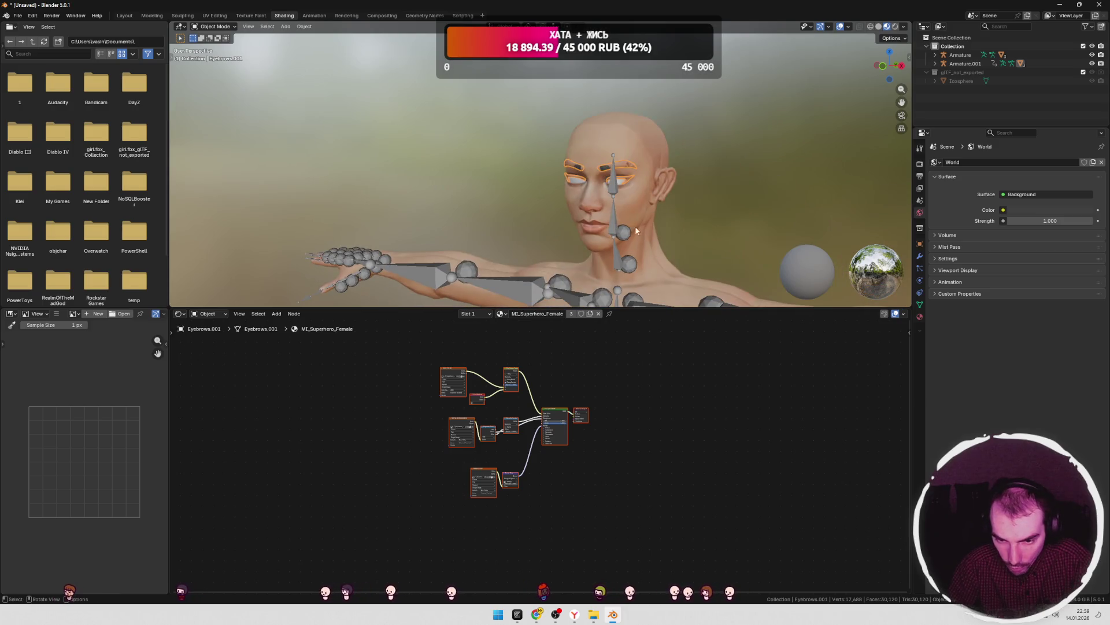
# - Assign MI_Superhero_Female to the eyes mesh
pyautogui.click(584, 199)
pyautogui.click(577, 182)
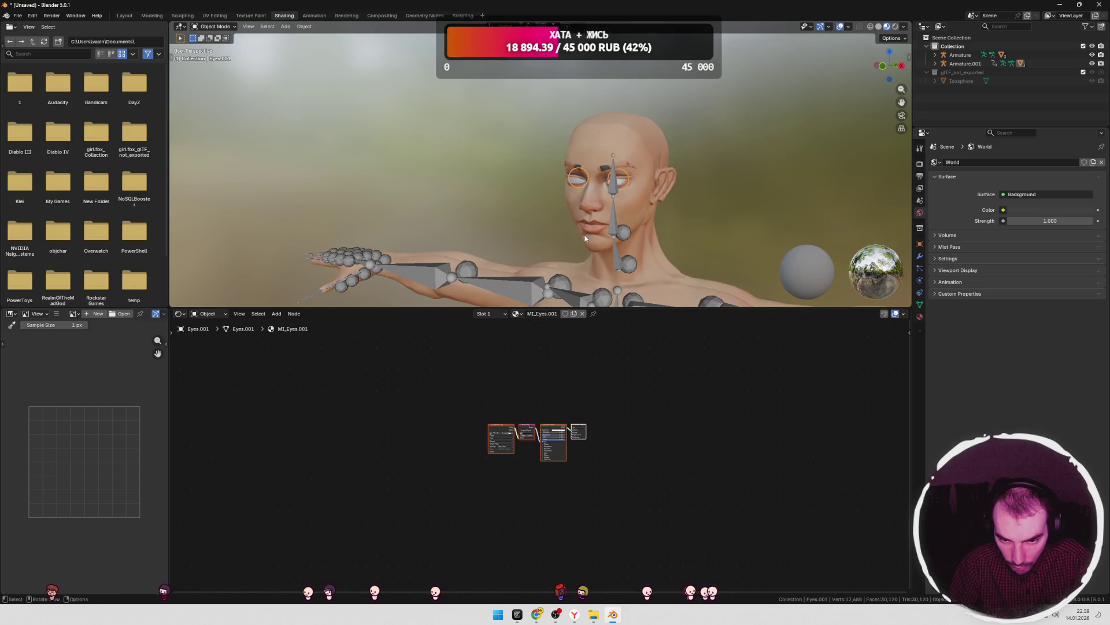
pyautogui.click(515, 314)
pyautogui.click(536, 368)
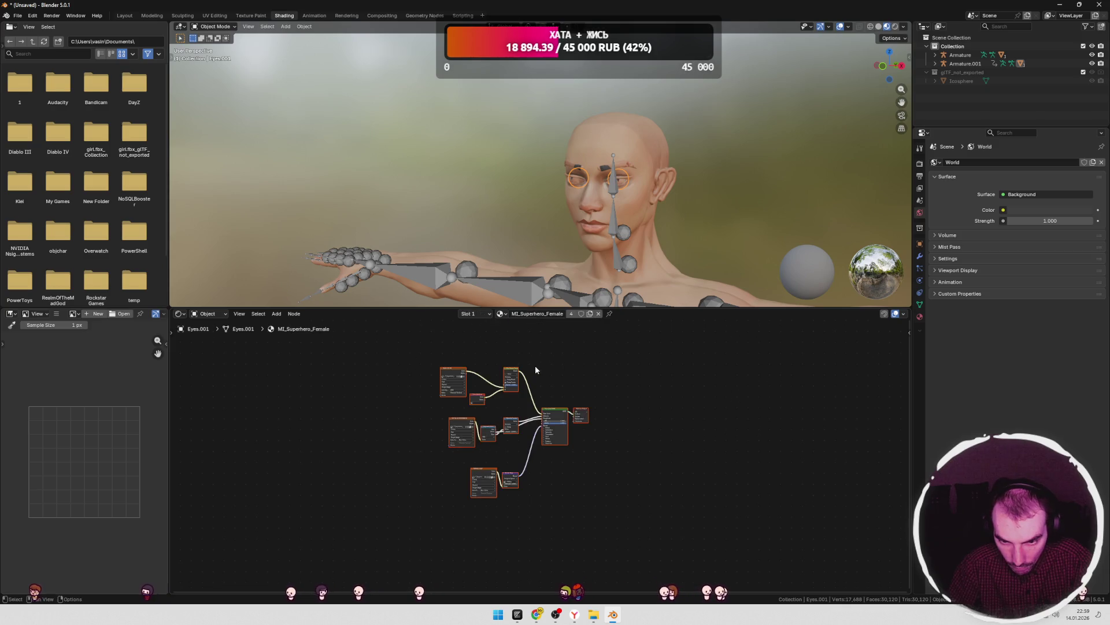
# - Reselect Eyebrows.001 and browse the loaded images in the shader editor
pyautogui.moveTo(505, 193)
pyautogui.mouseDown(button='middle')
pyautogui.moveTo(590, 223)
pyautogui.moveTo(758, 243)
pyautogui.moveTo(638, 225)
pyautogui.mouseUp(button='middle')
pyautogui.scroll(3, 638, 225)
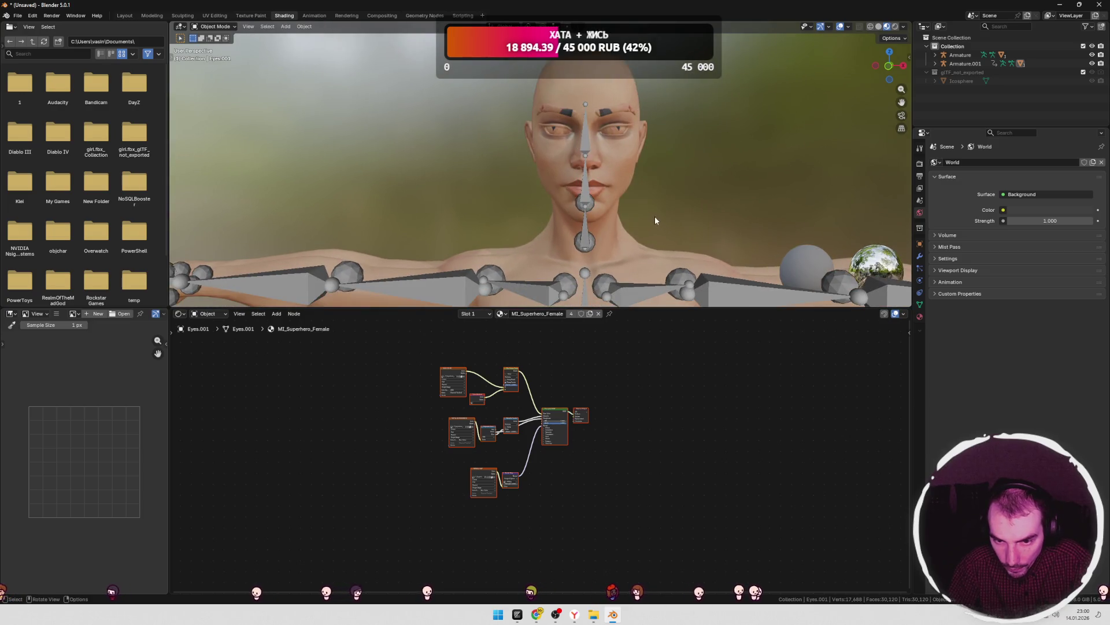
pyautogui.scroll(-5, 633, 211)
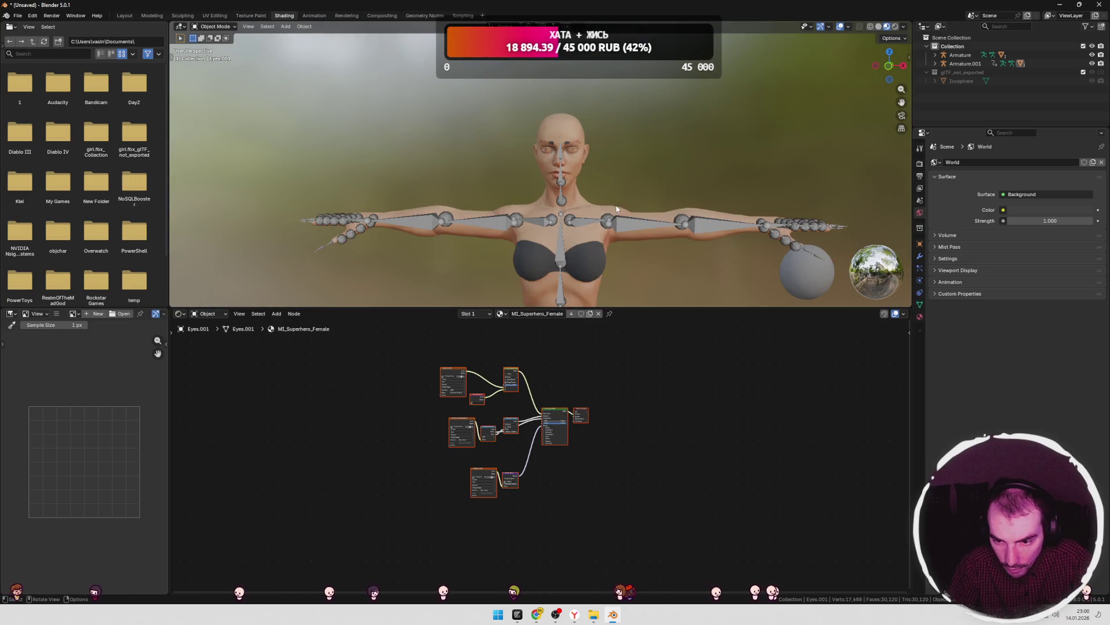
pyautogui.scroll(2, 611, 205)
pyautogui.moveTo(611, 204); pyautogui.dragTo(587, 209, button='middle')
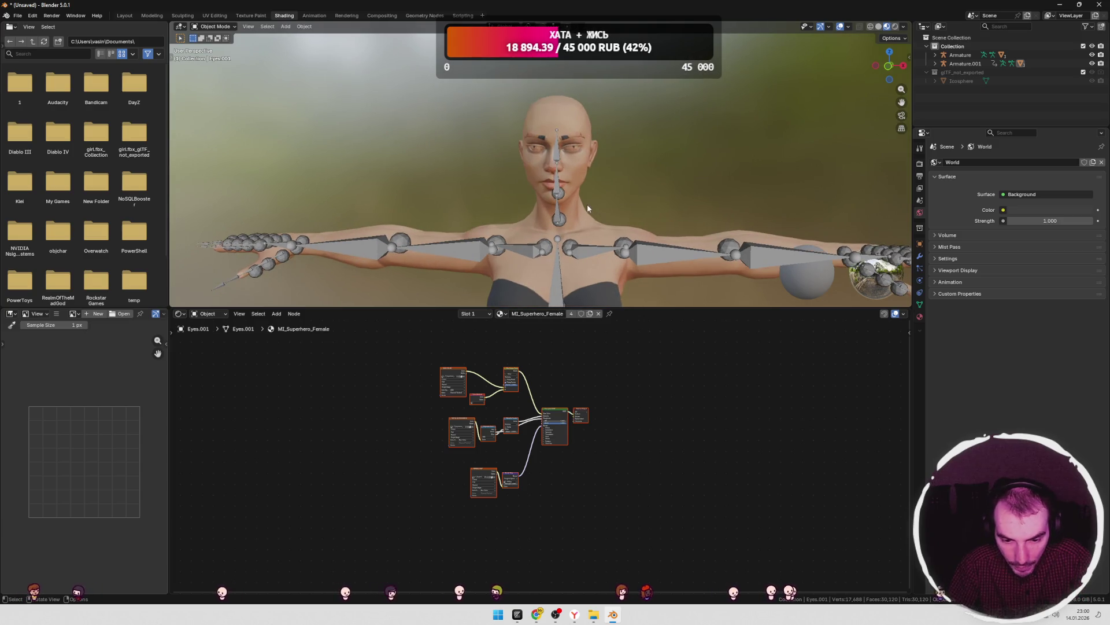
pyautogui.click(572, 150)
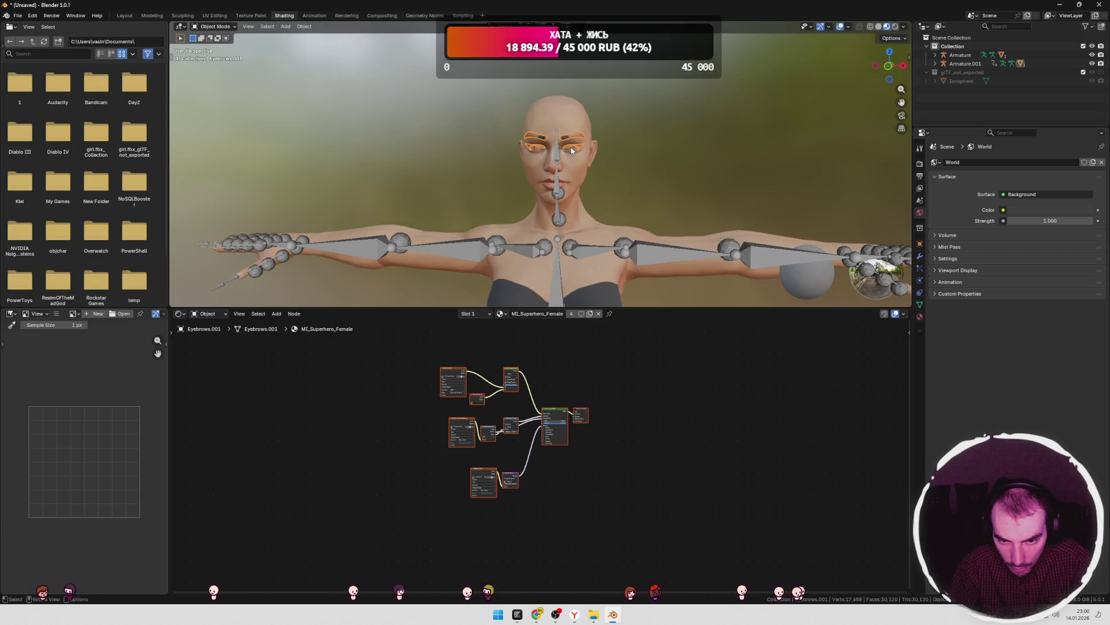
pyautogui.click(537, 145)
pyautogui.keyDown('shift'); pyautogui.click(539, 139); pyautogui.keyUp('shift')
pyautogui.click(74, 314)
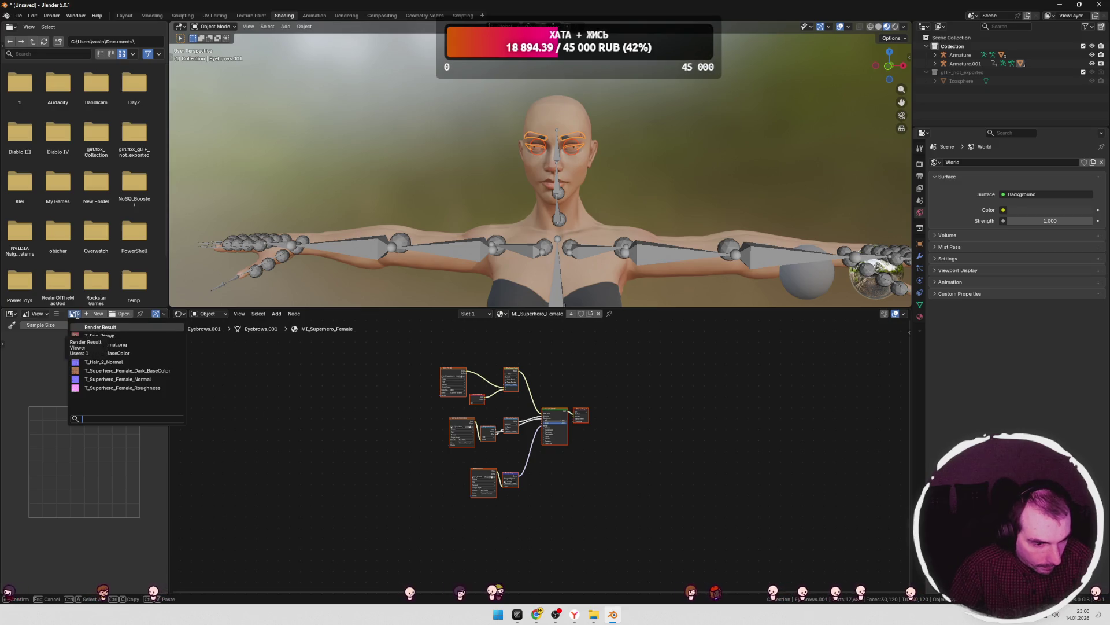
# - Show the T_Eye_Brown texture in the image view
pyautogui.click(106, 336)
pyautogui.click(74, 314)
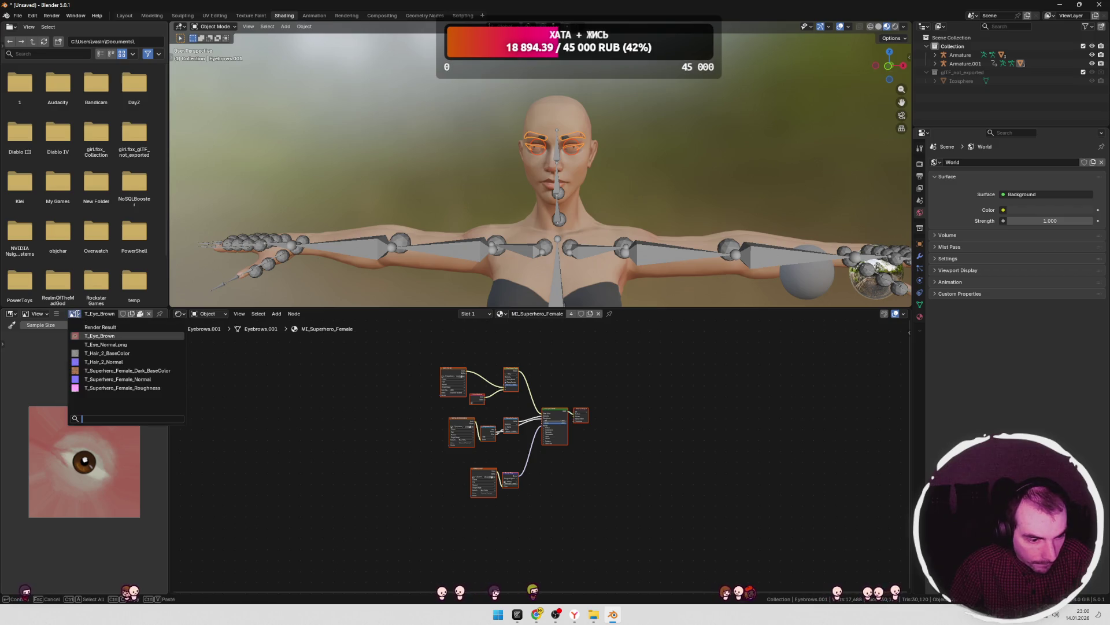
pyautogui.scroll(1, 469, 412)
pyautogui.scroll(4, 470, 412)
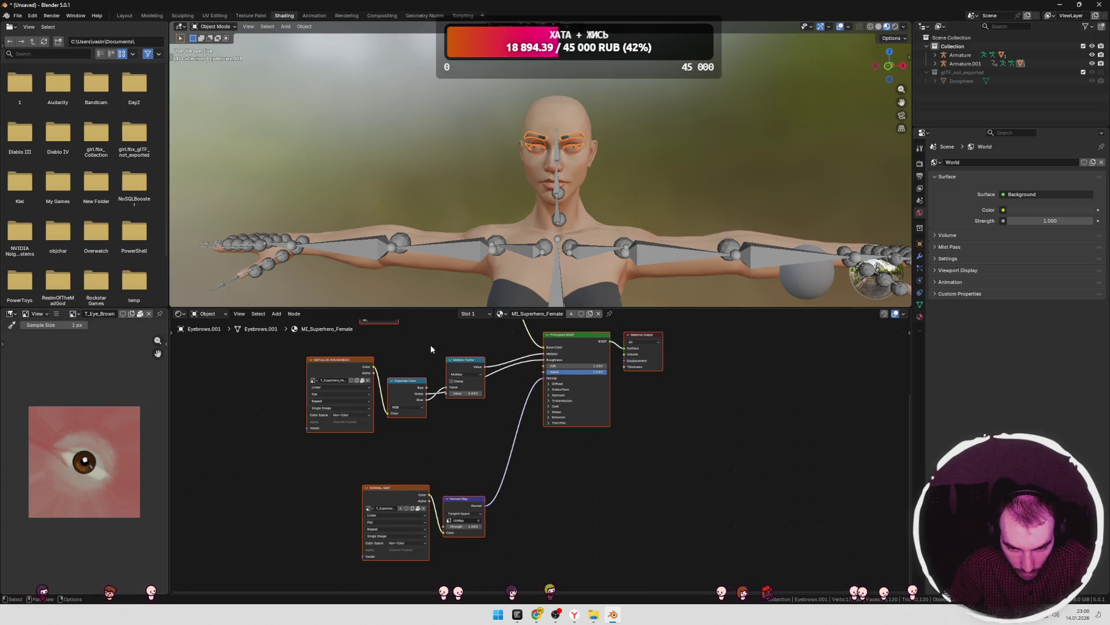
# - Give the eyebrows the MI_Hair_2 material and the eyes the MI_Eyes material
pyautogui.click(501, 314)
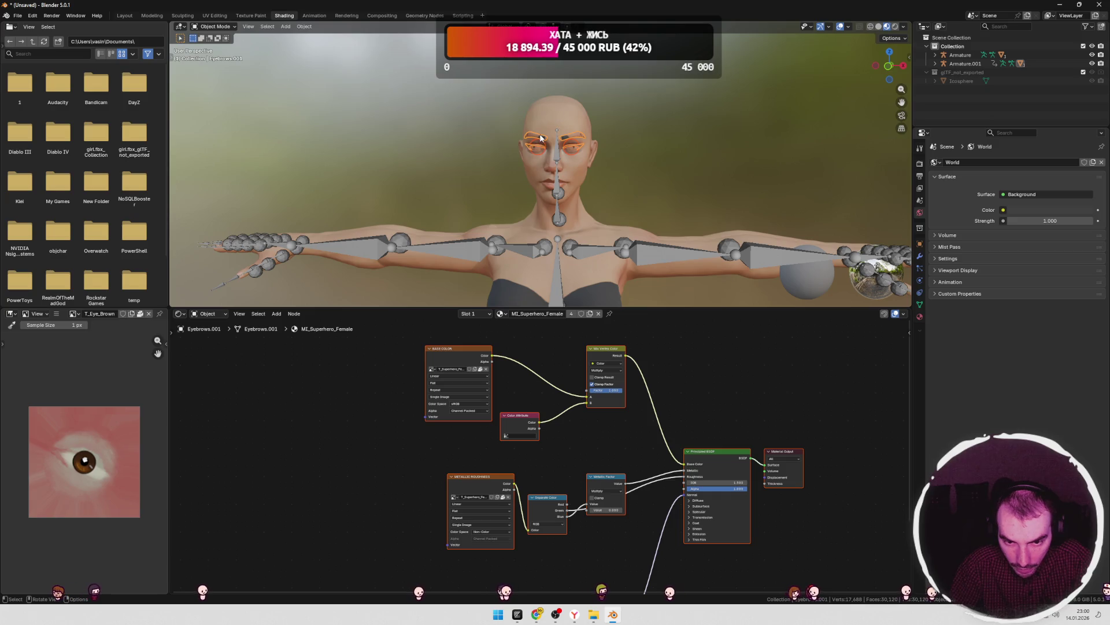
pyautogui.click(501, 314)
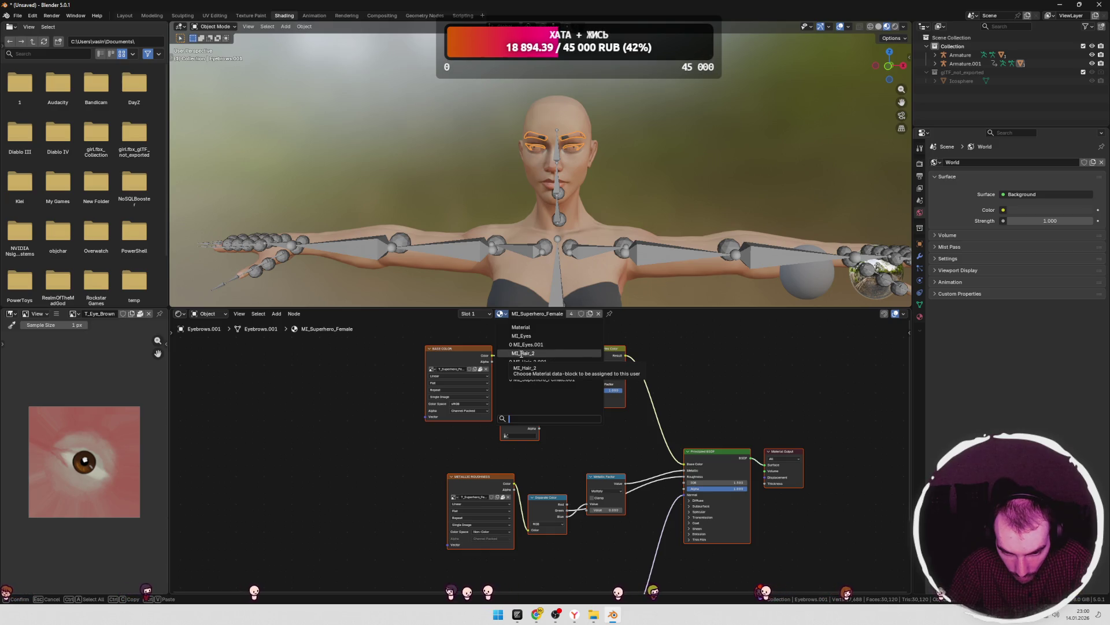
pyautogui.click(521, 354)
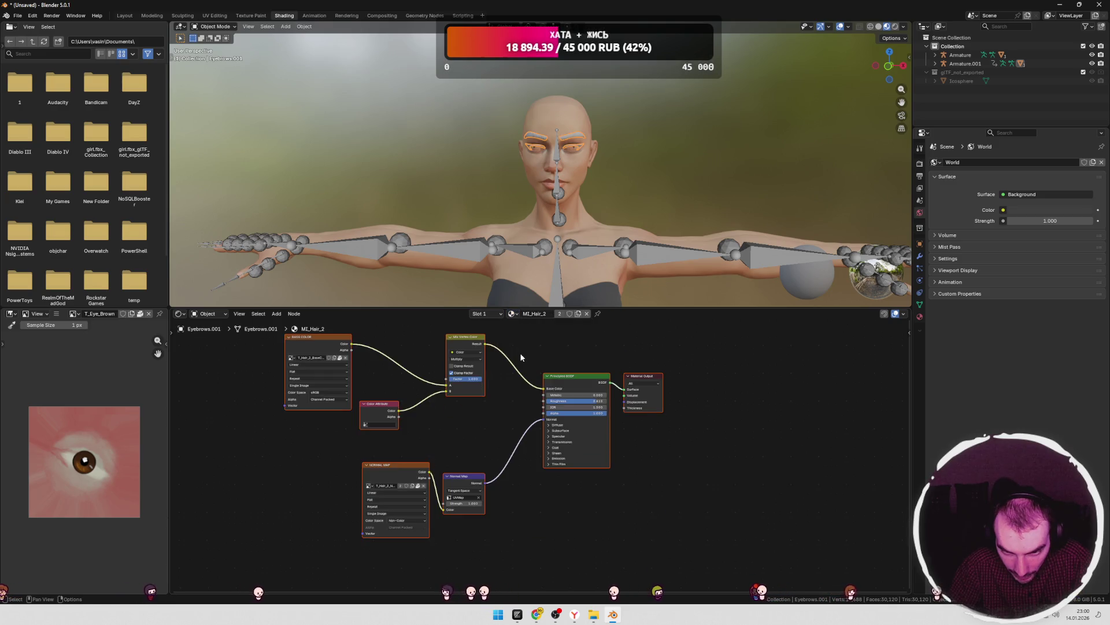
pyautogui.click(536, 146)
pyautogui.click(501, 313)
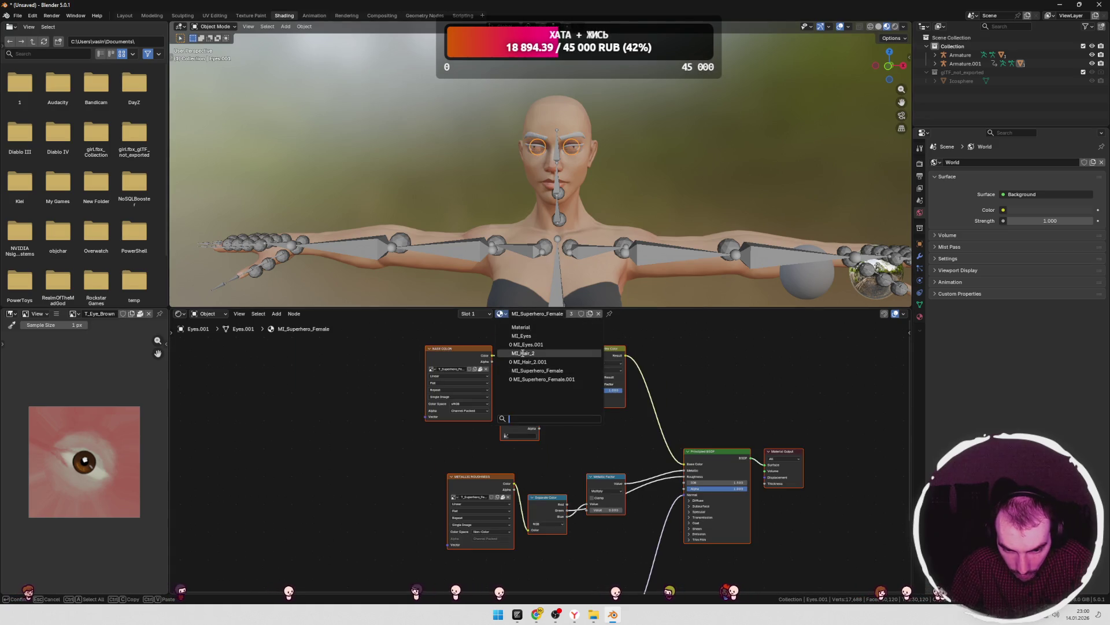
pyautogui.click(522, 336)
# - Select the Armature and switch to the Animation workspace
pyautogui.scroll(-4, 654, 214)
pyautogui.moveTo(654, 214)
pyautogui.mouseDown(button='middle')
pyautogui.moveTo(570, 218)
pyautogui.moveTo(872, 124)
pyautogui.mouseUp(button='middle')
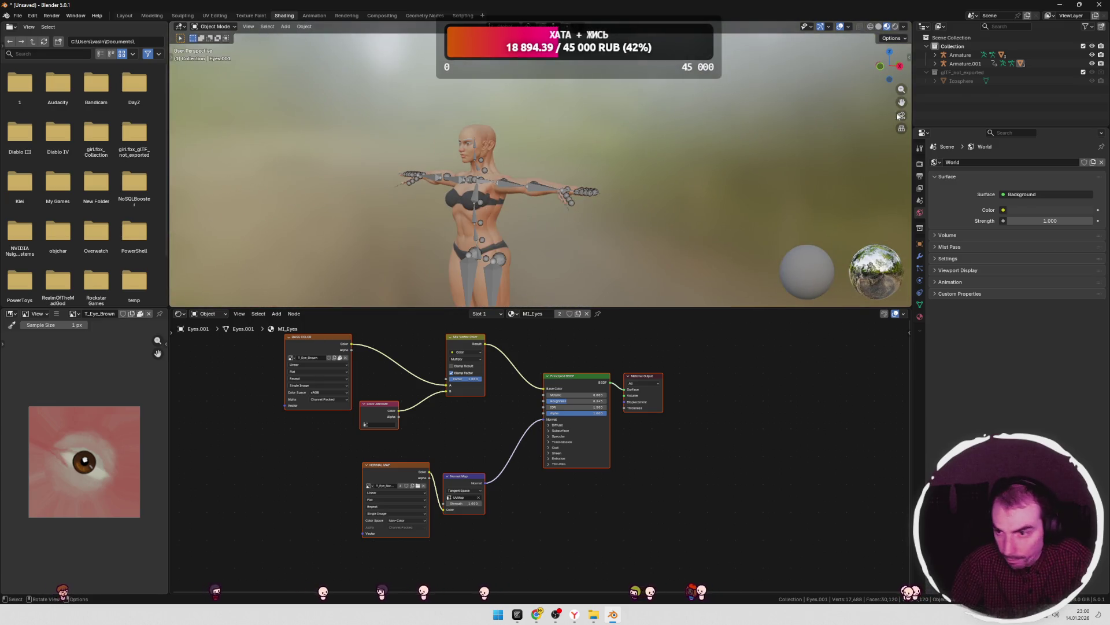
pyautogui.click(960, 55)
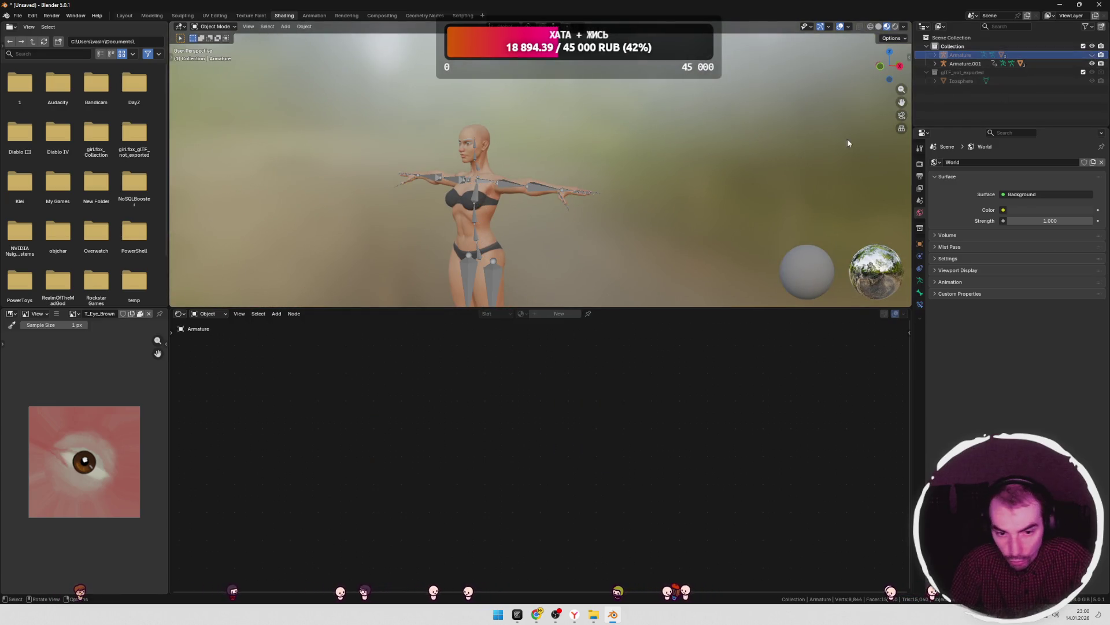
pyautogui.scroll(-3, 659, 189)
pyautogui.moveTo(660, 188)
pyautogui.mouseDown(button='middle')
pyautogui.moveTo(592, 224)
pyautogui.moveTo(621, 232)
pyautogui.mouseUp(button='middle')
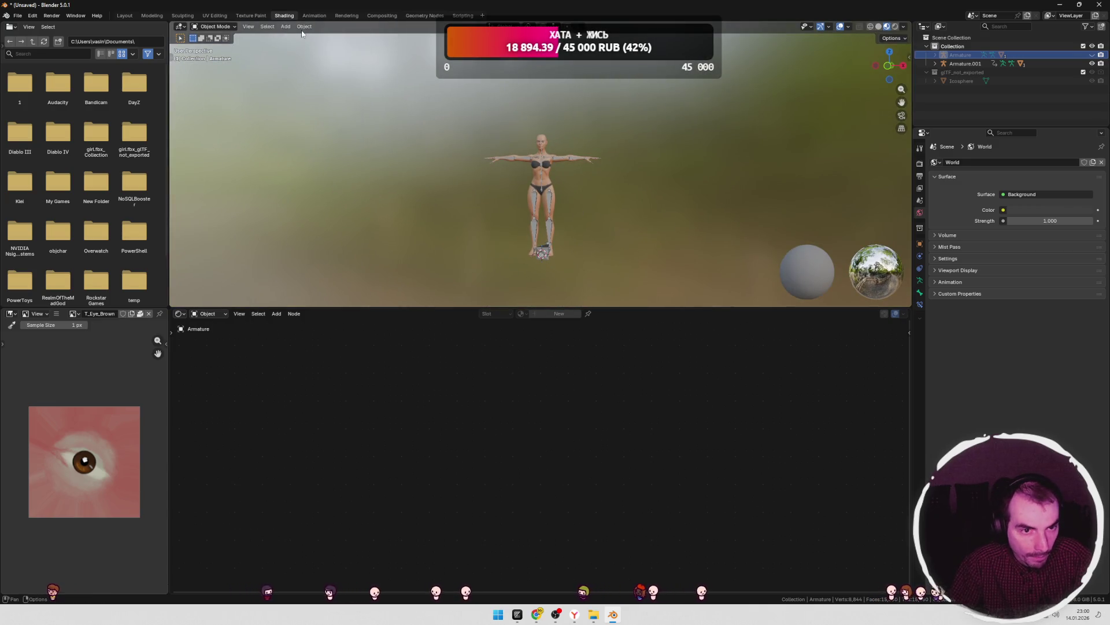
pyautogui.click(314, 15)
pyautogui.scroll(3, 625, 191)
pyautogui.moveTo(664, 142)
pyautogui.mouseDown(button='middle')
pyautogui.moveTo(600, 258)
pyautogui.moveTo(696, 280)
pyautogui.moveTo(671, 254)
pyautogui.moveTo(723, 243)
pyautogui.mouseUp(button='middle')
# - Switch to material preview shading and open the Mixamo control rig tools in the sidebar
pyautogui.click(886, 27)
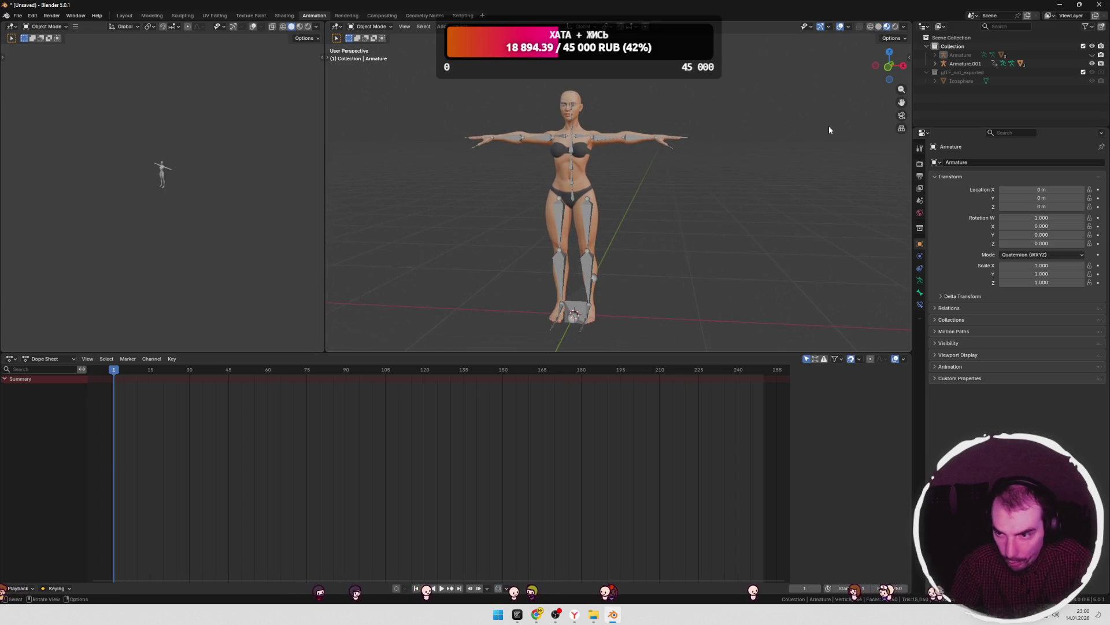
pyautogui.click(909, 57)
pyautogui.click(906, 150)
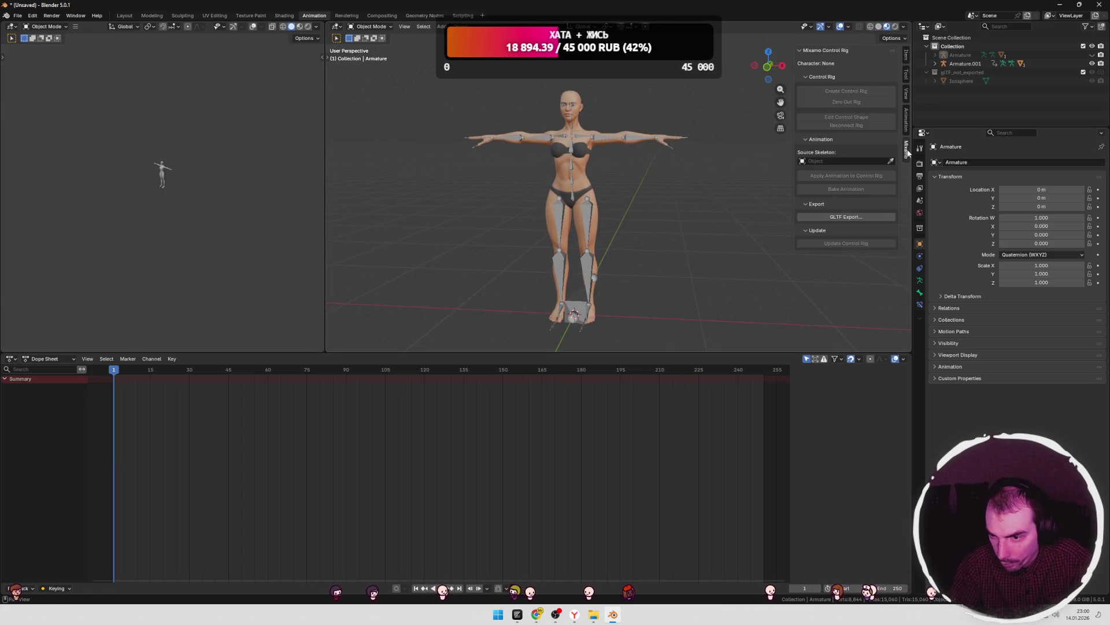
pyautogui.click(909, 157)
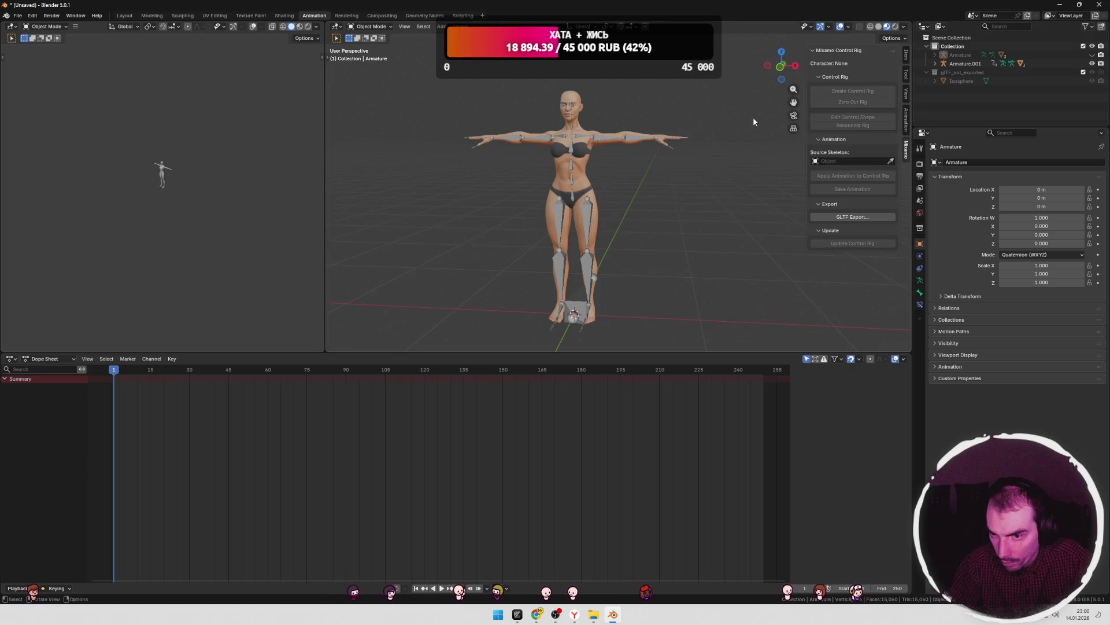
# - Set Armature.001 as the Mixamo character and run Create Control Rig twice
pyautogui.click(573, 118)
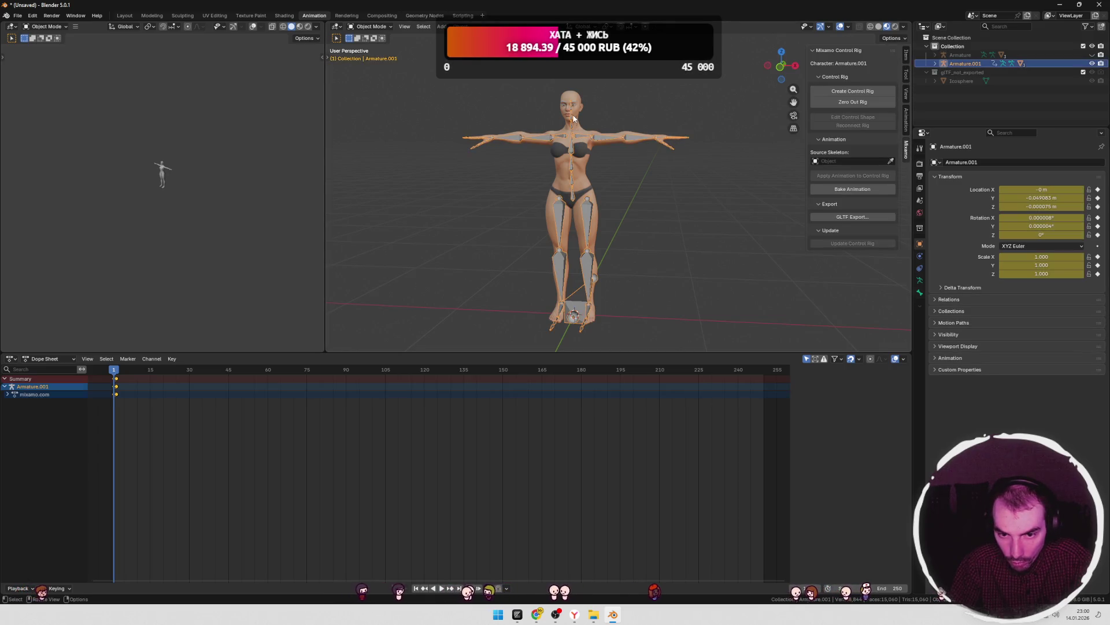
pyautogui.click(865, 94)
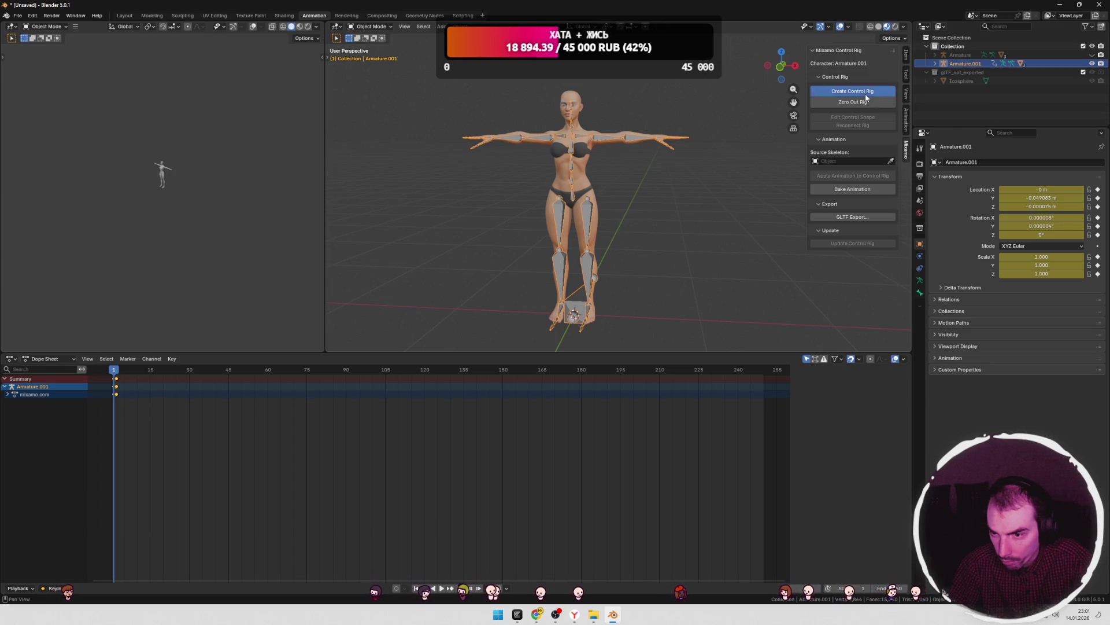
pyautogui.click(834, 133)
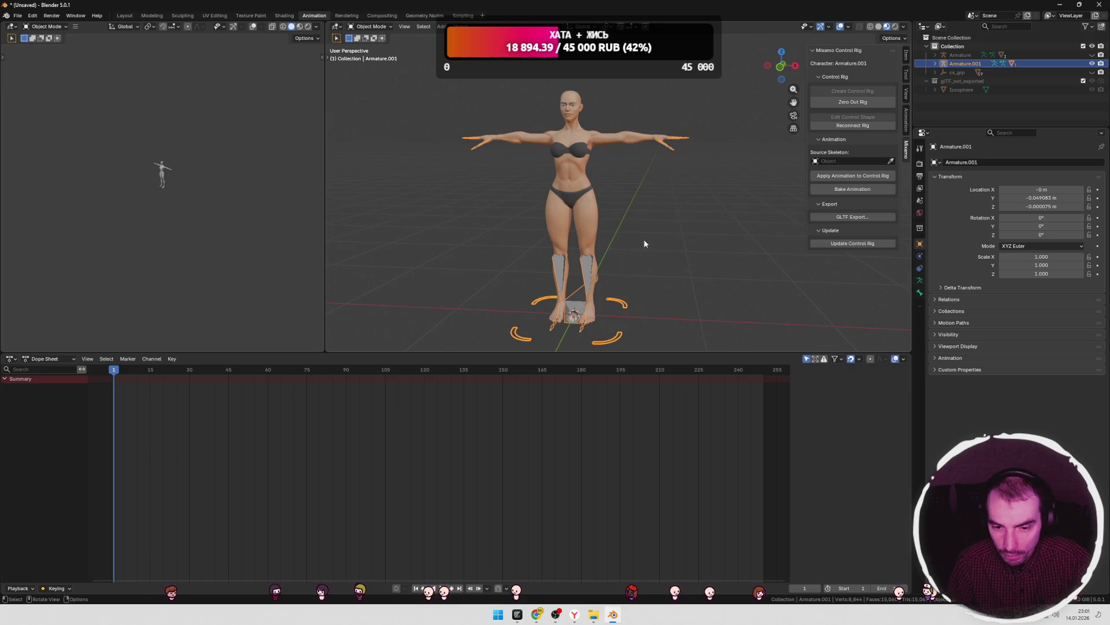
pyautogui.hotkey('ctrl', 'z')
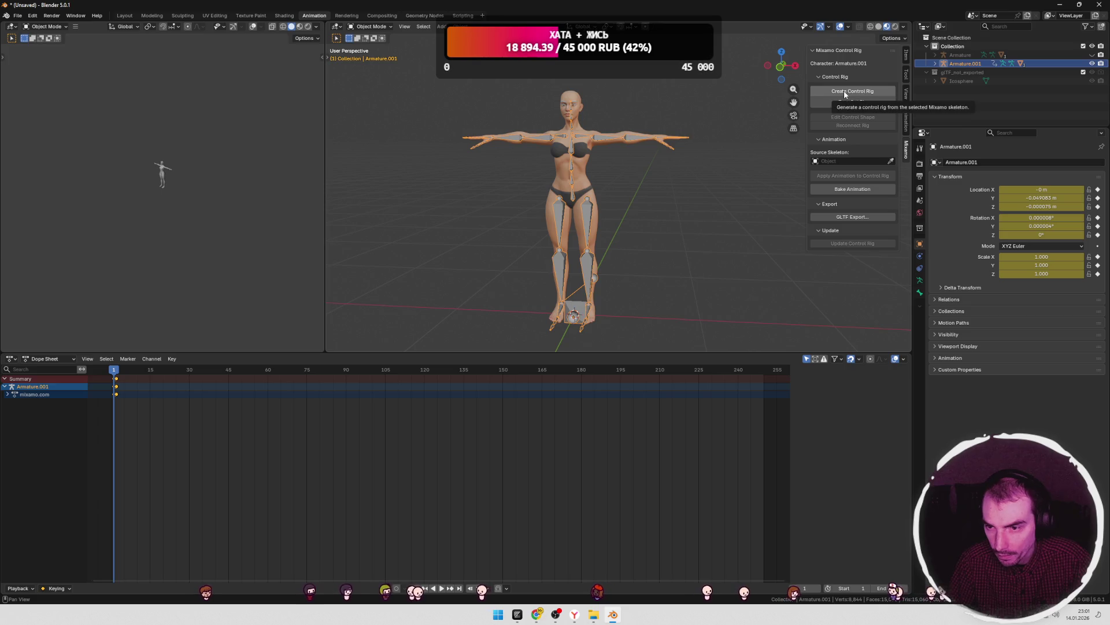
pyautogui.click(844, 91)
pyautogui.click(818, 131)
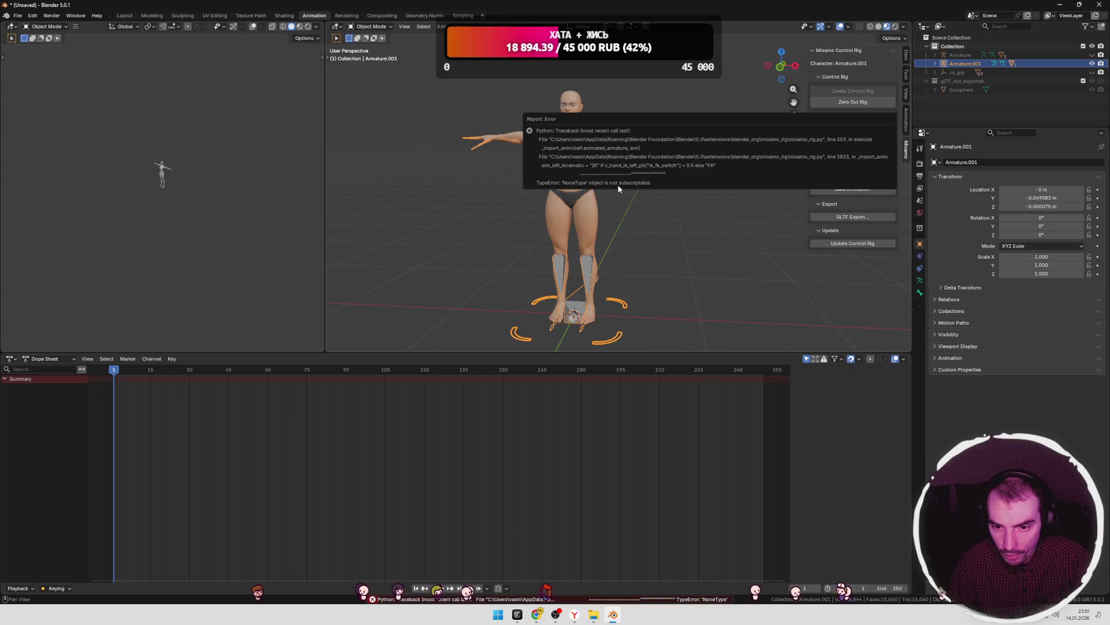
# - Undo the failed control rig back to the earlier Layout state
pyautogui.hotkey('ctrl', 'z')
pyautogui.hotkey('ctrl', 'z')
pyautogui.hotkey('ctrl', 'z')
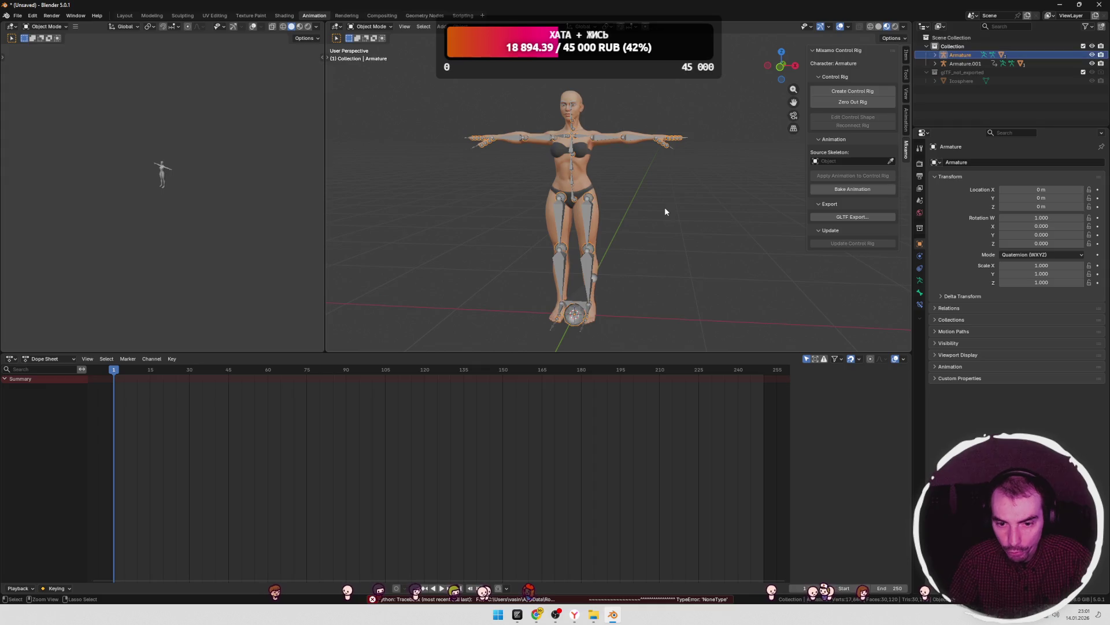
pyautogui.hotkey('ctrl', 'z')
pyautogui.hotkey('ctrl', 'z')
pyautogui.hotkey('ctrl', 'z')
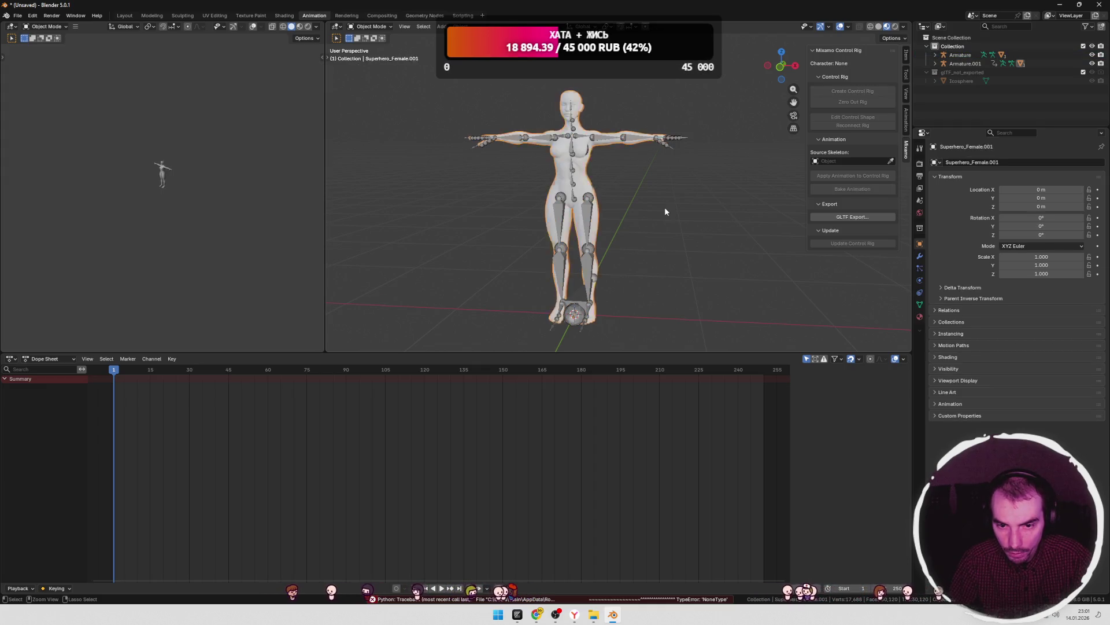
pyautogui.hotkey('ctrl', 'z')
pyautogui.hotkey('ctrl', 'z')
pyautogui.hotkey('ctrl', 'z')
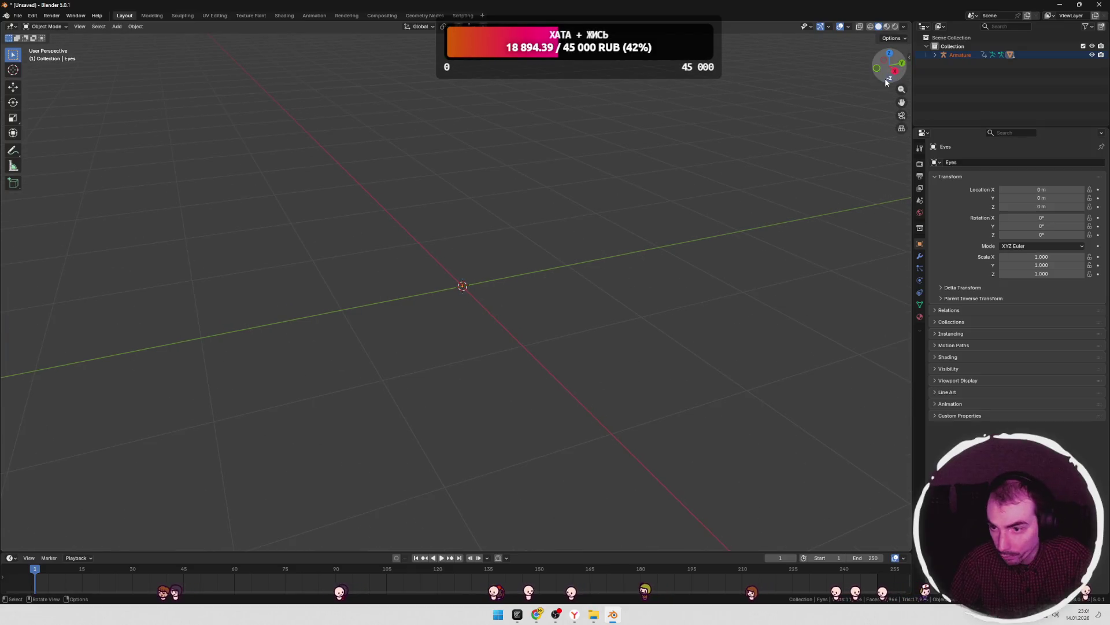
# - Raise the Eyes object's X scale to 10, then 100, then 1000
pyautogui.click(907, 57)
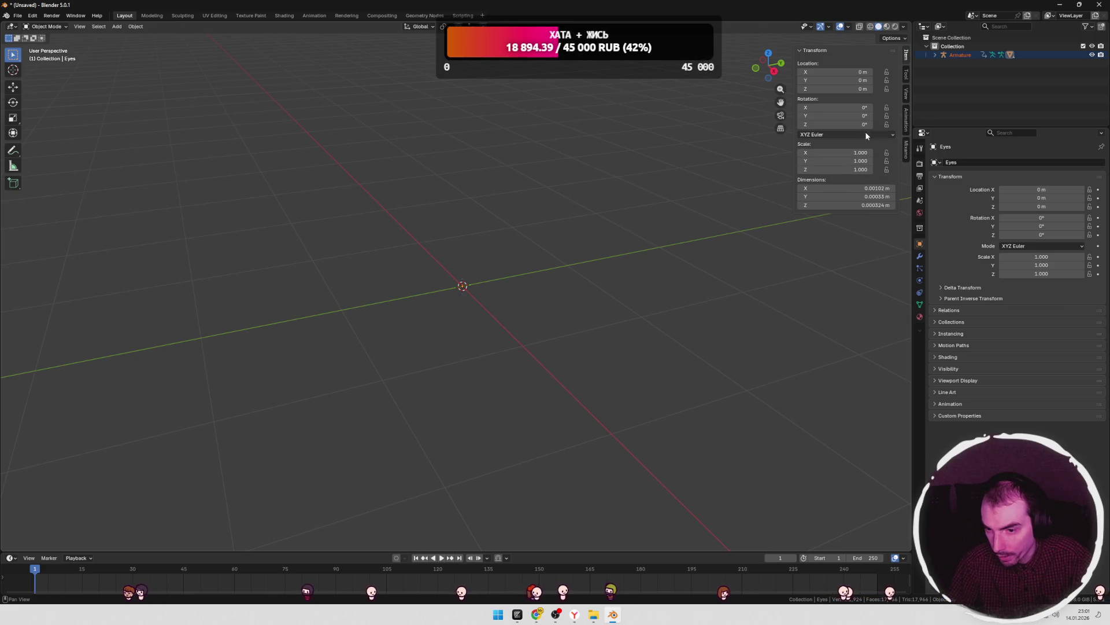
pyautogui.moveTo(527, 246); pyautogui.dragTo(418, 318)
pyautogui.moveTo(838, 153); pyautogui.dragTo(838, 152)
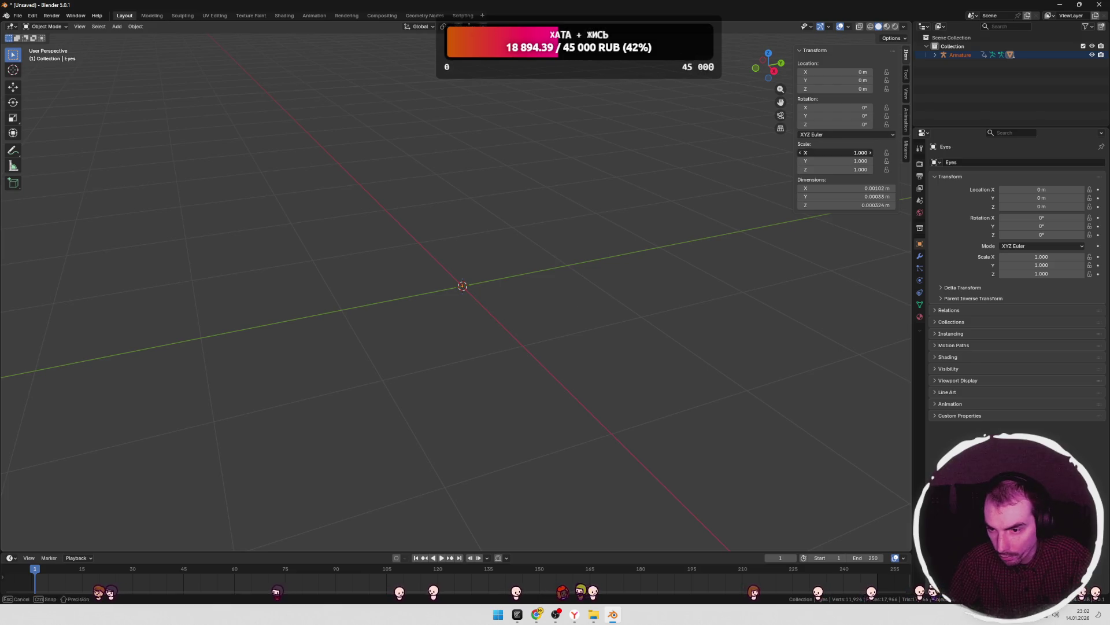
pyautogui.write('10')
pyautogui.press('Return')
pyautogui.click(849, 154)
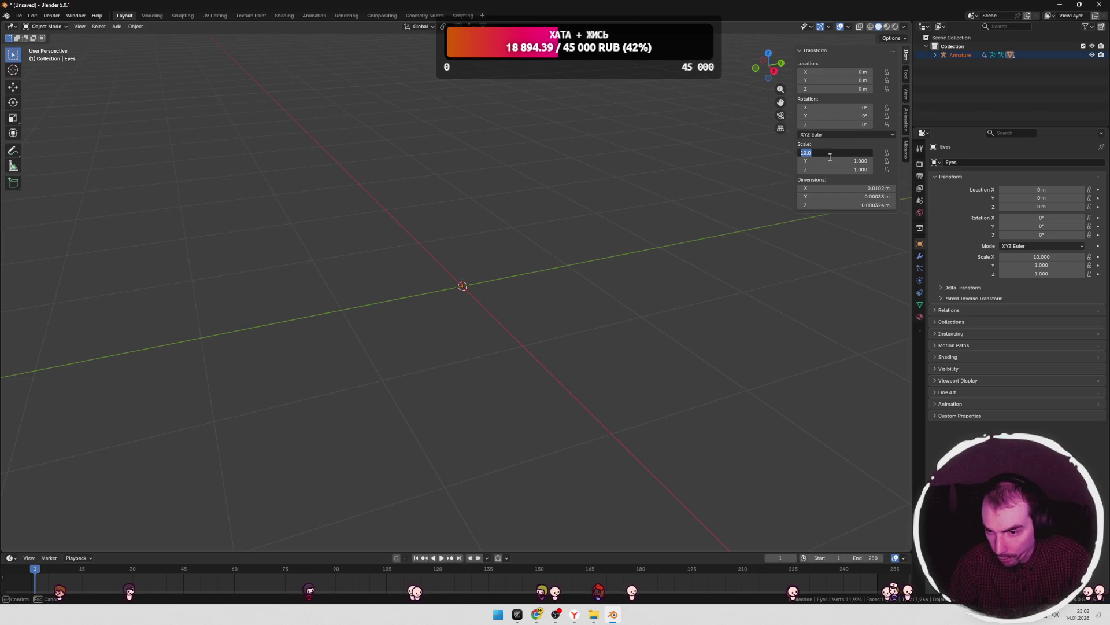
pyautogui.write('100')
pyautogui.press('Return')
pyautogui.click(839, 154)
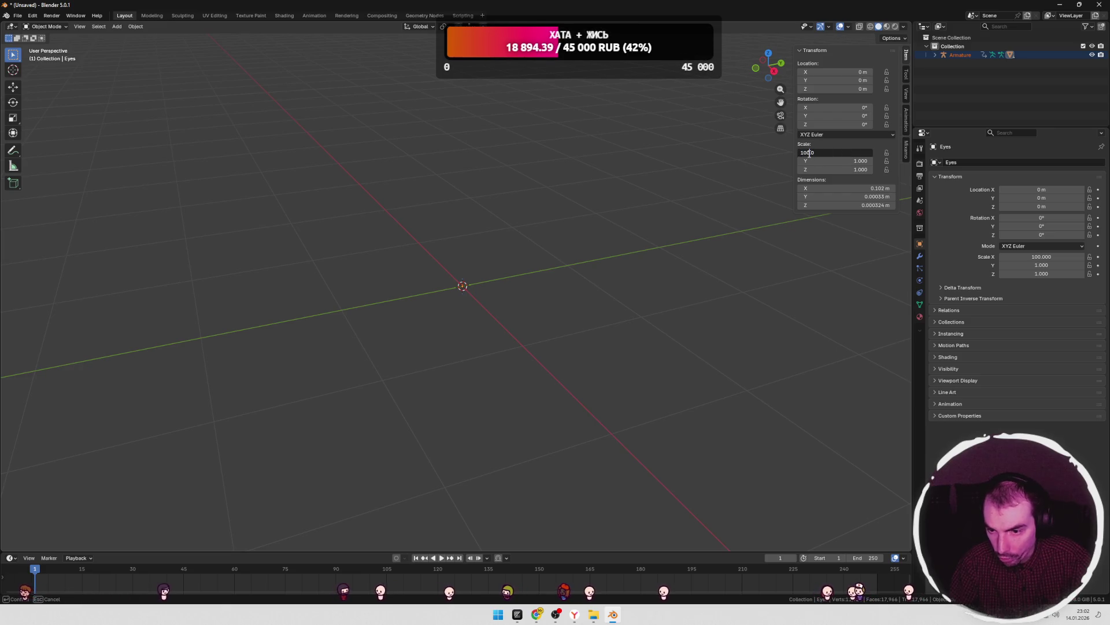
pyautogui.press('Return')
# - Paste the 1000 scale into the Eyes object's Z and Y scale fields
pyautogui.hotkey('ctrl', 'c')
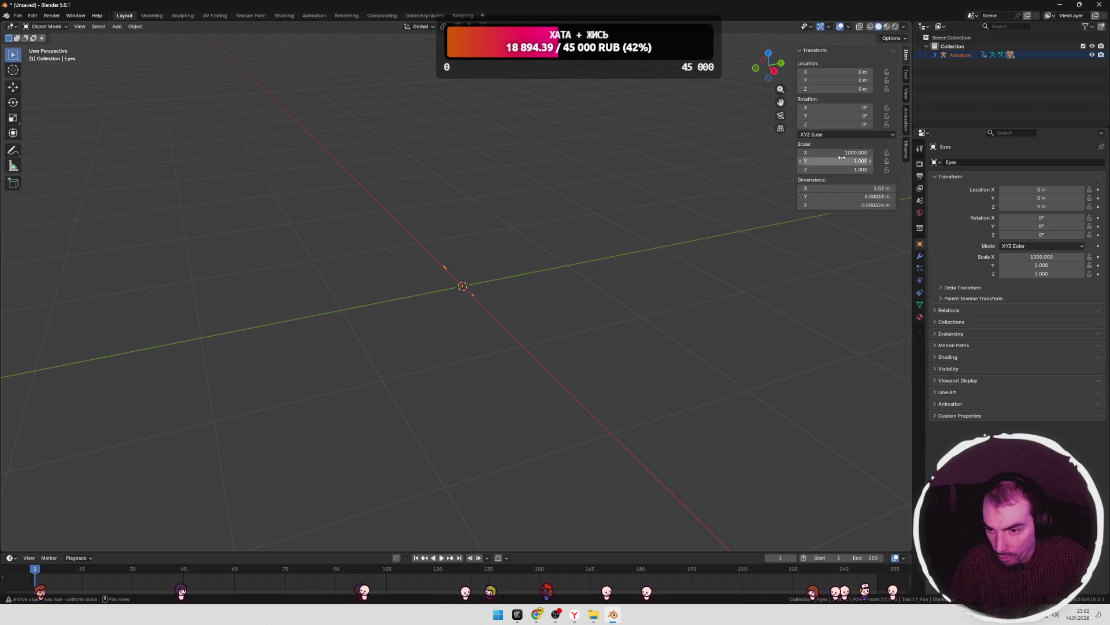
pyautogui.hotkey('ctrl', 'v')
pyautogui.click(847, 162)
pyautogui.hotkey('ctrl', 'v')
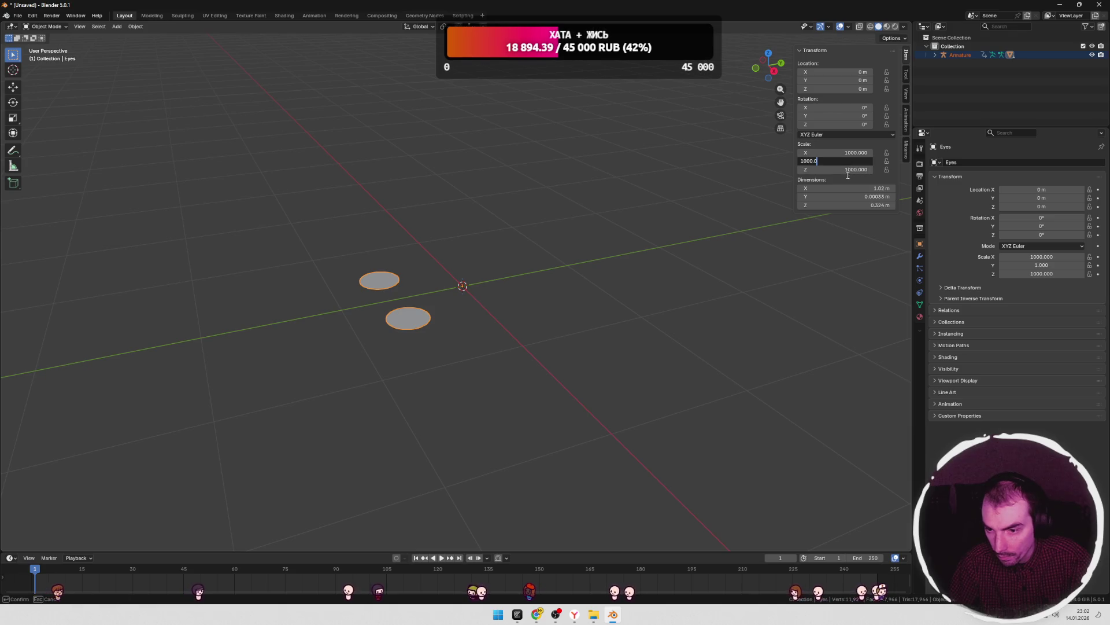
pyautogui.press('Return')
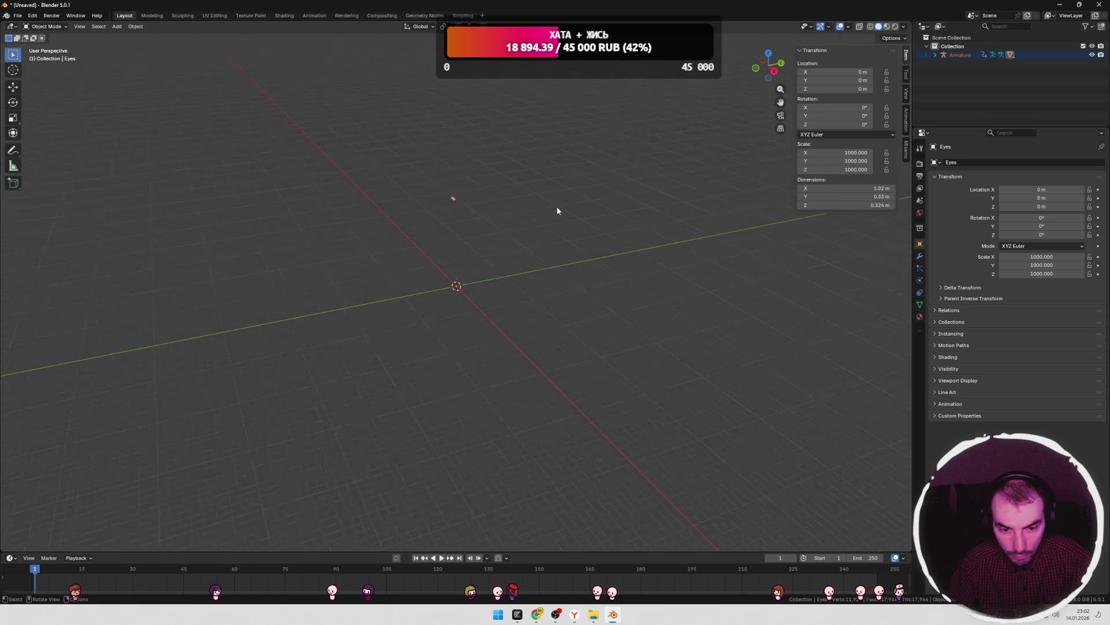
pyautogui.keyDown('shift'); pyautogui.moveTo(531, 177); pyautogui.dragTo(529, 247, button='middle'); pyautogui.keyUp('shift')
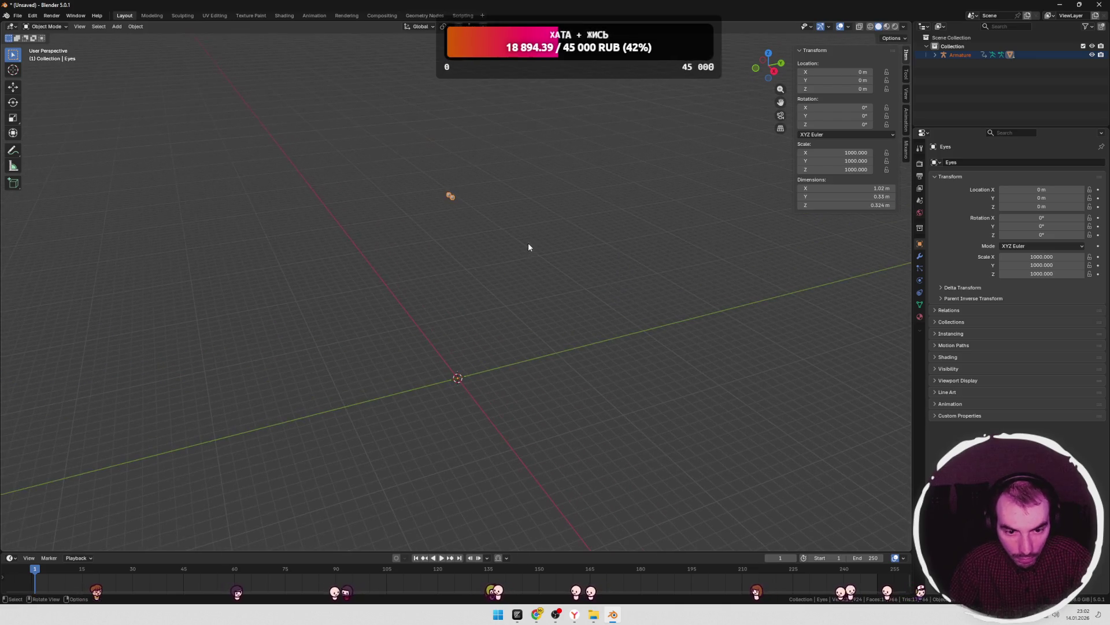
# - Reset the Eyes scale to 1 using S Z 0.001 and Alt+S
pyautogui.click(959, 54)
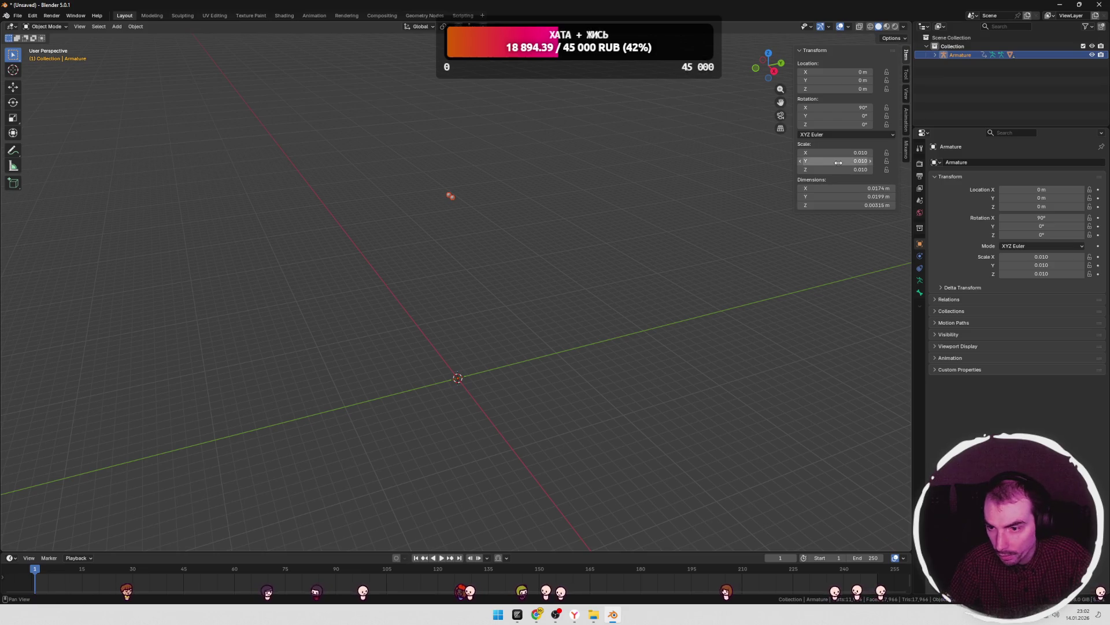
pyautogui.click(640, 215)
pyautogui.write('sz0.001')
pyautogui.press('Return')
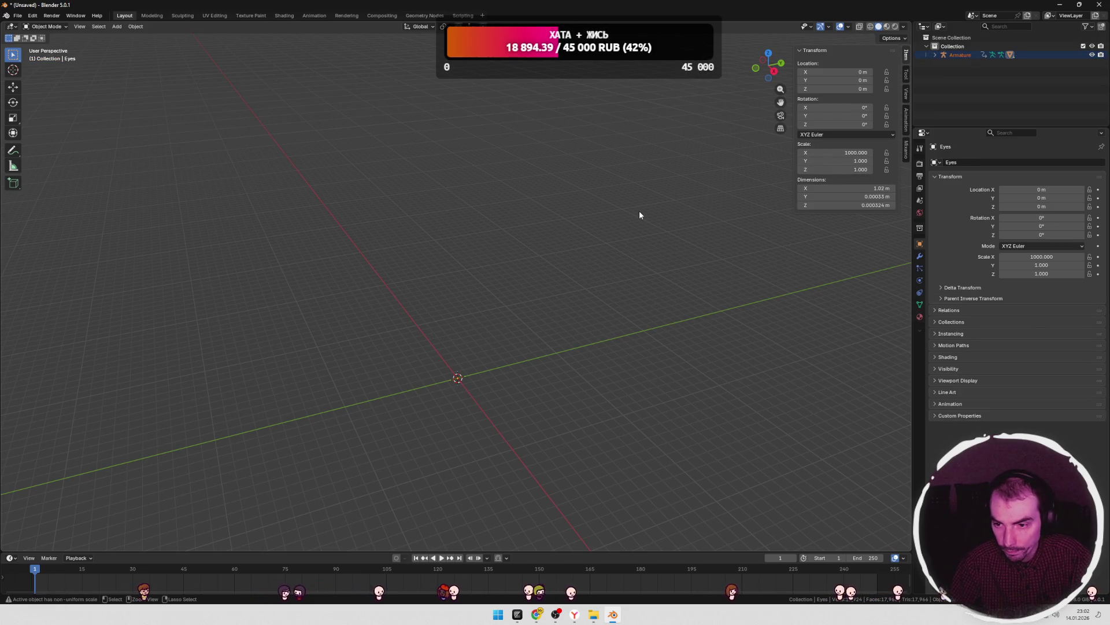
pyautogui.hotkey('alt', 's')
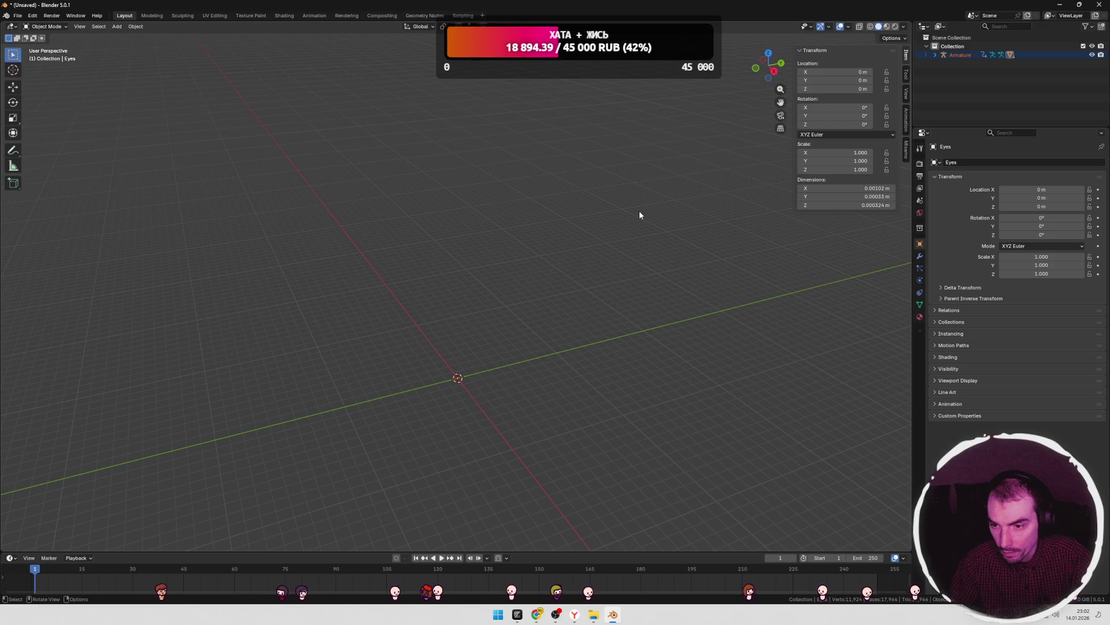
# - Frame the whole character and armature in the viewport
pyautogui.moveTo(592, 231); pyautogui.dragTo(570, 239, button='middle')
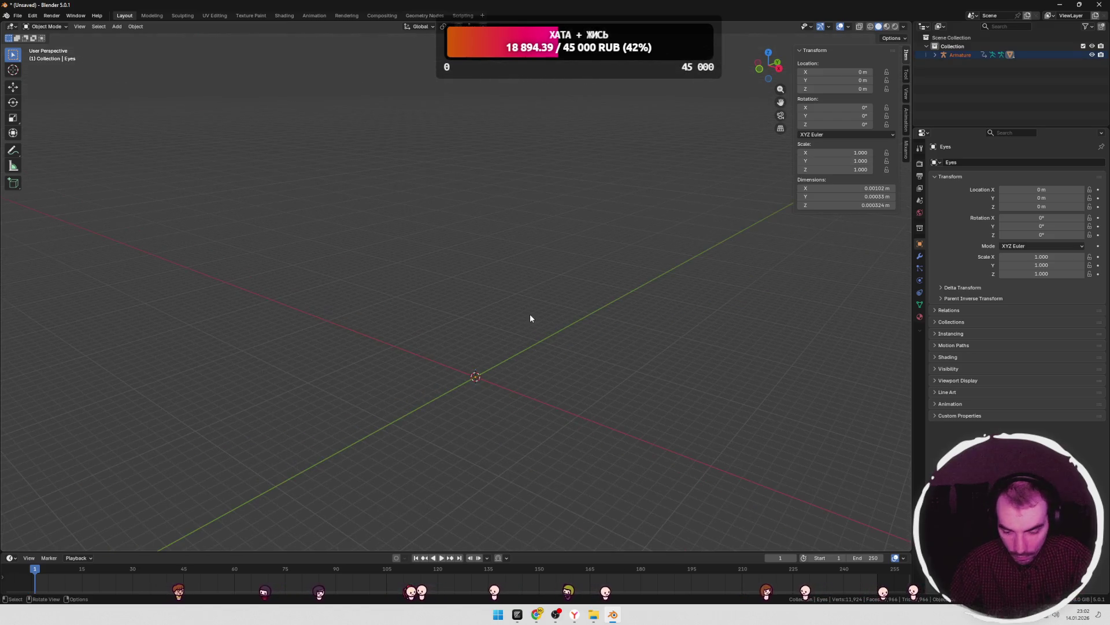
pyautogui.press('Home')
pyautogui.click(552, 310)
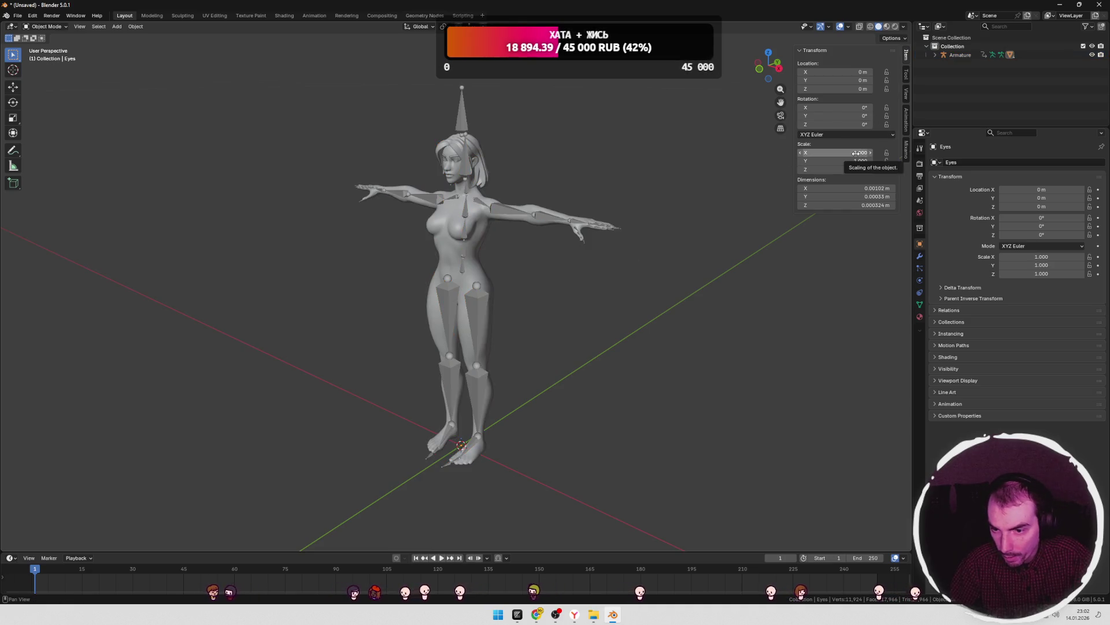
# - Expand the Armature's children in the Outliner, browse the body and Eyebrows, then select the Armature
pyautogui.click(935, 55)
pyautogui.click(964, 64)
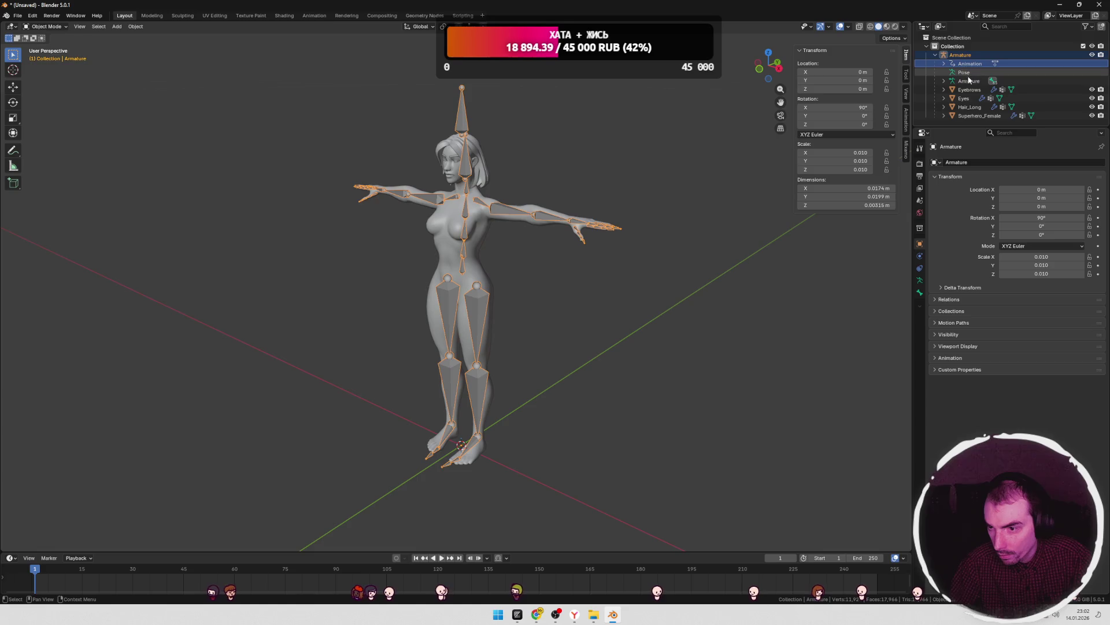
pyautogui.click(966, 115)
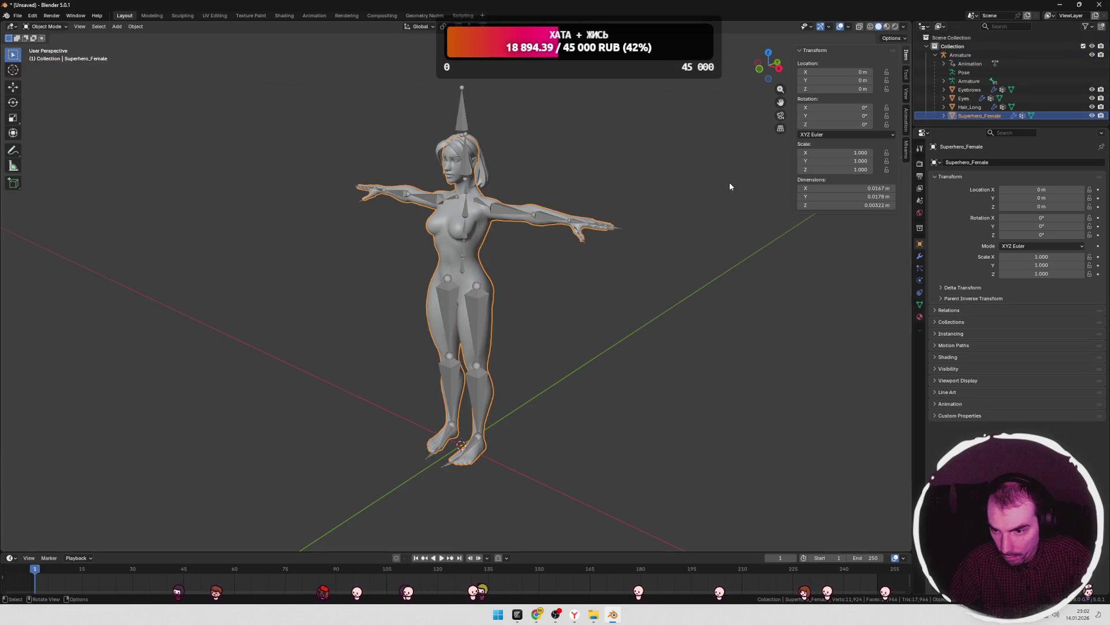
pyautogui.click(964, 98)
pyautogui.click(968, 89)
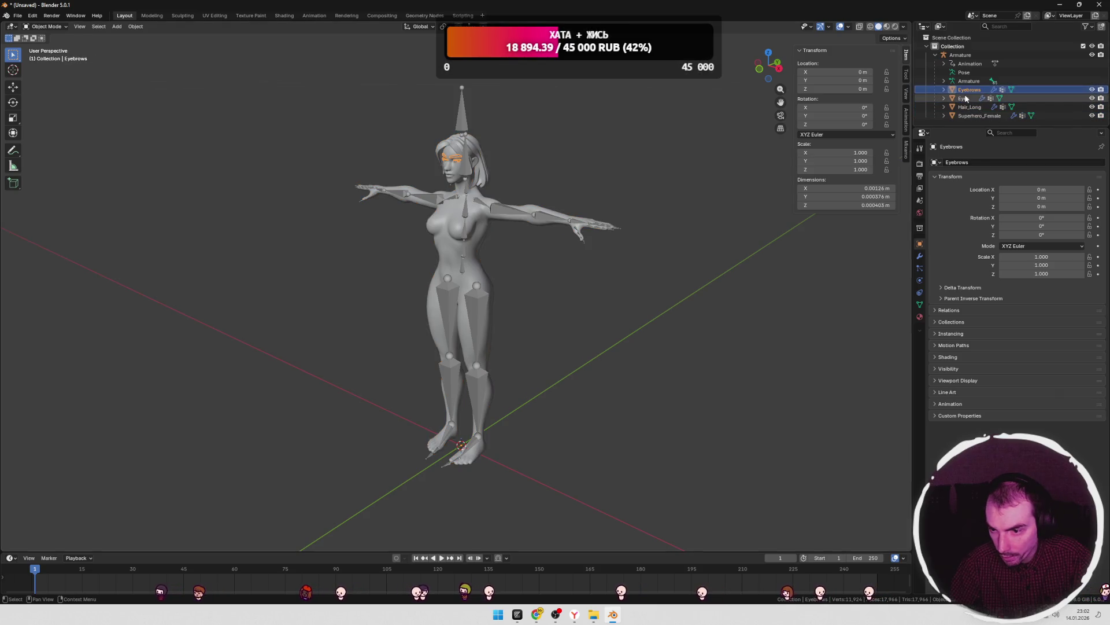
pyautogui.click(959, 55)
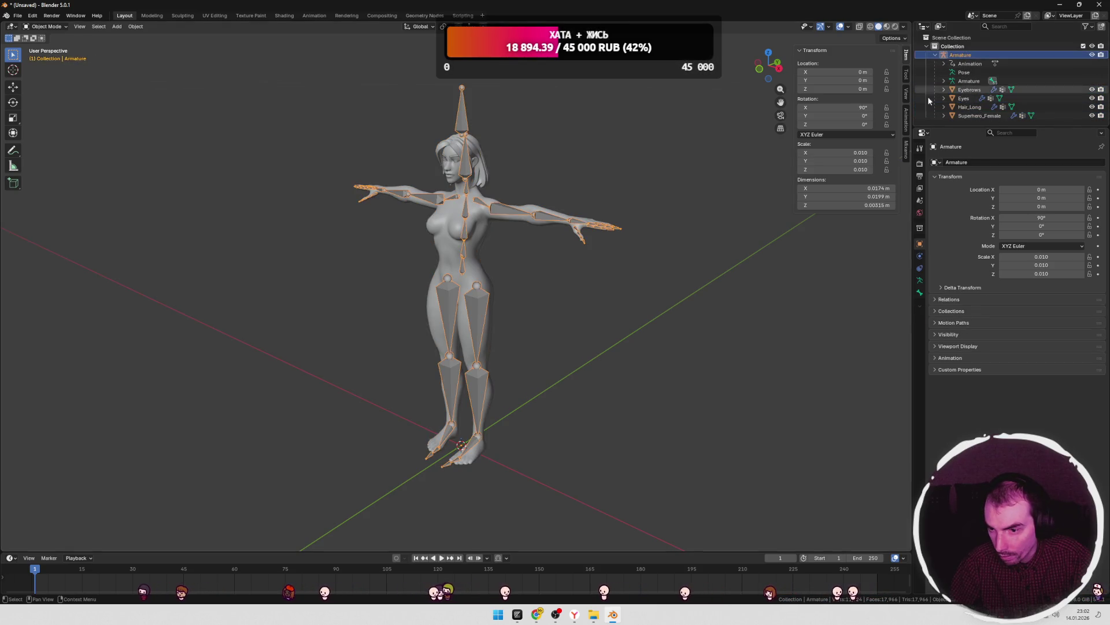
# - Set the Armature's X, Y and Z scale to 1, then show the Mixamo control rig tools
pyautogui.click(856, 153)
pyautogui.write('1')
pyautogui.press('Tab')
pyautogui.write('1')
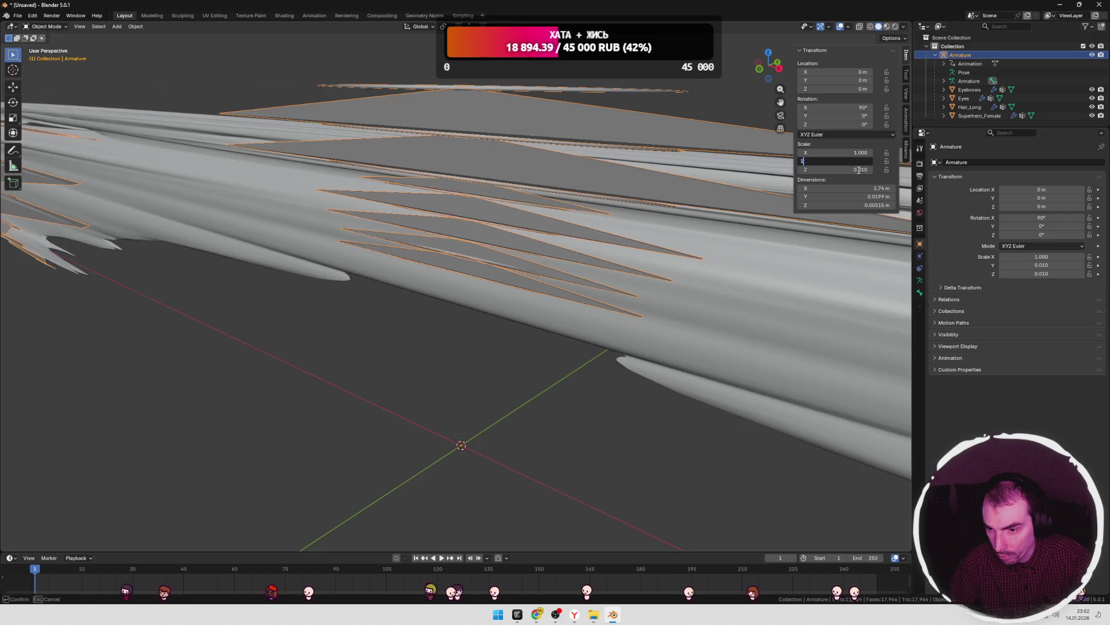
pyautogui.press('Tab')
pyautogui.write('1')
pyautogui.press('Return')
pyautogui.moveTo(397, 245); pyautogui.dragTo(436, 236, button='middle')
pyautogui.scroll(-10, 436, 236)
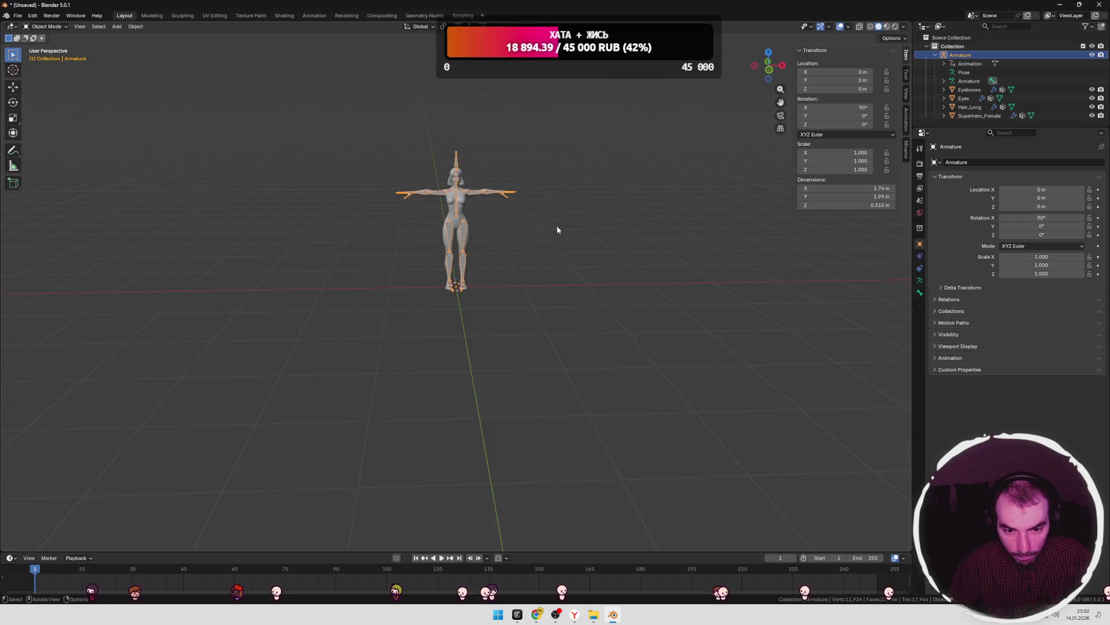
pyautogui.scroll(5, 527, 265)
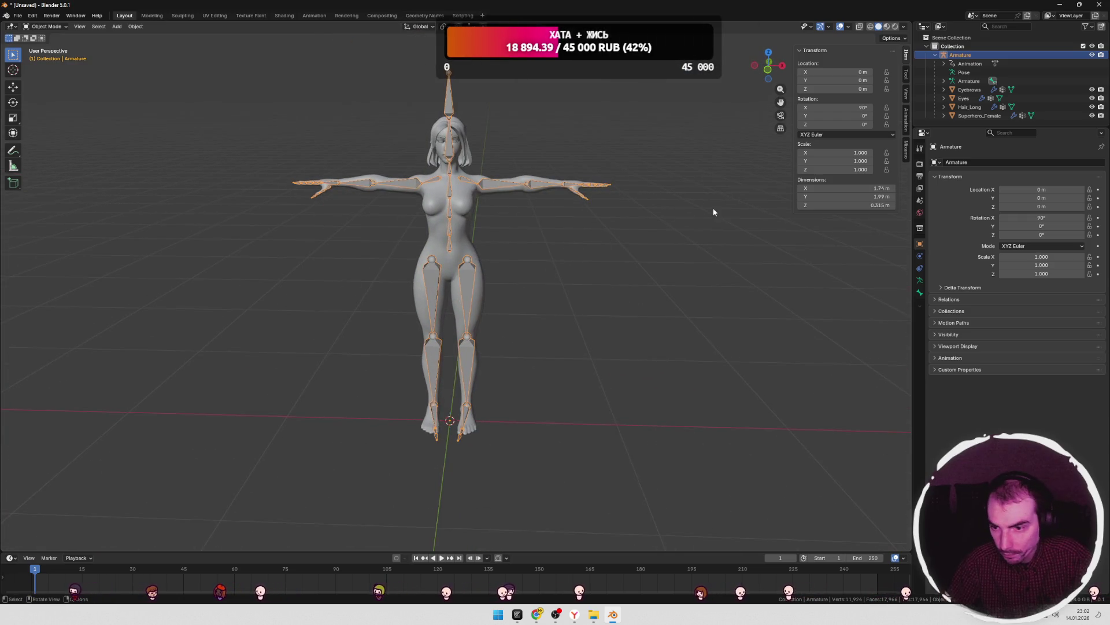
pyautogui.click(935, 55)
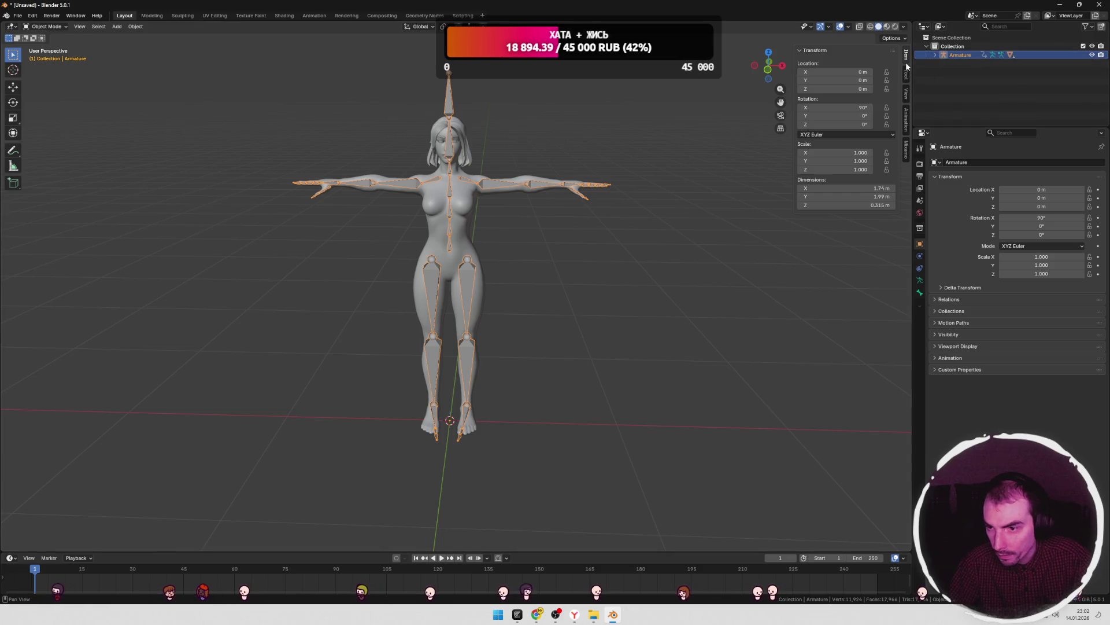
pyautogui.click(906, 149)
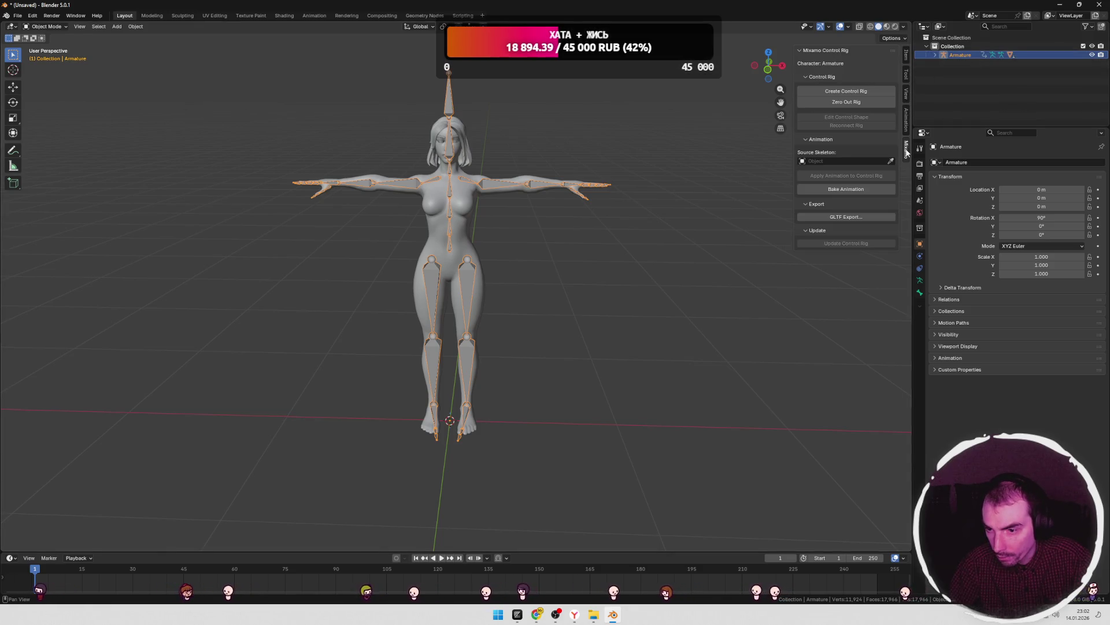
# - Create a Mixamo control rig for the Armature and inspect it
pyautogui.click(843, 93)
pyautogui.click(815, 130)
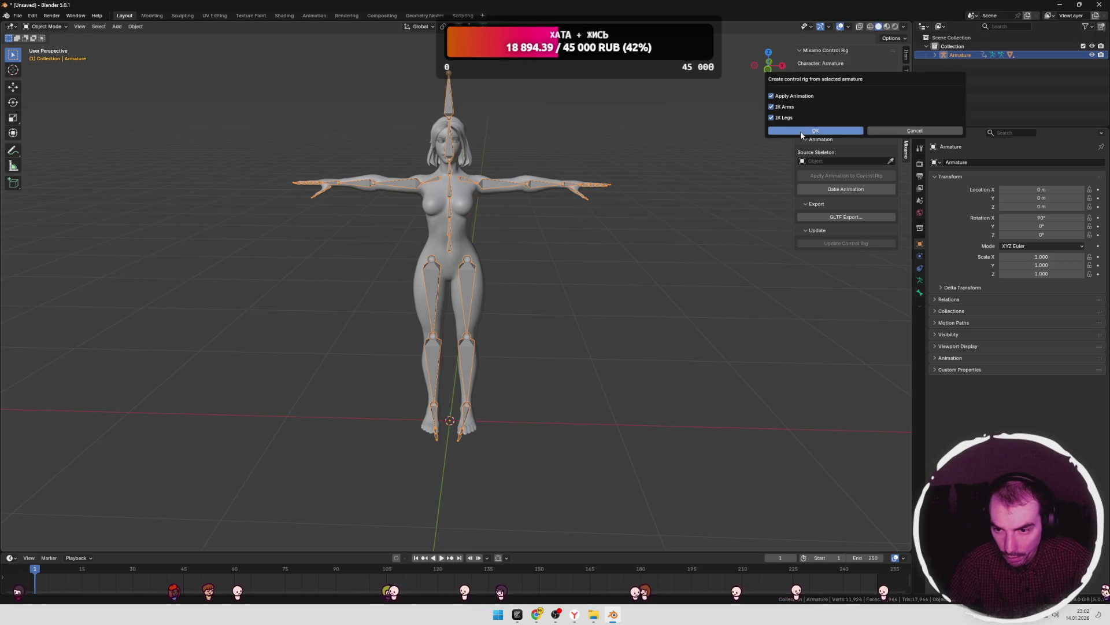
pyautogui.click(651, 182)
pyautogui.moveTo(651, 182)
pyautogui.mouseDown(button='middle')
pyautogui.moveTo(533, 211)
pyautogui.moveTo(655, 214)
pyautogui.moveTo(574, 225)
pyautogui.moveTo(635, 223)
pyautogui.mouseUp(button='middle')
# - Switch to the Animation workspace and view the rigged character from the front
pyautogui.click(314, 16)
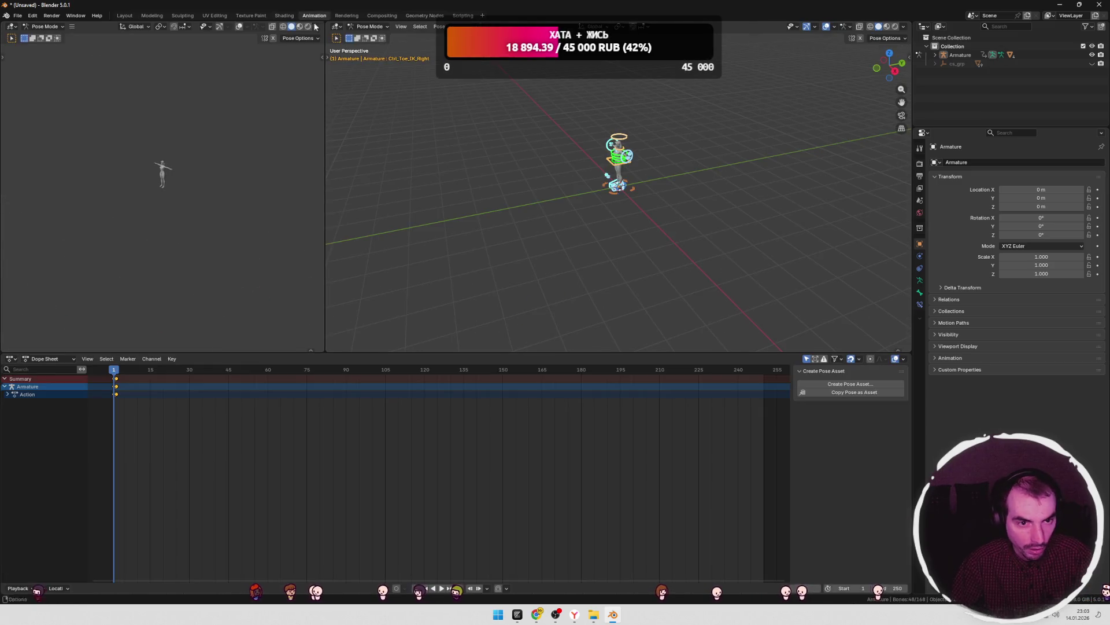
pyautogui.moveTo(513, 125)
pyautogui.mouseDown(button='middle')
pyautogui.moveTo(584, 113)
pyautogui.moveTo(693, 127)
pyautogui.mouseUp(button='middle')
pyautogui.scroll(6, 693, 127)
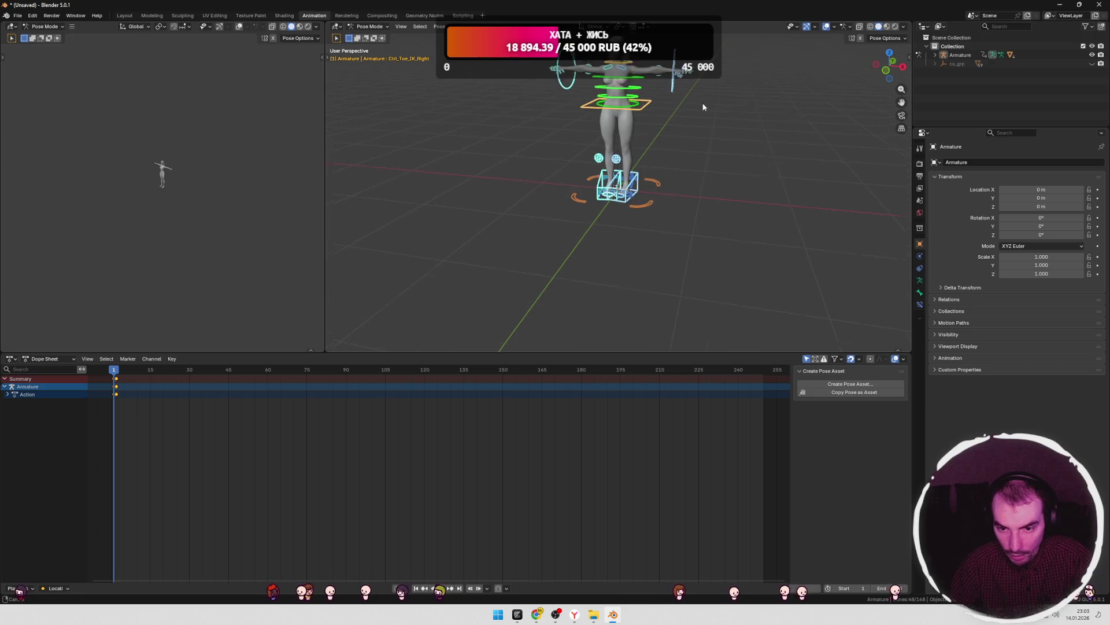
pyautogui.press('KP_1')
pyautogui.scroll(-5, 665, 222)
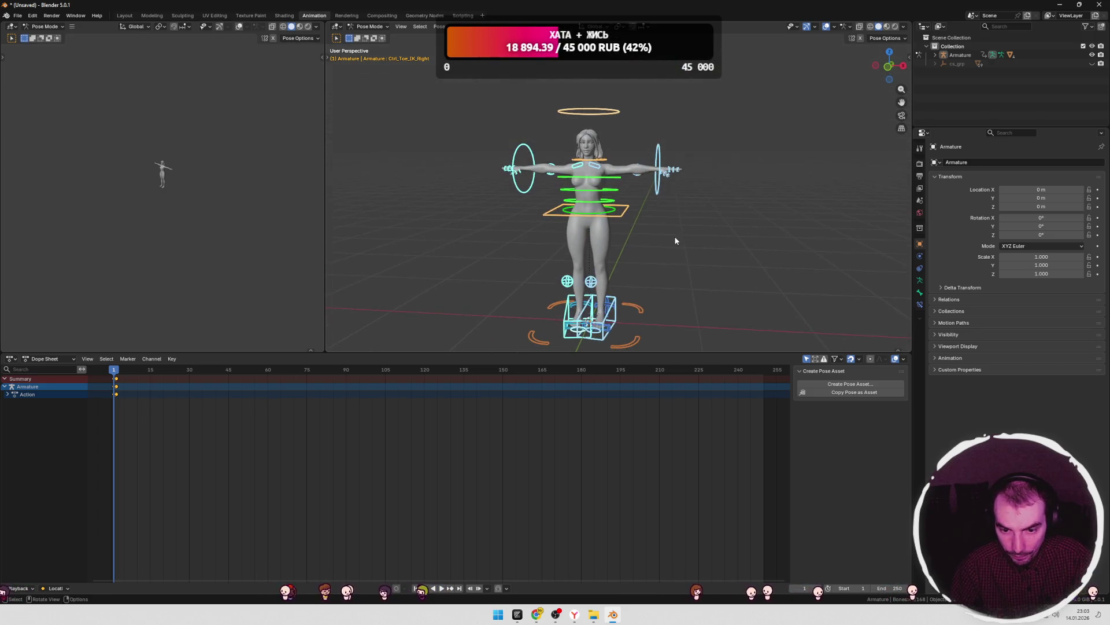
pyautogui.press('Tab')
pyautogui.press('Tab')
pyautogui.scroll(-1, 646, 210)
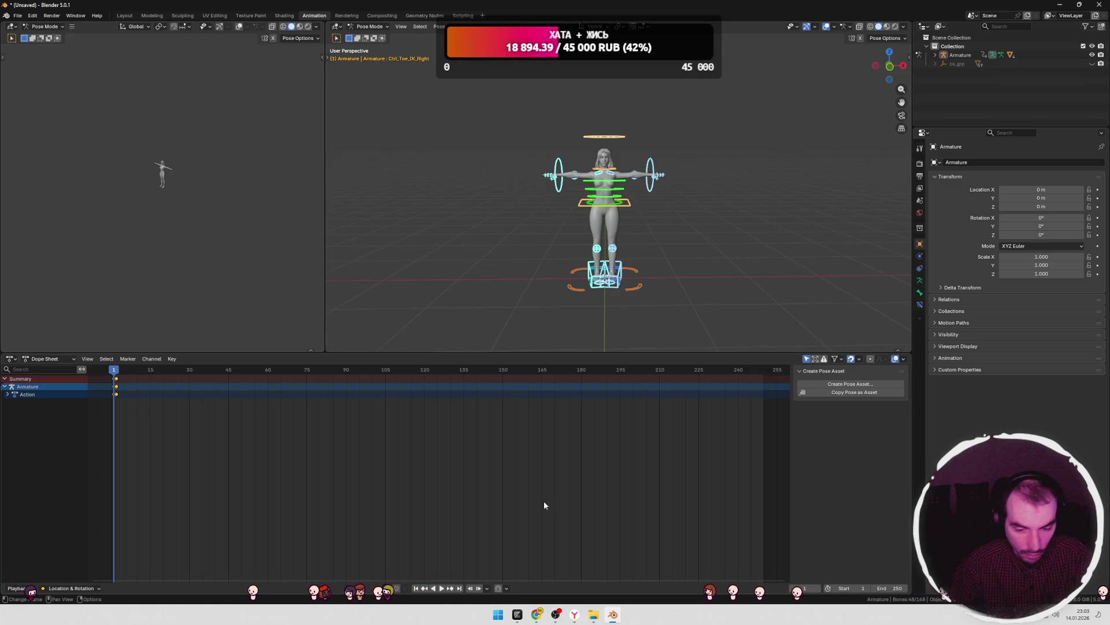
# - Import Superhero_Female_FullBody.gltf from the Godot - UE folder as Armature.001, then switch to Shading
pyautogui.moveTo(593, 614)
pyautogui.click(639, 564)
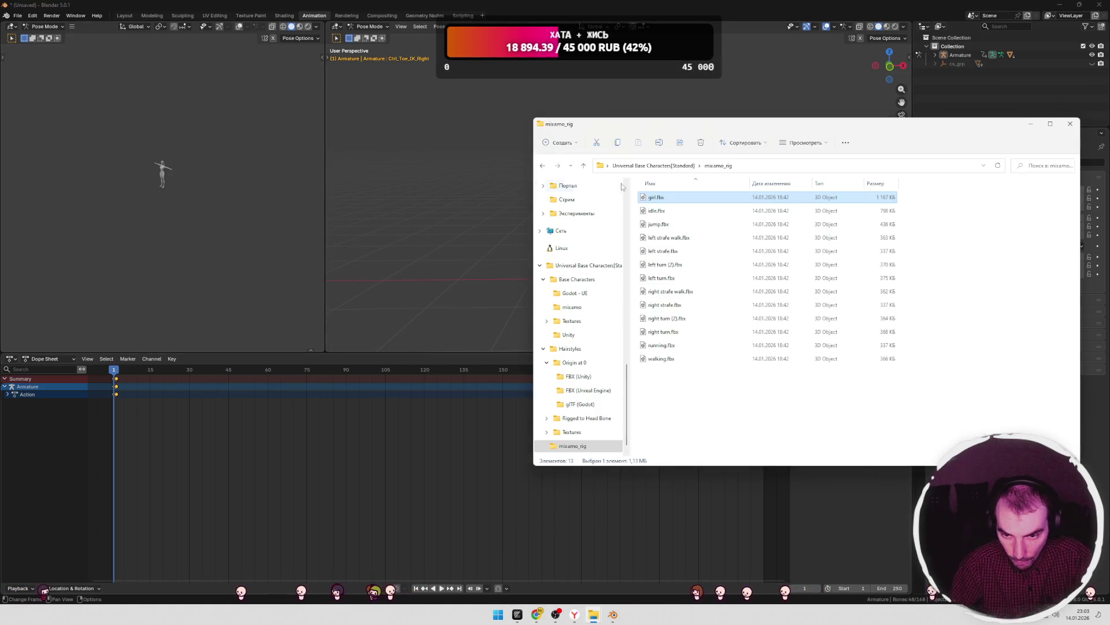
pyautogui.click(679, 166)
pyautogui.doubleClick(665, 199)
pyautogui.doubleClick(667, 198)
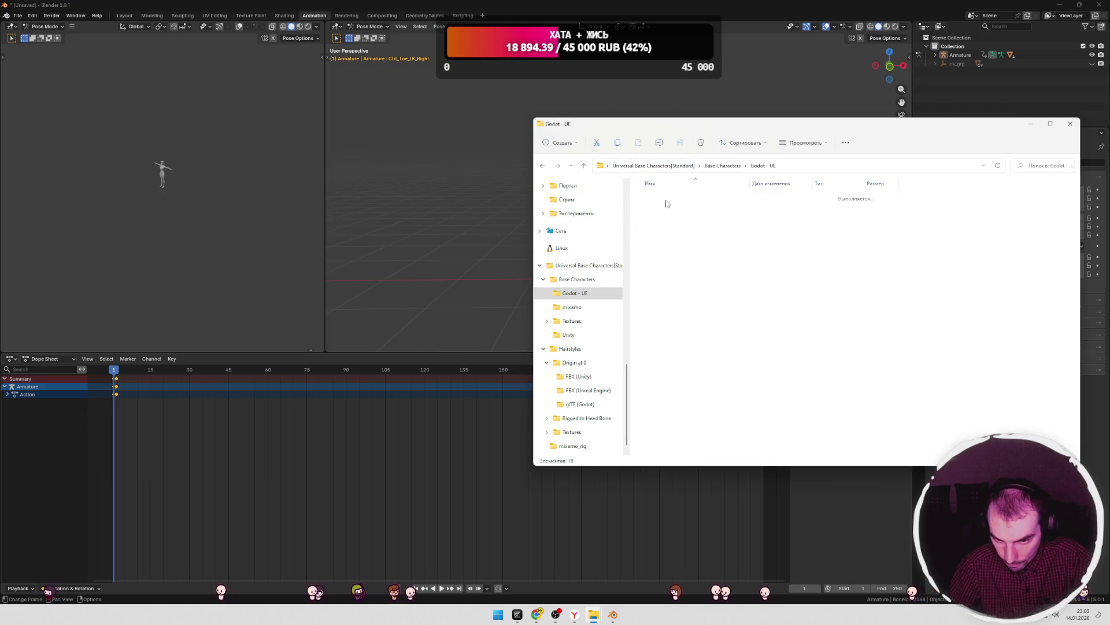
pyautogui.moveTo(709, 203)
pyautogui.mouseDown()
pyautogui.moveTo(607, 249)
pyautogui.moveTo(442, 455)
pyautogui.mouseUp()
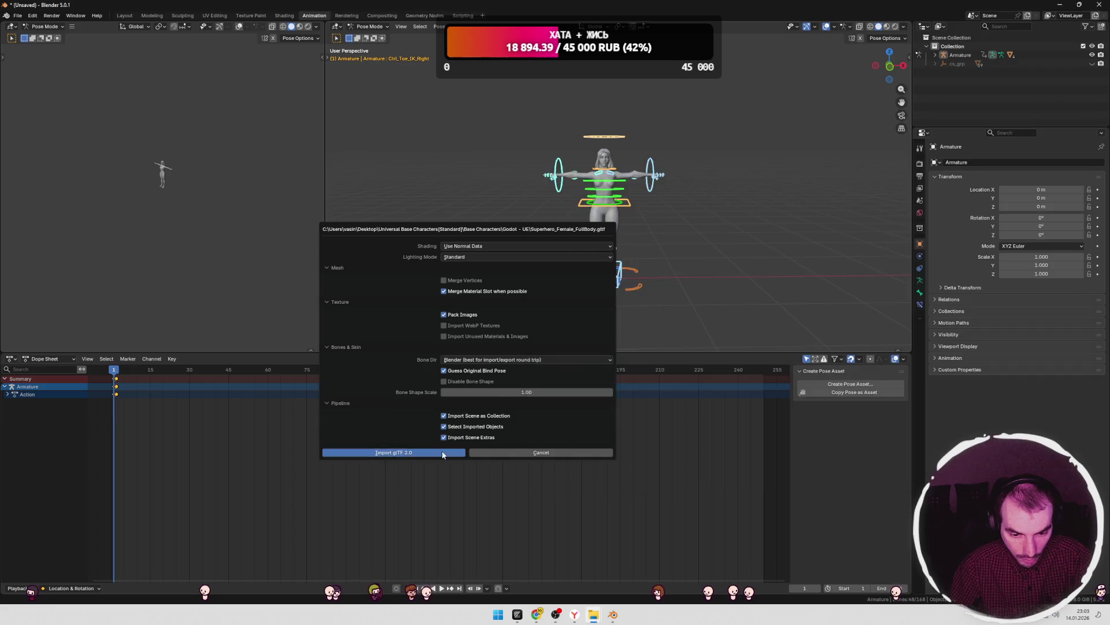
pyautogui.click(443, 454)
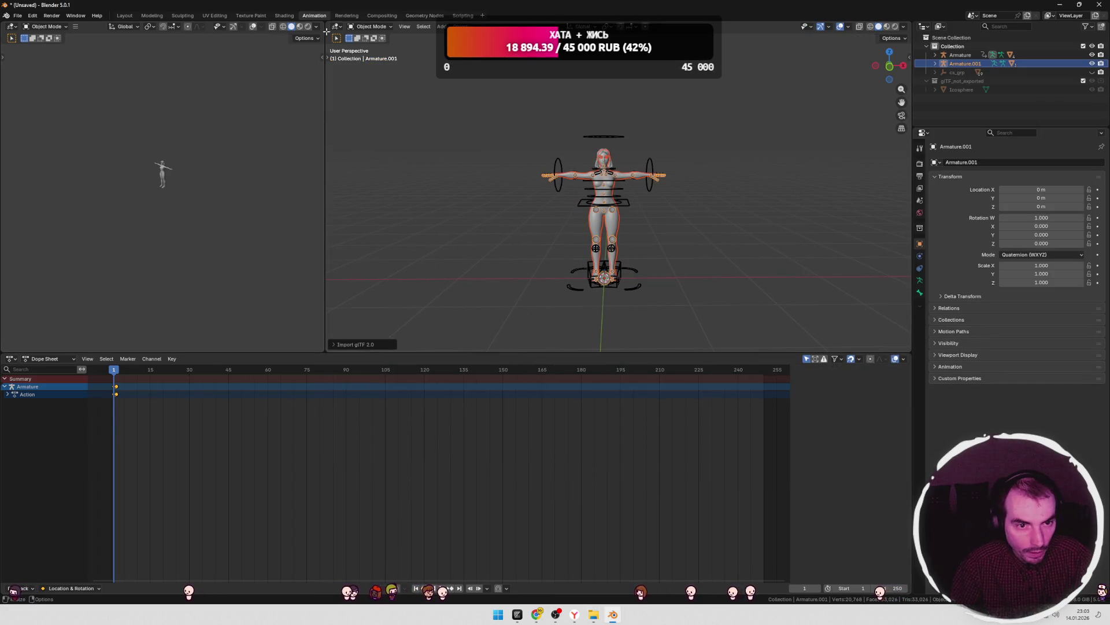
pyautogui.click(287, 17)
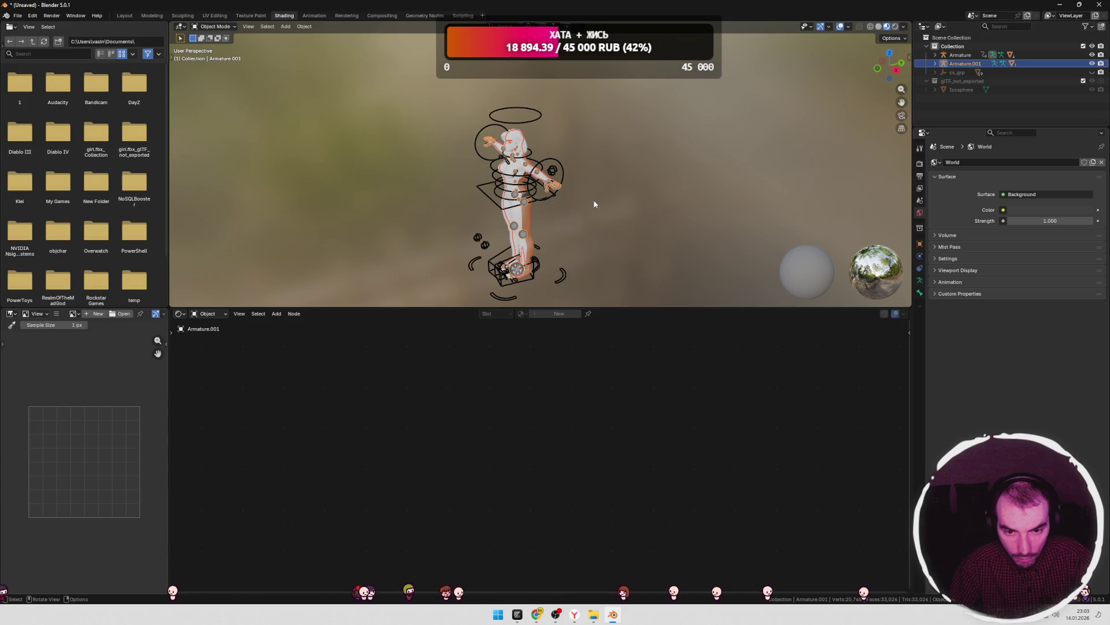
# - Assign the MI_Superhero_Female material to the Superhero_Female body mesh
pyautogui.click(512, 215)
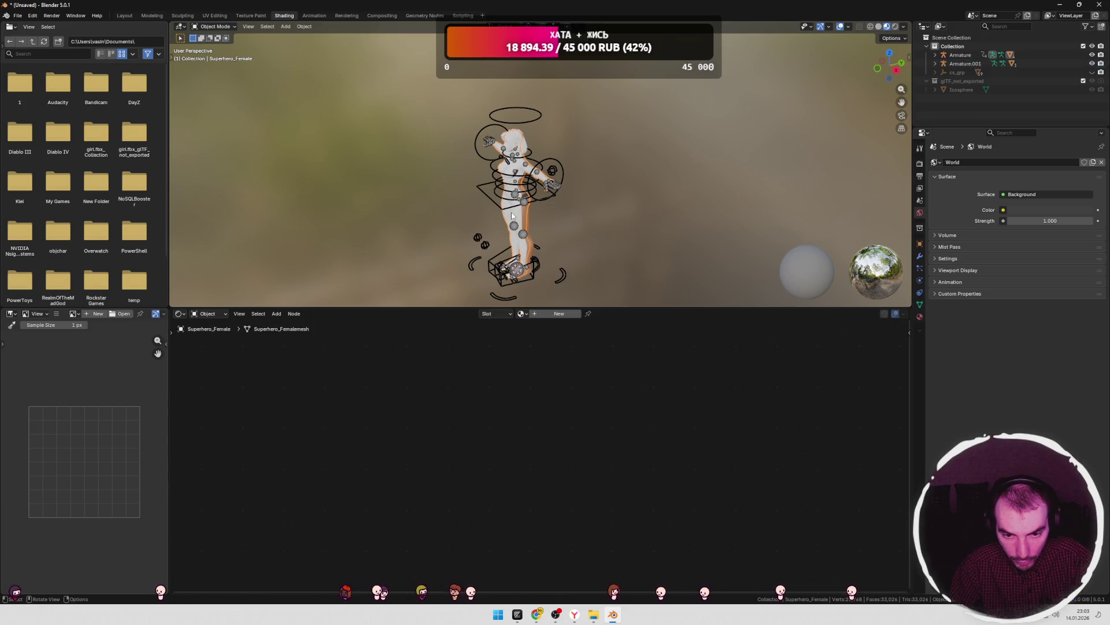
pyautogui.click(521, 313)
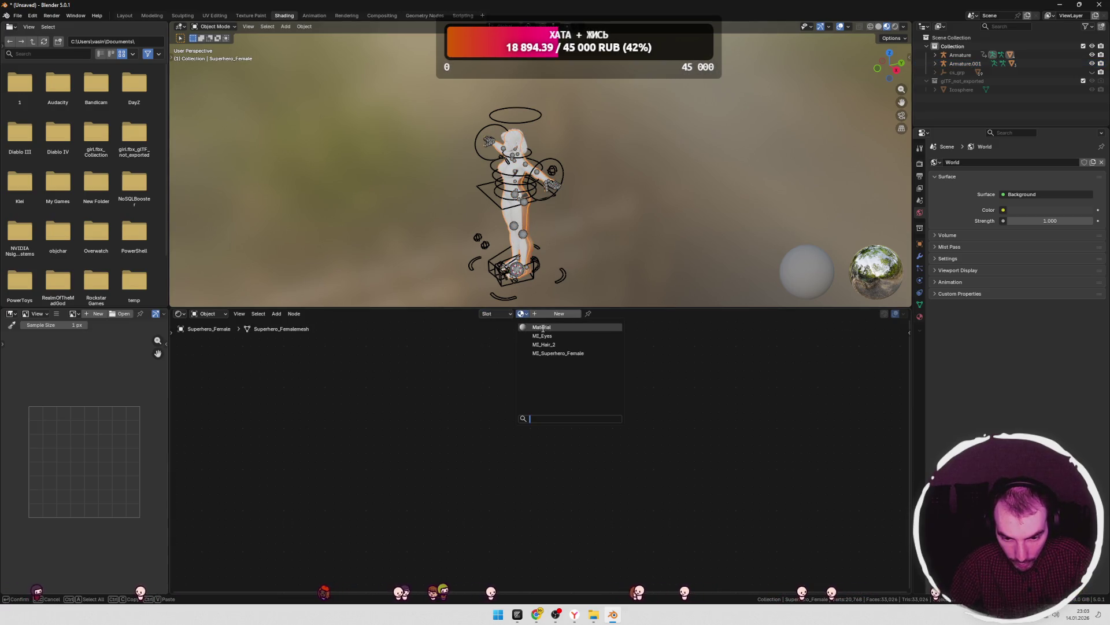
pyautogui.click(556, 353)
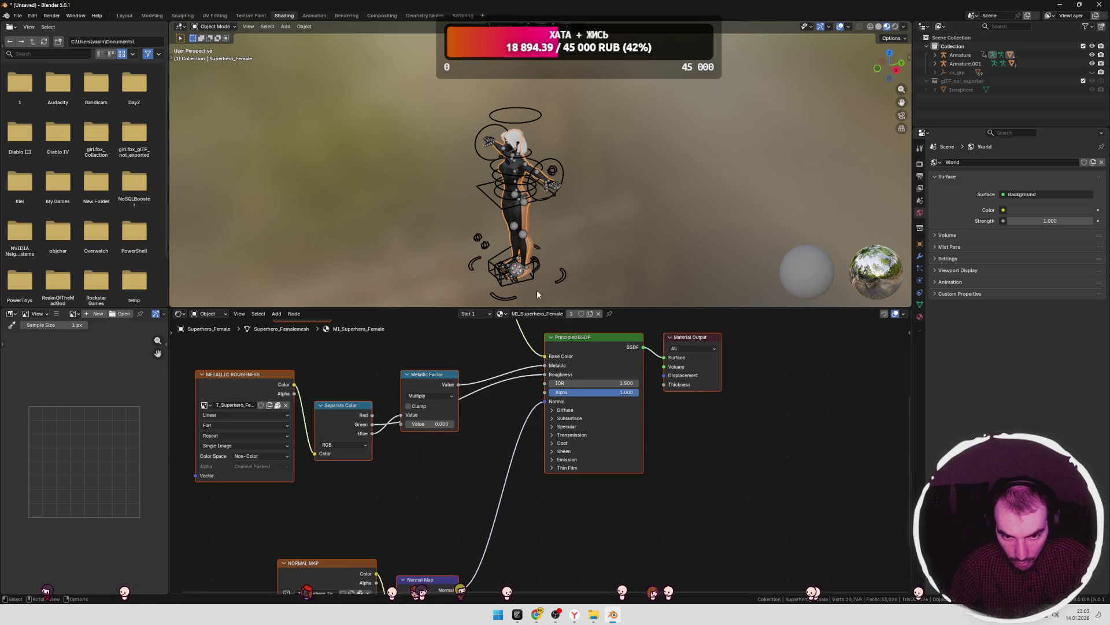
pyautogui.scroll(6, 596, 242)
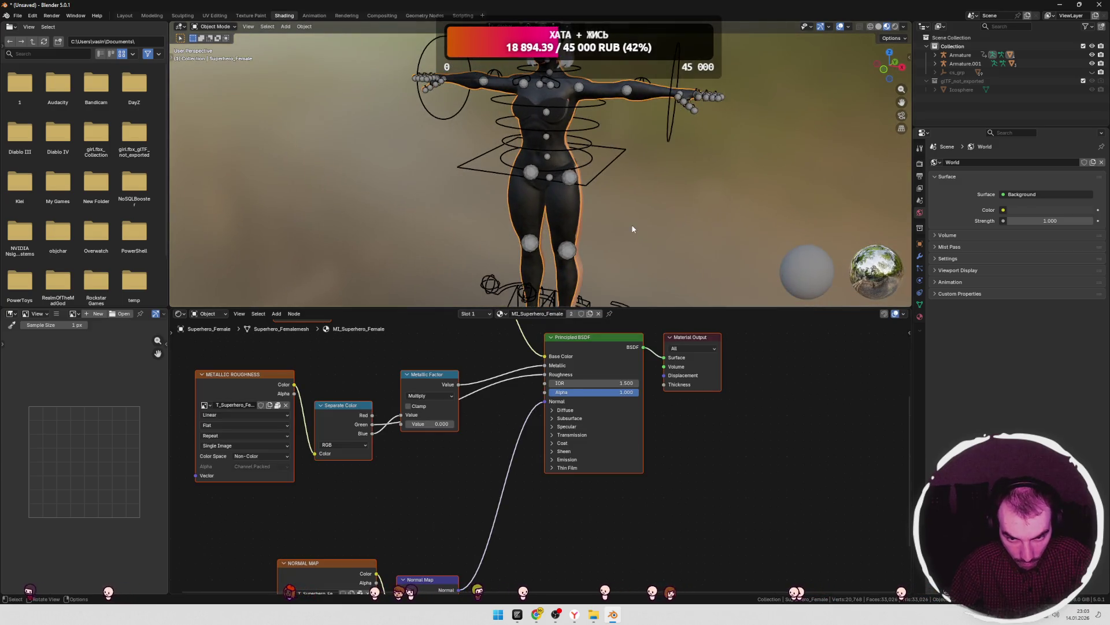
pyautogui.scroll(-3, 665, 220)
pyautogui.moveTo(678, 199)
pyautogui.mouseDown(button='middle')
pyautogui.moveTo(599, 217)
pyautogui.moveTo(553, 211)
pyautogui.moveTo(574, 217)
pyautogui.mouseUp(button='middle')
# - On Superhero_Female.001, set the Color Attribute node to Color.001 and leave it unconnected from Mix
pyautogui.click(509, 203)
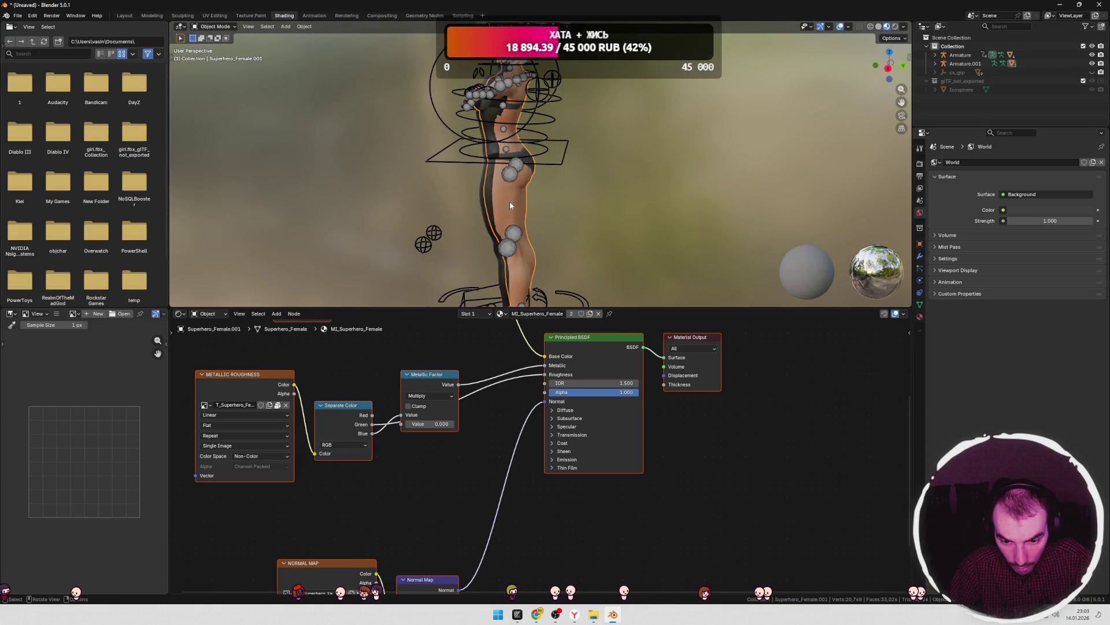
pyautogui.scroll(-3, 578, 330)
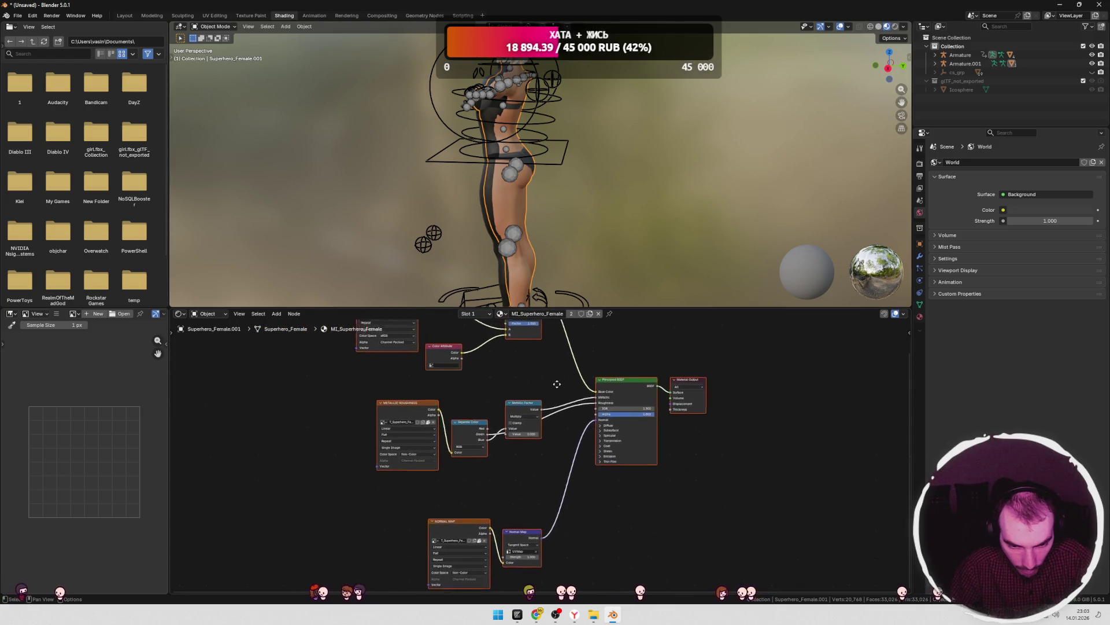
pyautogui.moveTo(518, 364); pyautogui.dragTo(539, 386, button='middle')
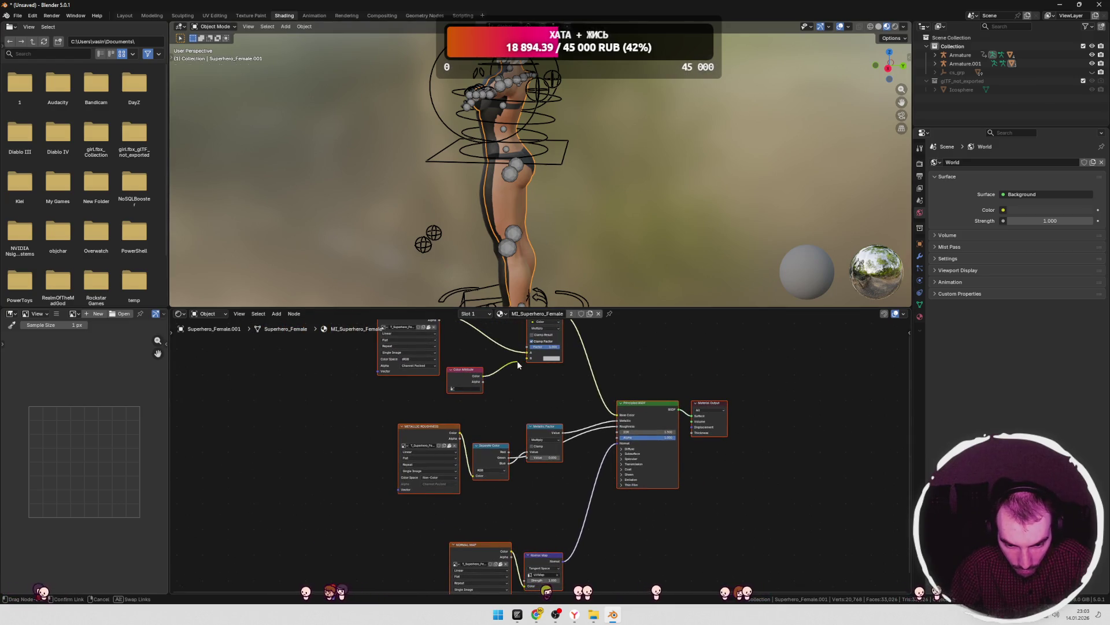
pyautogui.moveTo(519, 364); pyautogui.dragTo(517, 360)
pyautogui.press('KP_1')
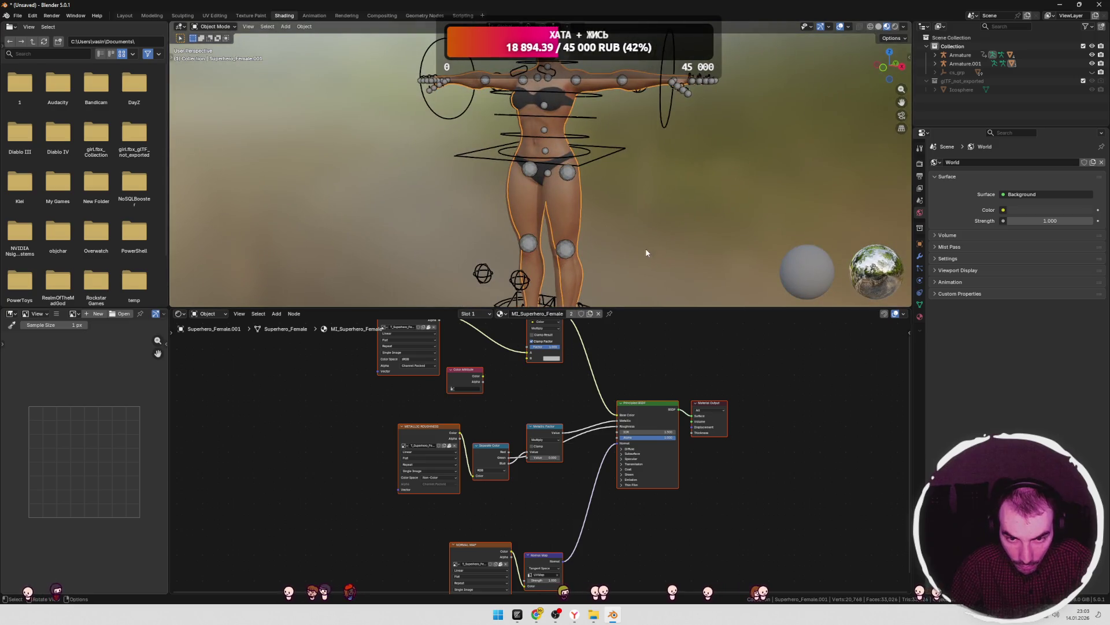
pyautogui.moveTo(657, 251)
pyautogui.mouseDown(button='middle')
pyautogui.moveTo(606, 243)
pyautogui.moveTo(555, 258)
pyautogui.mouseUp(button='middle')
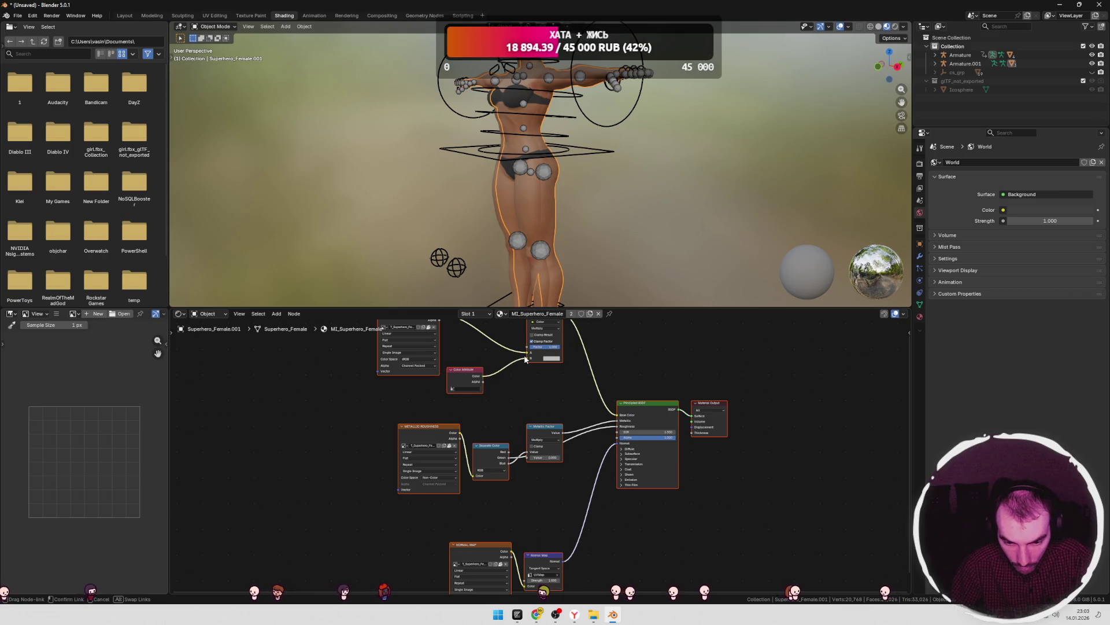
pyautogui.moveTo(526, 360); pyautogui.dragTo(527, 358)
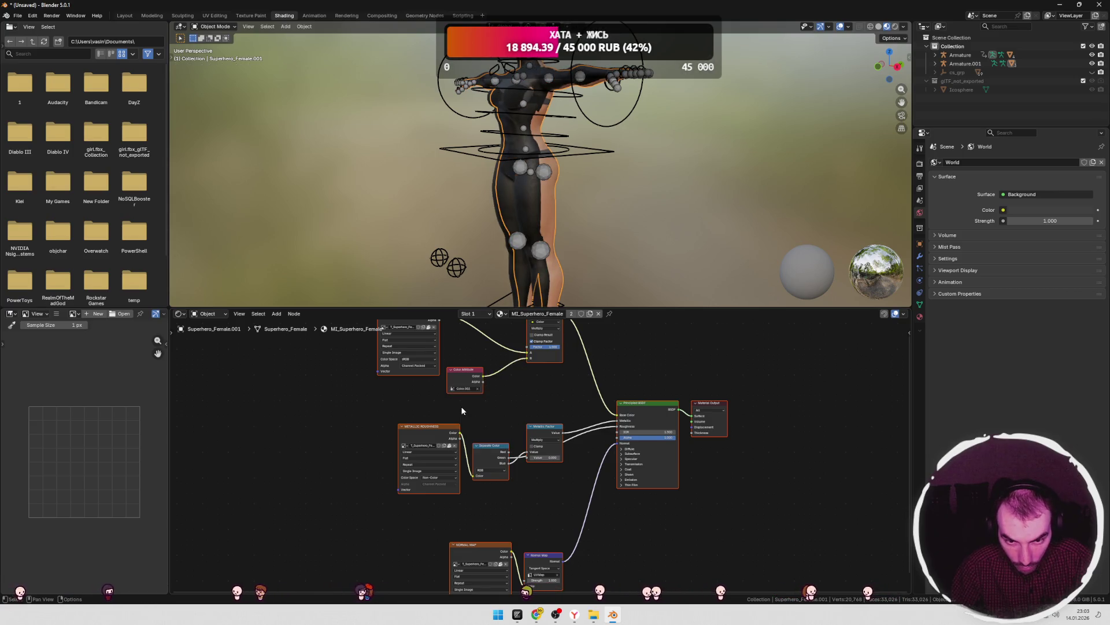
pyautogui.click(461, 388)
pyautogui.click(459, 402)
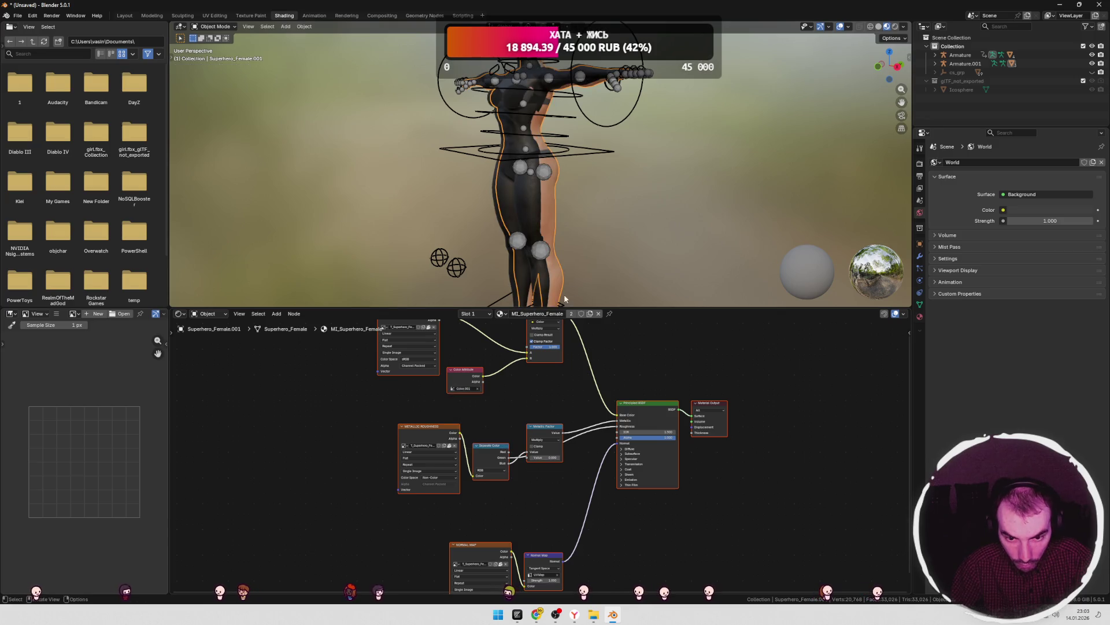
pyautogui.moveTo(529, 360); pyautogui.dragTo(510, 366)
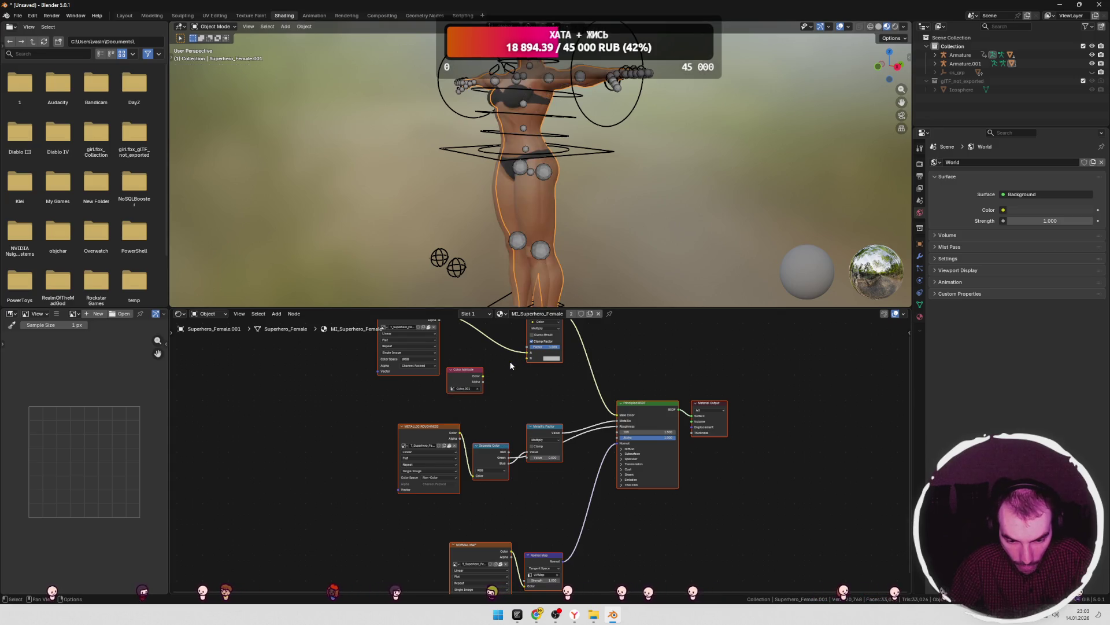
pyautogui.moveTo(619, 229)
pyautogui.mouseDown(button='middle')
pyautogui.moveTo(636, 247)
pyautogui.moveTo(683, 244)
pyautogui.moveTo(565, 260)
pyautogui.moveTo(667, 239)
pyautogui.moveTo(679, 248)
pyautogui.moveTo(647, 258)
pyautogui.mouseUp(button='middle')
# - Exclude the gLTF_not_exported collection, hide Armature.001, and select the original Armature
pyautogui.click(1083, 81)
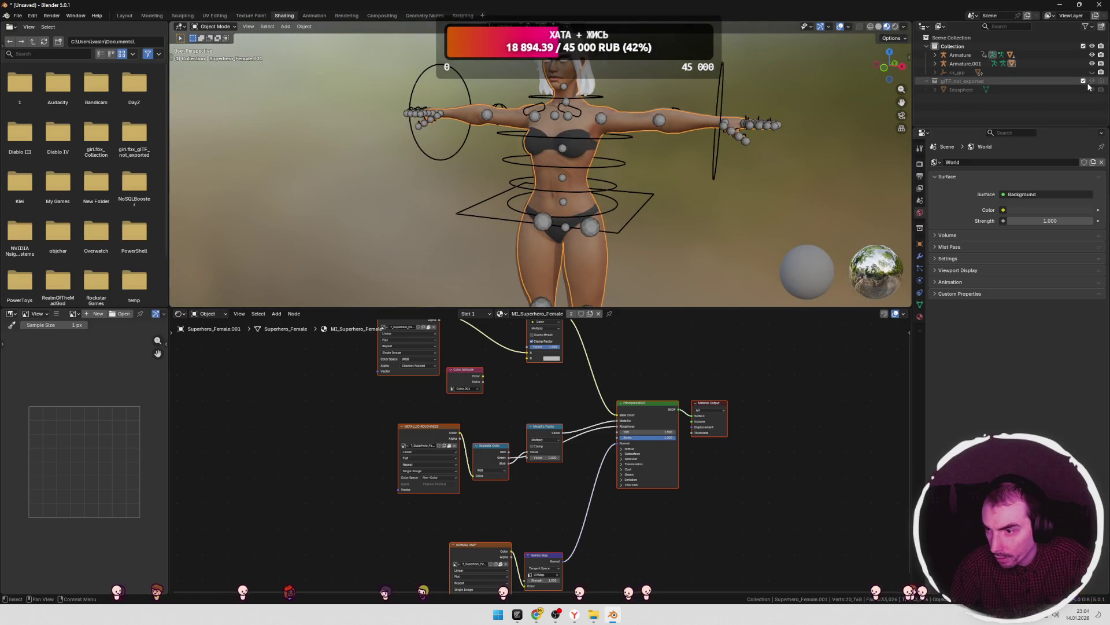
pyautogui.click(1092, 64)
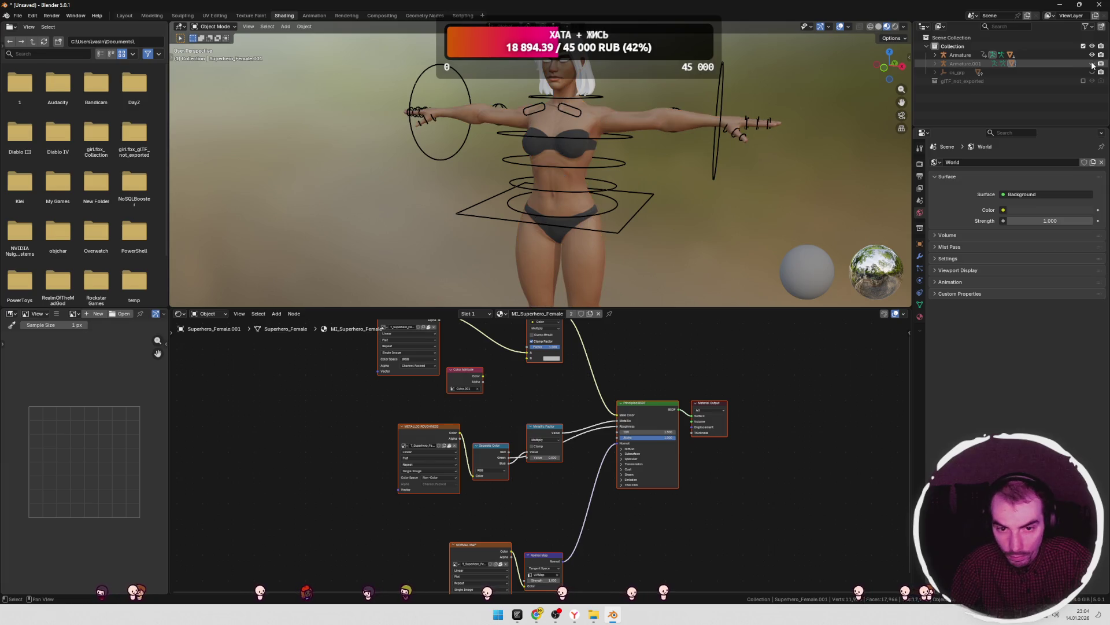
pyautogui.click(1093, 64)
pyautogui.moveTo(722, 185)
pyautogui.mouseDown(button='middle')
pyautogui.moveTo(856, 174)
pyautogui.moveTo(734, 154)
pyautogui.moveTo(795, 164)
pyautogui.moveTo(780, 185)
pyautogui.moveTo(815, 192)
pyautogui.moveTo(760, 183)
pyautogui.mouseUp(button='middle')
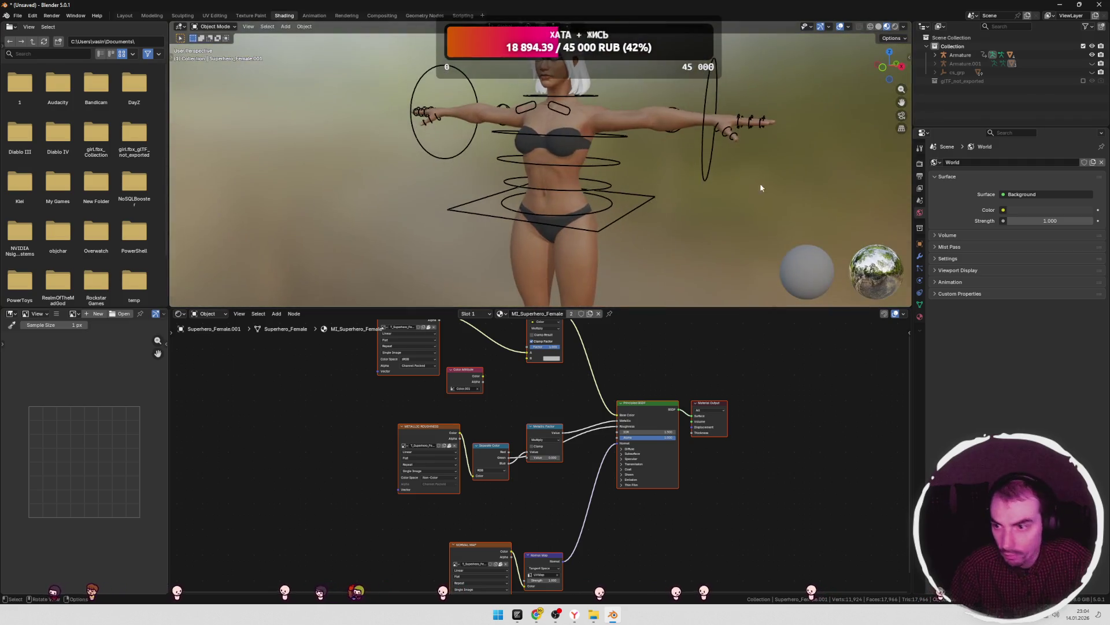
pyautogui.click(1093, 63)
pyautogui.click(1092, 64)
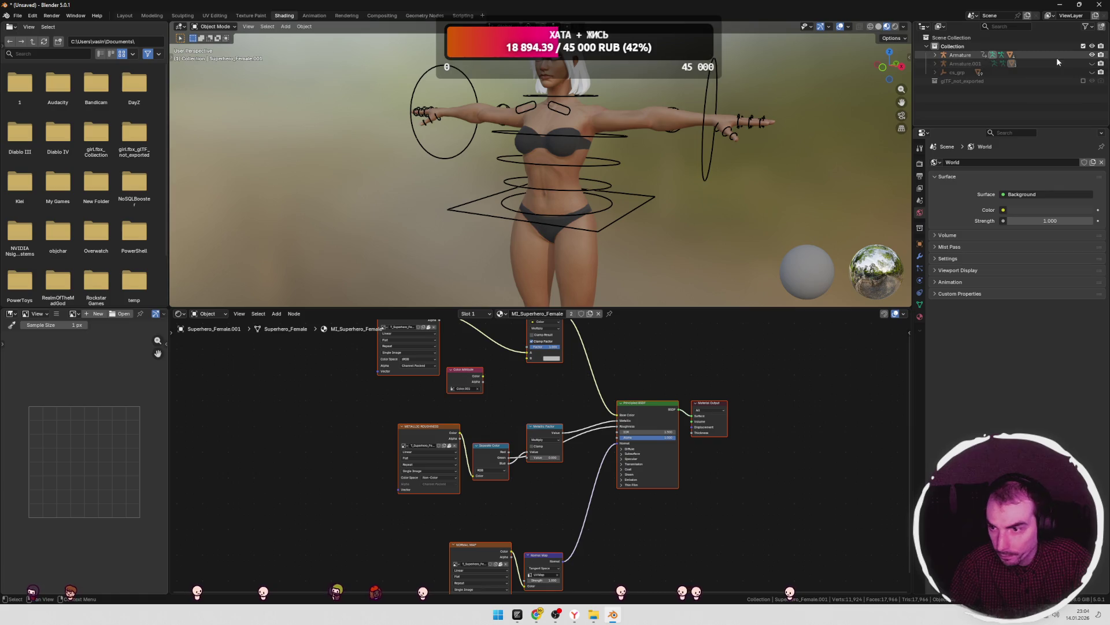
pyautogui.click(960, 54)
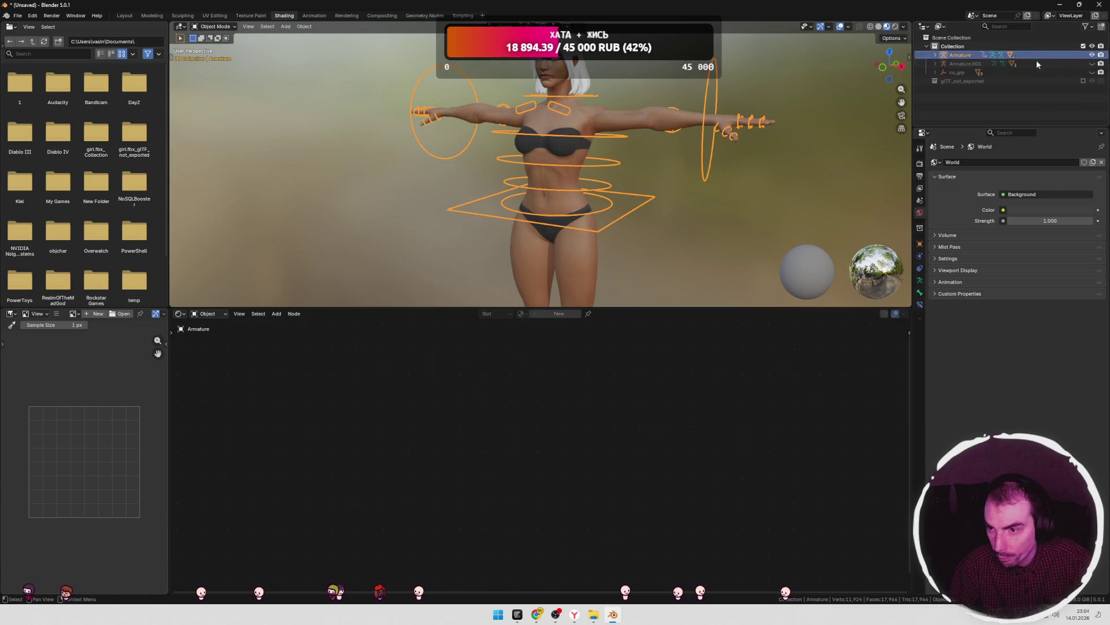
# - Assign the MI_Hair_2 material to the Hair_Long object
pyautogui.click(581, 78)
pyautogui.click(521, 313)
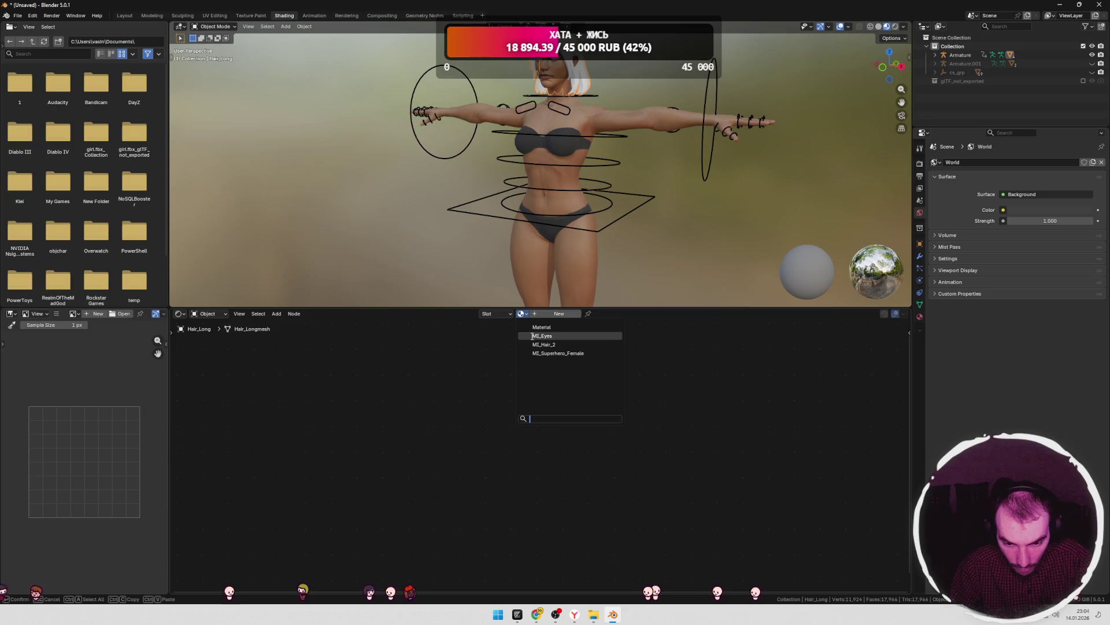
pyautogui.click(538, 347)
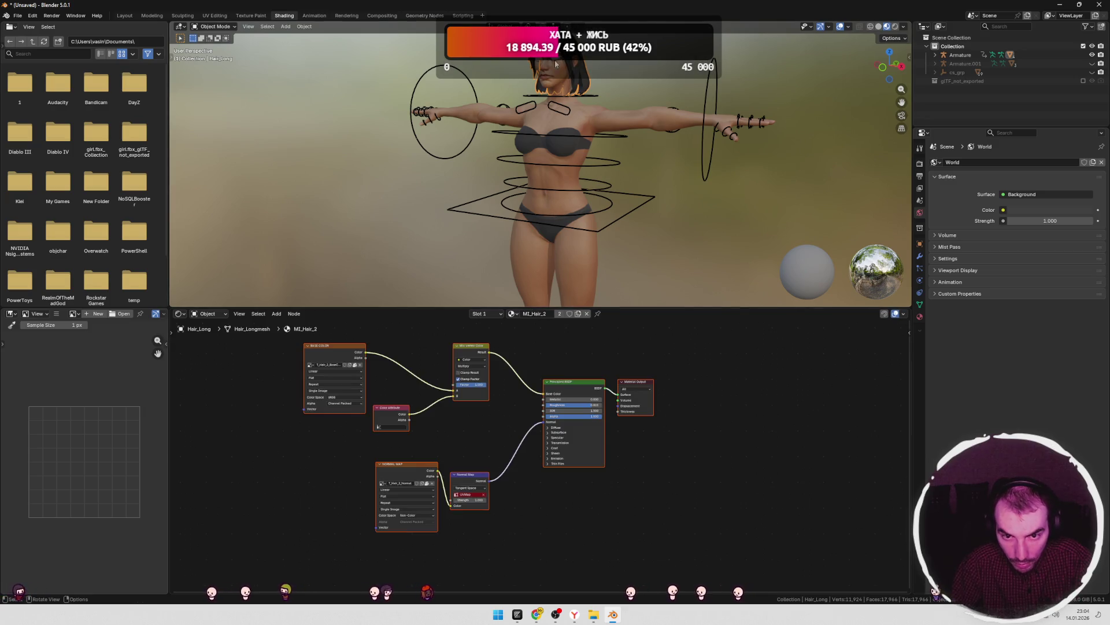
# - Assign MI_Hair_2 to the Eyebrows too, then select the Eyes object
pyautogui.click(555, 64)
pyautogui.click(521, 313)
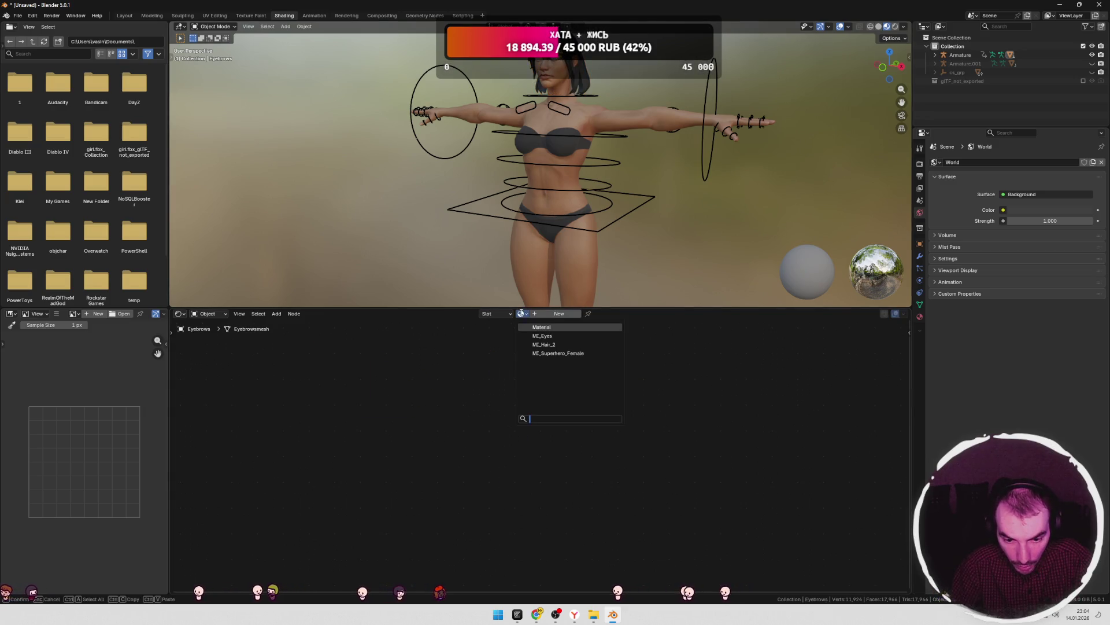
pyautogui.click(535, 346)
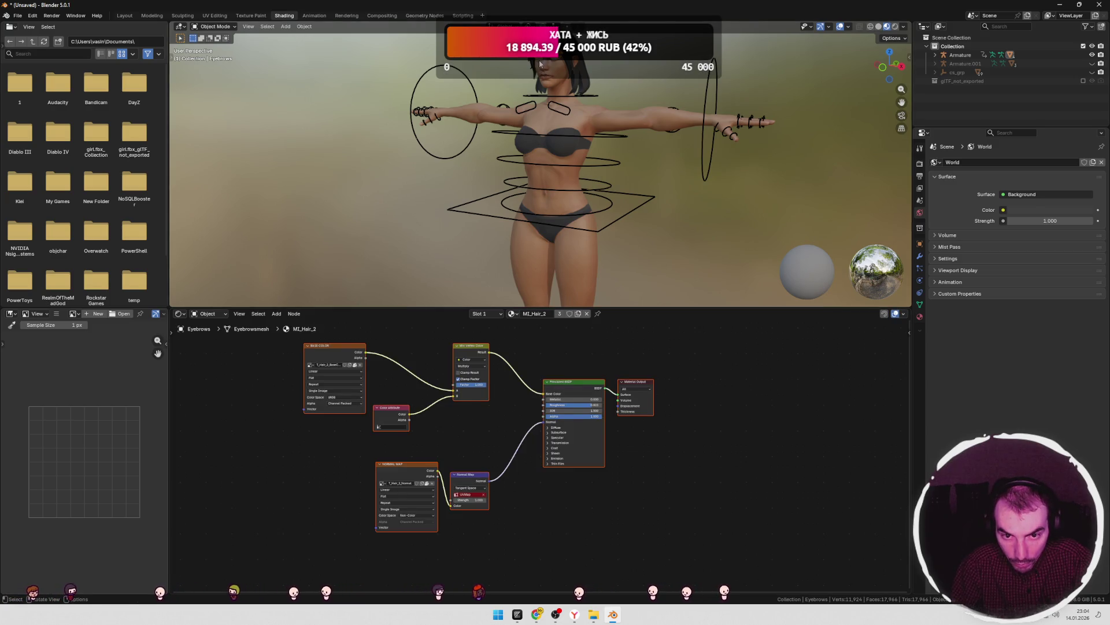
pyautogui.scroll(4, 542, 68)
pyautogui.click(562, 156)
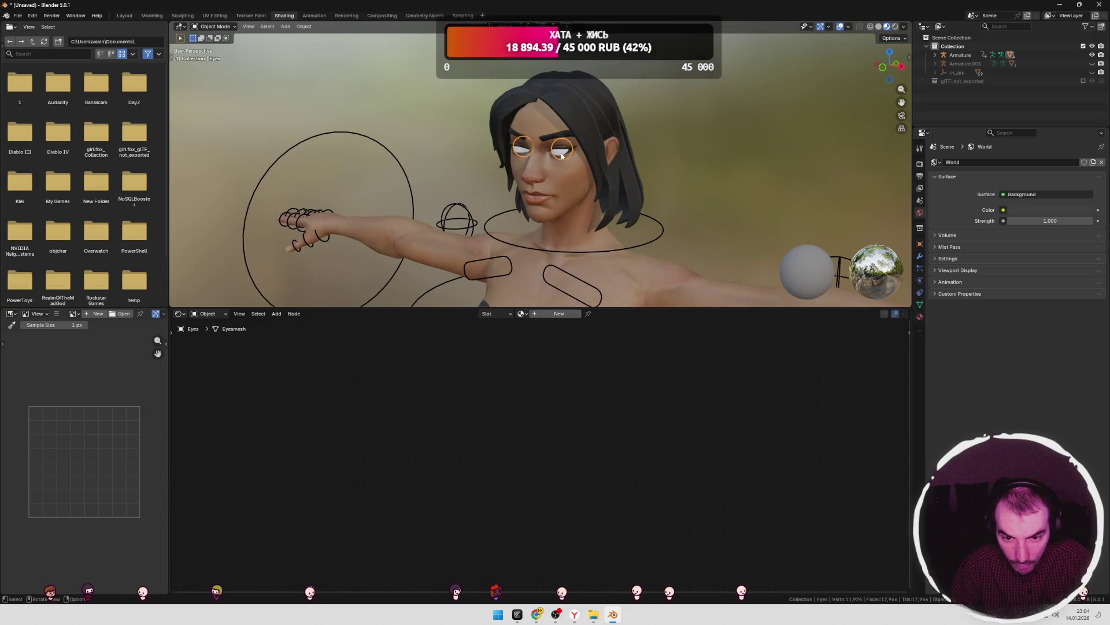
# - Give both eye meshes the MI_Eyes material
pyautogui.click(521, 313)
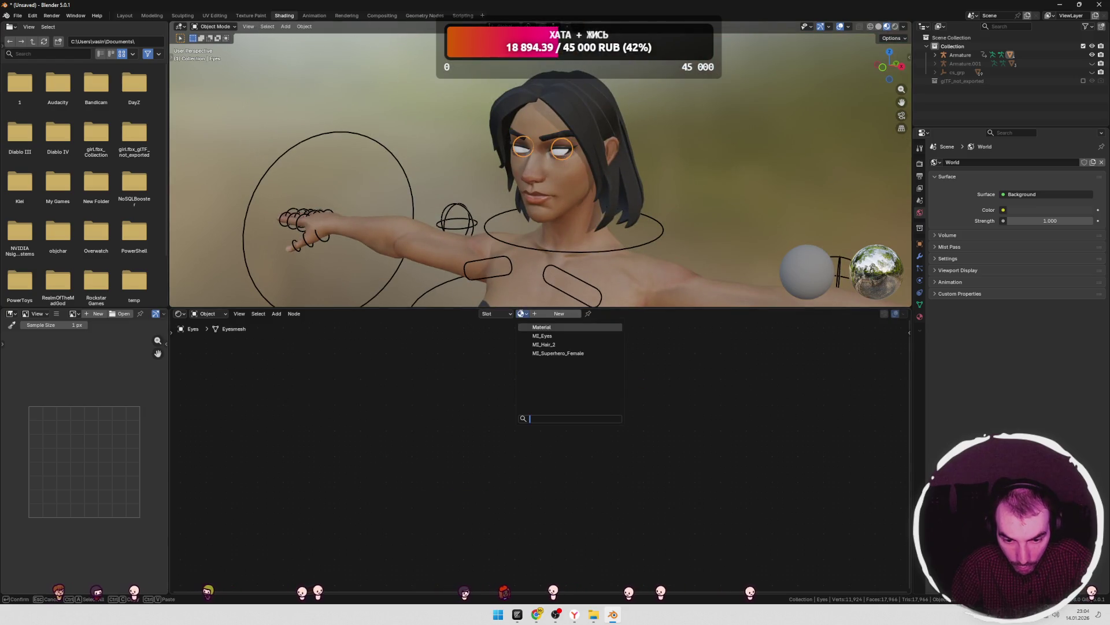
pyautogui.click(542, 336)
pyautogui.press('KP_1')
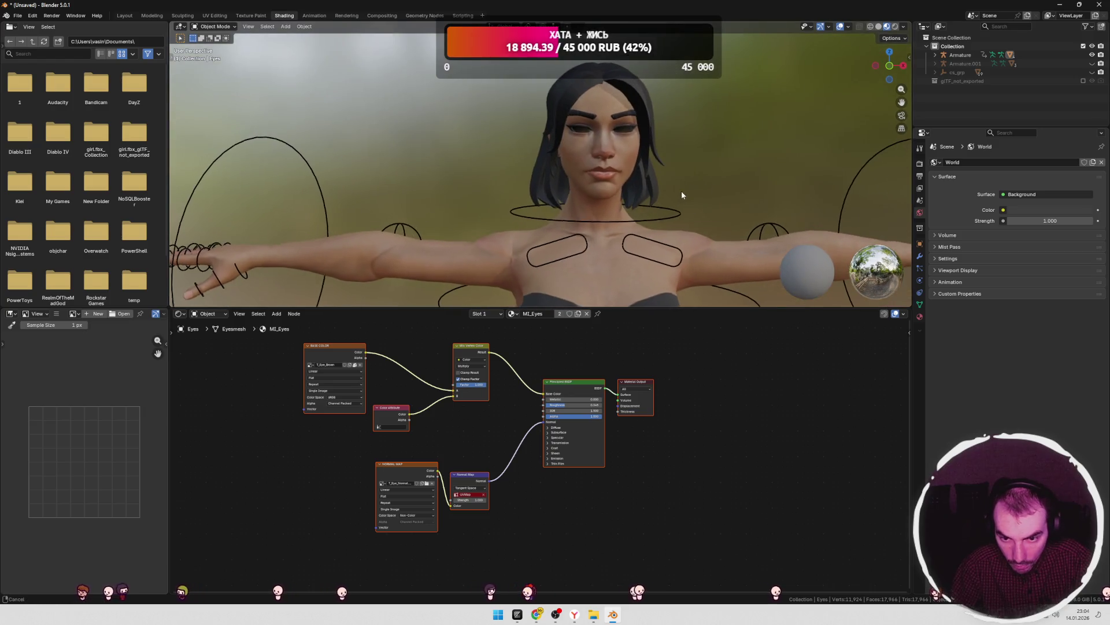
pyautogui.click(582, 135)
pyautogui.click(582, 134)
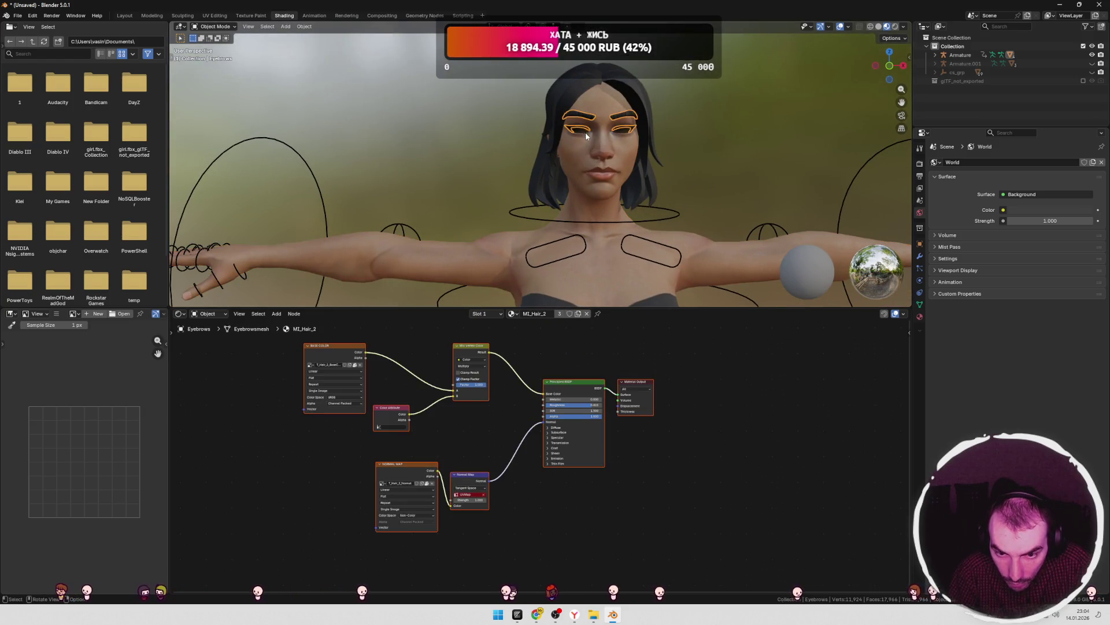
pyautogui.click(513, 315)
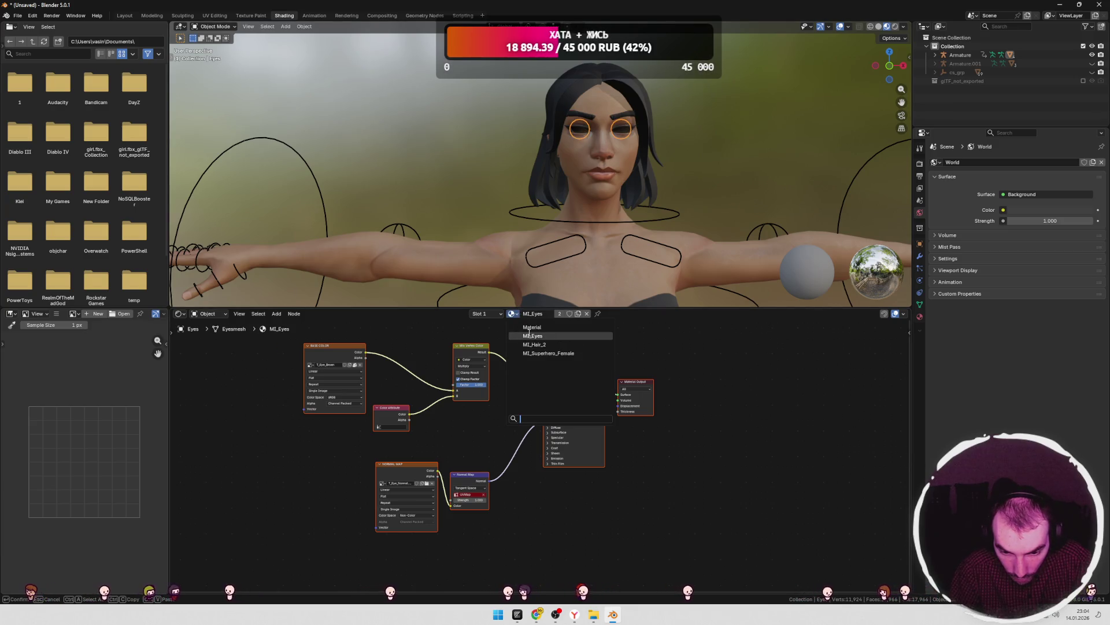
pyautogui.click(530, 335)
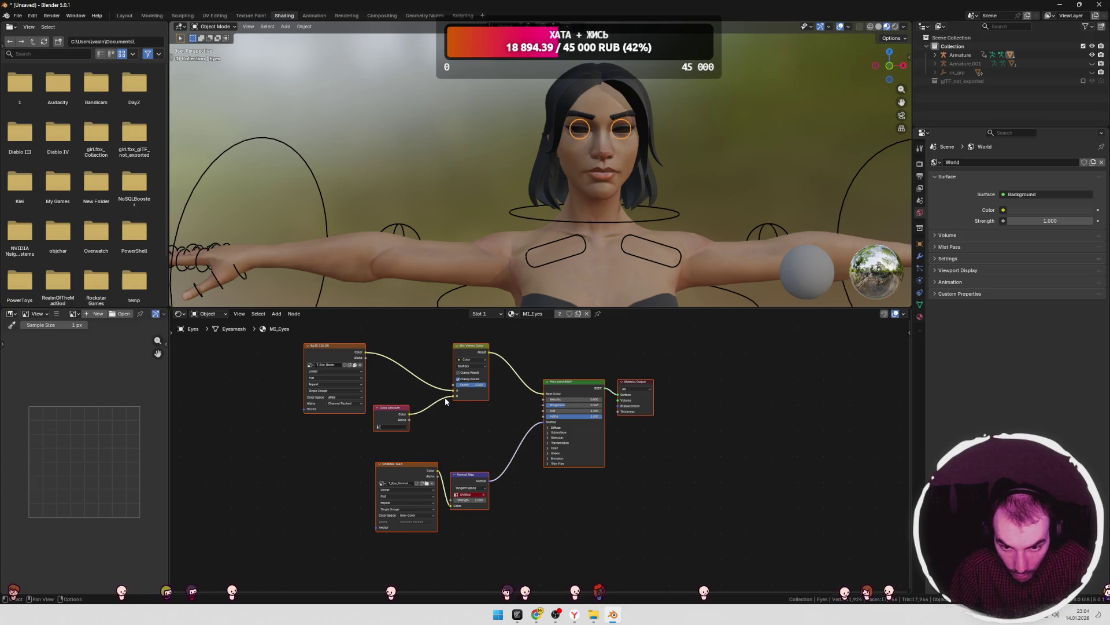
# - Cut the Color Attribute link to the Mix node in the eye material
pyautogui.moveTo(453, 398); pyautogui.dragTo(432, 405)
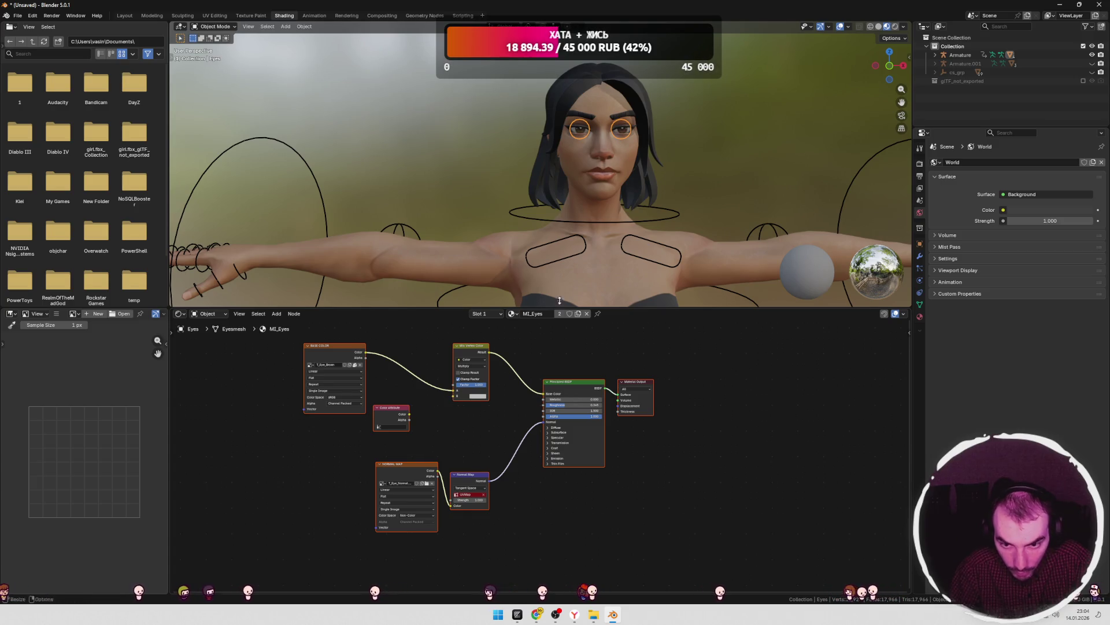
pyautogui.scroll(-5, 643, 244)
pyautogui.scroll(-3, 642, 244)
pyautogui.moveTo(642, 237)
pyautogui.mouseDown(button='middle')
pyautogui.moveTo(618, 252)
pyautogui.moveTo(636, 234)
pyautogui.mouseUp(button='middle')
pyautogui.scroll(-2, 630, 243)
pyautogui.press('Tab')
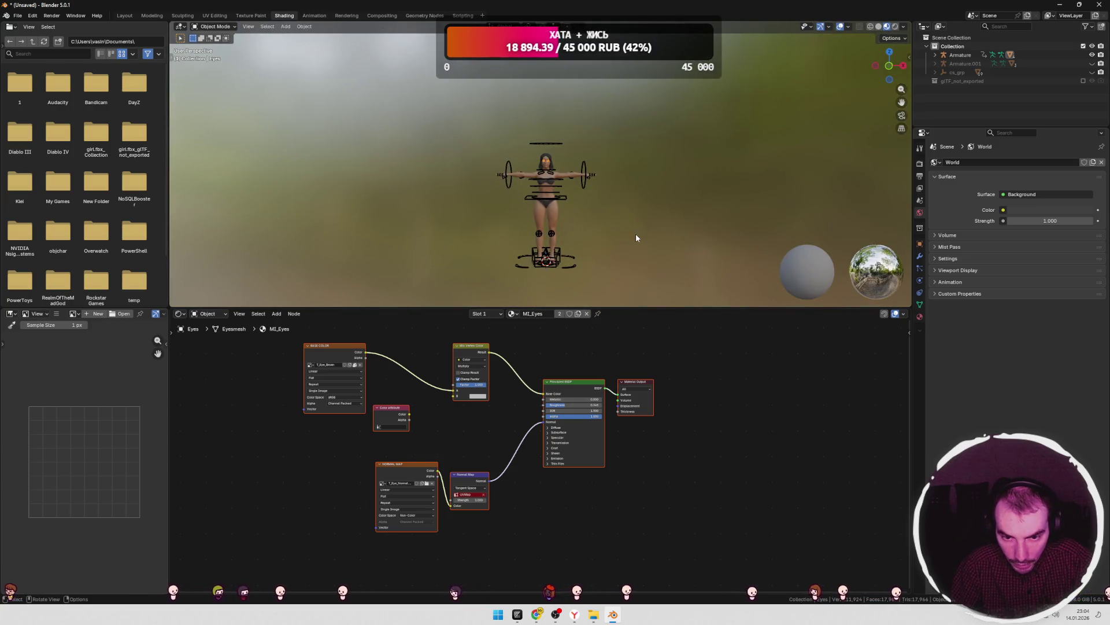
pyautogui.press('Tab')
pyautogui.press('Tab')
pyautogui.press('Tab')
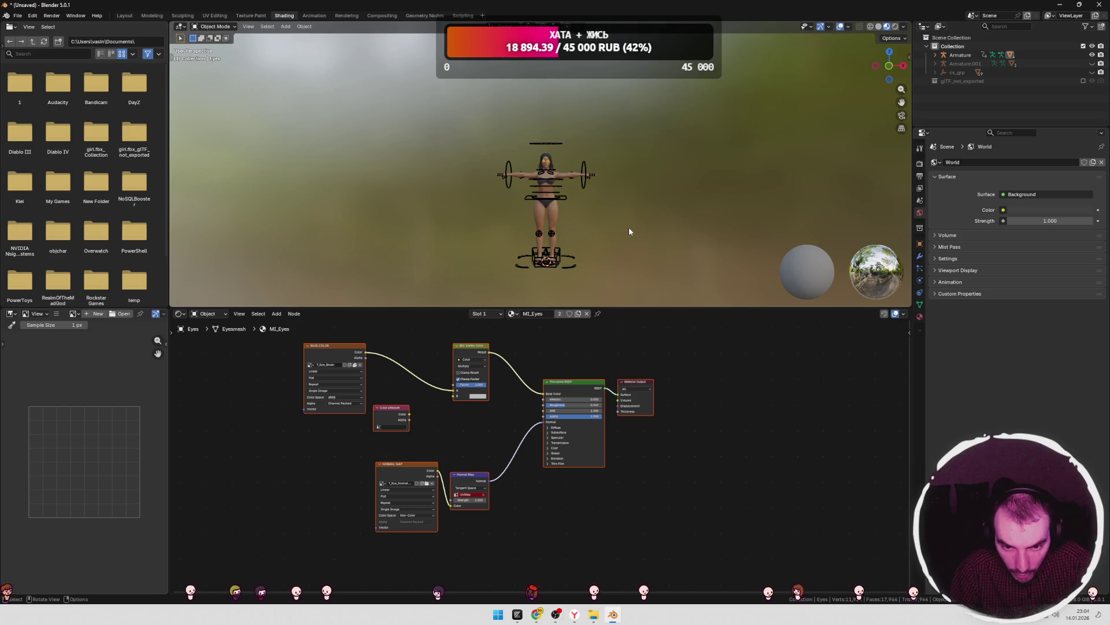
pyautogui.scroll(3, 619, 226)
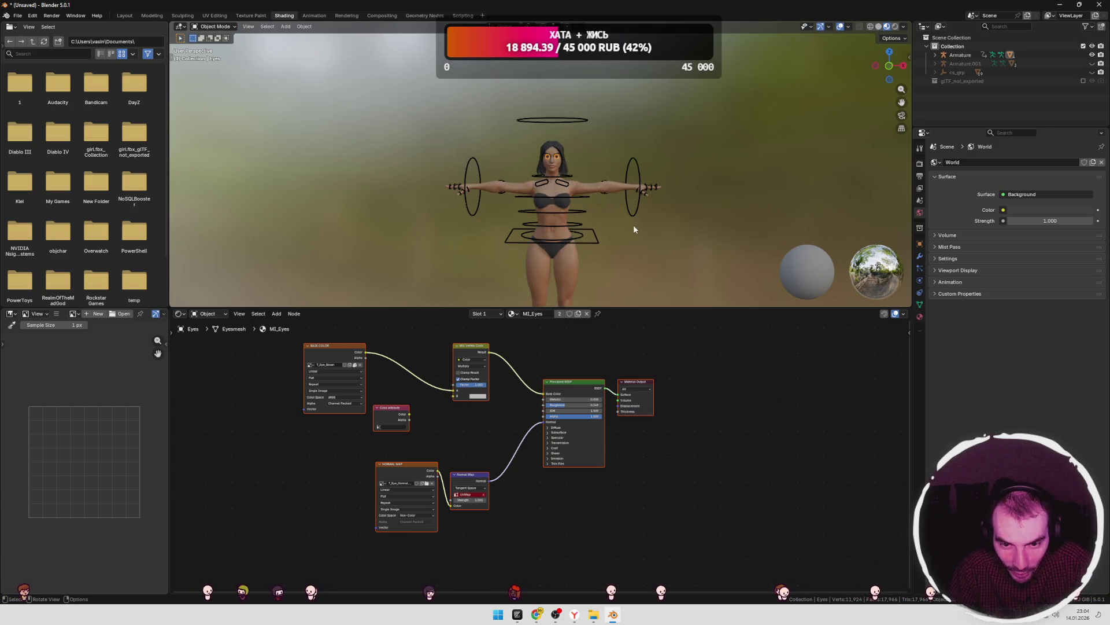
pyautogui.press('Tab')
pyautogui.scroll(6, 631, 227)
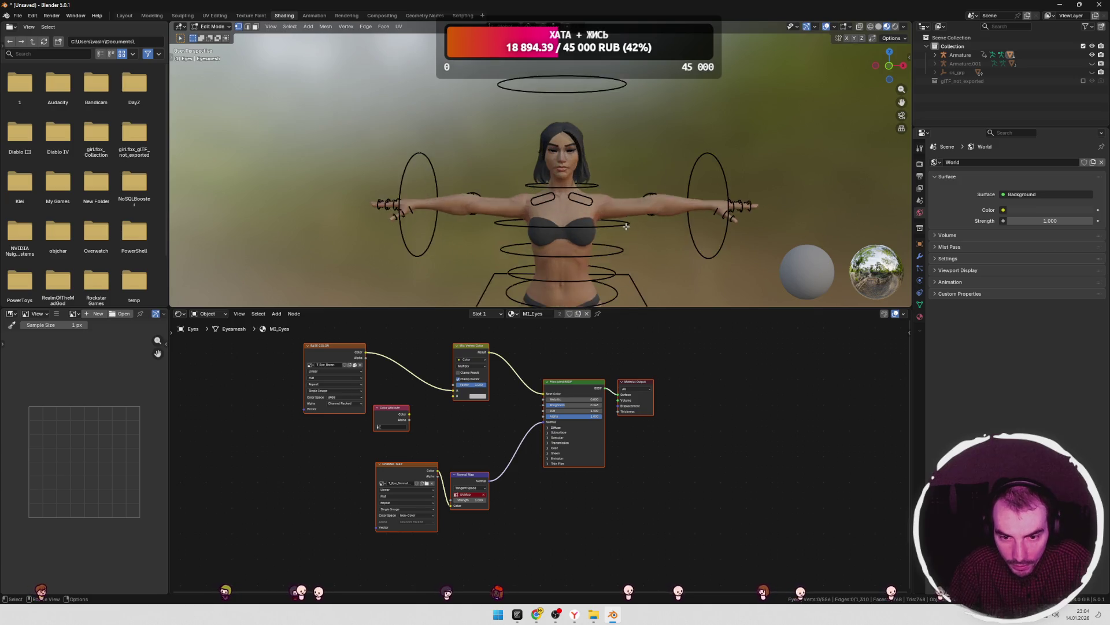
pyautogui.scroll(3, 627, 226)
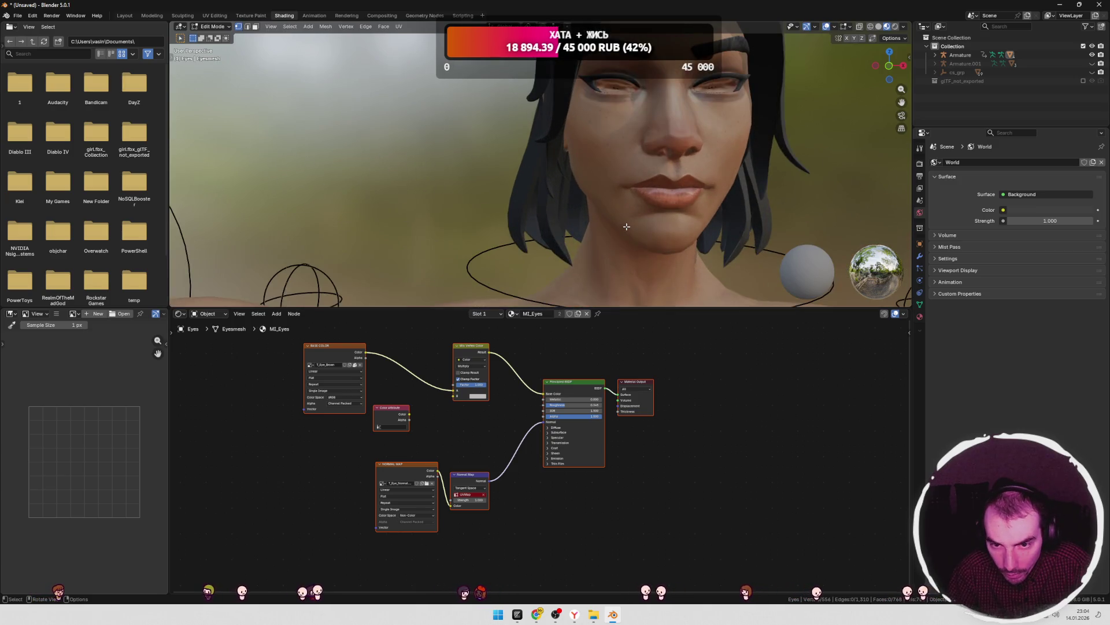
pyautogui.scroll(-10, 626, 226)
pyautogui.press('Tab')
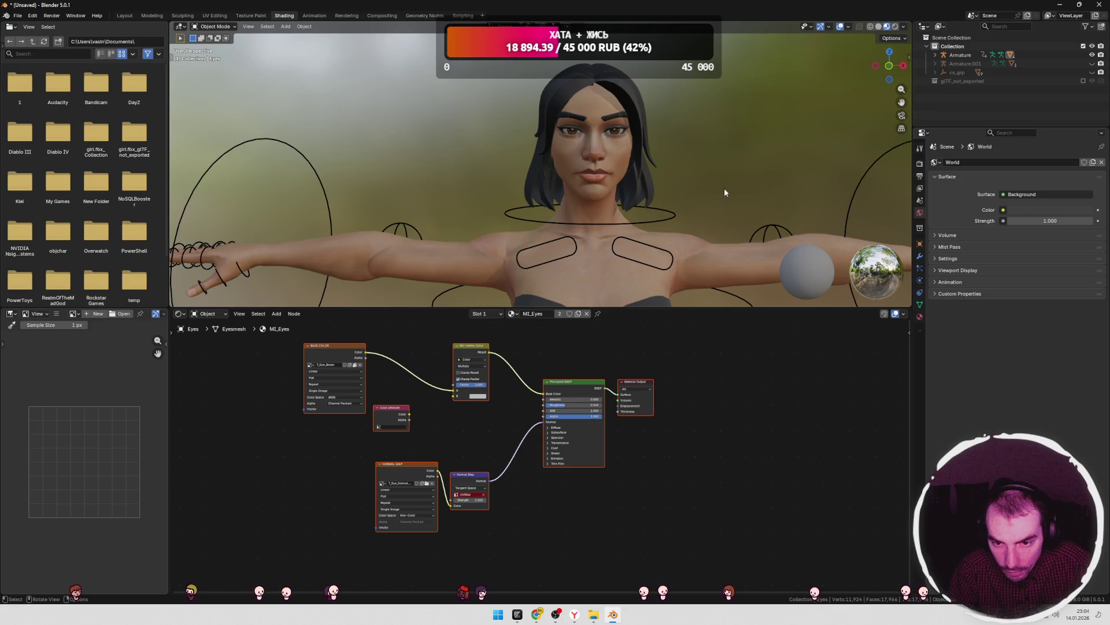
pyautogui.scroll(-8, 724, 192)
pyautogui.press('Tab')
pyautogui.press('Tab')
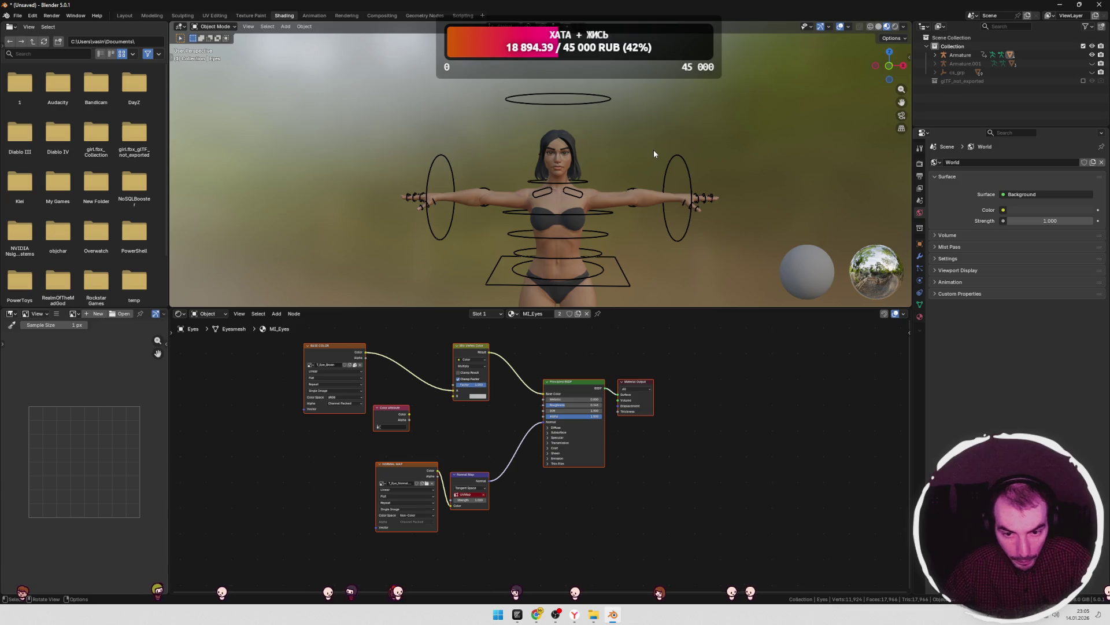
pyautogui.moveTo(654, 154)
pyautogui.mouseDown(button='middle')
pyautogui.moveTo(591, 165)
pyautogui.moveTo(654, 169)
pyautogui.mouseUp(button='middle')
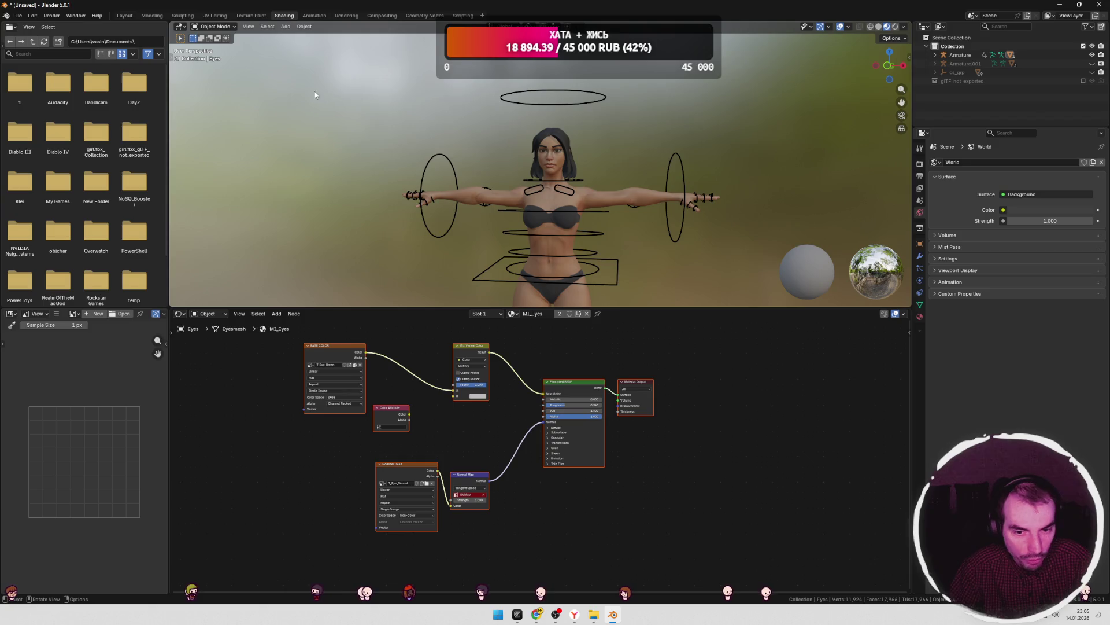
# - In the Animation workspace, put the Eyes mesh into Edit Mode
pyautogui.click(314, 15)
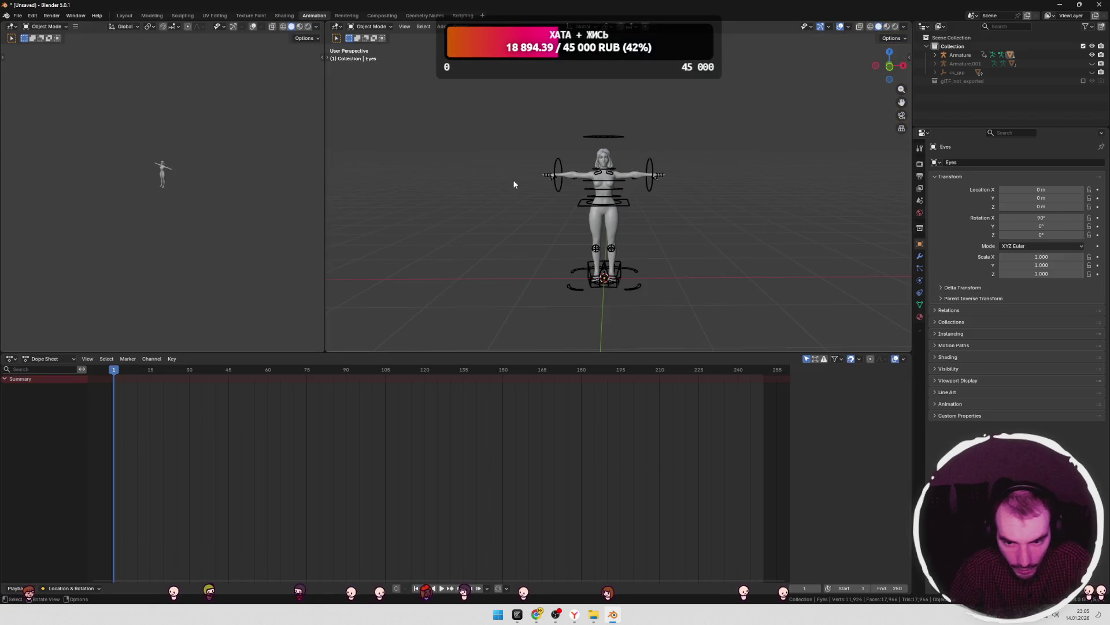
pyautogui.press('Tab')
pyautogui.press('Tab')
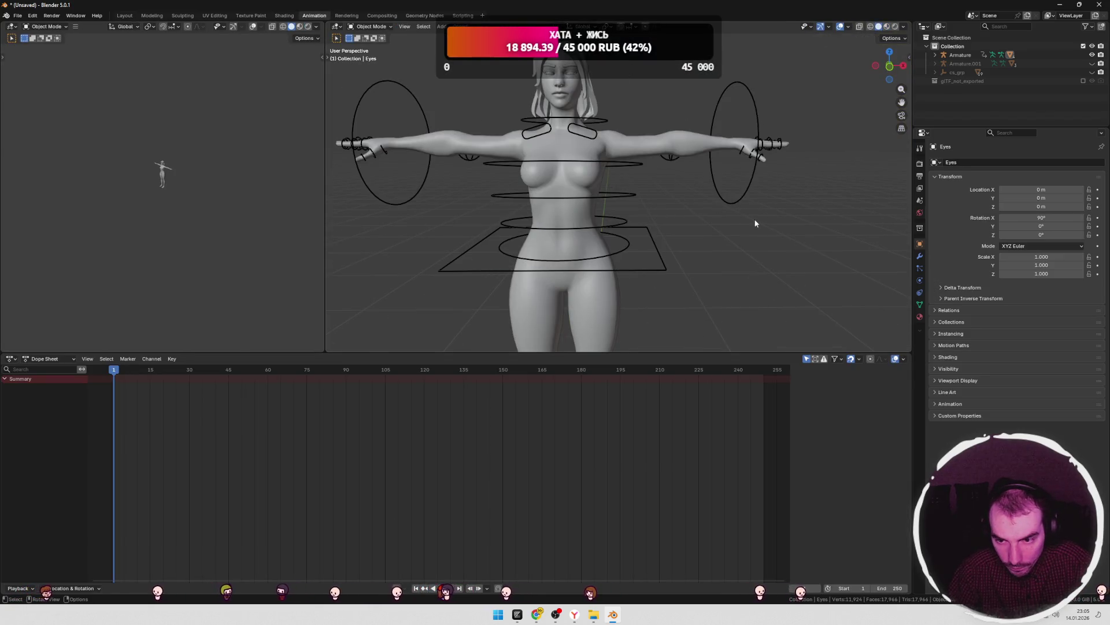
pyautogui.click(371, 27)
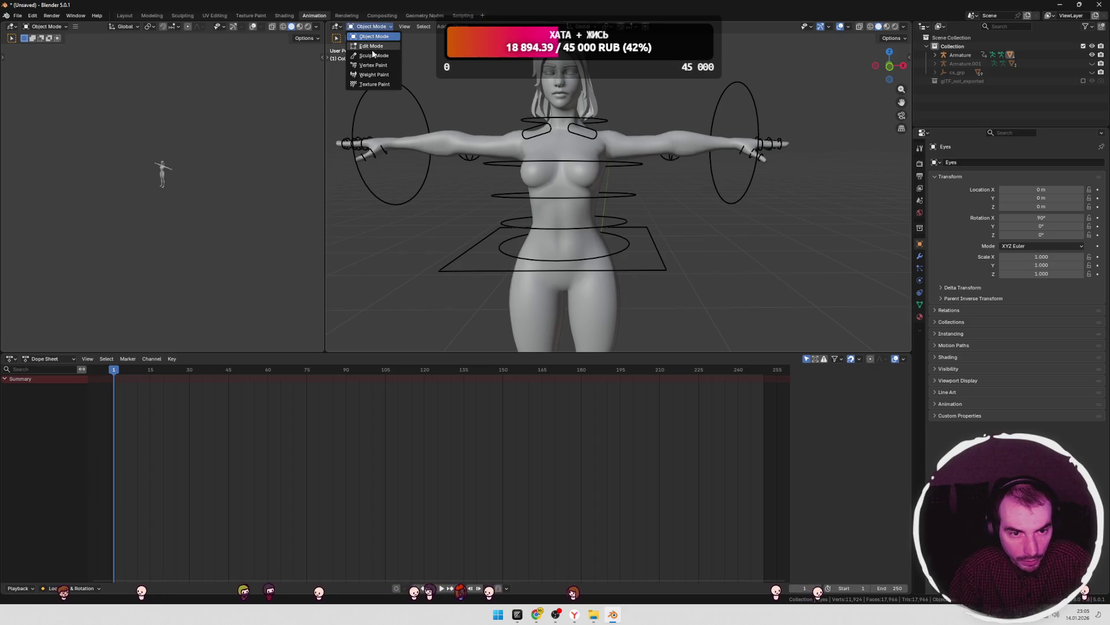
pyautogui.click(383, 34)
pyautogui.click(381, 30)
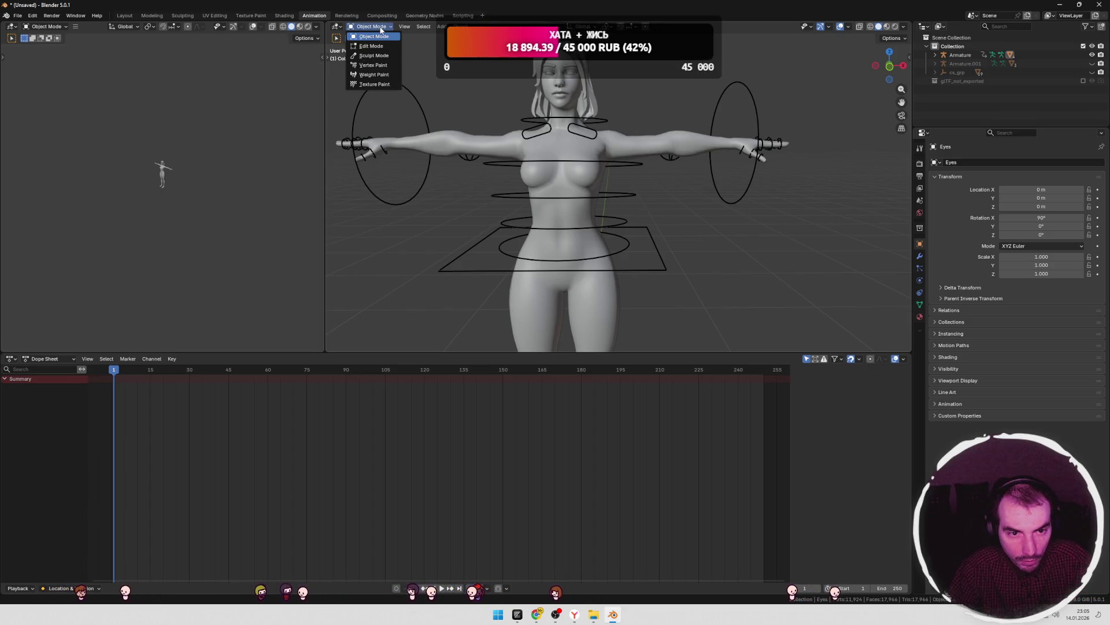
pyautogui.click(370, 46)
pyautogui.scroll(-5, 614, 148)
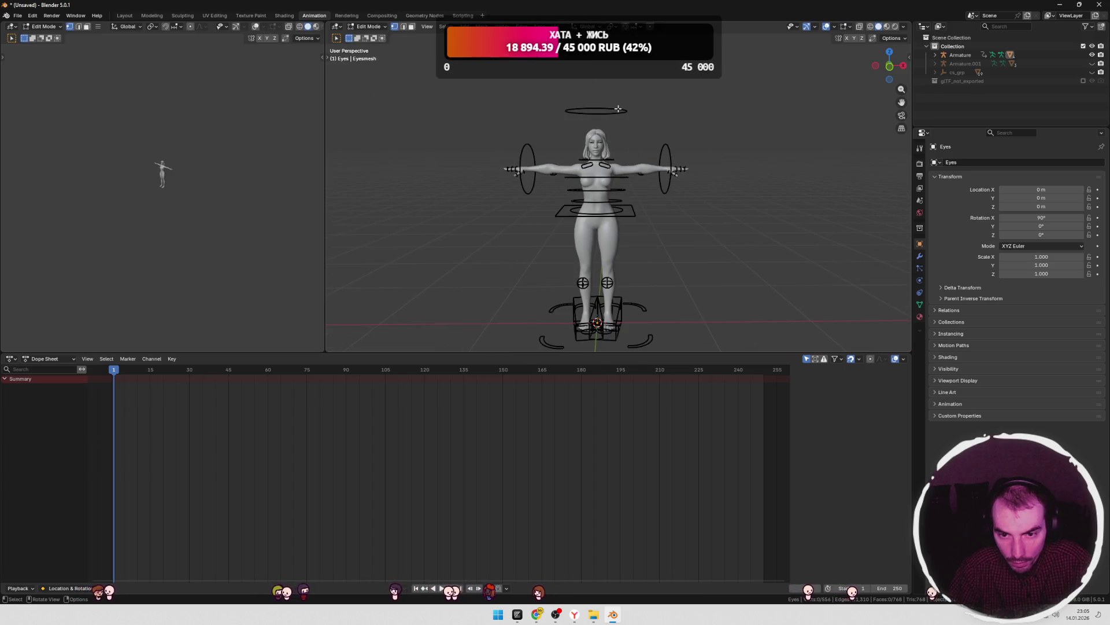
# - Enlarge the 3D viewport, then go to the Modeling workspace at a near-front view
pyautogui.moveTo(326, 180); pyautogui.dragTo(293, 180)
pyautogui.moveTo(446, 353); pyautogui.dragTo(446, 434)
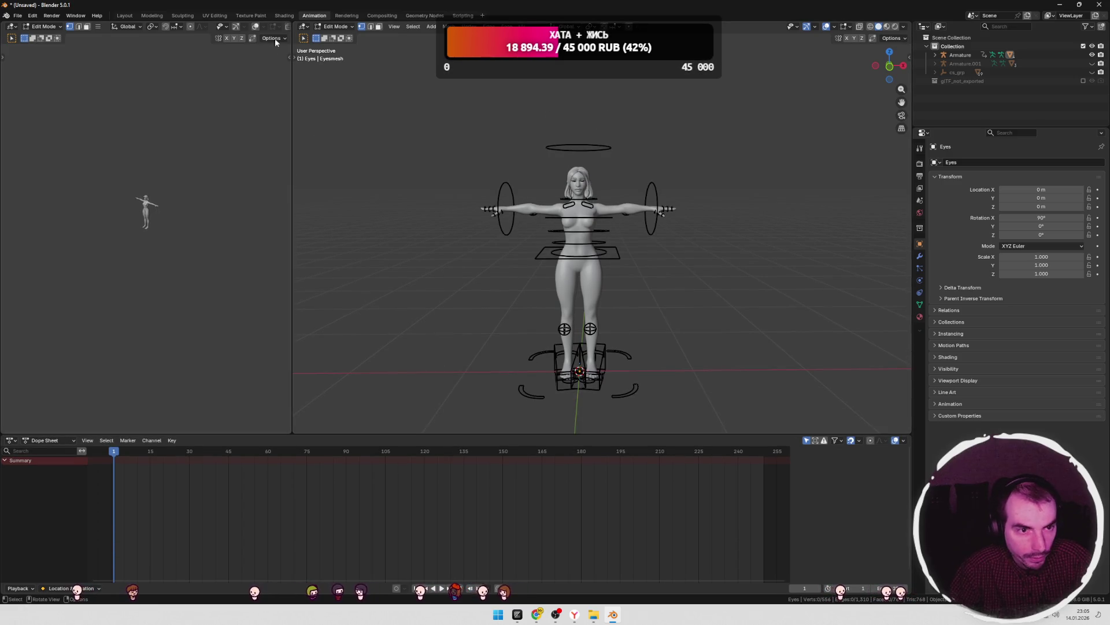
pyautogui.click(151, 15)
pyautogui.scroll(5, 403, 225)
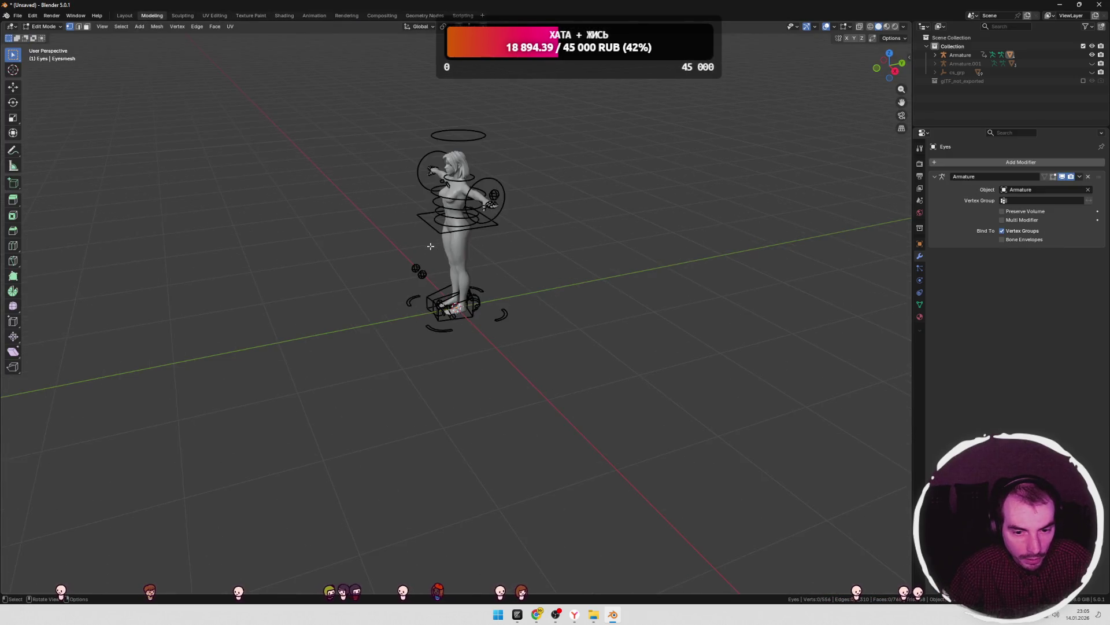
pyautogui.moveTo(552, 209)
pyautogui.mouseDown(button='middle')
pyautogui.moveTo(575, 207)
pyautogui.moveTo(538, 204)
pyautogui.mouseUp(button='middle')
pyautogui.scroll(3, 541, 203)
# - In the Layout workspace, return Eyes to Object Mode and select the main Armature
pyautogui.click(125, 15)
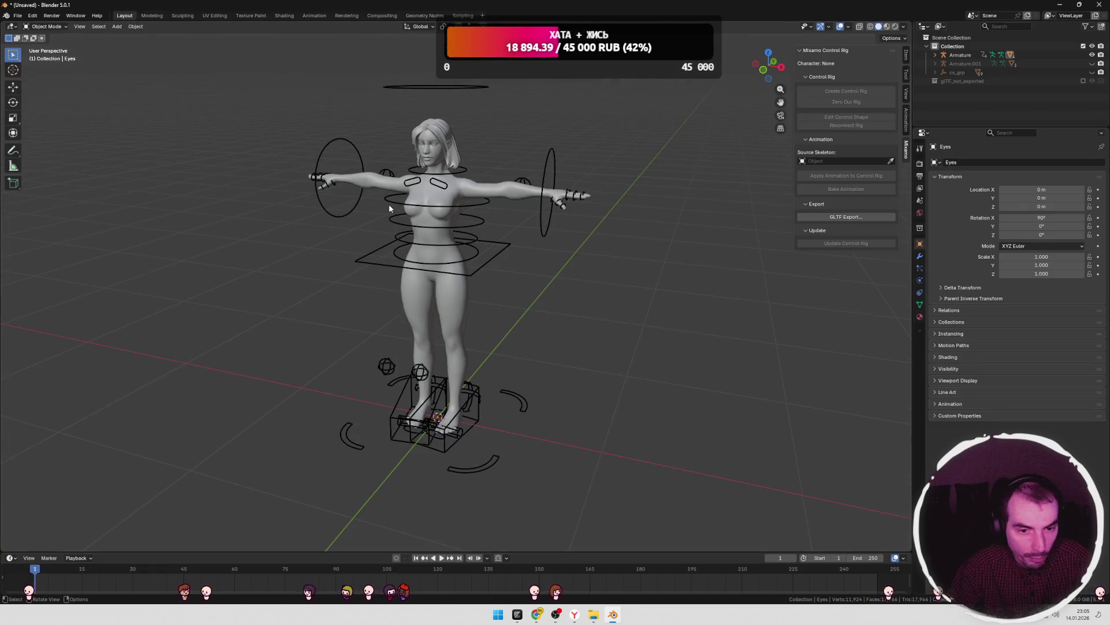
pyautogui.scroll(5, 517, 256)
pyautogui.scroll(-5, 569, 261)
pyautogui.press('Tab')
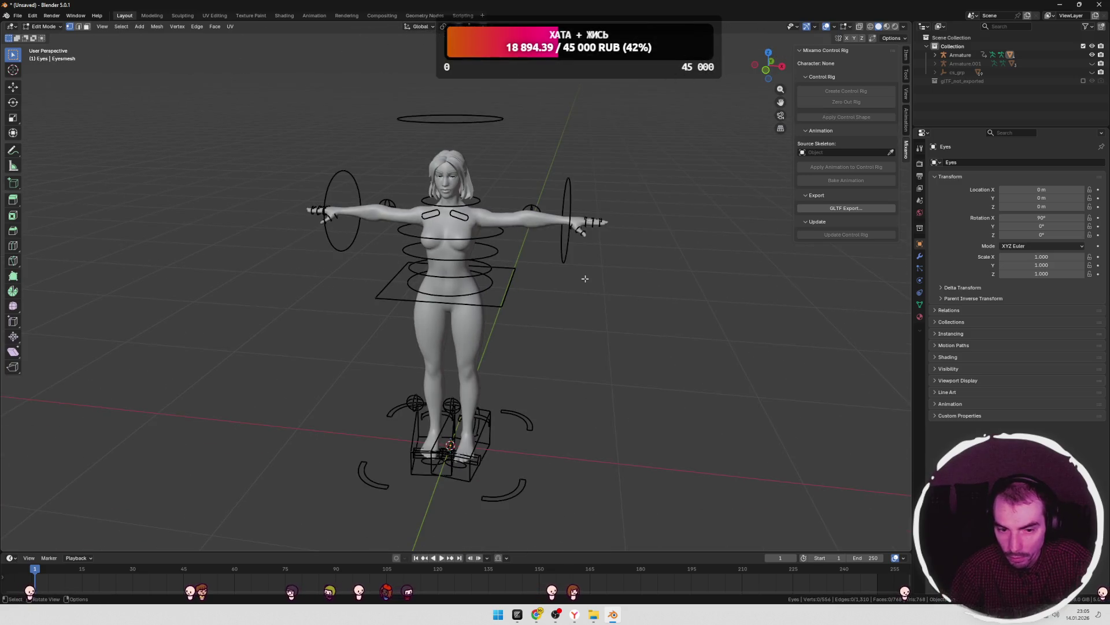
pyautogui.press('Tab')
pyautogui.click(562, 236)
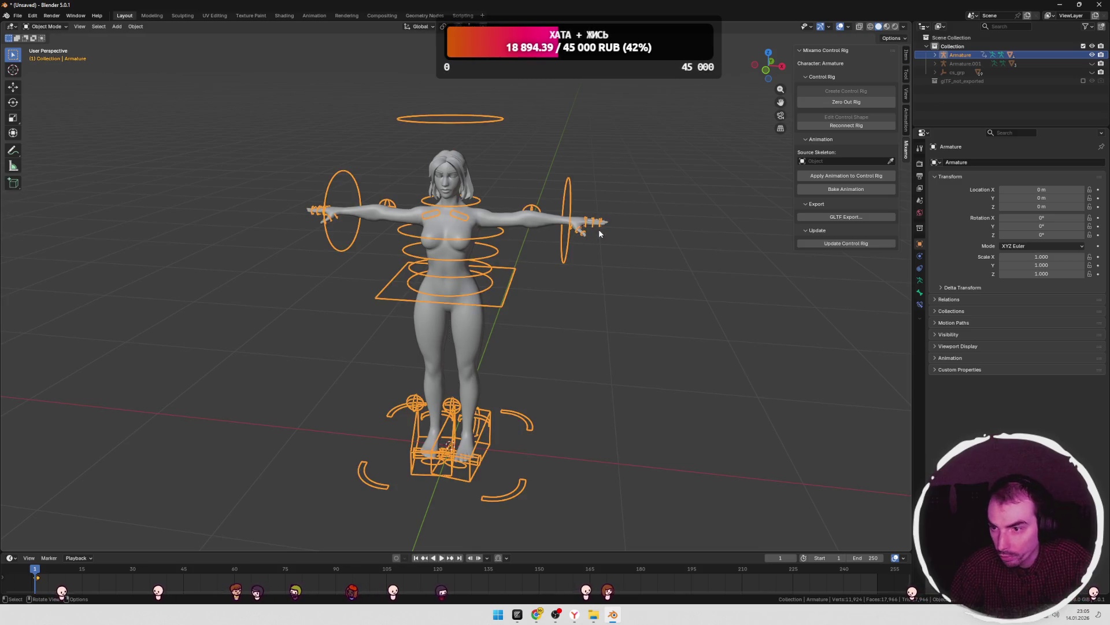
pyautogui.click(1091, 64)
pyautogui.click(1092, 63)
# - Delete Armature.001, reselect the main Armature, and switch to the Animation workspace
pyautogui.rightClick(1059, 67)
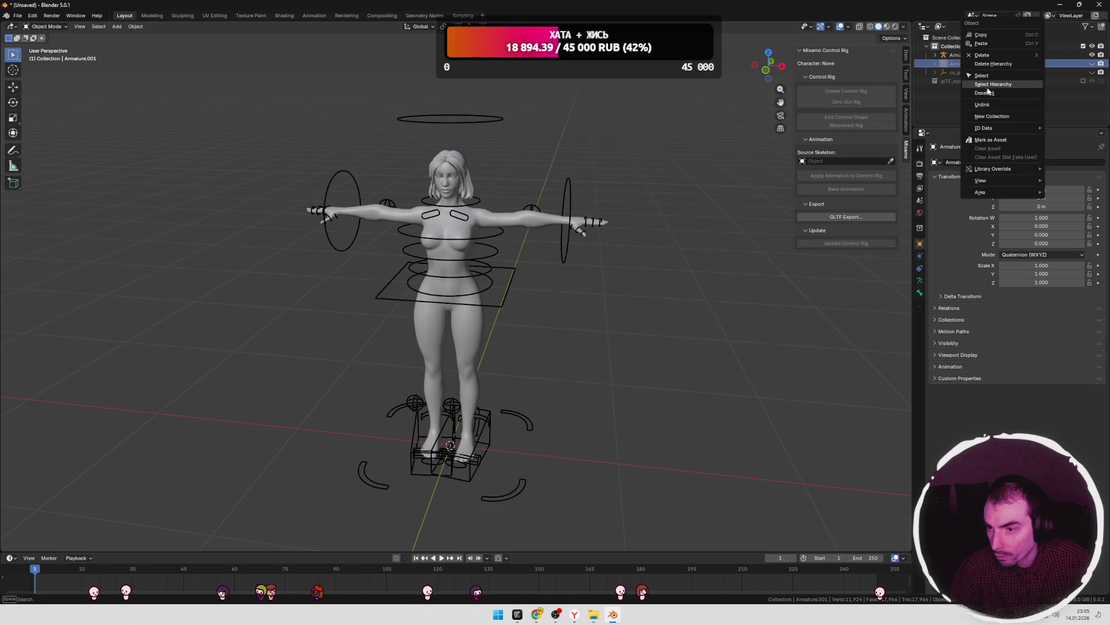
pyautogui.click(983, 87)
pyautogui.click(949, 64)
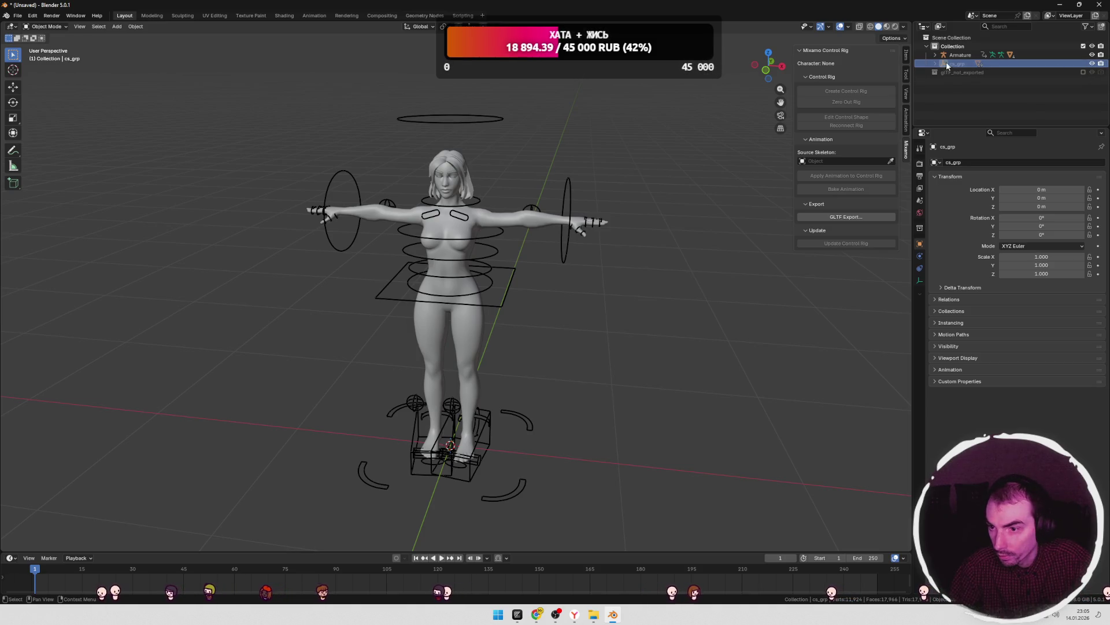
pyautogui.click(960, 55)
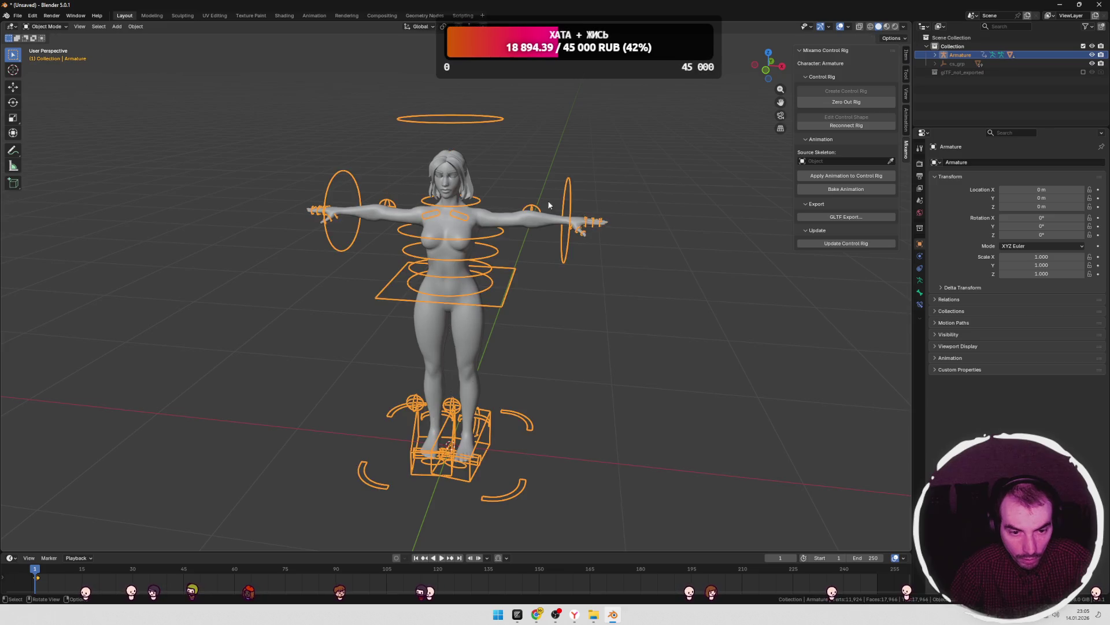
pyautogui.click(314, 16)
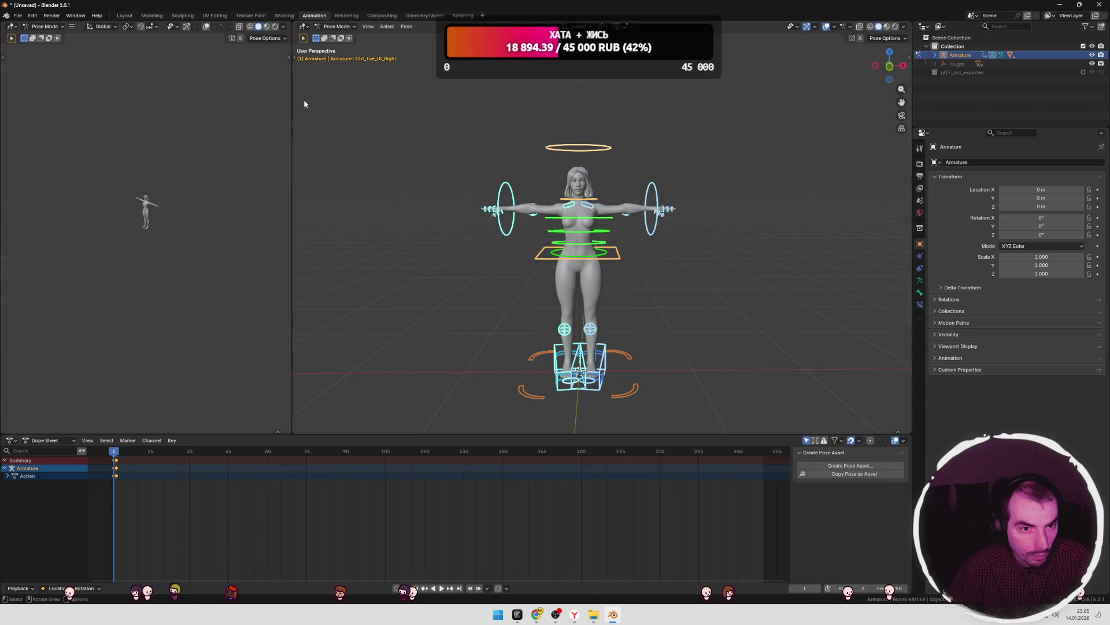
# - Select the Ctrl_Spine2 and Ctrl_Hips controls, then return to the Layout workspace
pyautogui.scroll(3, 655, 259)
pyautogui.moveTo(658, 256)
pyautogui.mouseDown(button='middle')
pyautogui.moveTo(594, 266)
pyautogui.moveTo(665, 271)
pyautogui.mouseUp(button='middle')
pyautogui.click(594, 266)
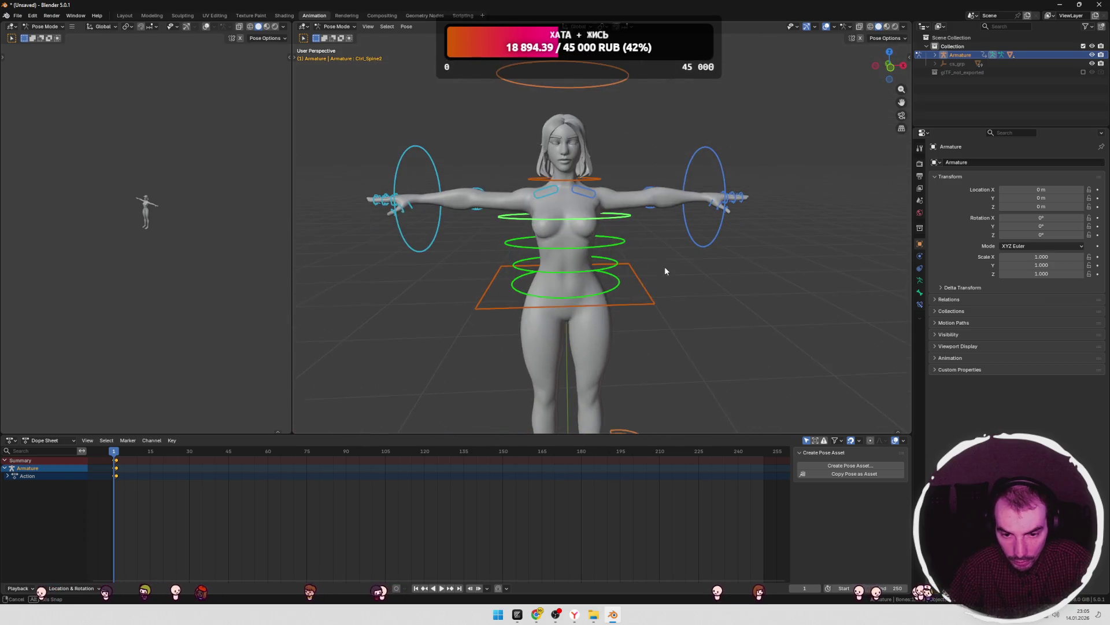
pyautogui.click(610, 280)
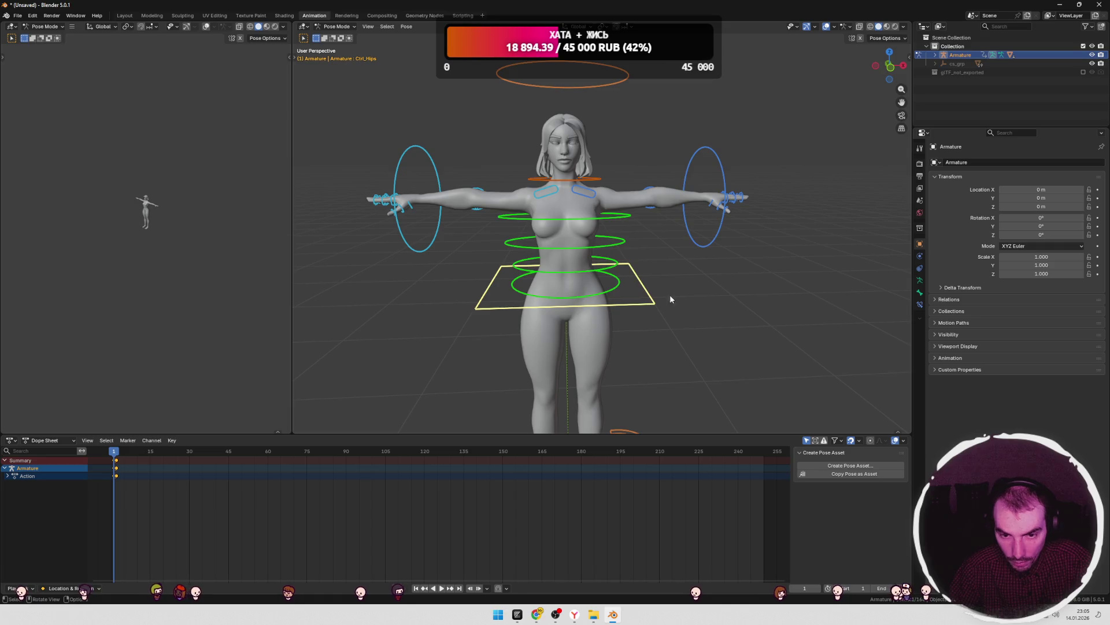
pyautogui.scroll(-3, 671, 299)
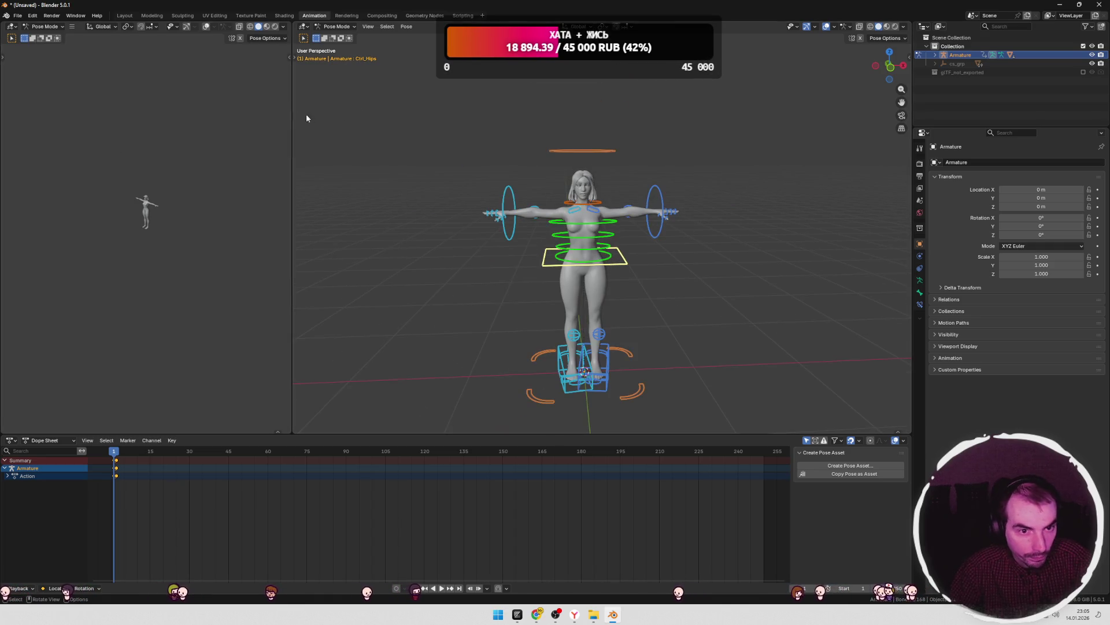
pyautogui.click(125, 16)
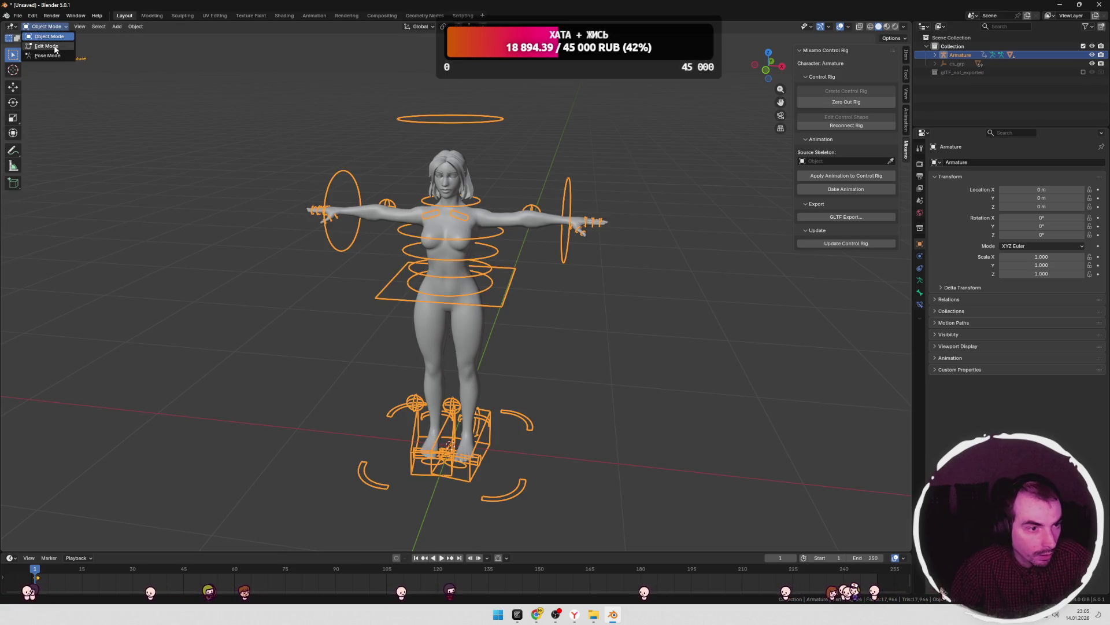
# - Put the armature in Pose Mode, then try moving the hips control and cancel it
pyautogui.click(50, 56)
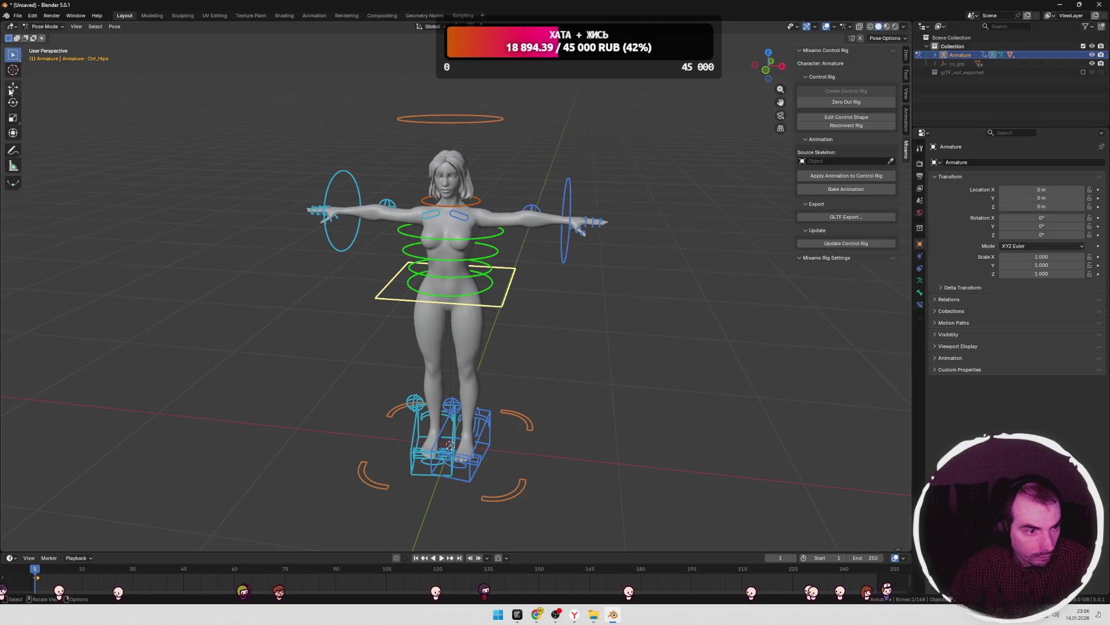
pyautogui.click(12, 88)
pyautogui.moveTo(485, 285)
pyautogui.mouseDown()
pyautogui.moveTo(399, 295)
pyautogui.moveTo(509, 313)
pyautogui.moveTo(500, 286)
pyautogui.mouseUp()
pyautogui.rightClick(501, 286)
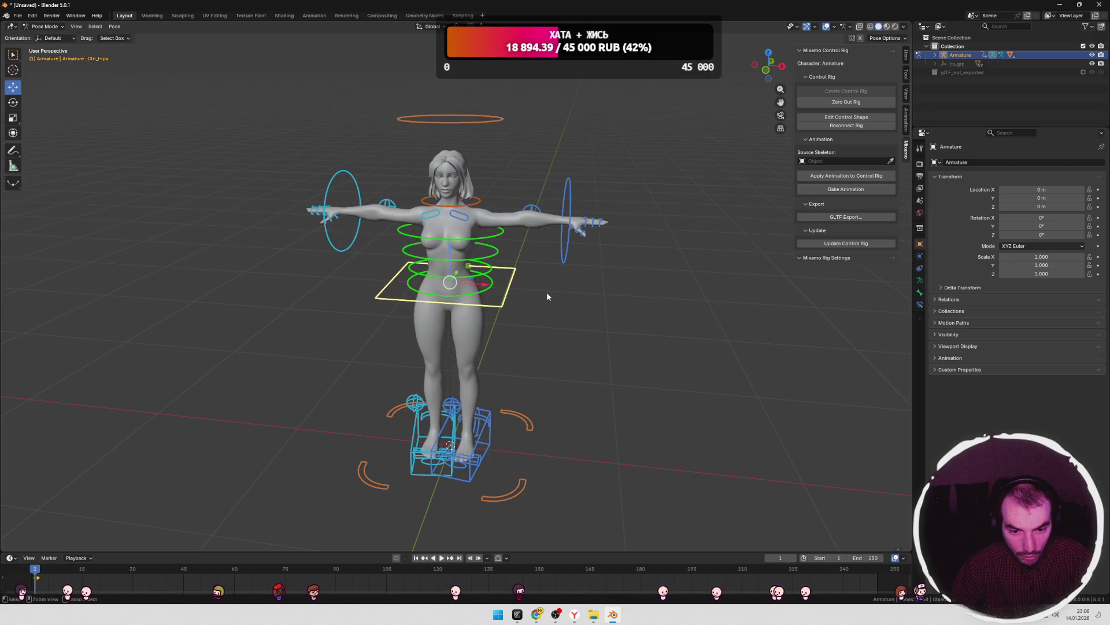
# - Bring the feet into view and slide the left foot controls, including Ctrl_Foot_IK_Left along X
pyautogui.keyDown('shift'); pyautogui.moveTo(553, 412); pyautogui.dragTo(572, 321, button='middle'); pyautogui.keyUp('shift')
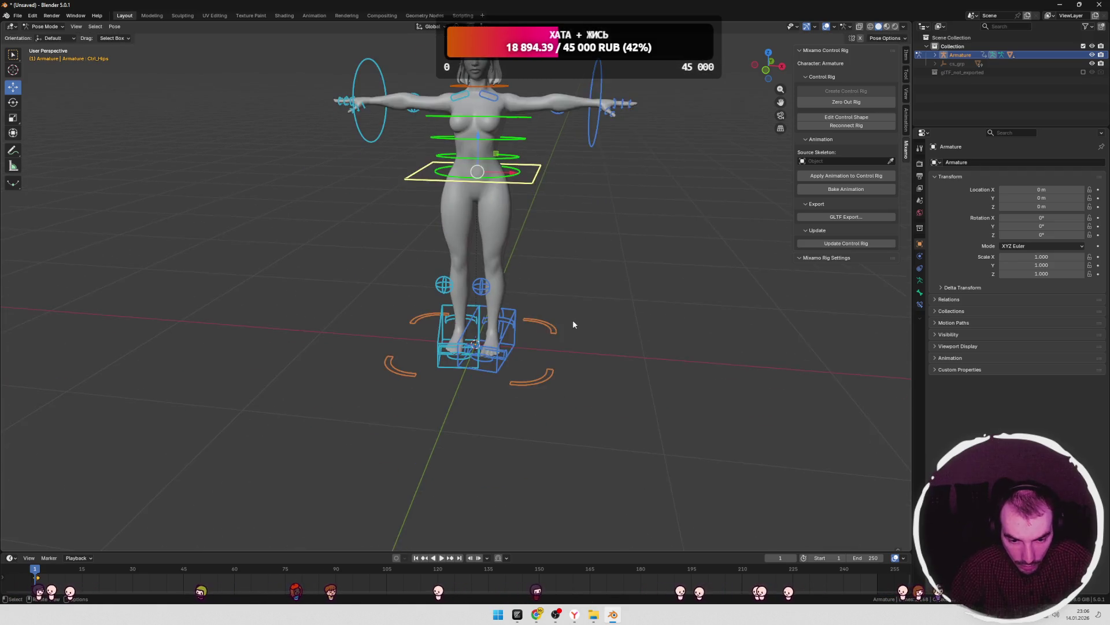
pyautogui.scroll(6, 581, 372)
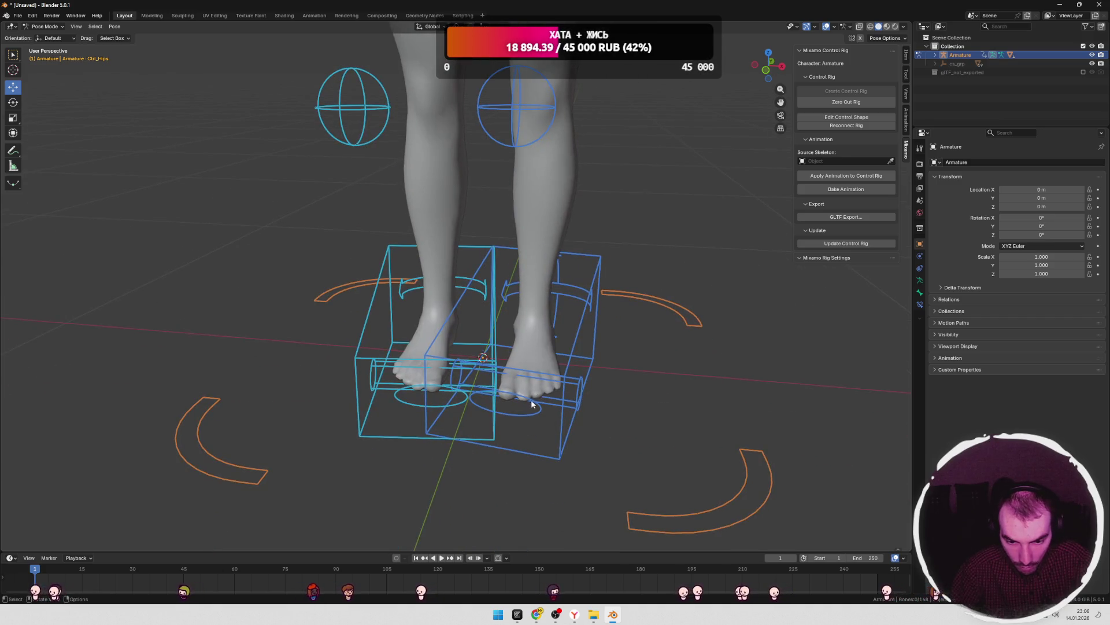
pyautogui.click(532, 403)
pyautogui.moveTo(552, 386); pyautogui.dragTo(607, 394)
pyautogui.click(538, 402)
pyautogui.click(538, 409)
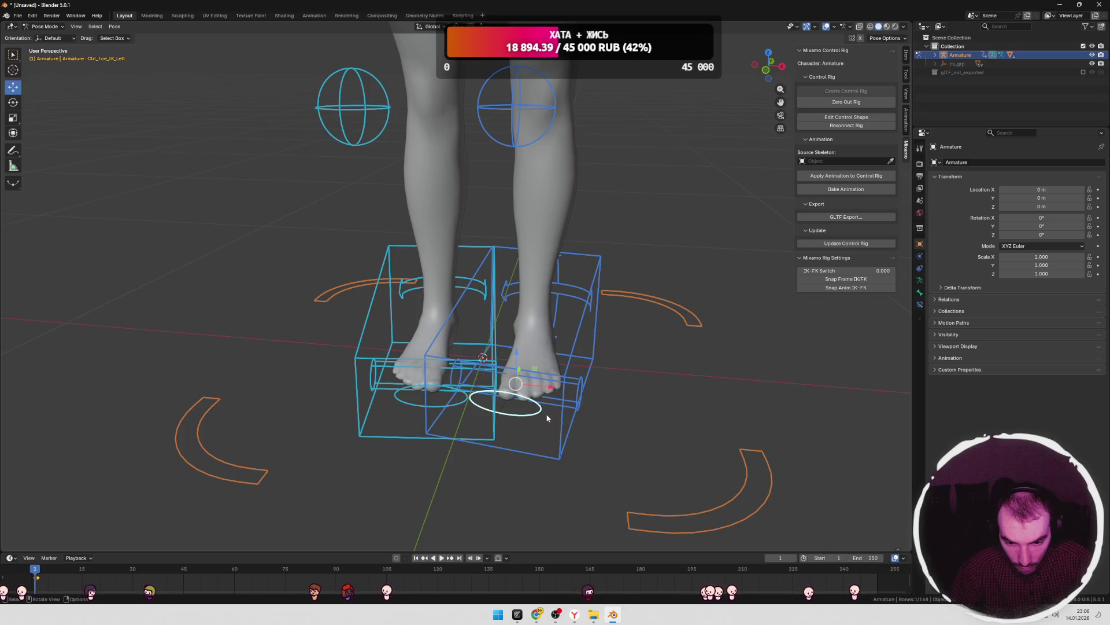
pyautogui.click(567, 419)
pyautogui.moveTo(566, 322)
pyautogui.mouseDown()
pyautogui.moveTo(635, 331)
pyautogui.moveTo(561, 322)
pyautogui.moveTo(618, 331)
pyautogui.mouseUp()
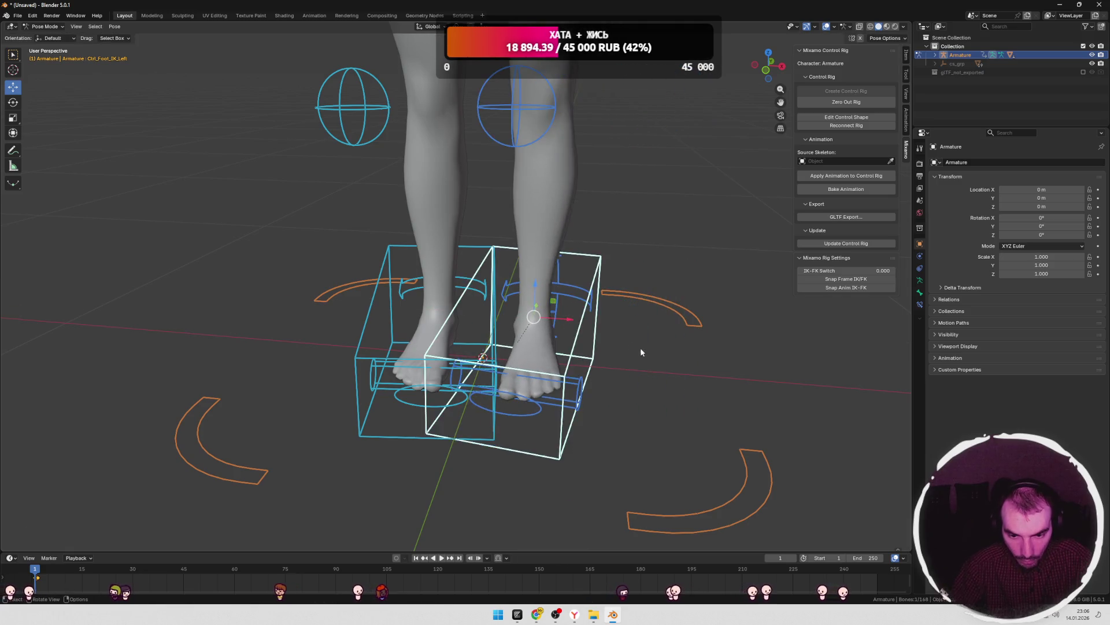
# - Show the character in Material Preview shading from a near-front view
pyautogui.scroll(-6, 636, 347)
pyautogui.scroll(4, 584, 341)
pyautogui.moveTo(614, 387); pyautogui.dragTo(622, 373, button='middle')
pyautogui.click(888, 27)
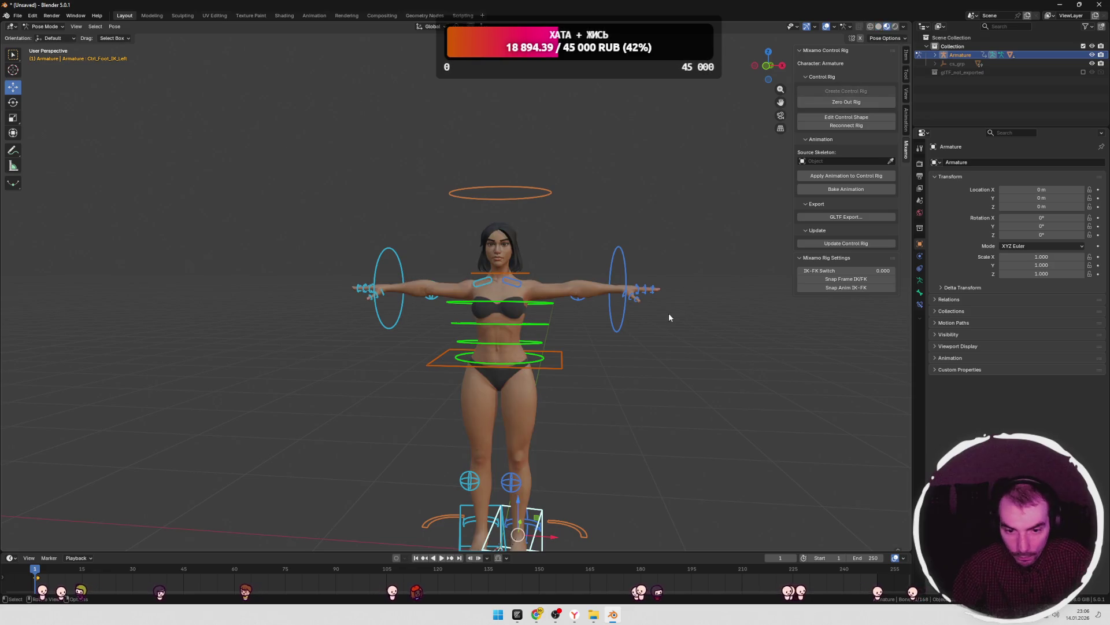
# - Move the right leg pole control along Y, then undo and redo the move
pyautogui.moveTo(668, 314); pyautogui.dragTo(629, 314, button='middle')
pyautogui.moveTo(596, 280)
pyautogui.mouseDown(button='middle')
pyautogui.moveTo(602, 304)
pyautogui.moveTo(675, 300)
pyautogui.moveTo(602, 312)
pyautogui.moveTo(635, 321)
pyautogui.moveTo(581, 328)
pyautogui.mouseUp(button='middle')
pyautogui.click(602, 312)
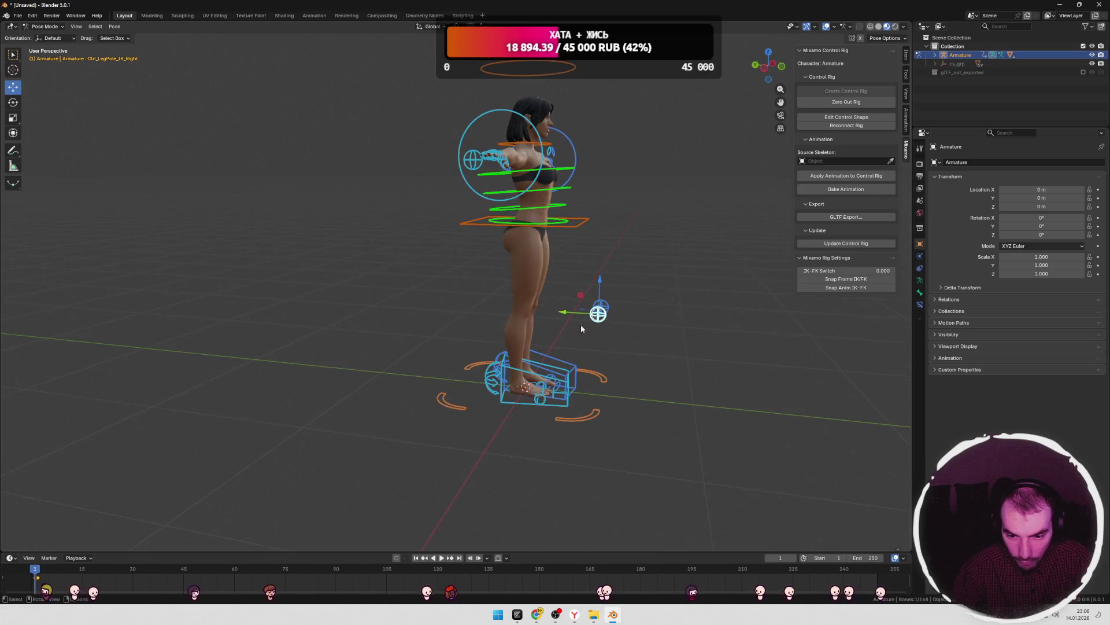
pyautogui.moveTo(569, 315)
pyautogui.mouseDown()
pyautogui.moveTo(536, 313)
pyautogui.moveTo(578, 315)
pyautogui.moveTo(568, 315)
pyautogui.mouseUp()
pyautogui.hotkey('ctrl', 'z')
pyautogui.hotkey('ctrl', 'shift', 'z')
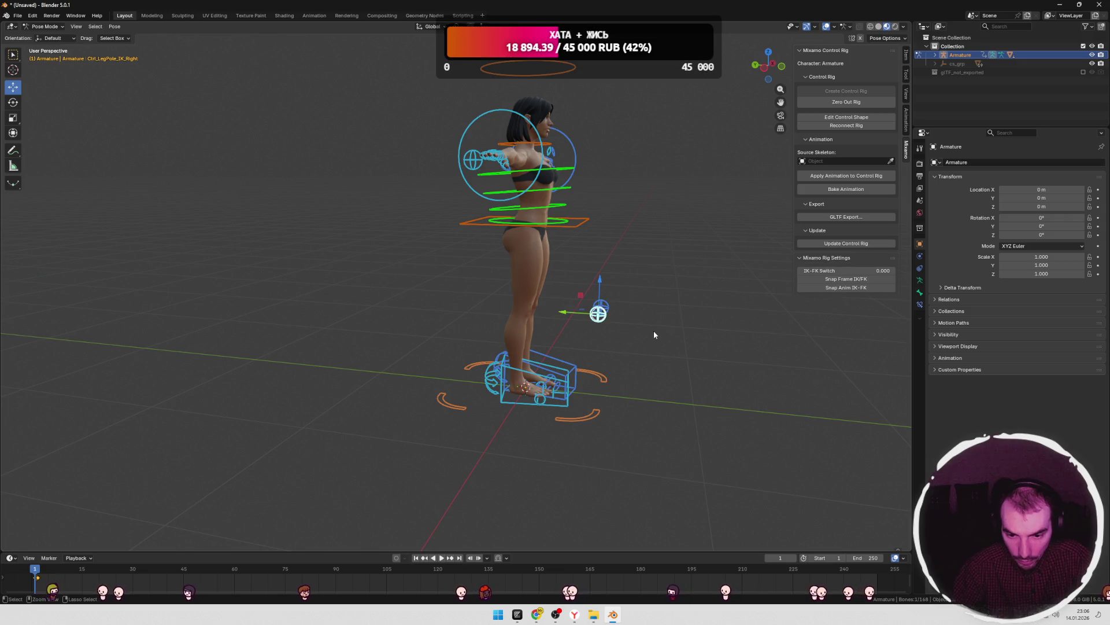
# - Try tilting and X-axis rotating the Ctrl_Head control, cancelling both changes
pyautogui.moveTo(655, 333); pyautogui.dragTo(592, 325, button='middle')
pyautogui.keyDown('shift'); pyautogui.moveTo(642, 268); pyautogui.dragTo(614, 266, button='middle'); pyautogui.keyUp('shift')
pyautogui.scroll(2, 611, 260)
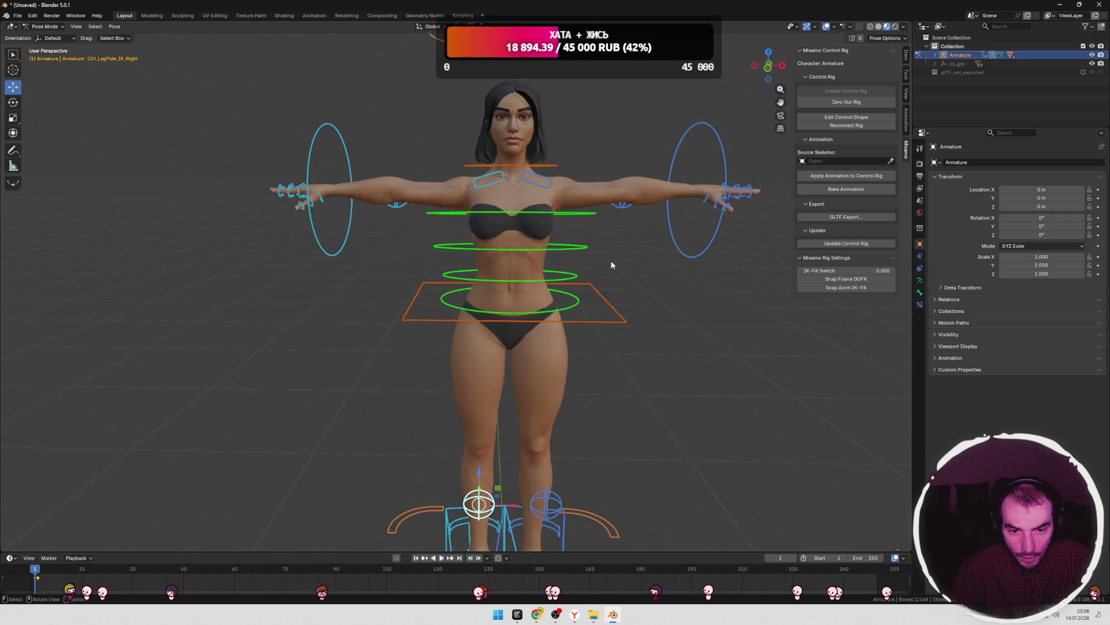
pyautogui.click(567, 84)
pyautogui.moveTo(537, 184); pyautogui.dragTo(548, 195)
pyautogui.press('Escape')
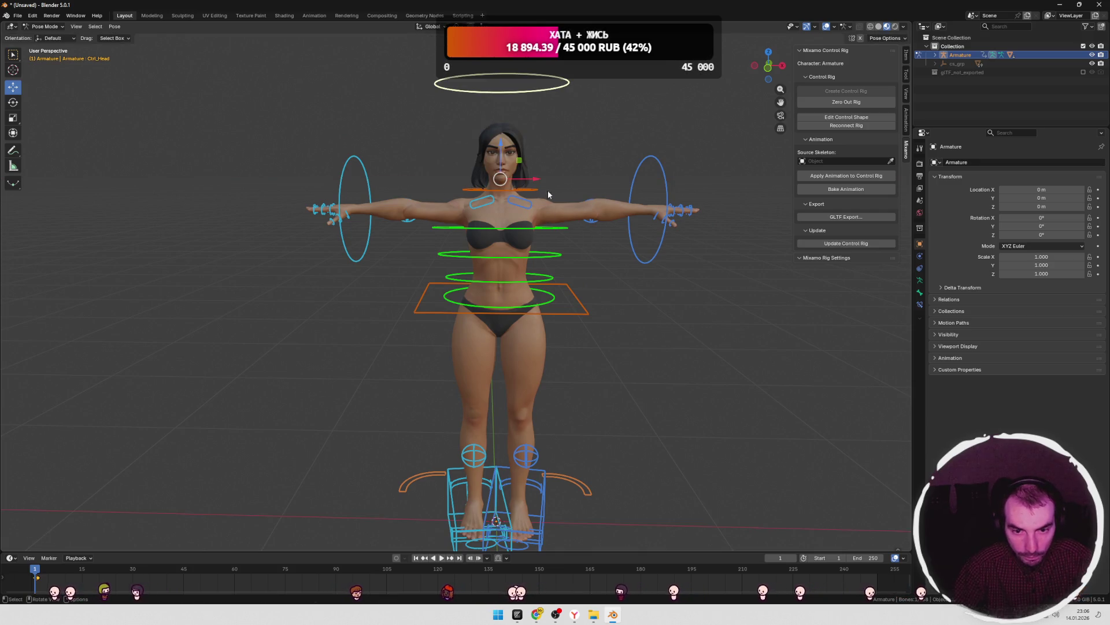
pyautogui.click(12, 102)
pyautogui.moveTo(607, 133); pyautogui.dragTo(509, 148, button='middle')
pyautogui.press('r')
pyautogui.press('x')
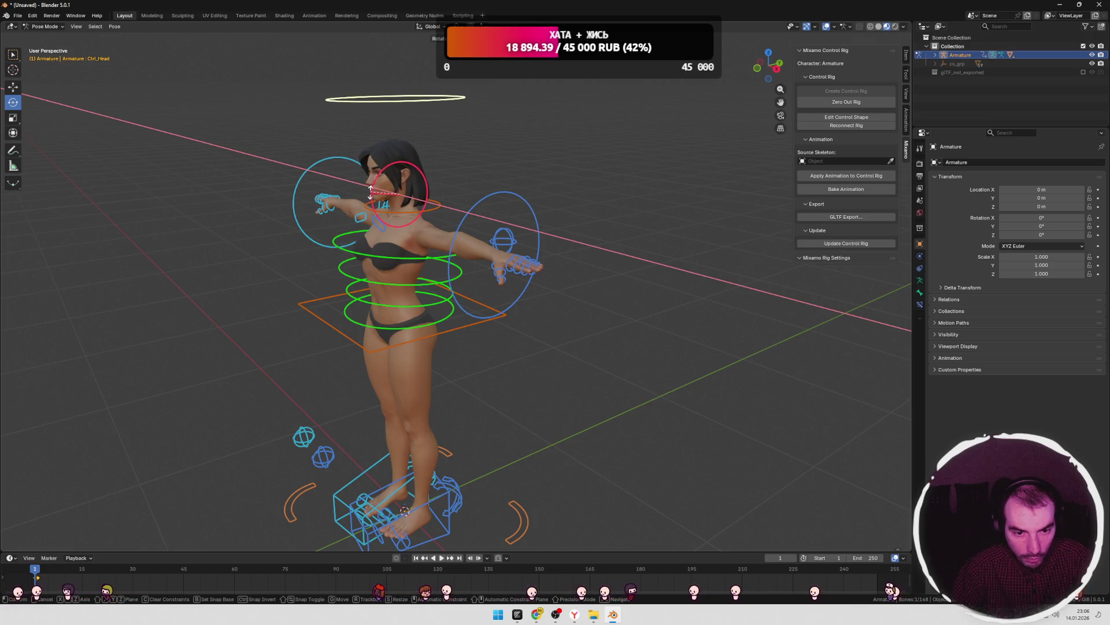
pyautogui.rightClick(489, 165)
# - Deselect the controls and open the save dialog for the untitled file with Ctrl+S
pyautogui.hotkey('ctrl', 'z')
pyautogui.moveTo(490, 160)
pyautogui.mouseDown(button='middle')
pyautogui.moveTo(585, 158)
pyautogui.moveTo(679, 373)
pyautogui.moveTo(737, 371)
pyautogui.moveTo(662, 371)
pyautogui.mouseUp(button='middle')
pyautogui.click(601, 155)
pyautogui.scroll(-2, 647, 361)
pyautogui.moveTo(593, 318); pyautogui.dragTo(585, 325, button='middle')
pyautogui.hotkey('ctrl', 's')
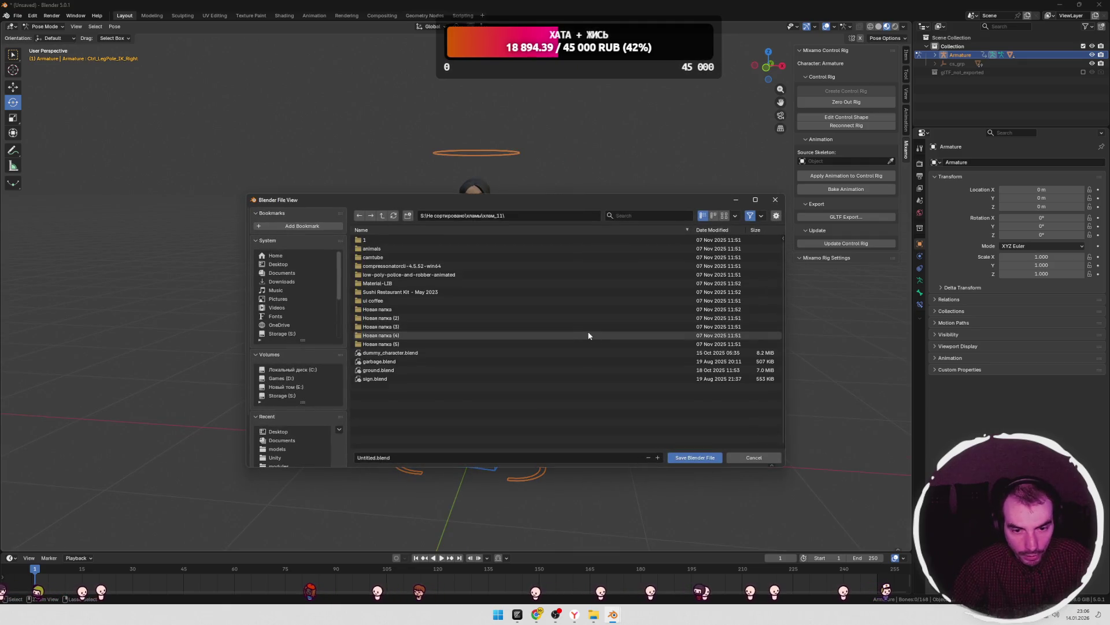
# - Save the file on the Desktop as boonan_female.blend
pyautogui.click(286, 265)
pyautogui.click(376, 457)
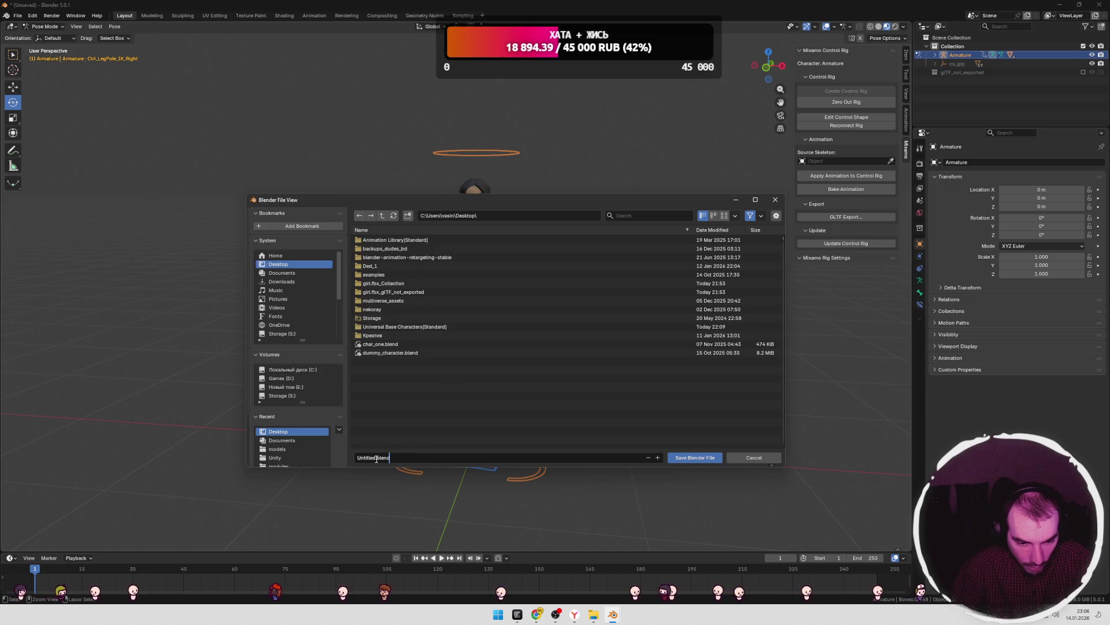
pyautogui.doubleClick(373, 457)
pyautogui.write('ayu')
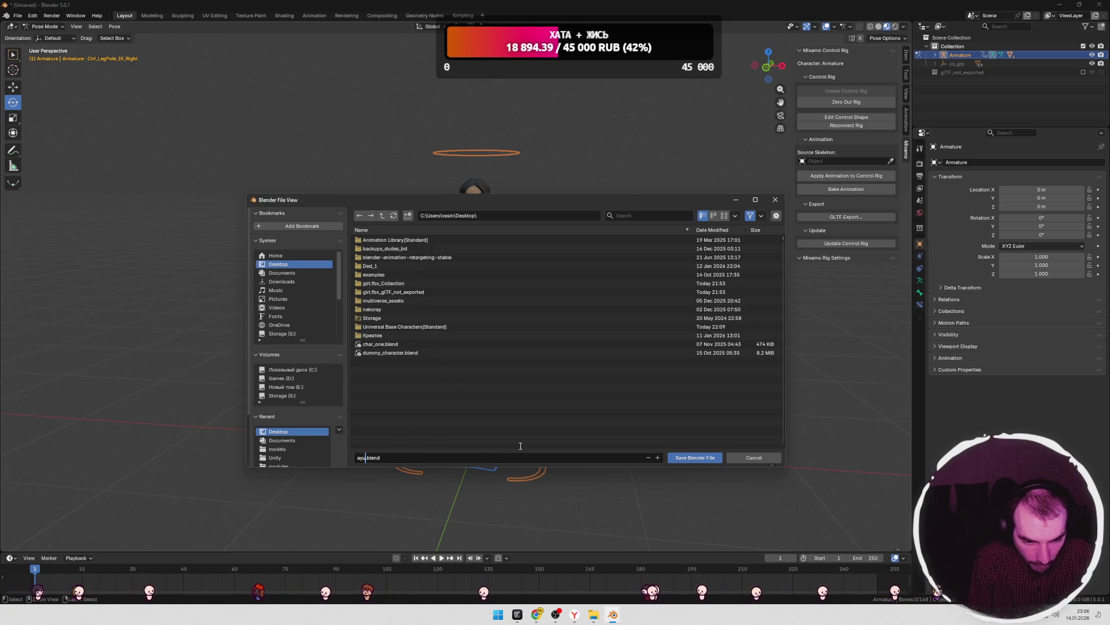
pyautogui.write('y')
pyautogui.press('BackSpace')
pyautogui.press('BackSpace')
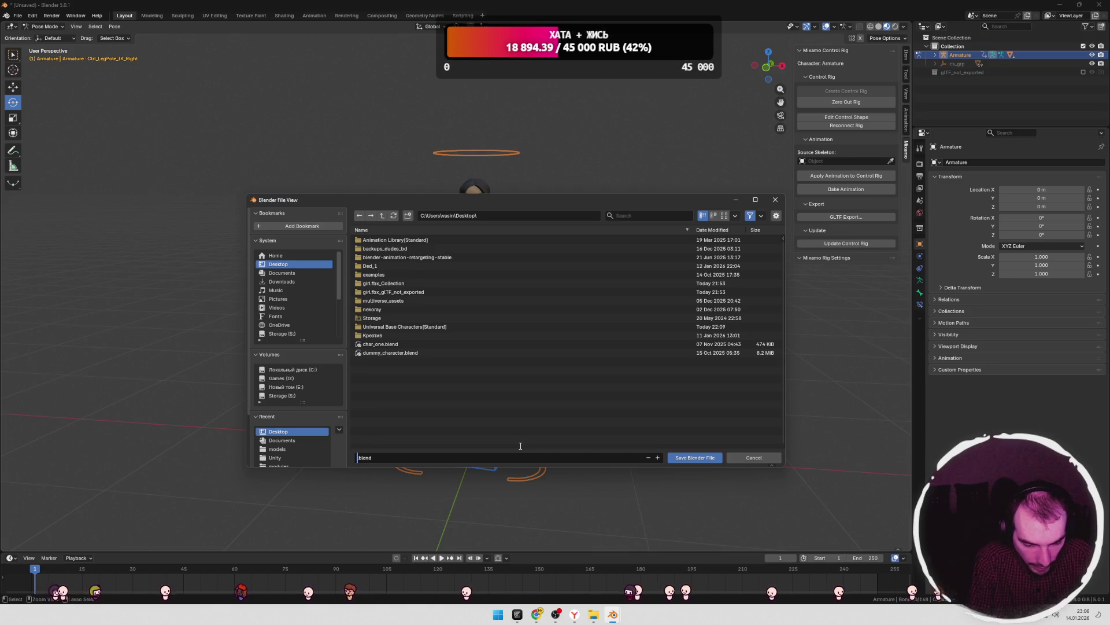
pyautogui.write('female')
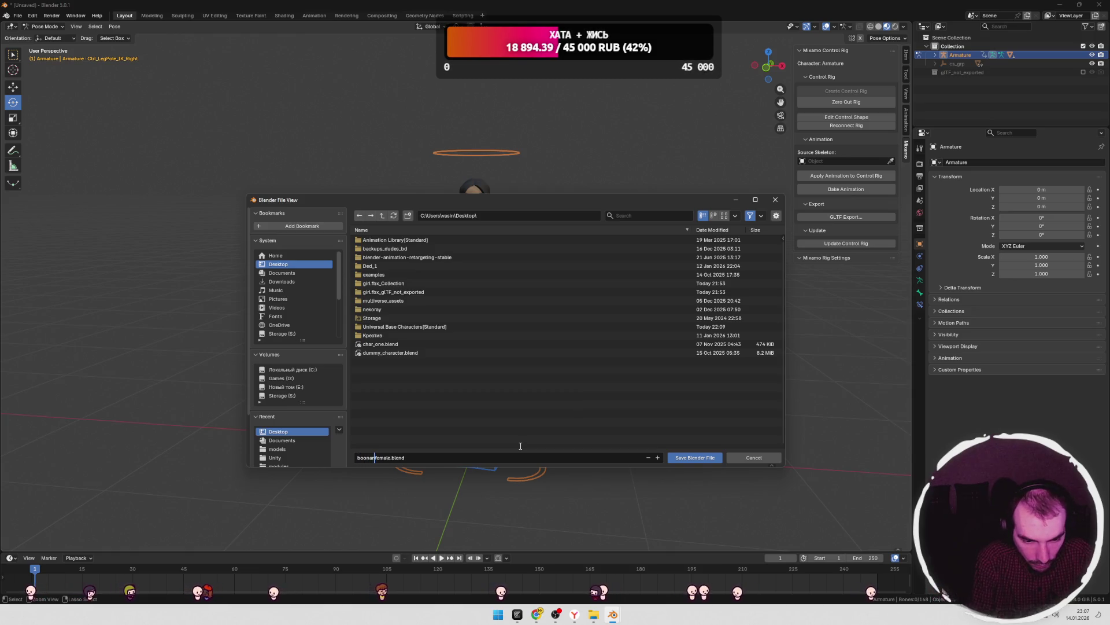
pyautogui.click(692, 457)
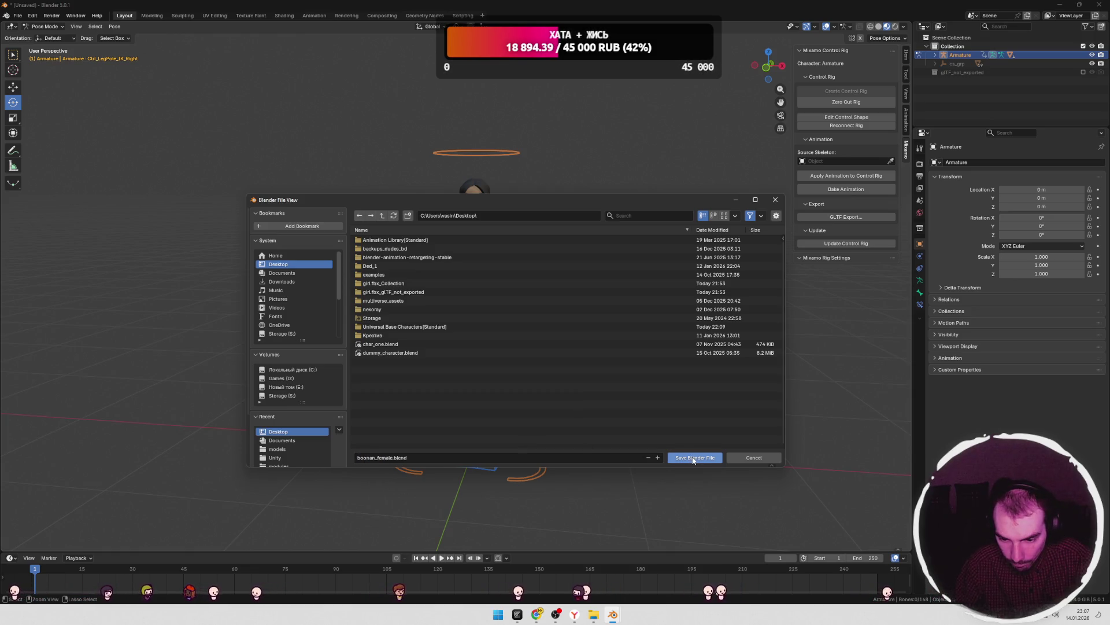
# - Select idle.fbx in the mixamo_rig folder and switch Blender to the Animation workspace
pyautogui.moveTo(639, 406); pyautogui.dragTo(634, 399, button='middle')
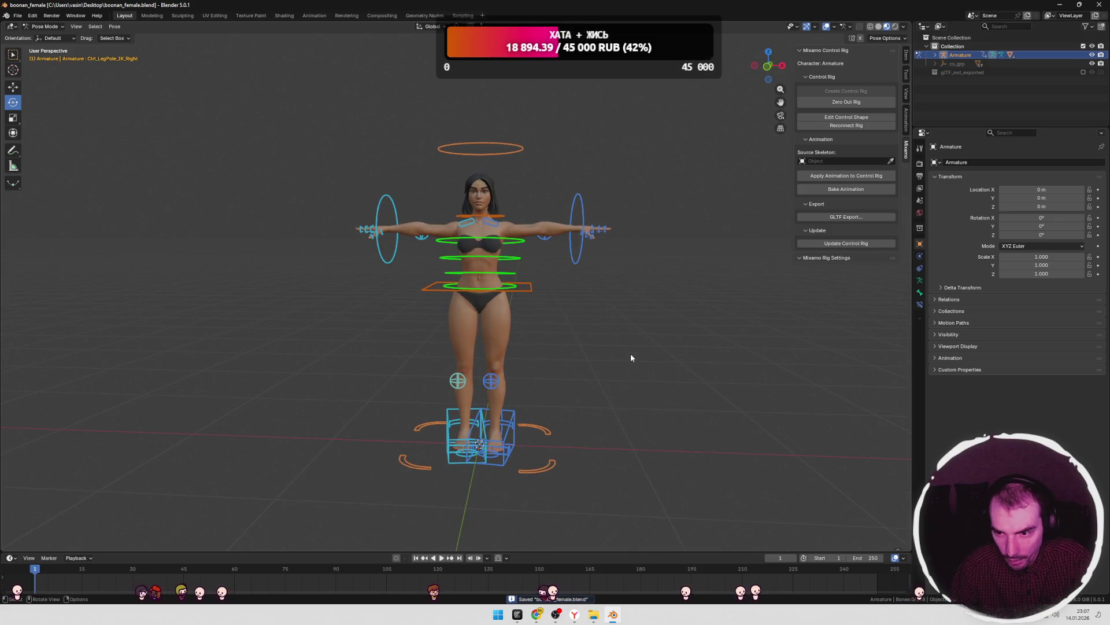
pyautogui.moveTo(595, 613)
pyautogui.click(634, 566)
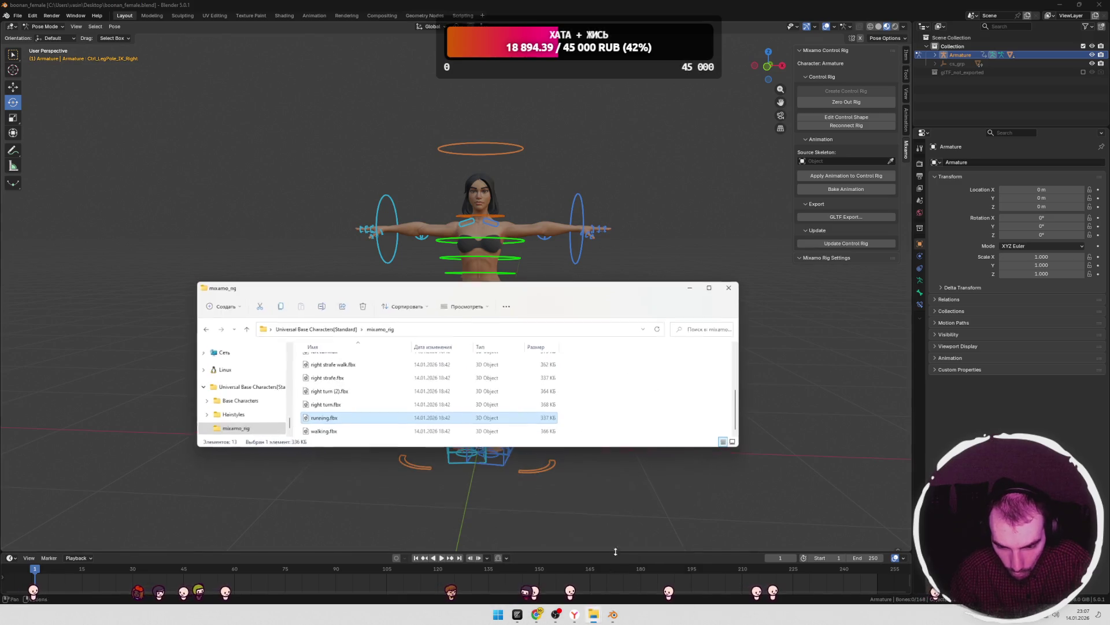
pyautogui.click(342, 388)
pyautogui.scroll(3, 335, 382)
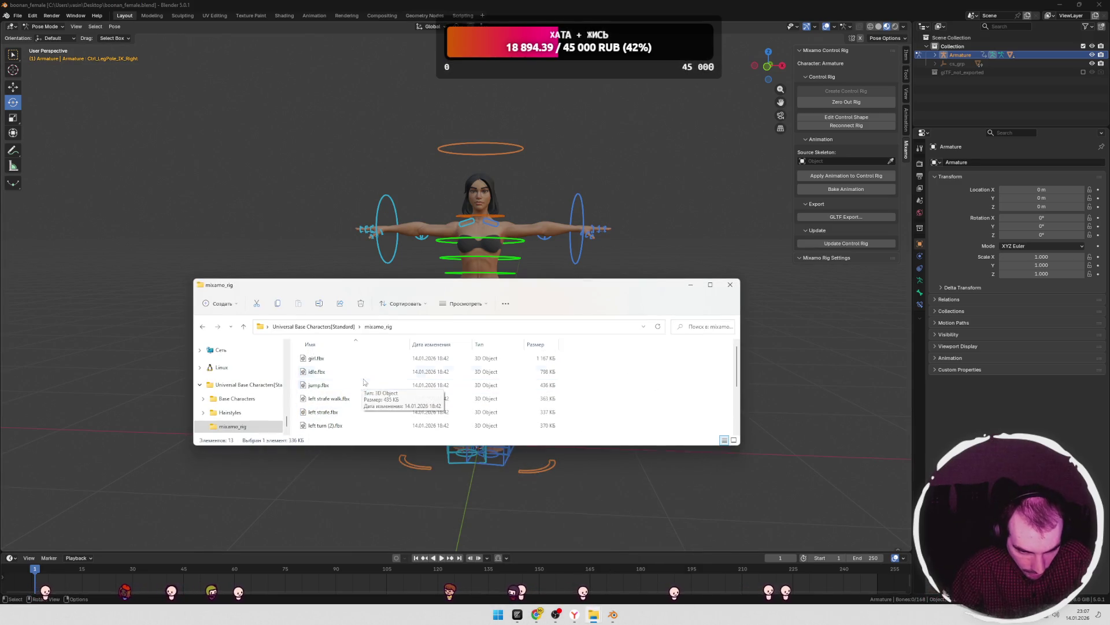
pyautogui.click(323, 374)
pyautogui.moveTo(316, 375)
pyautogui.mouseDown()
pyautogui.moveTo(297, 359)
pyautogui.moveTo(319, 359)
pyautogui.mouseUp()
pyautogui.click(314, 15)
pyautogui.moveTo(439, 275); pyautogui.dragTo(431, 275, button='middle')
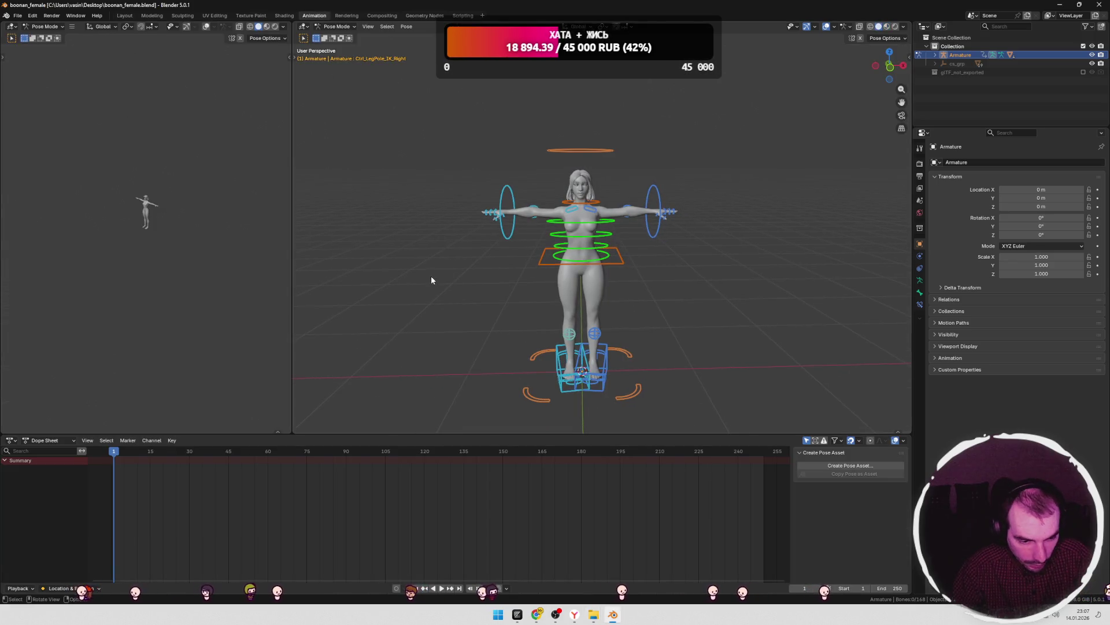
# - Switch the Dope Sheet to Action Editor and import idle.fbx by dragging it into the viewport
pyautogui.click(47, 441)
pyautogui.click(46, 471)
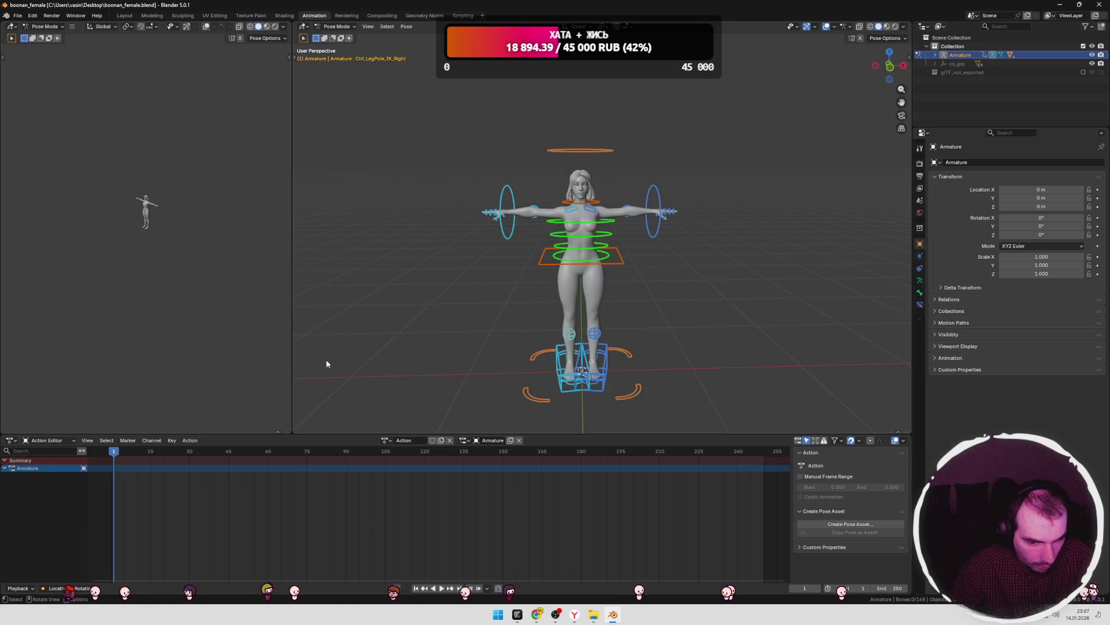
pyautogui.hotkey('alt', 'Tab')
pyautogui.moveTo(317, 371); pyautogui.dragTo(439, 234)
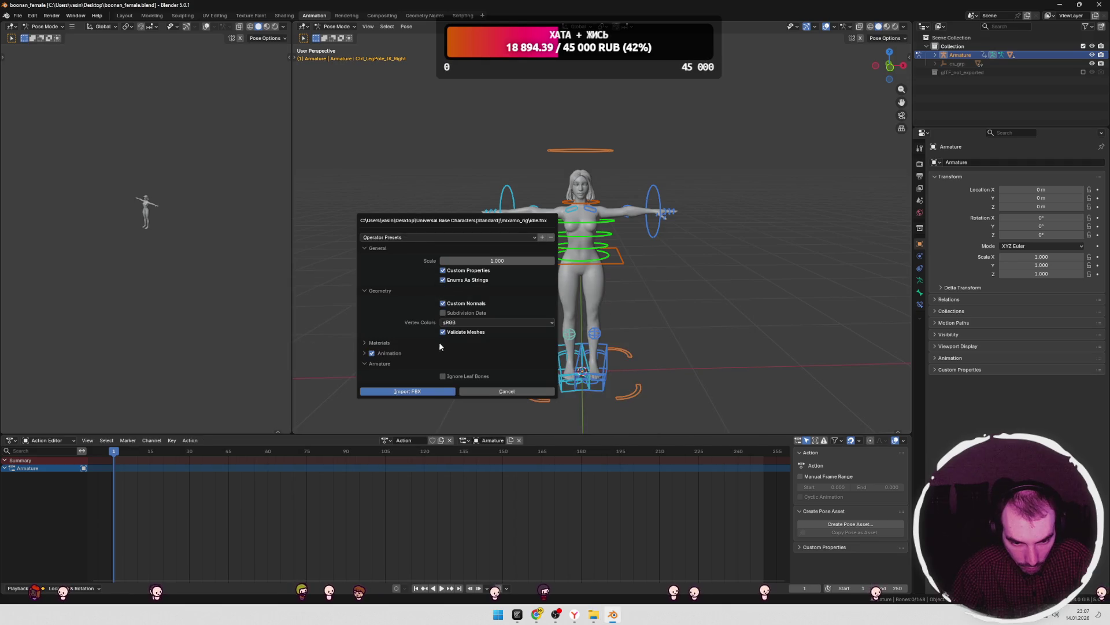
pyautogui.click(427, 390)
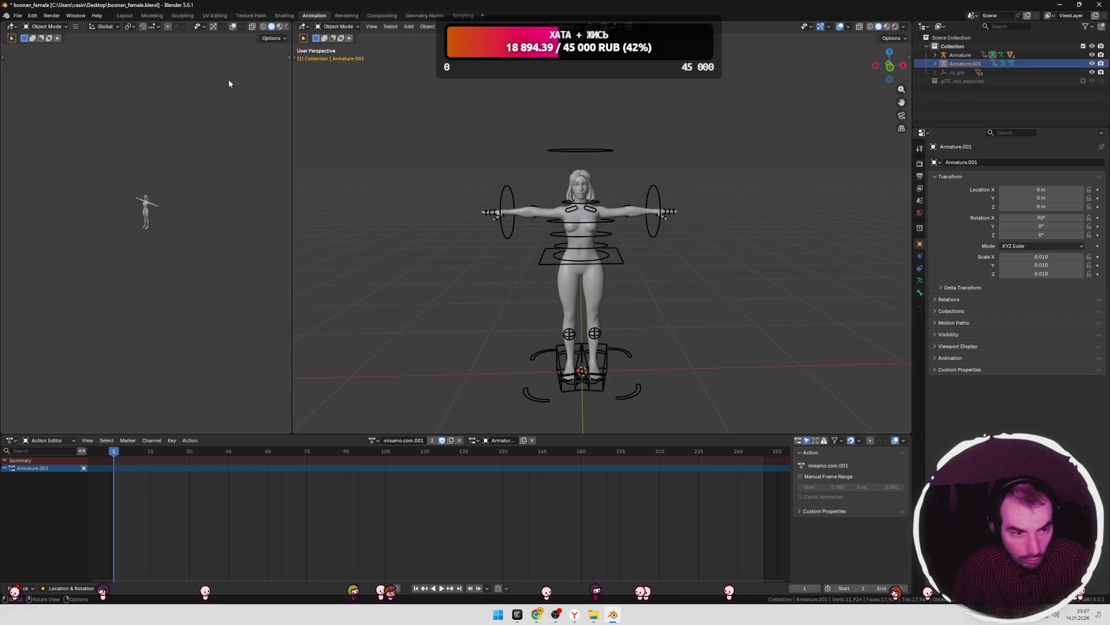
# - In Layout, set the imported Armature.001's scale to 1, 1, 1
pyautogui.click(124, 15)
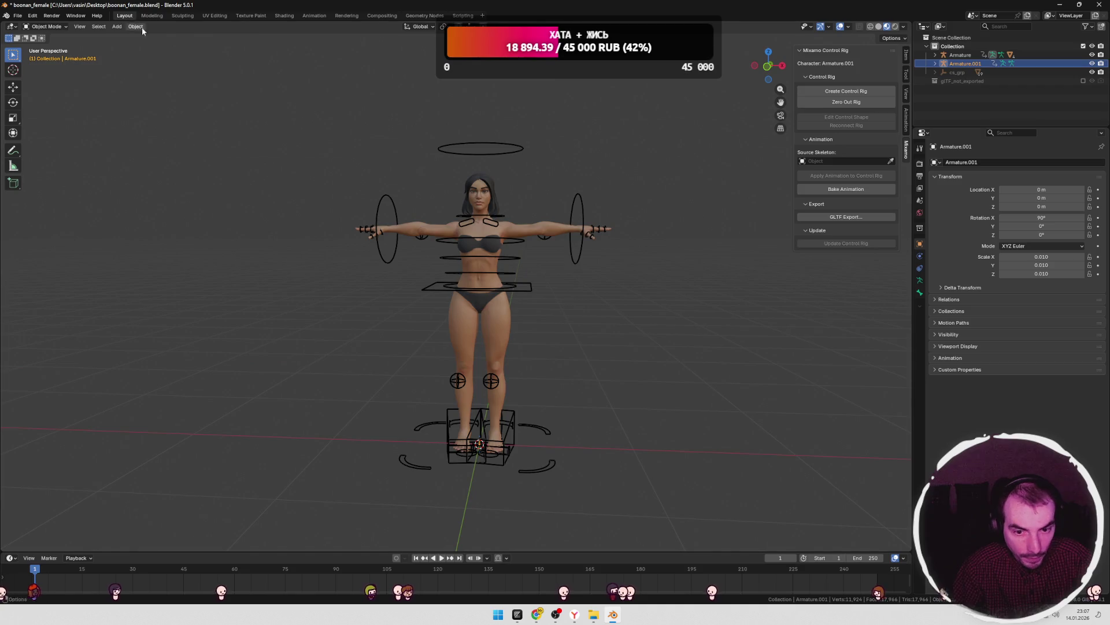
pyautogui.moveTo(406, 158); pyautogui.dragTo(567, 207, button='middle')
pyautogui.rightClick(811, 72)
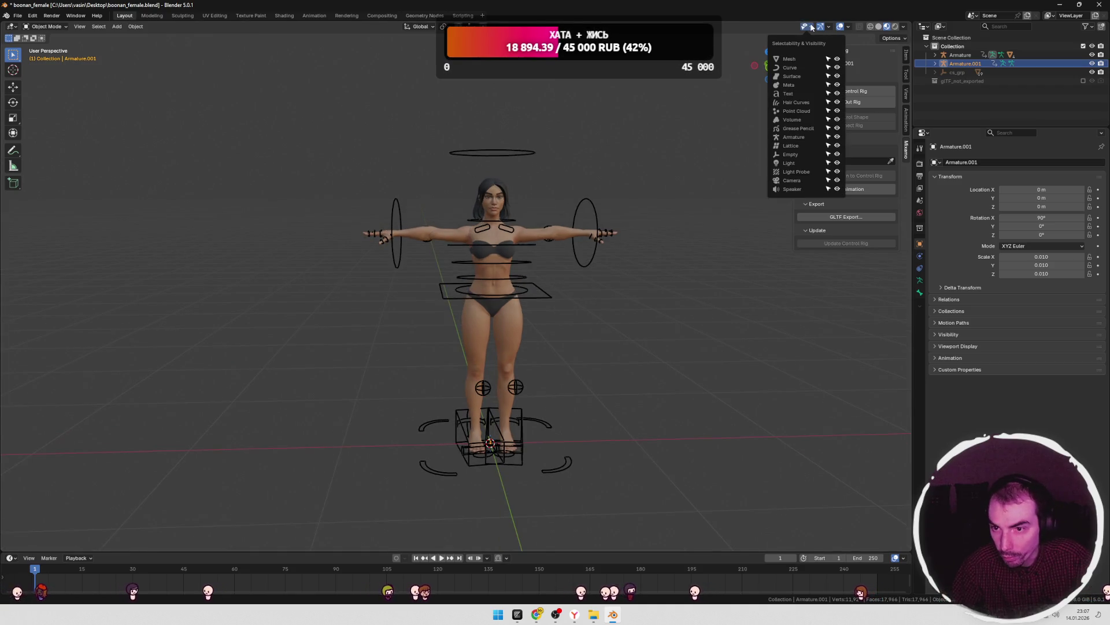
pyautogui.moveTo(729, 94); pyautogui.dragTo(704, 185, button='middle')
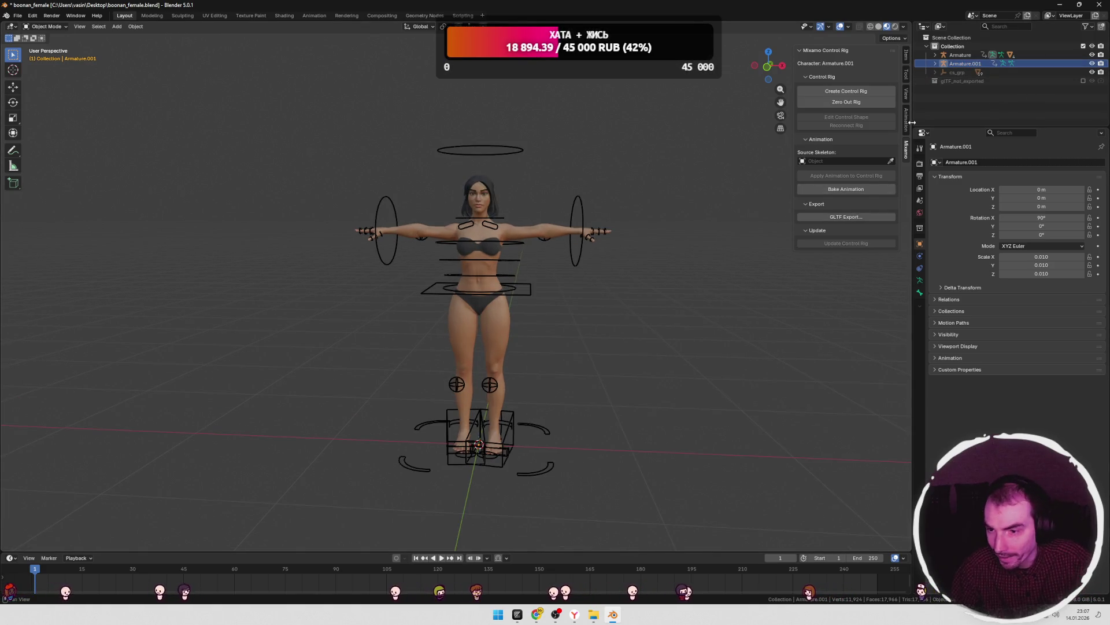
pyautogui.click(906, 56)
pyautogui.click(856, 153)
pyautogui.write('1')
pyautogui.press('Tab')
pyautogui.write('1')
pyautogui.press('Tab')
pyautogui.write('1')
pyautogui.press('Return')
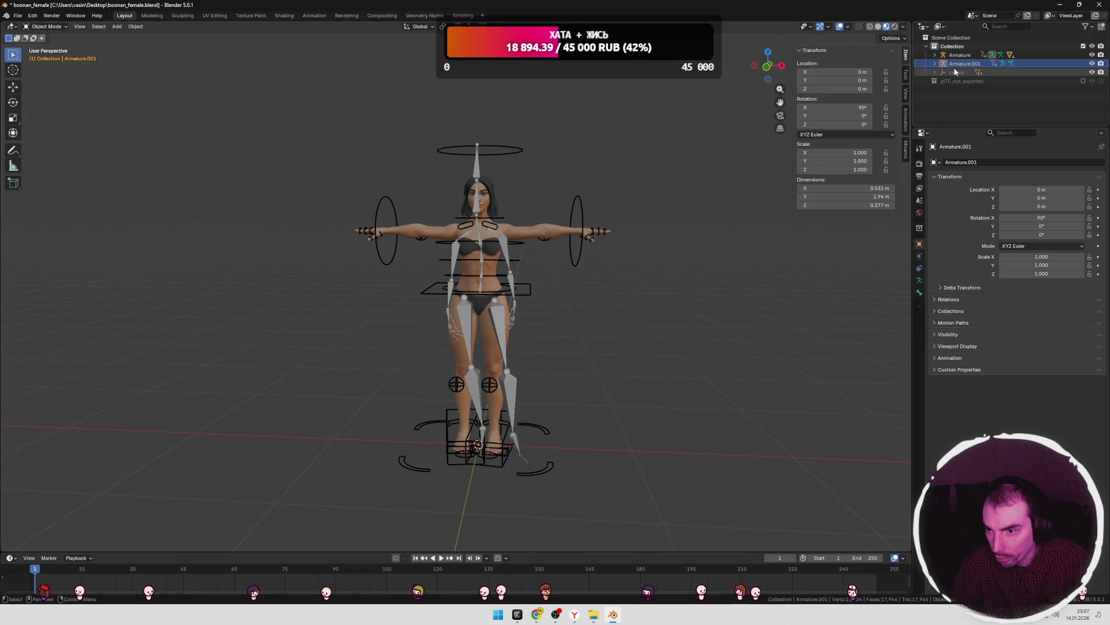
# - In the Animation workspace, inspect the LeftArm bone's keys, then deselect it
pyautogui.click(319, 18)
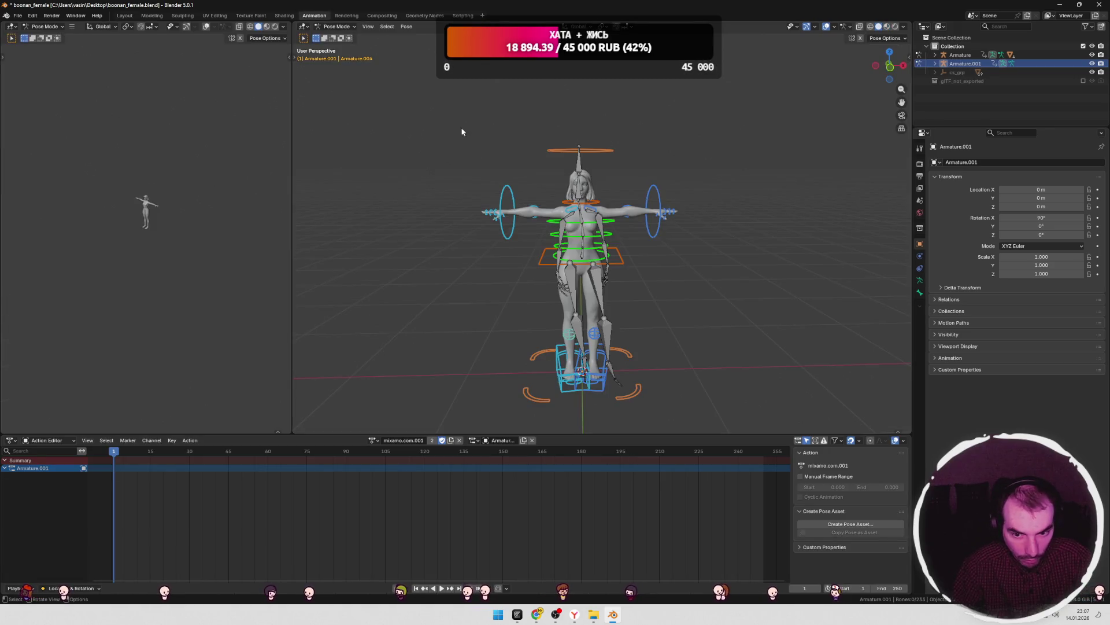
pyautogui.keyDown('shift'); pyautogui.moveTo(744, 230); pyautogui.dragTo(629, 252, button='middle'); pyautogui.keyUp('shift')
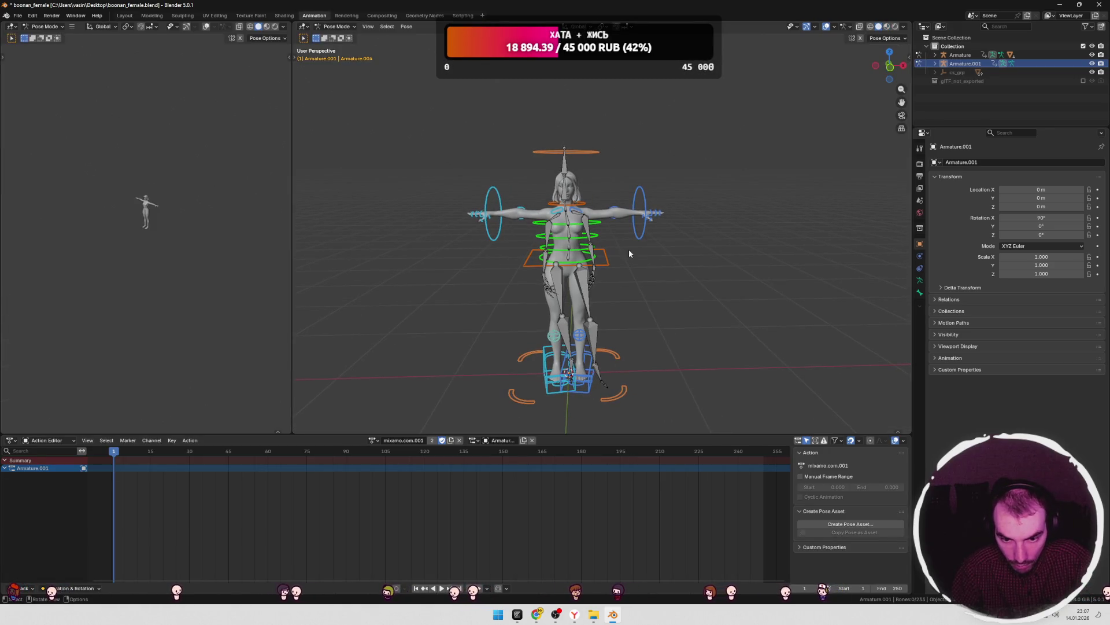
pyautogui.click(590, 230)
pyautogui.click(956, 64)
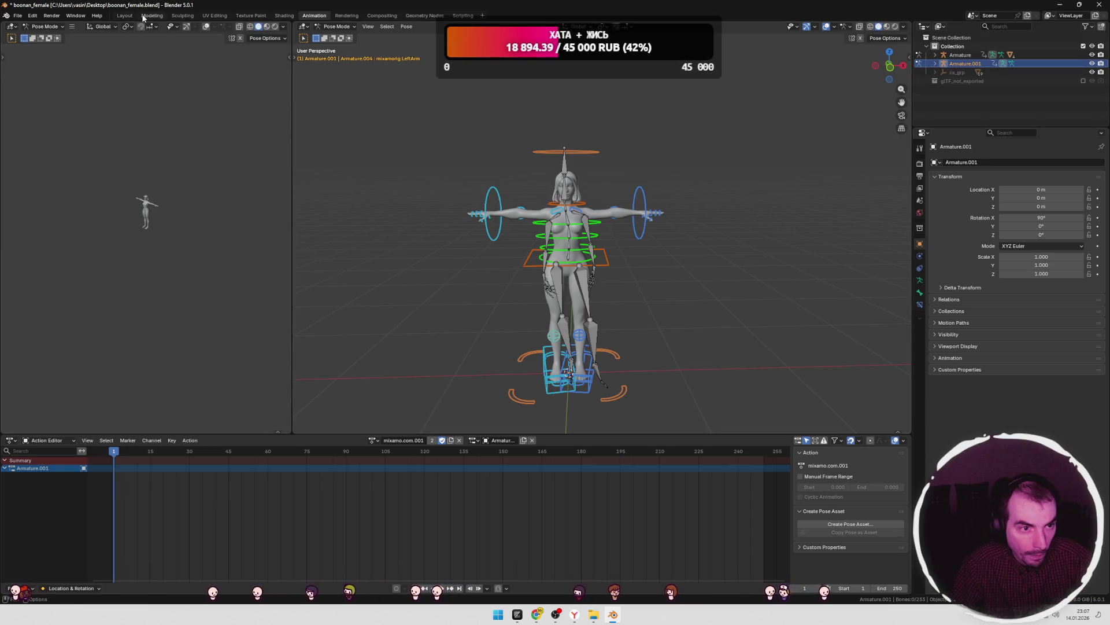
# - Move the Mixamo skeleton aside to X −1.3724 m with the Move tool
pyautogui.click(125, 15)
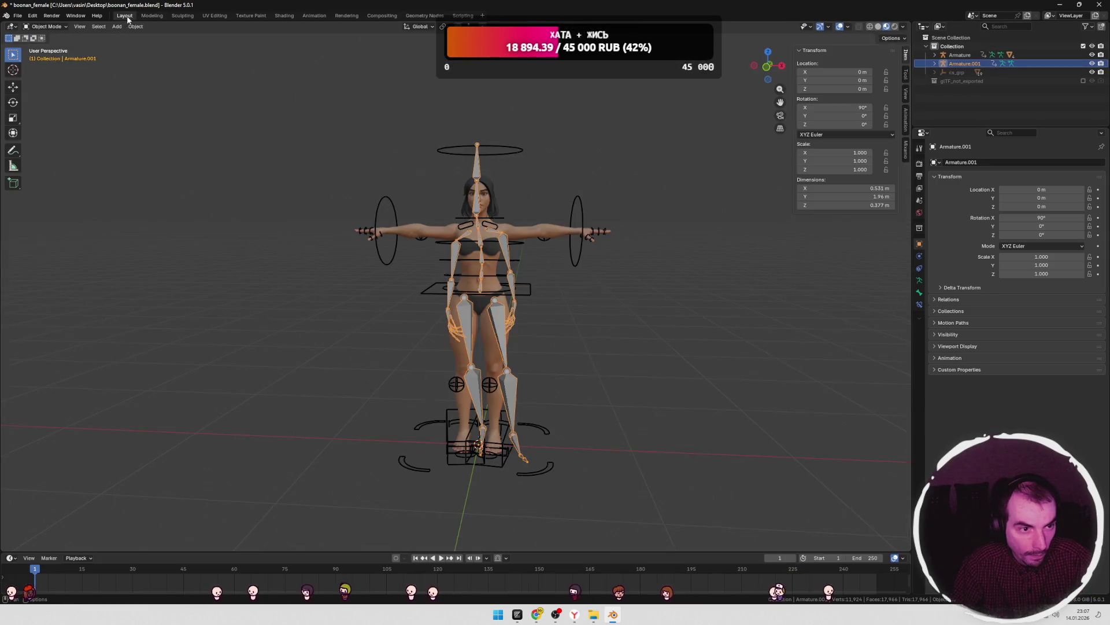
pyautogui.click(16, 90)
pyautogui.moveTo(514, 450); pyautogui.dragTo(306, 441)
pyautogui.scroll(-2, 536, 366)
pyautogui.scroll(2, 537, 366)
pyautogui.scroll(1, 582, 364)
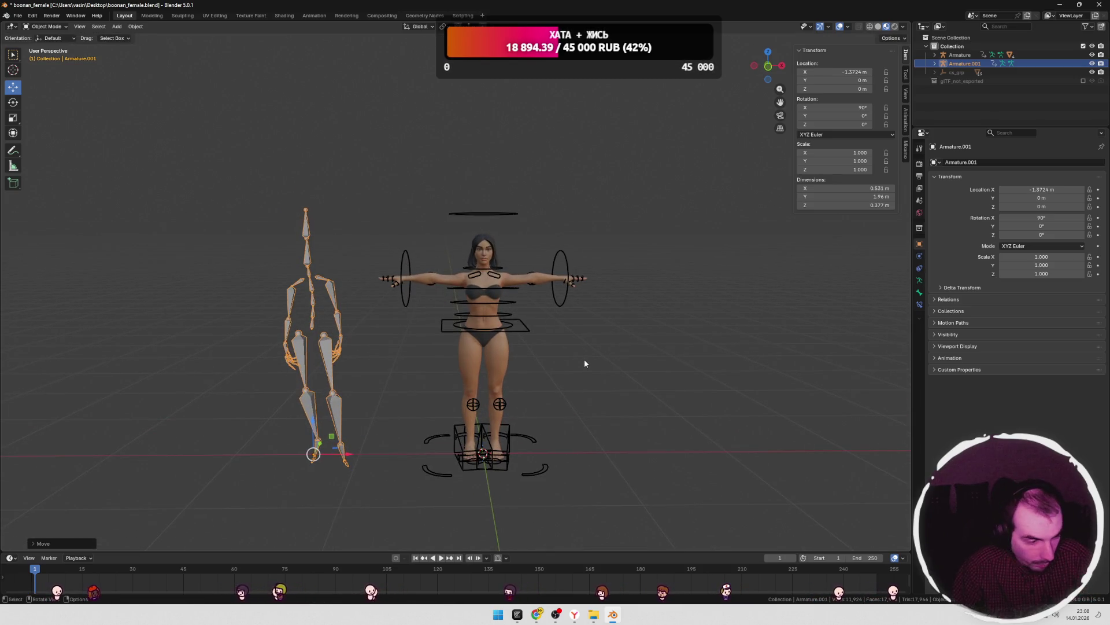
# - Select the main Armature in Pose Mode and show the Animation workspace's side panel
pyautogui.click(960, 55)
pyautogui.moveTo(645, 243)
pyautogui.mouseDown(button='middle')
pyautogui.moveTo(631, 241)
pyautogui.moveTo(643, 258)
pyautogui.mouseUp(button='middle')
pyautogui.hotkey('ctrl', 'Tab')
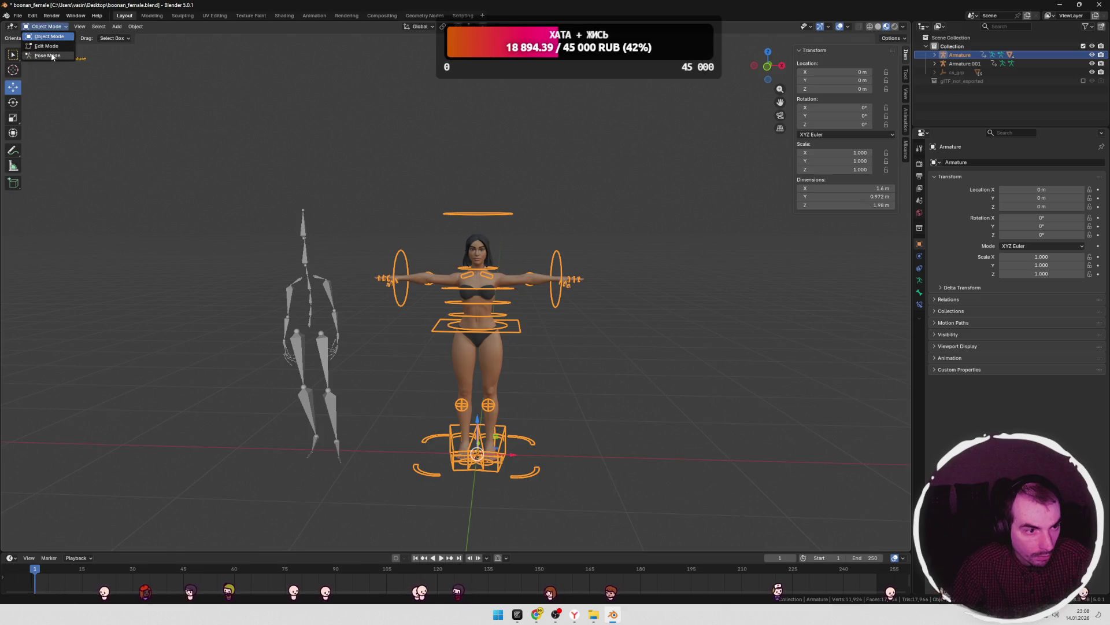
pyautogui.click(60, 26)
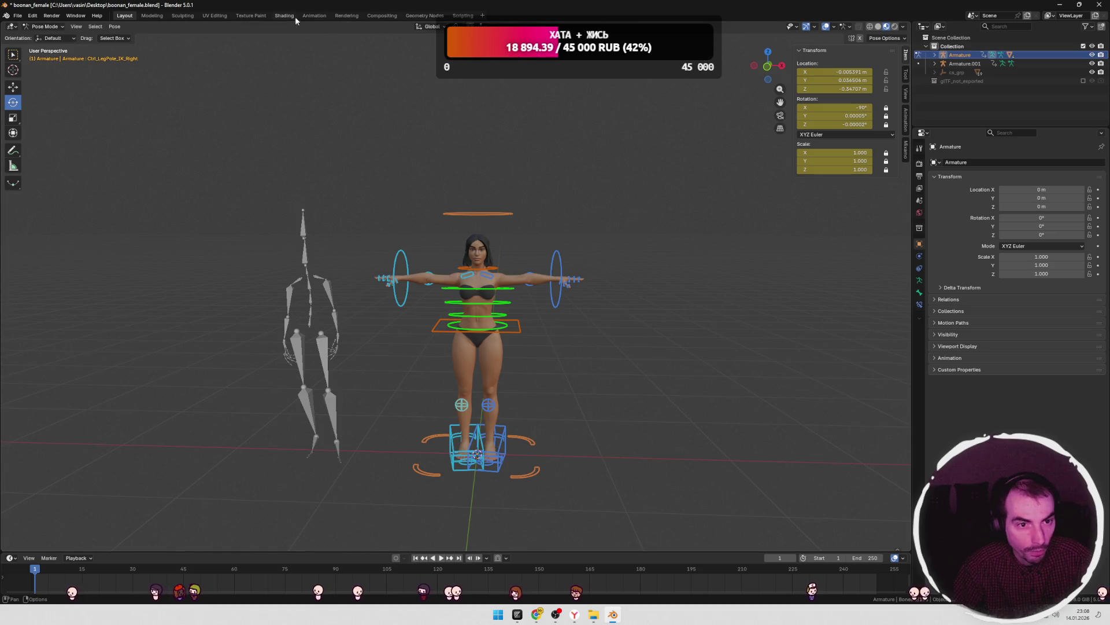
pyautogui.click(314, 15)
pyautogui.press('n')
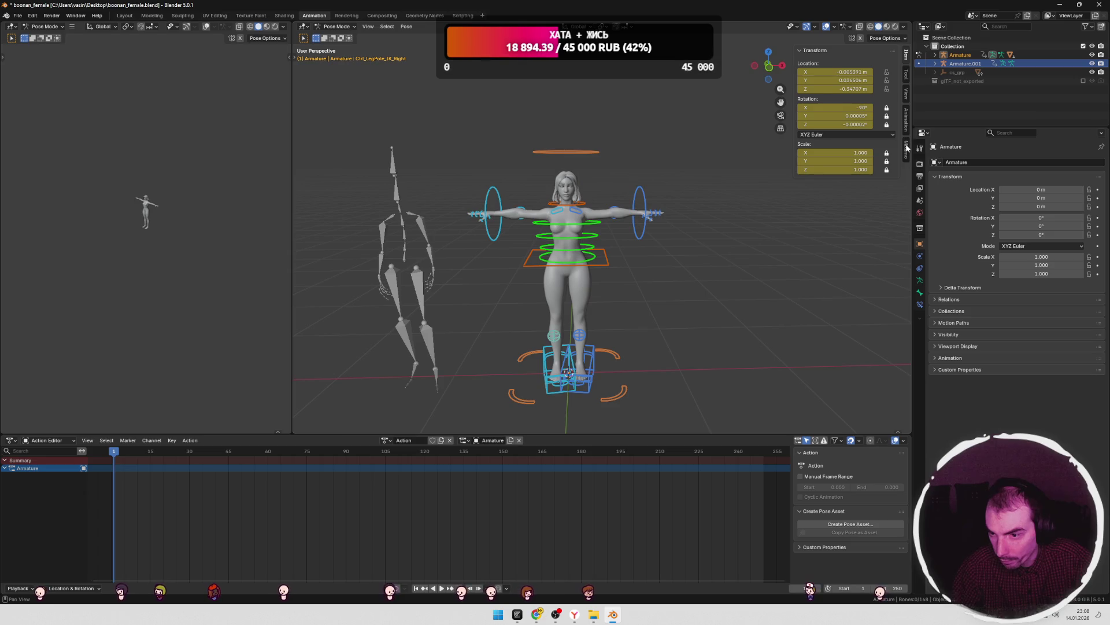
# - Set Armature.001 as Source Skeleton and apply its animation to the control rig
pyautogui.click(906, 149)
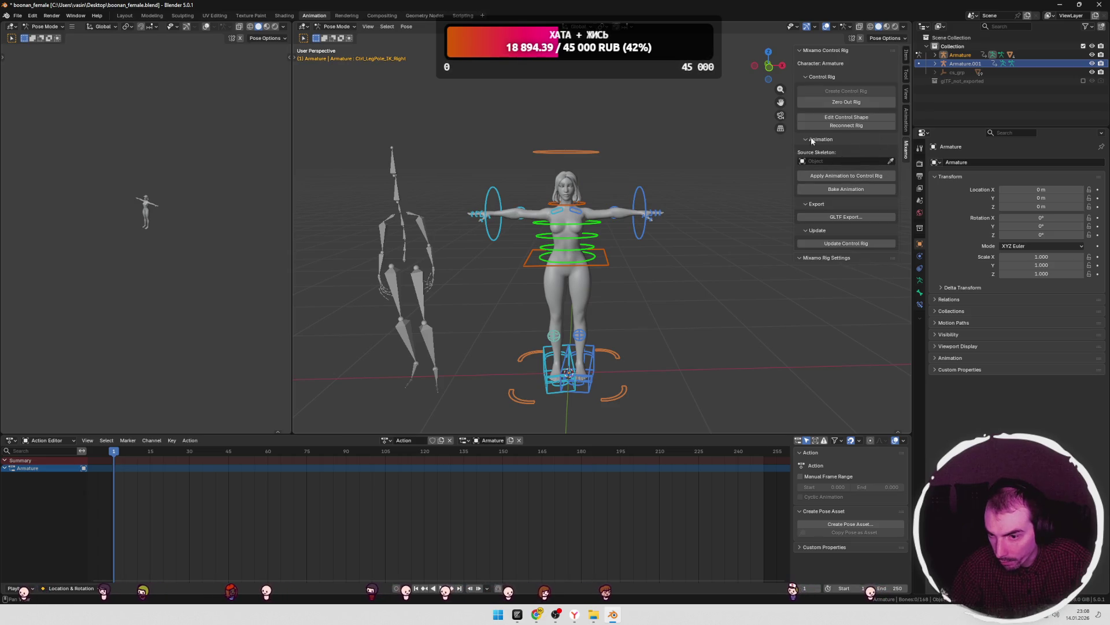
pyautogui.click(422, 229)
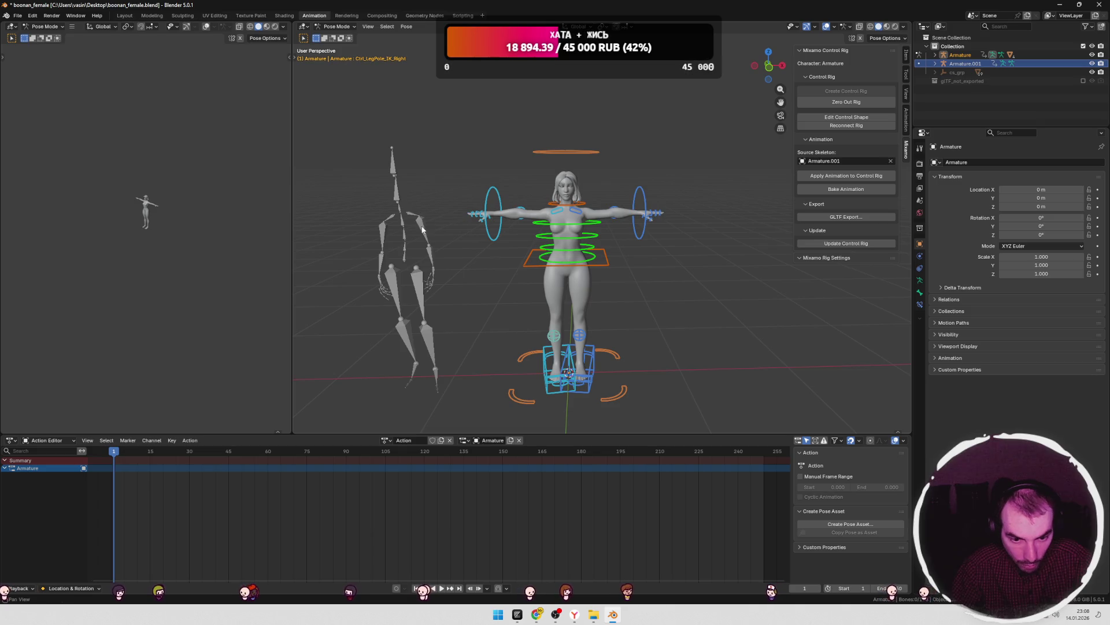
pyautogui.click(831, 178)
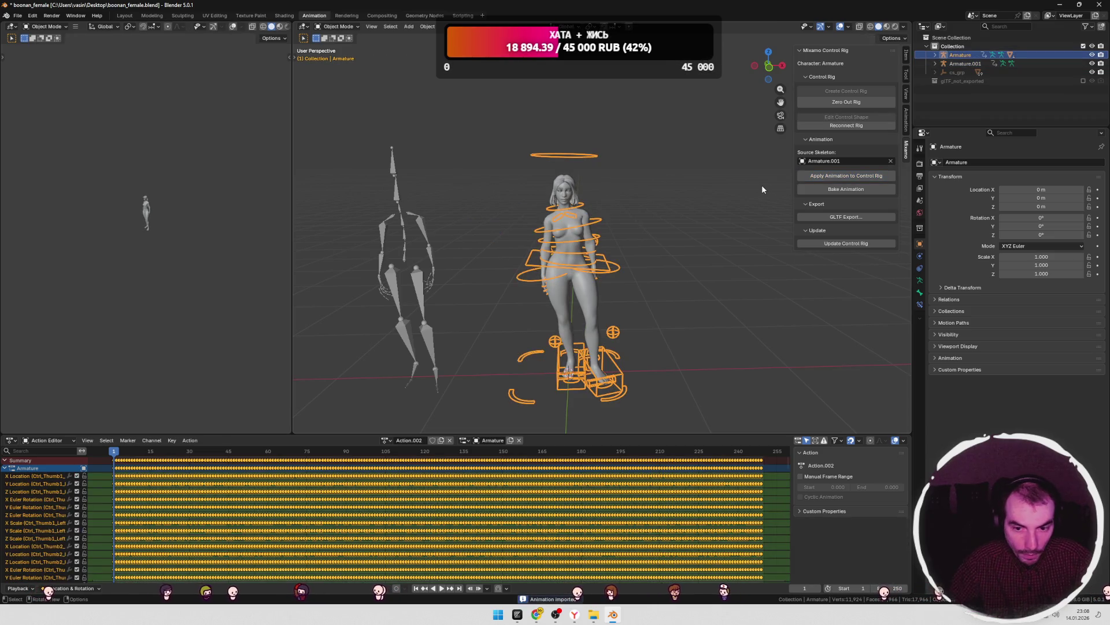
# - Play back the transferred idle animation, then view the textured character in Material Preview
pyautogui.press('space')
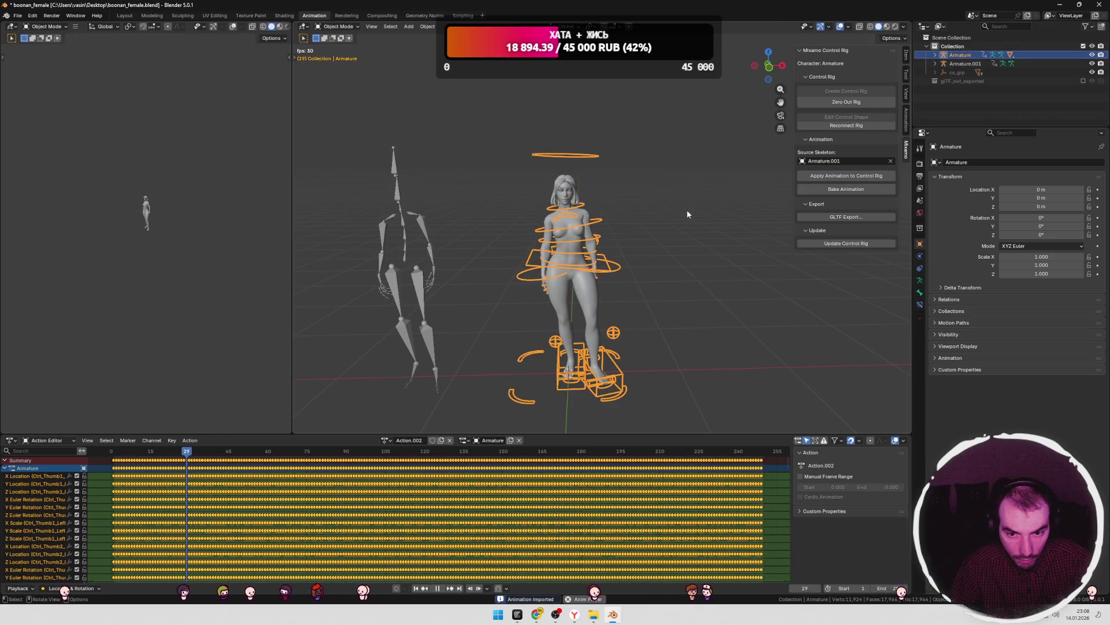
pyautogui.scroll(3, 677, 237)
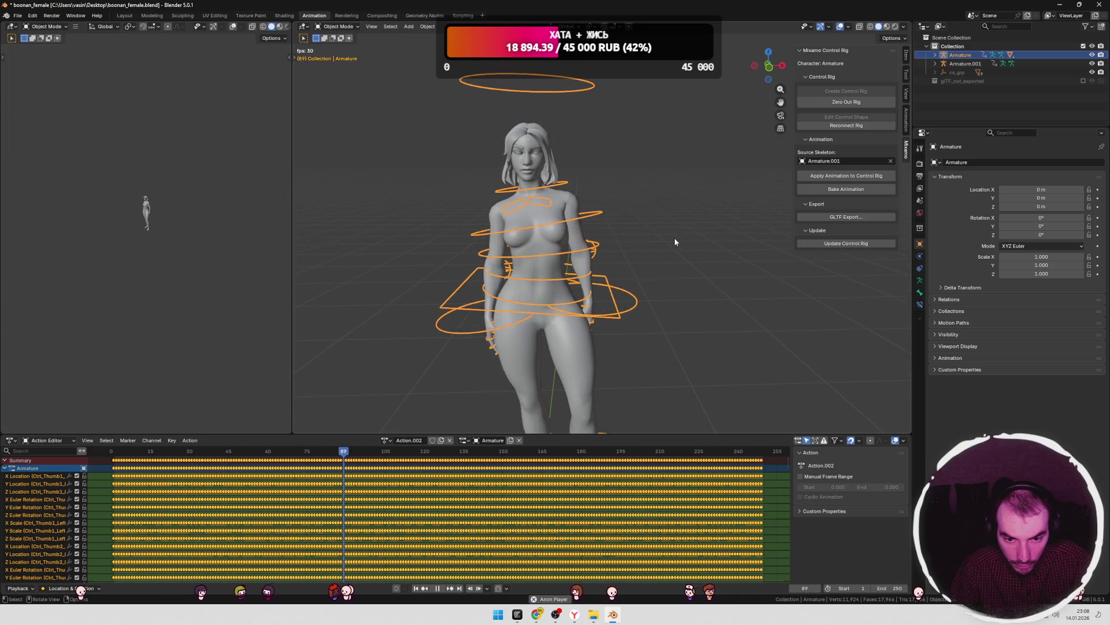
pyautogui.scroll(-3, 674, 237)
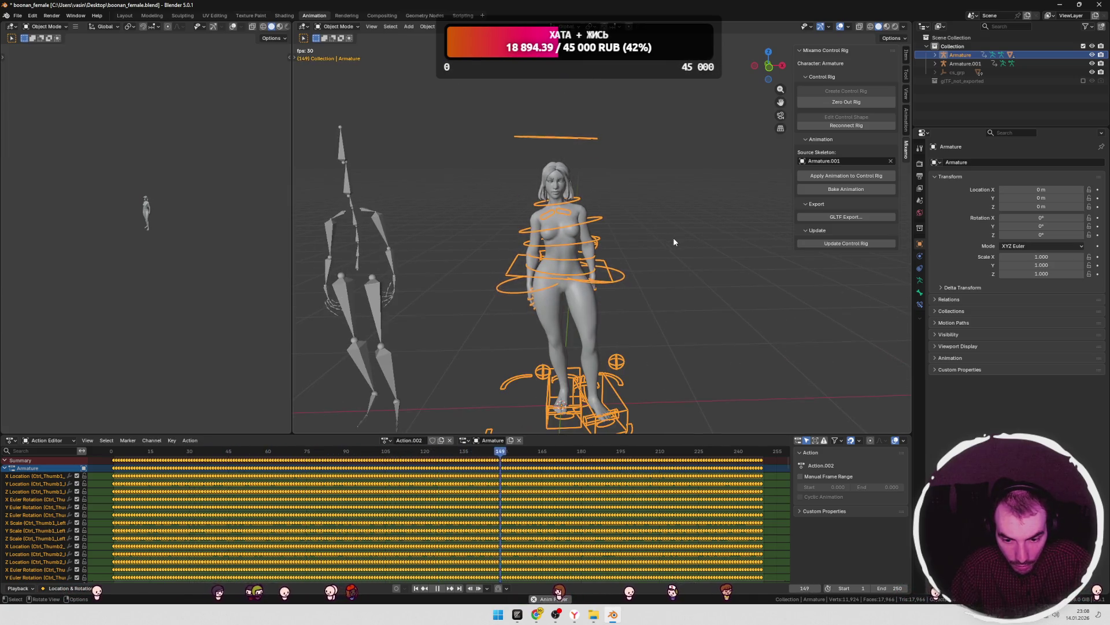
pyautogui.press('space')
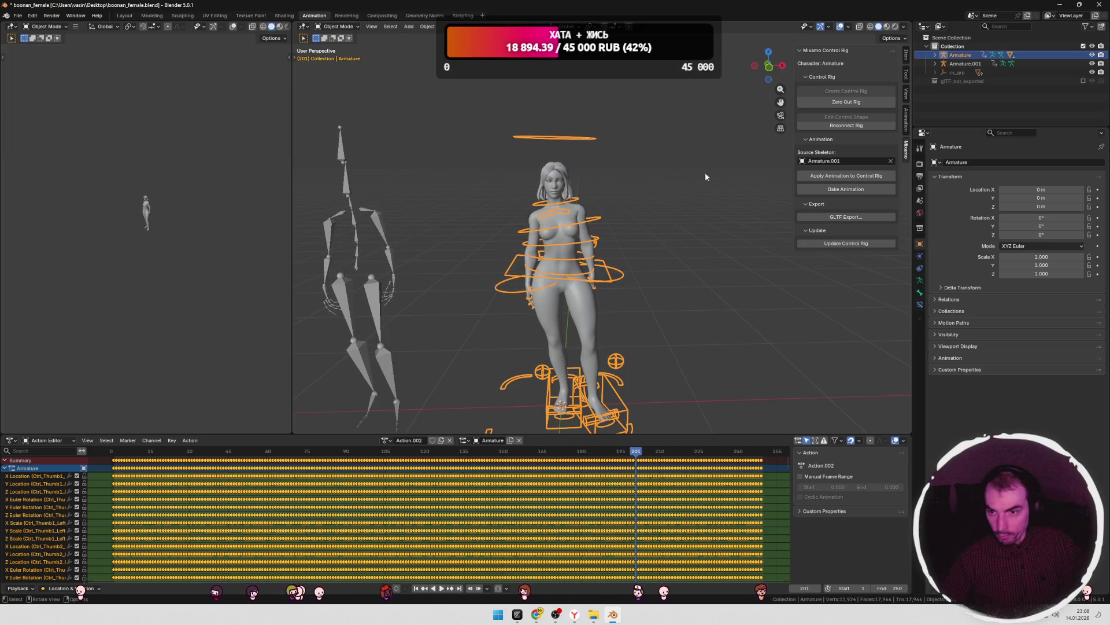
pyautogui.click(887, 26)
pyautogui.click(679, 185)
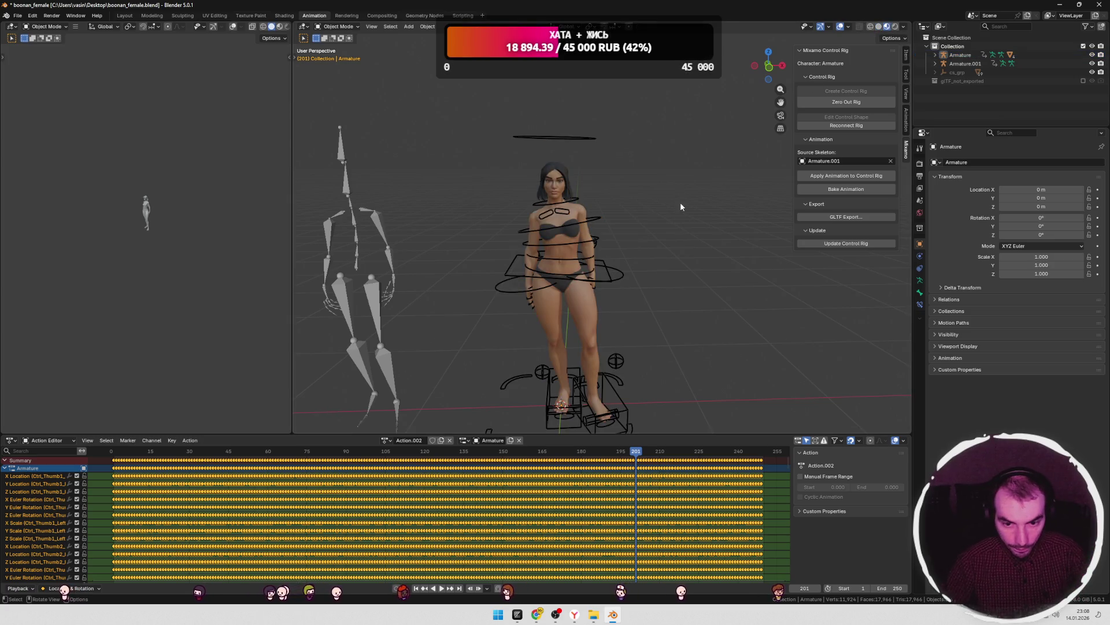
# - Play and scrub the animation, then box-select Armature.001 and delete it
pyautogui.press('space')
pyautogui.moveTo(685, 450); pyautogui.dragTo(214, 431)
pyautogui.scroll(-3, 465, 300)
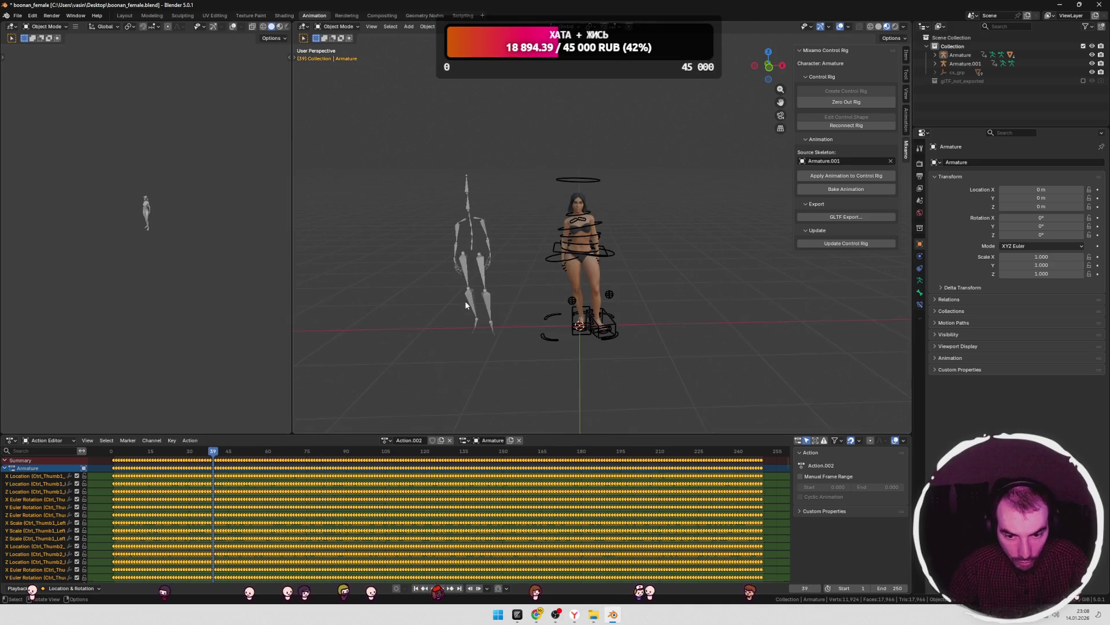
pyautogui.moveTo(508, 161); pyautogui.dragTo(459, 337)
pyautogui.press('Delete')
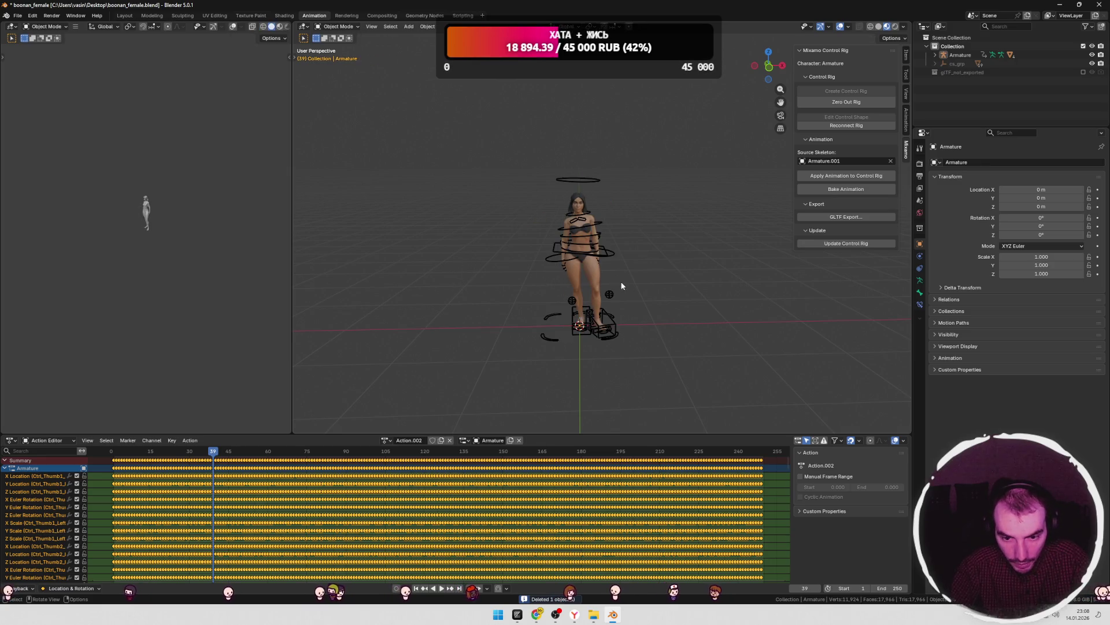
# - Back in Layout, select the character's armature and mesh
pyautogui.click(125, 16)
pyautogui.press('a')
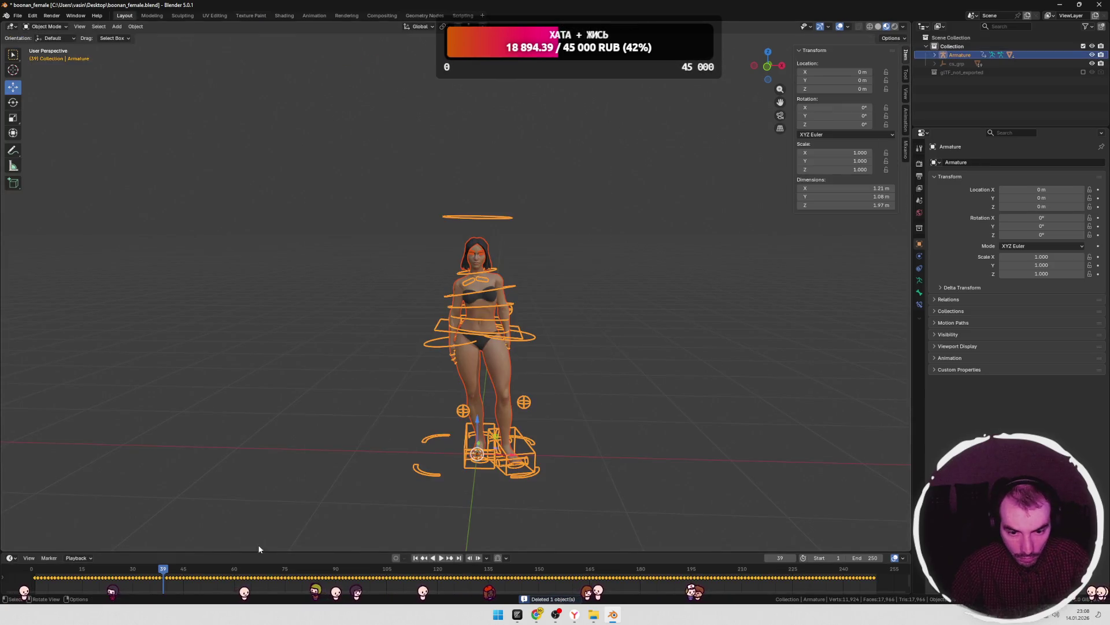
pyautogui.press('Tab')
pyautogui.press('Tab')
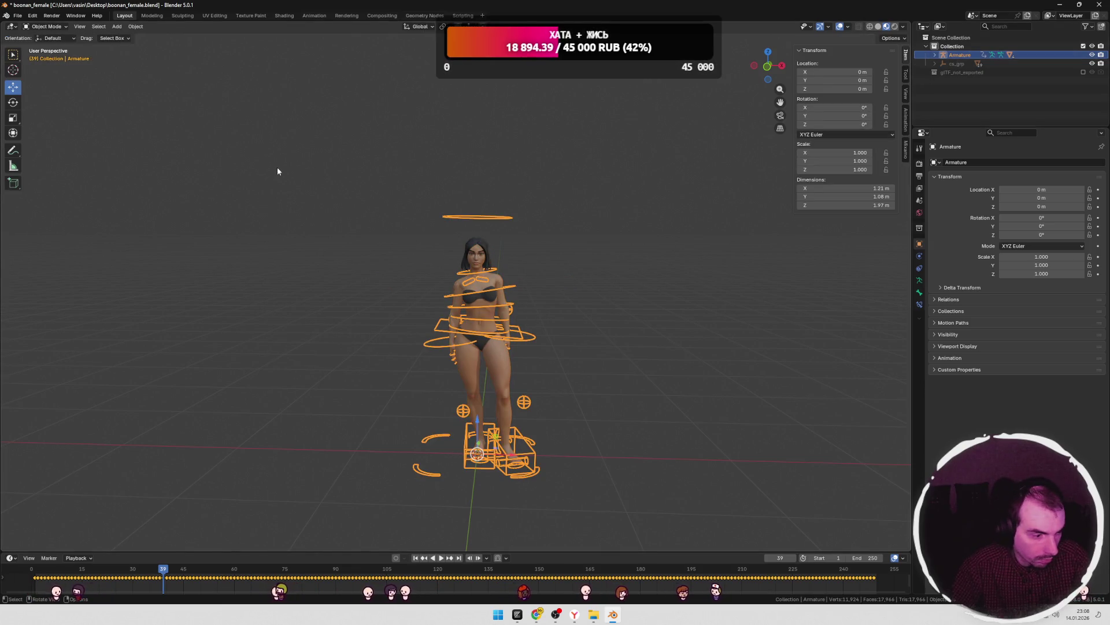
# - Export the selected character as glTF 2.0, overwriting char.glb in the game's models folder
pyautogui.press('a')
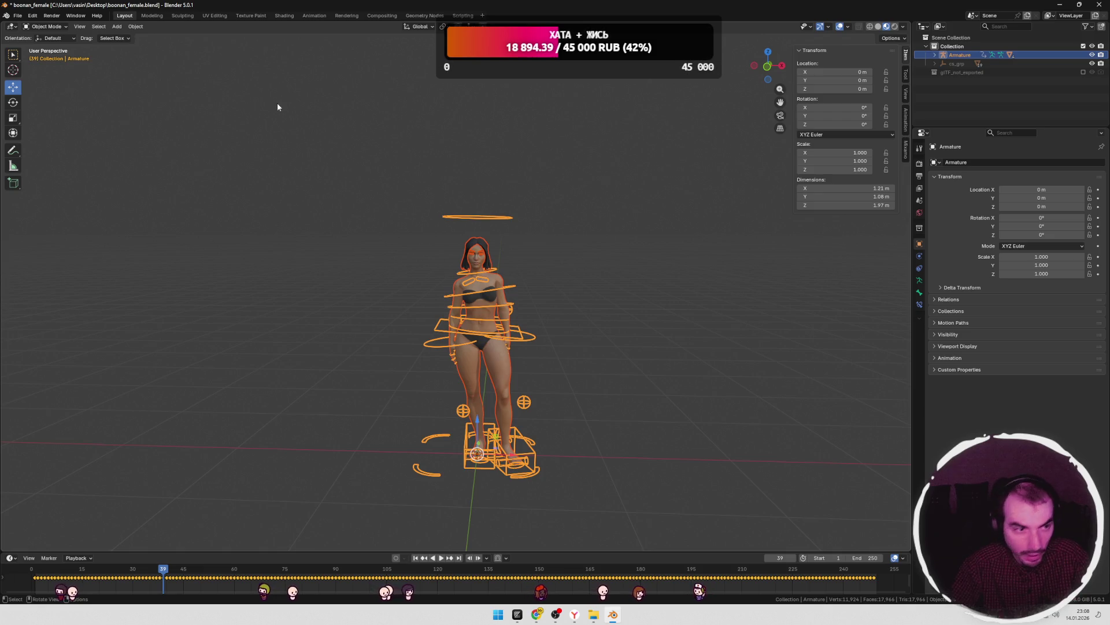
pyautogui.click(20, 17)
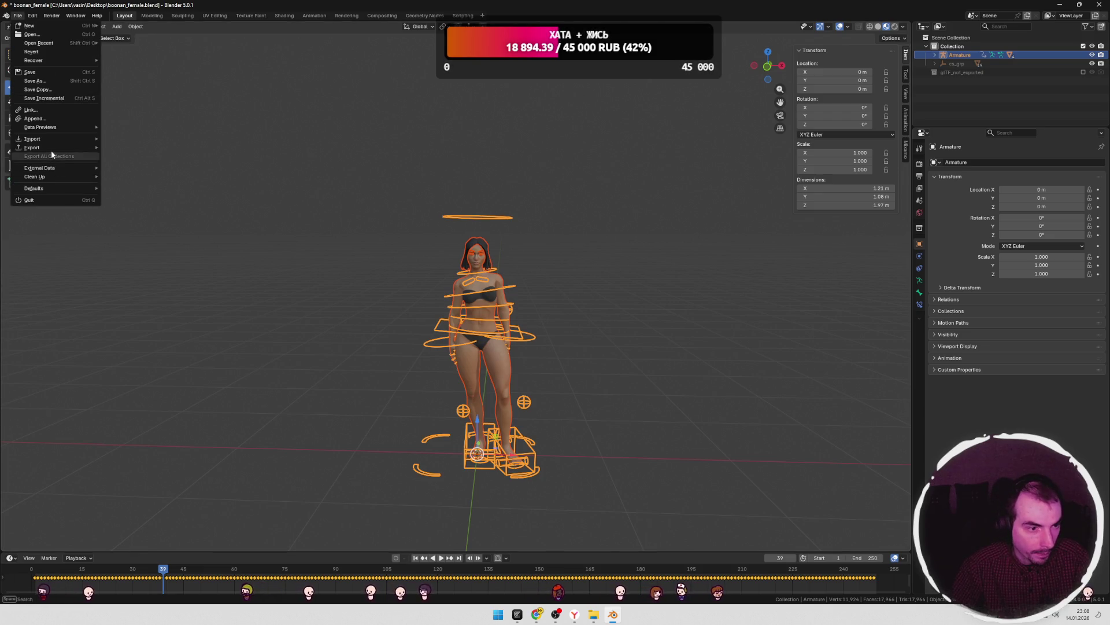
pyautogui.moveTo(55, 147)
pyautogui.click(138, 225)
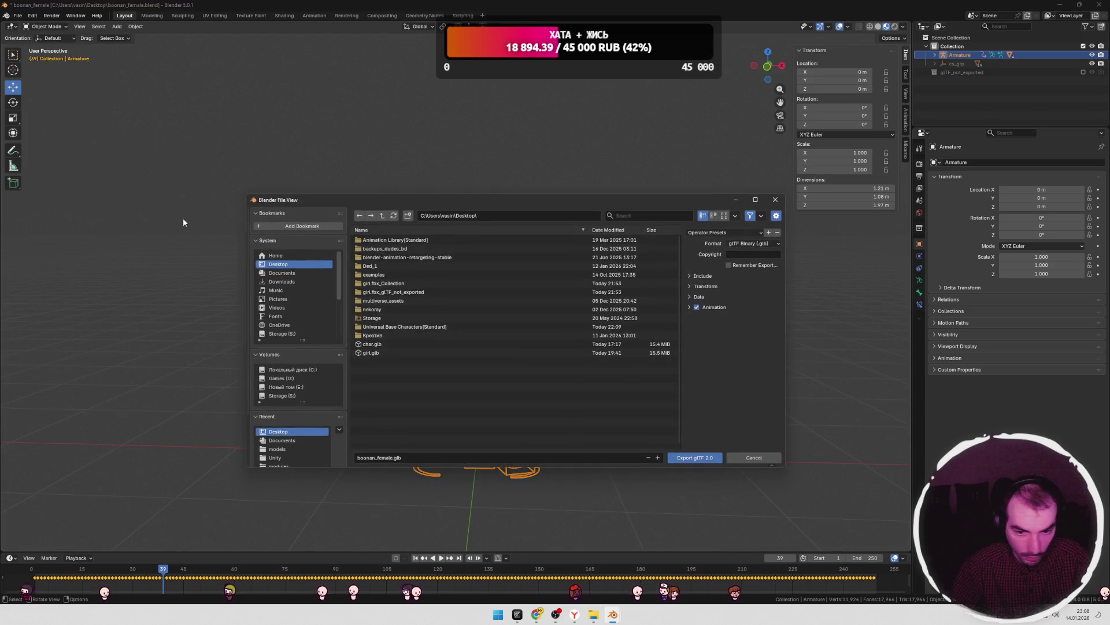
pyautogui.click(277, 449)
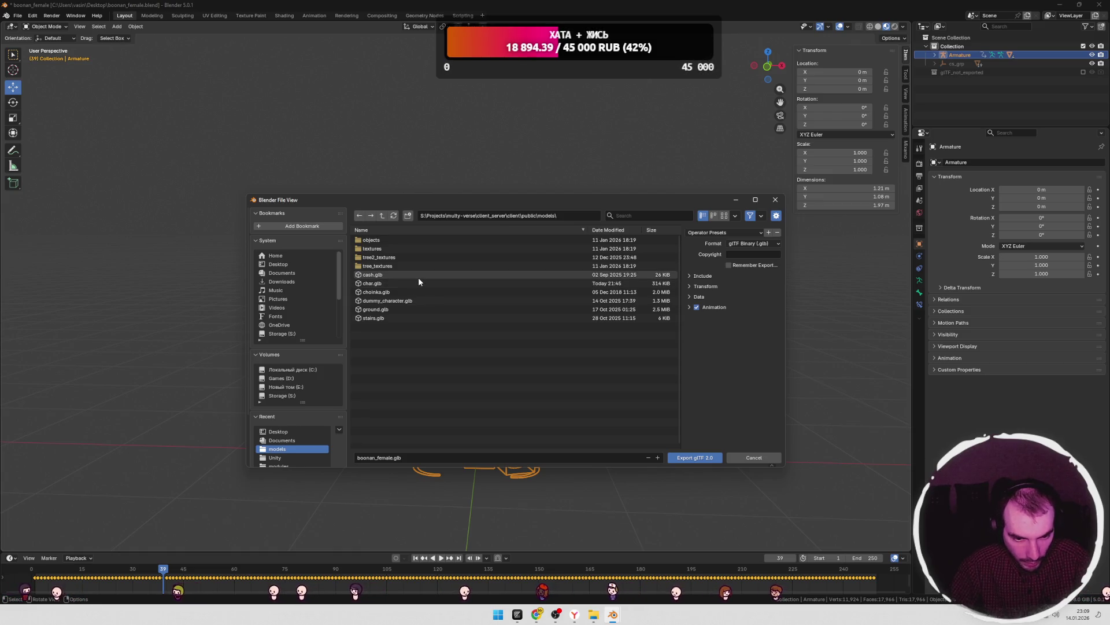
pyautogui.click(381, 284)
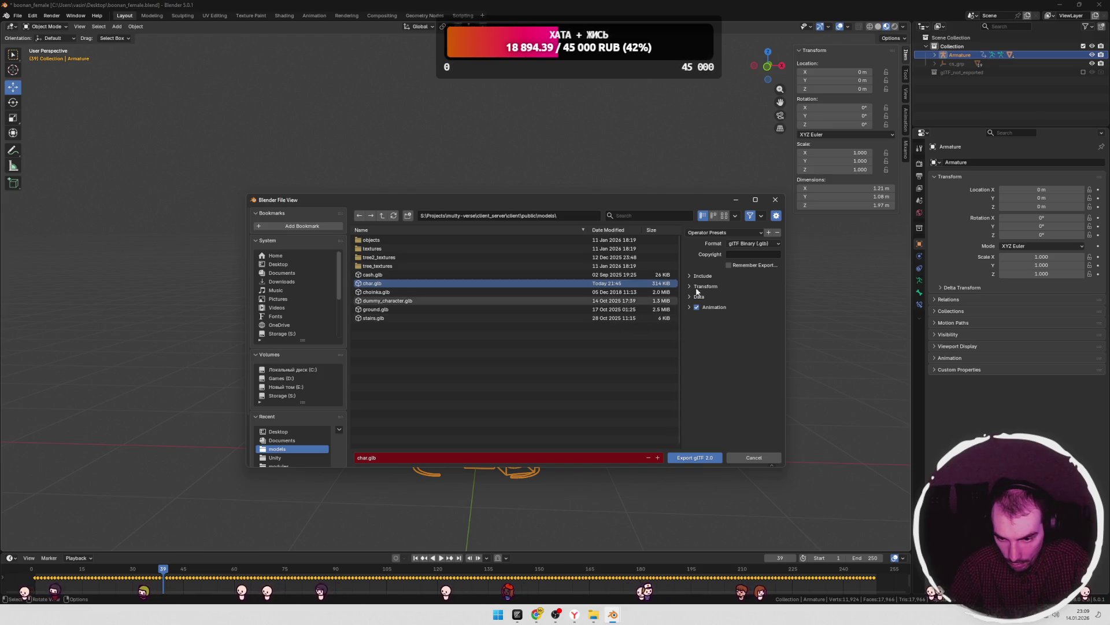
pyautogui.click(695, 457)
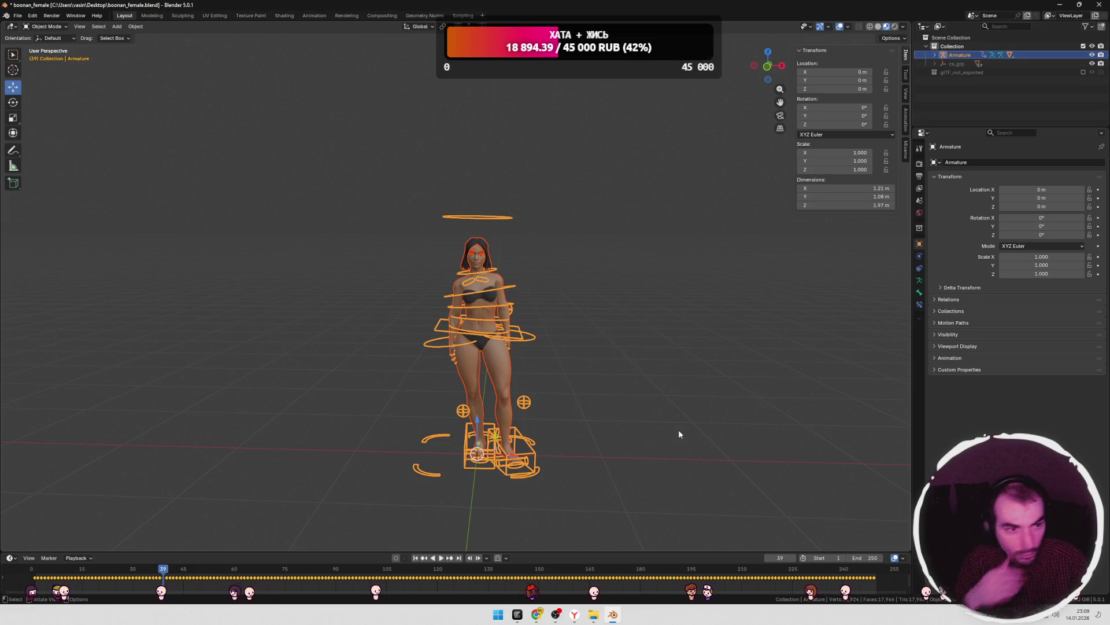
# - Switch to the Animation workspace and resize the timeline and Action Editor areas
pyautogui.moveTo(565, 552)
pyautogui.mouseDown()
pyautogui.moveTo(555, 382)
pyautogui.moveTo(552, 408)
pyautogui.moveTo(548, 392)
pyautogui.mouseUp()
pyautogui.click(314, 15)
pyautogui.click(386, 397)
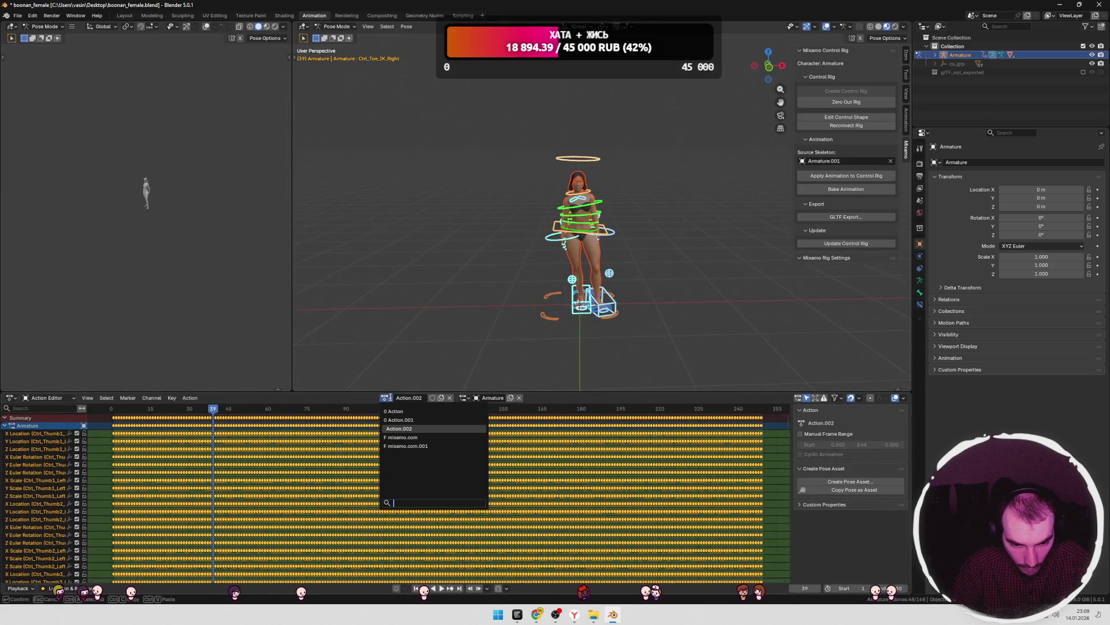
pyautogui.press('Escape')
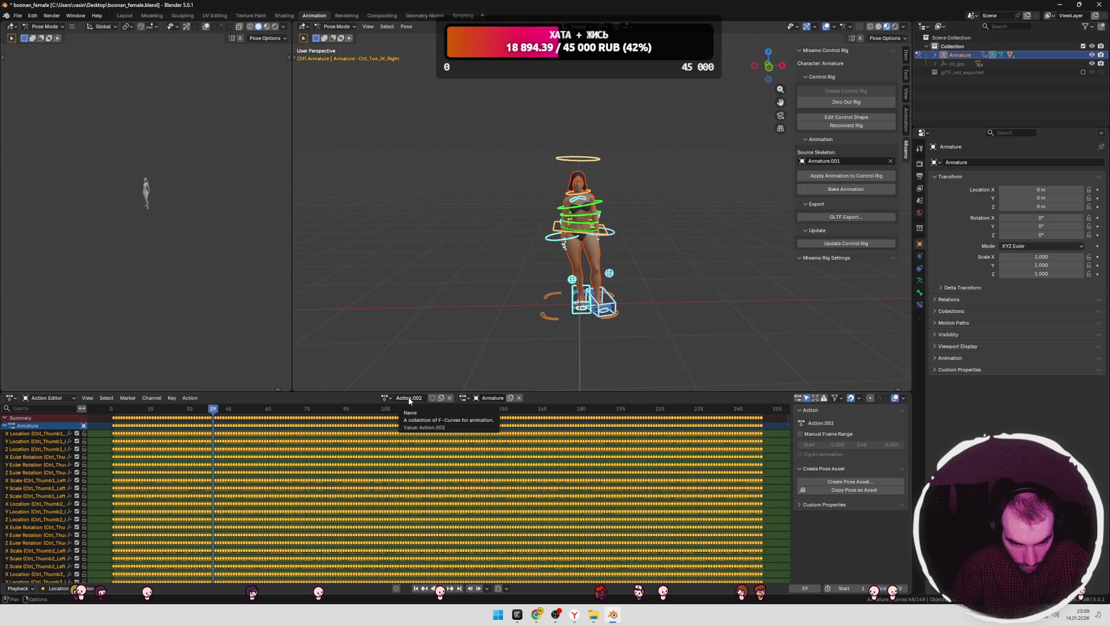
pyautogui.moveTo(573, 395); pyautogui.dragTo(569, 412)
# - Inspect the glTF export's animation options, enable action filtering, then cancel without exporting
pyautogui.click(18, 16)
pyautogui.moveTo(46, 147)
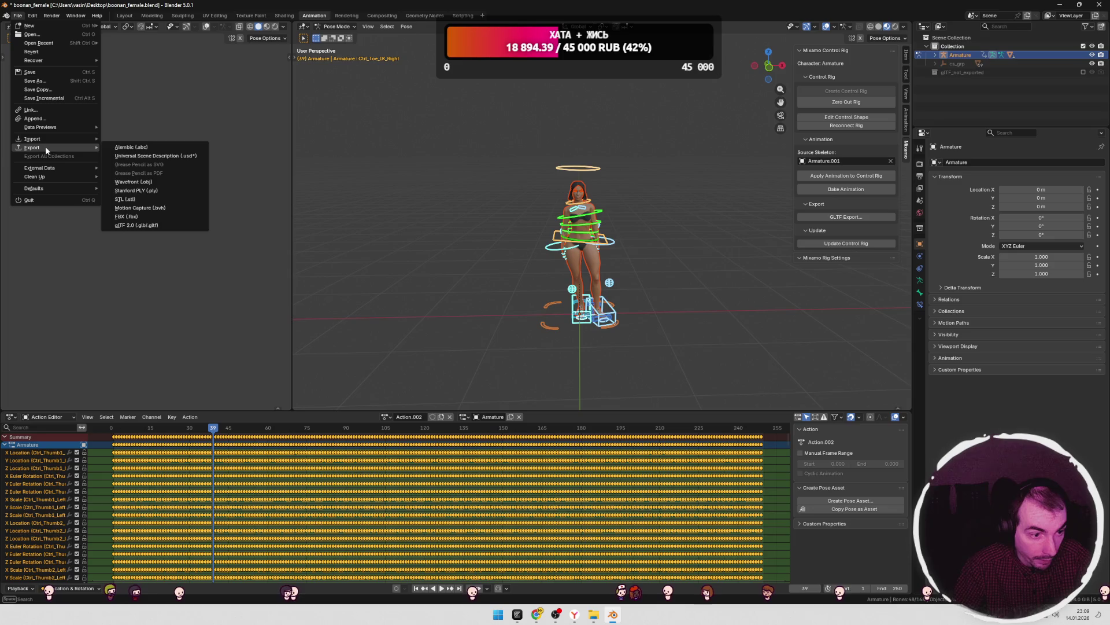
pyautogui.click(153, 213)
pyautogui.click(690, 308)
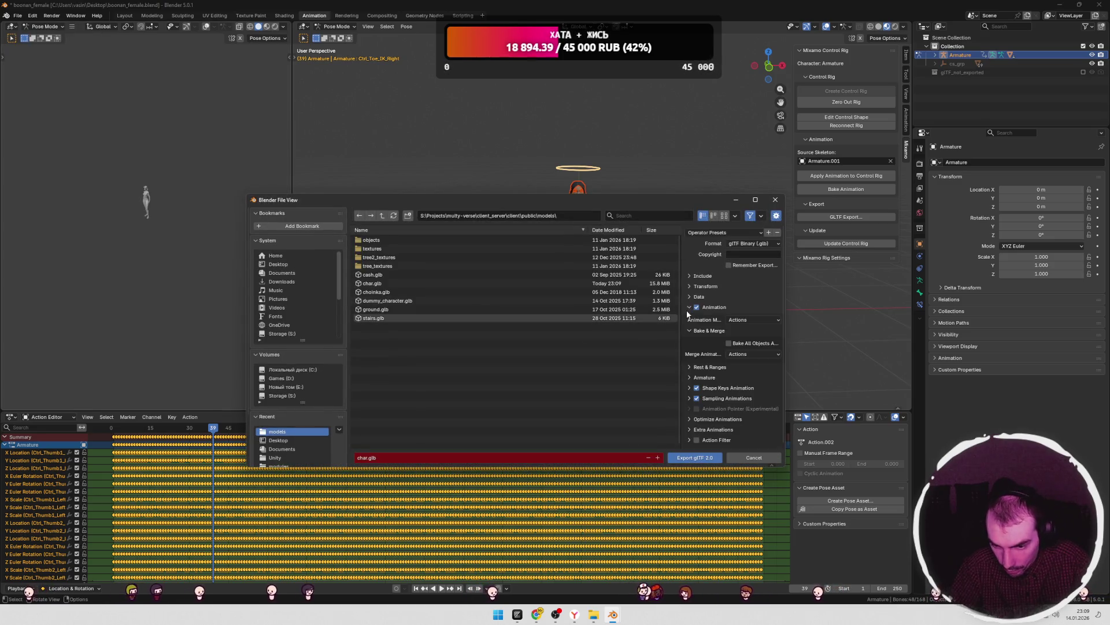
pyautogui.click(697, 439)
pyautogui.scroll(-2, 737, 397)
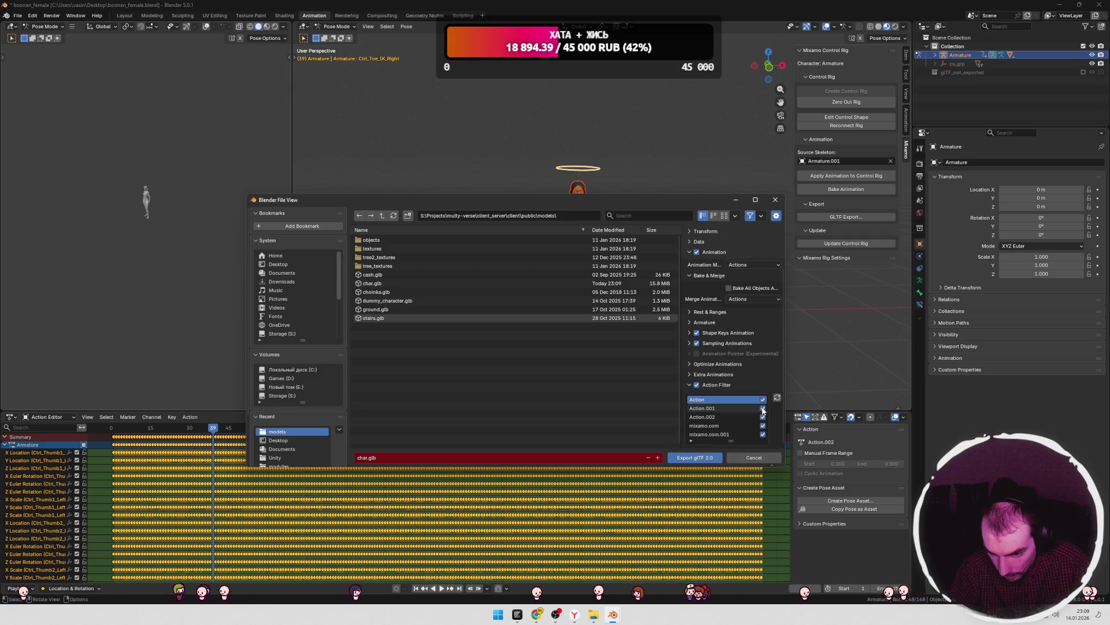
pyautogui.click(775, 200)
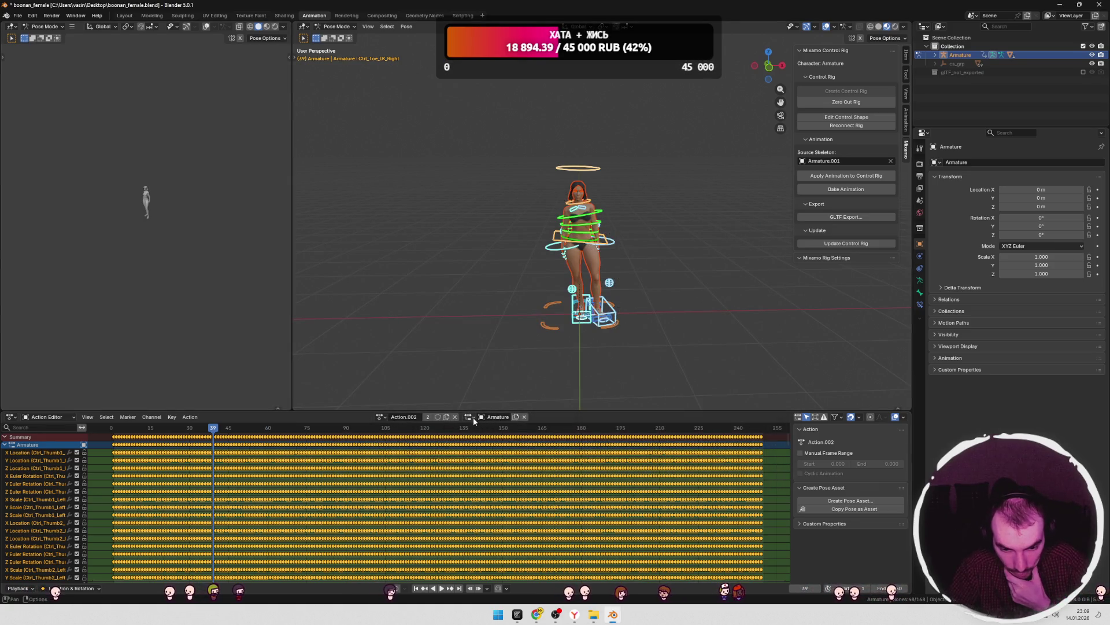
# - Preview Action, Action.001, mixamo.com.001 and the other actions on the rig, settling on Action.002
pyautogui.click(376, 417)
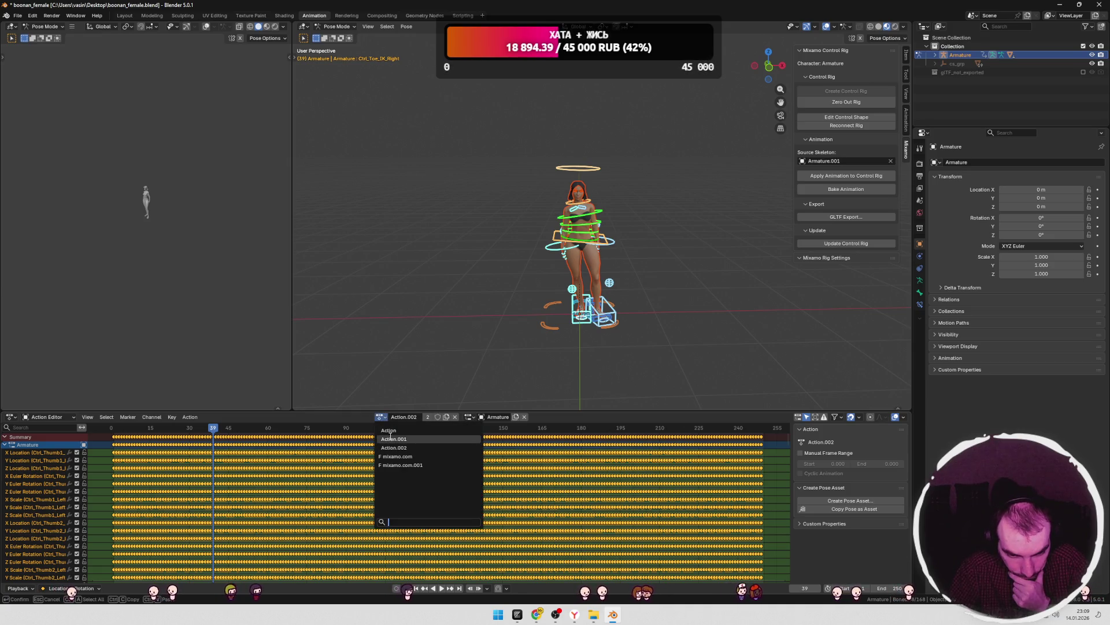
pyautogui.click(387, 430)
pyautogui.click(384, 421)
pyautogui.click(386, 437)
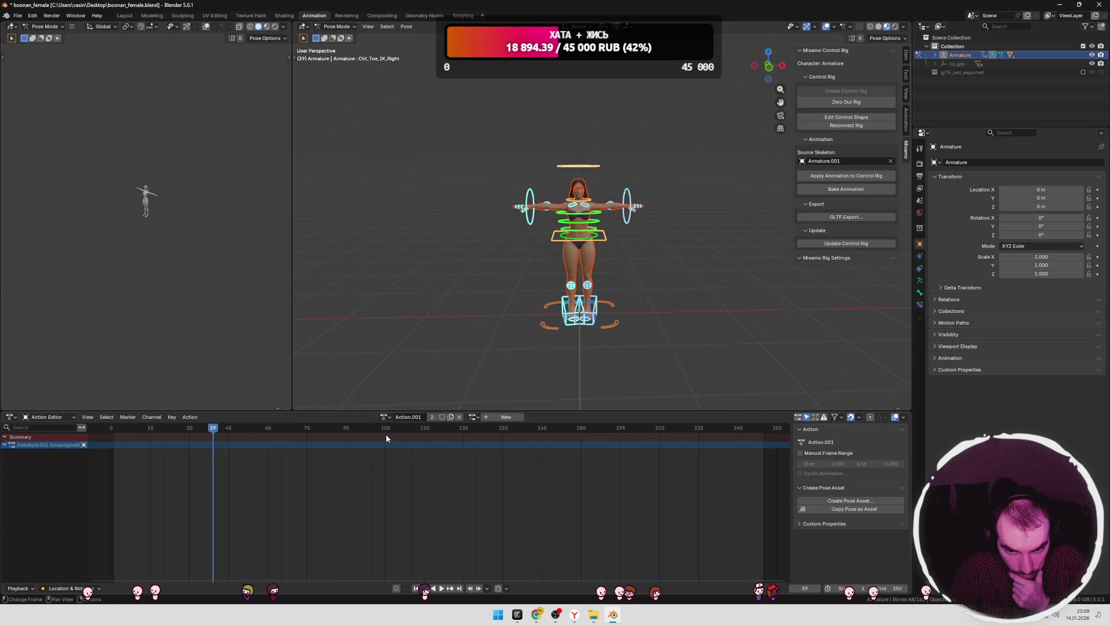
pyautogui.click(384, 417)
pyautogui.click(393, 447)
pyautogui.click(381, 416)
pyautogui.click(392, 456)
pyautogui.click(381, 416)
pyautogui.click(392, 465)
pyautogui.click(383, 420)
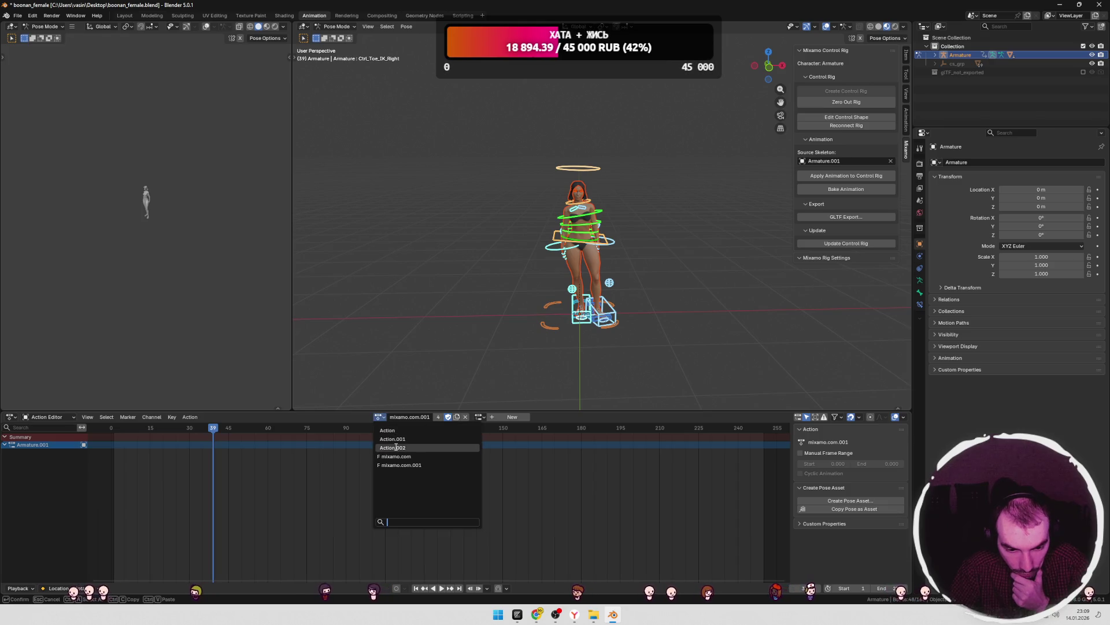
pyautogui.click(399, 448)
# - Rename Action.002 to idle, then toggle bone selection to check its keyframes
pyautogui.doubleClick(406, 416)
pyautogui.write('idle')
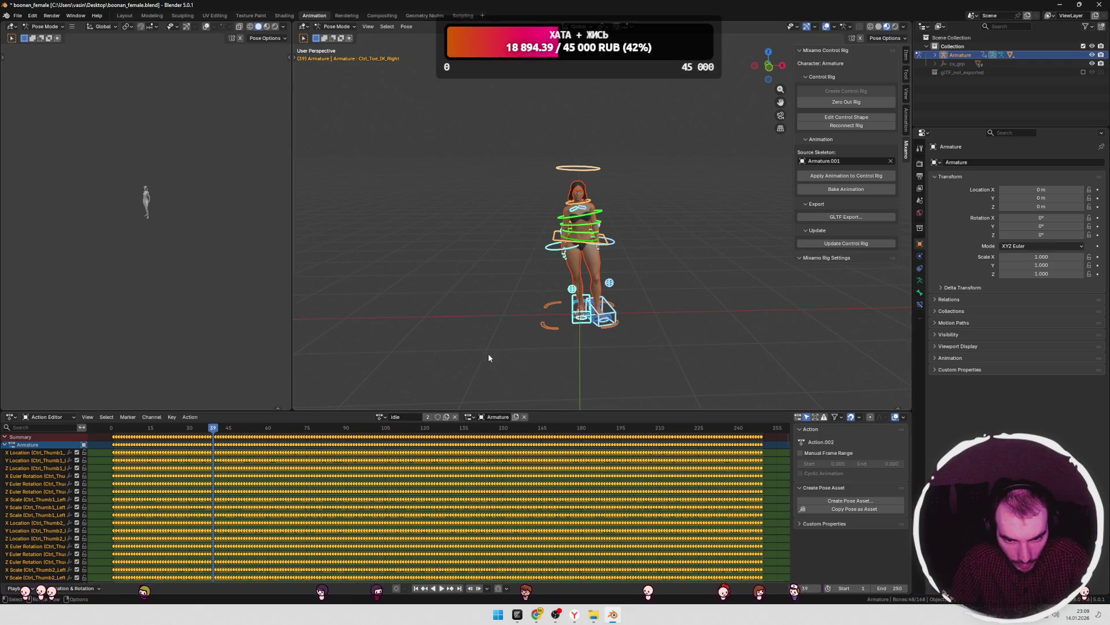
pyautogui.click(524, 340)
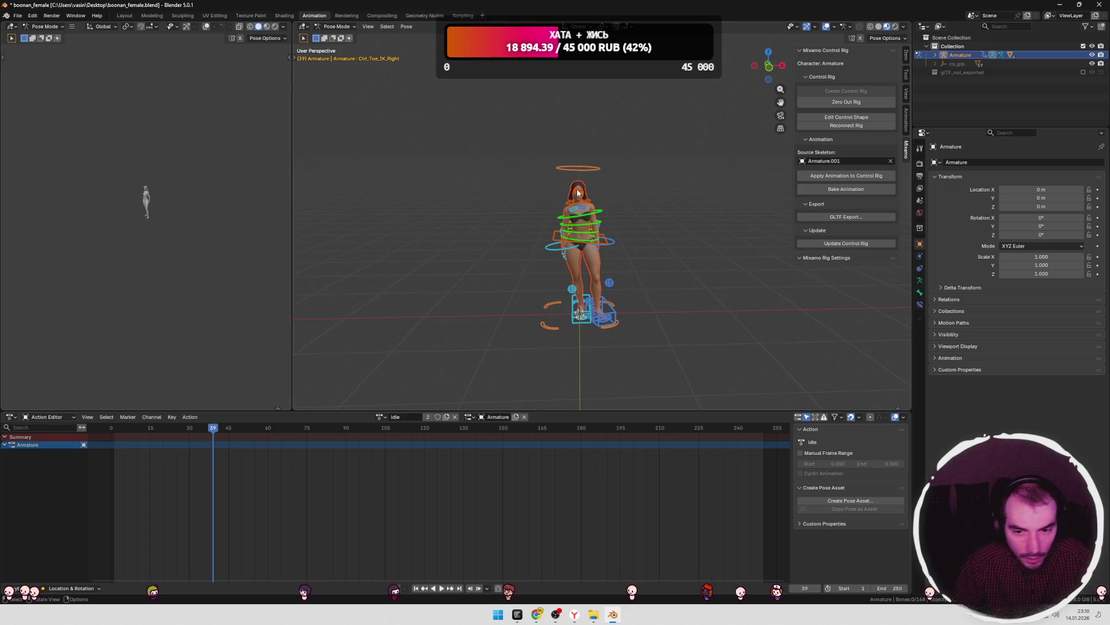
pyautogui.press('a')
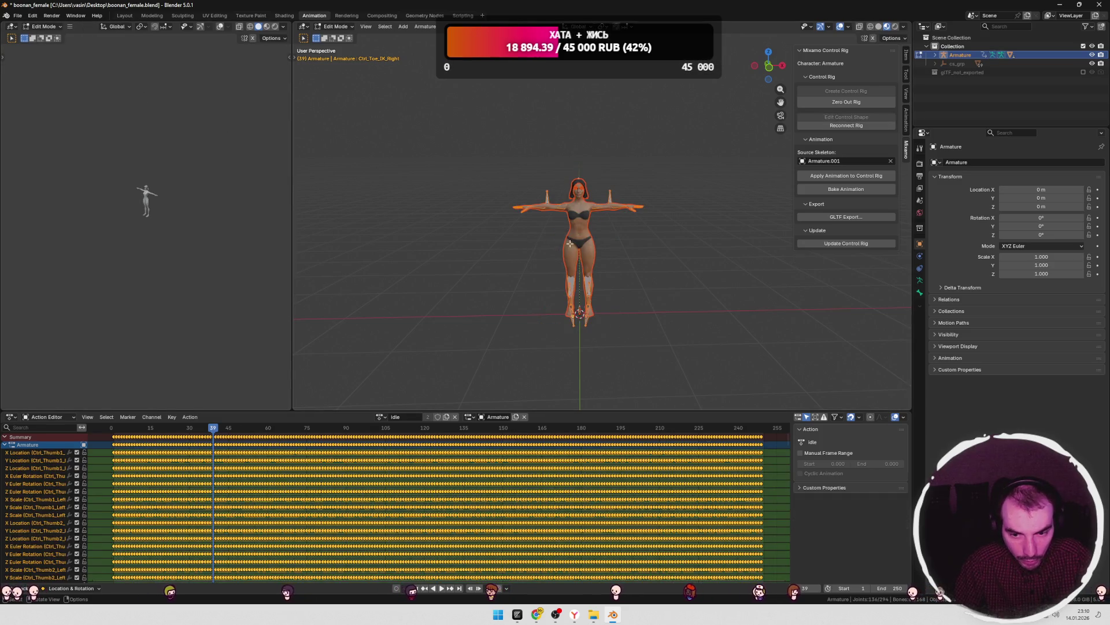
pyautogui.click(505, 248)
pyautogui.press('a')
pyautogui.hotkey('alt', 'a')
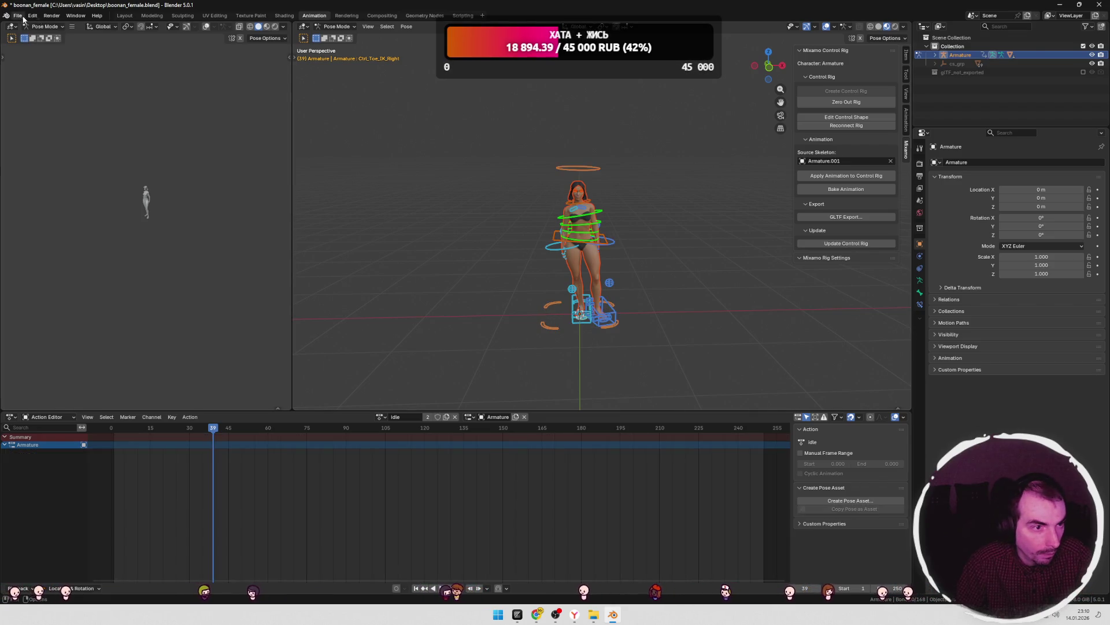
# - Export over char.glb as glTF 2.0, excluding Action.001, mixamo.com and mixamo.com.001 so only idle remains
pyautogui.click(17, 16)
pyautogui.moveTo(46, 148)
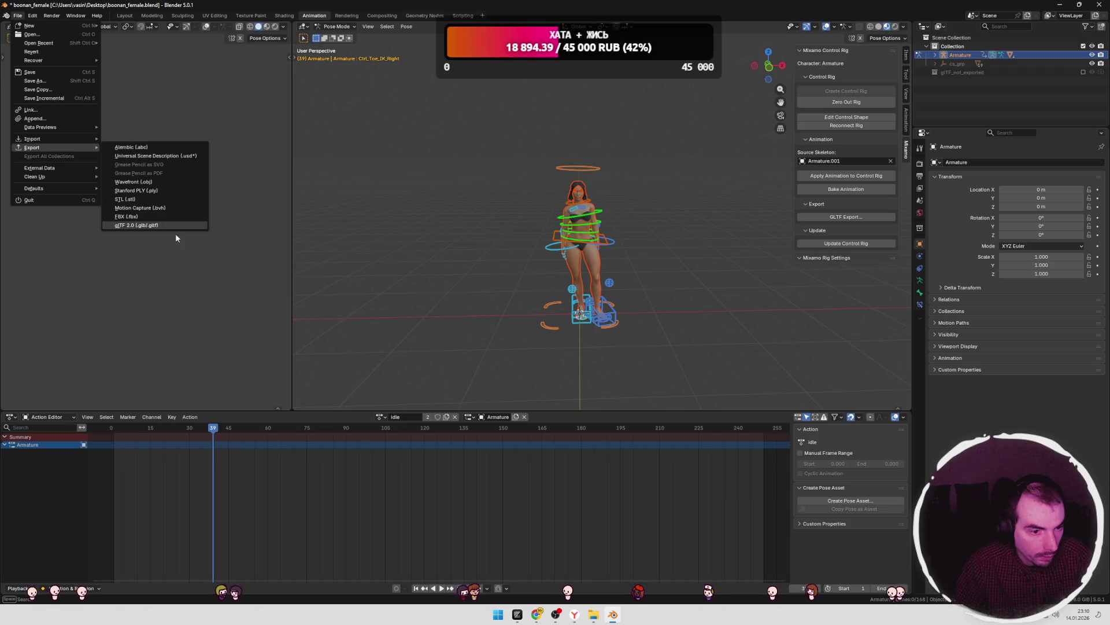
pyautogui.click(154, 225)
pyautogui.click(689, 307)
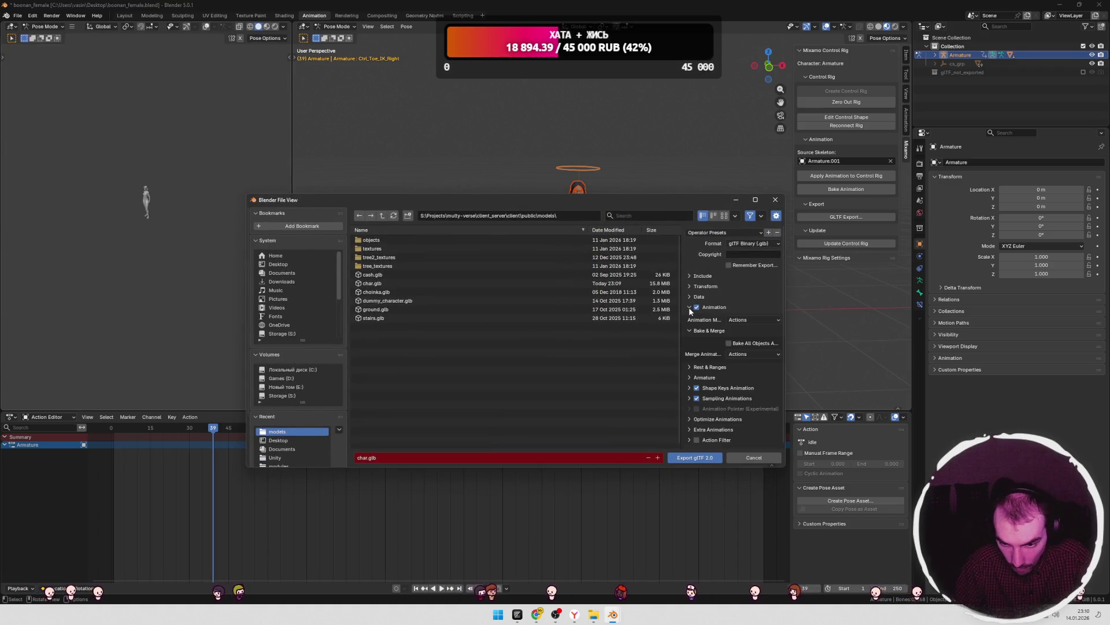
pyautogui.scroll(-3, 699, 440)
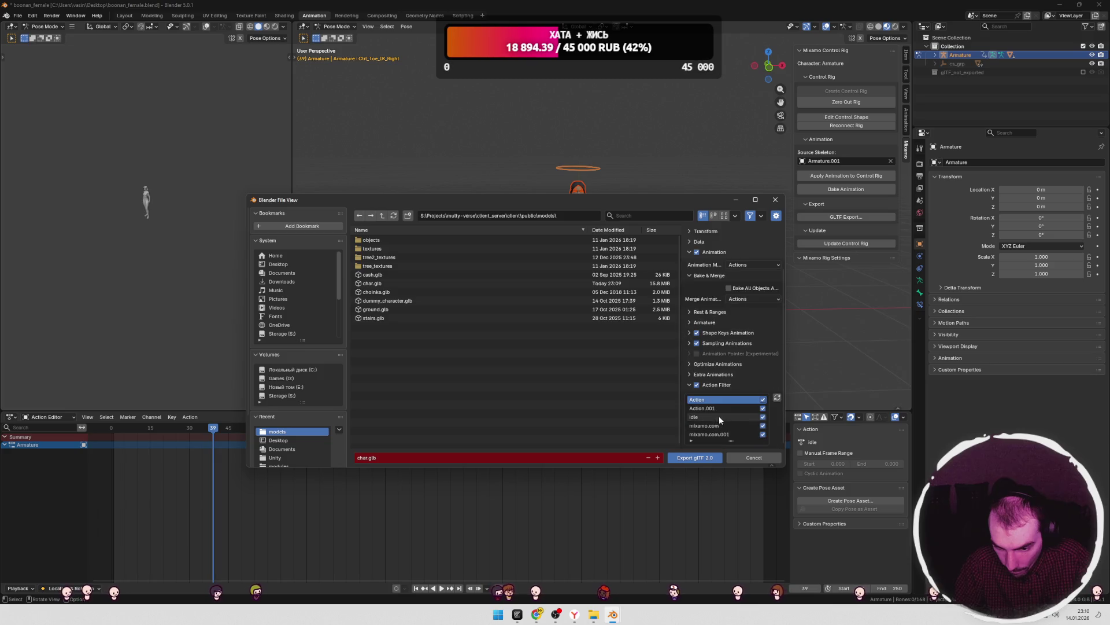
pyautogui.click(763, 408)
pyautogui.click(763, 425)
pyautogui.click(763, 434)
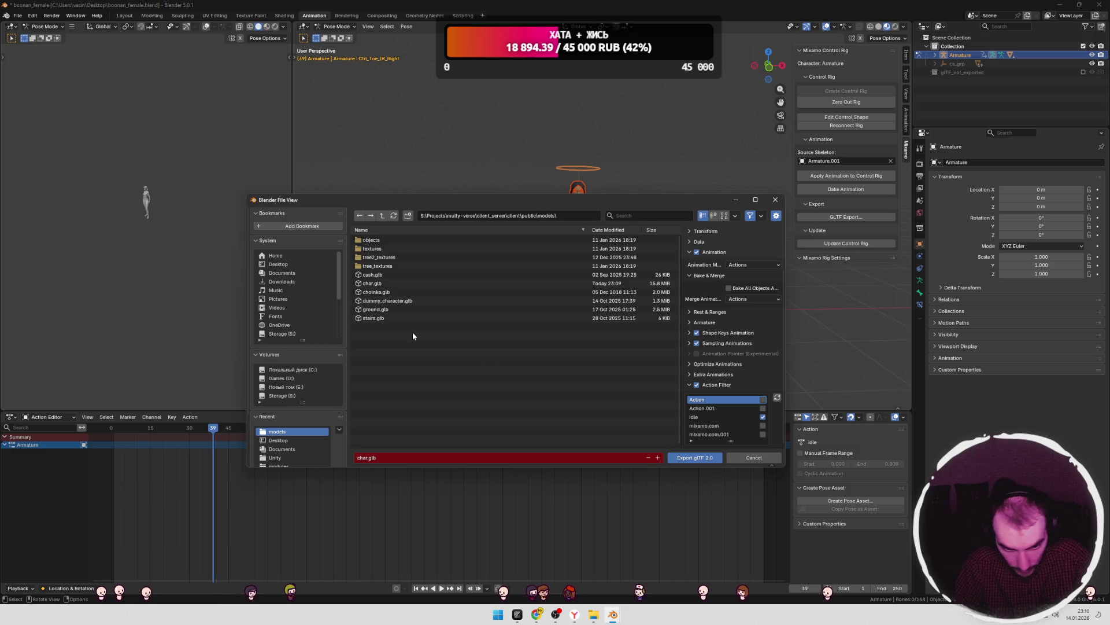
pyautogui.click(377, 284)
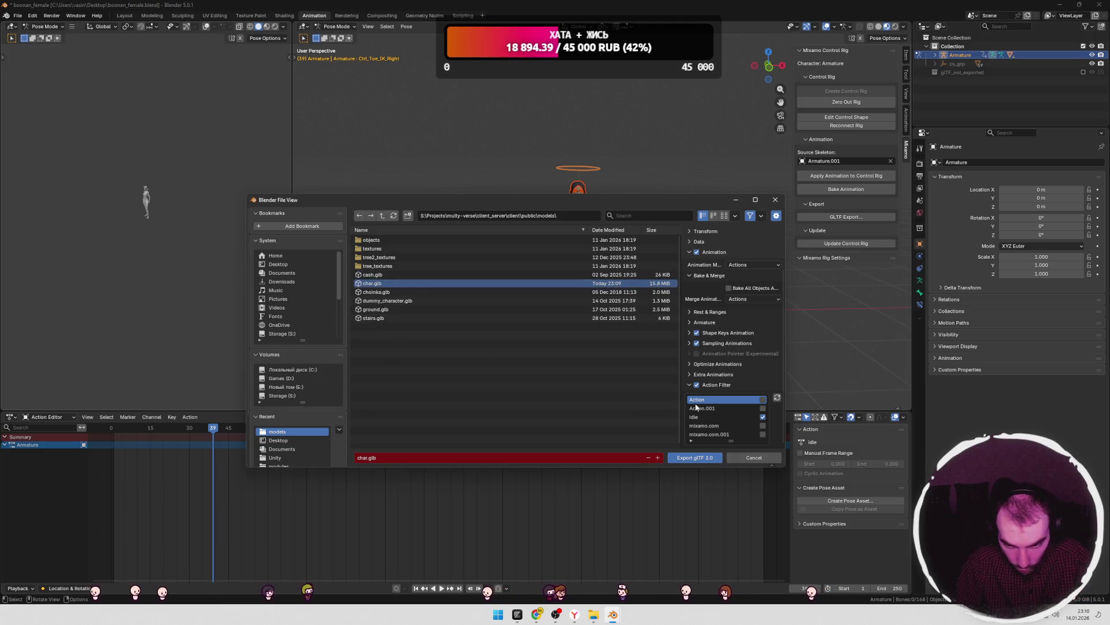
pyautogui.click(695, 457)
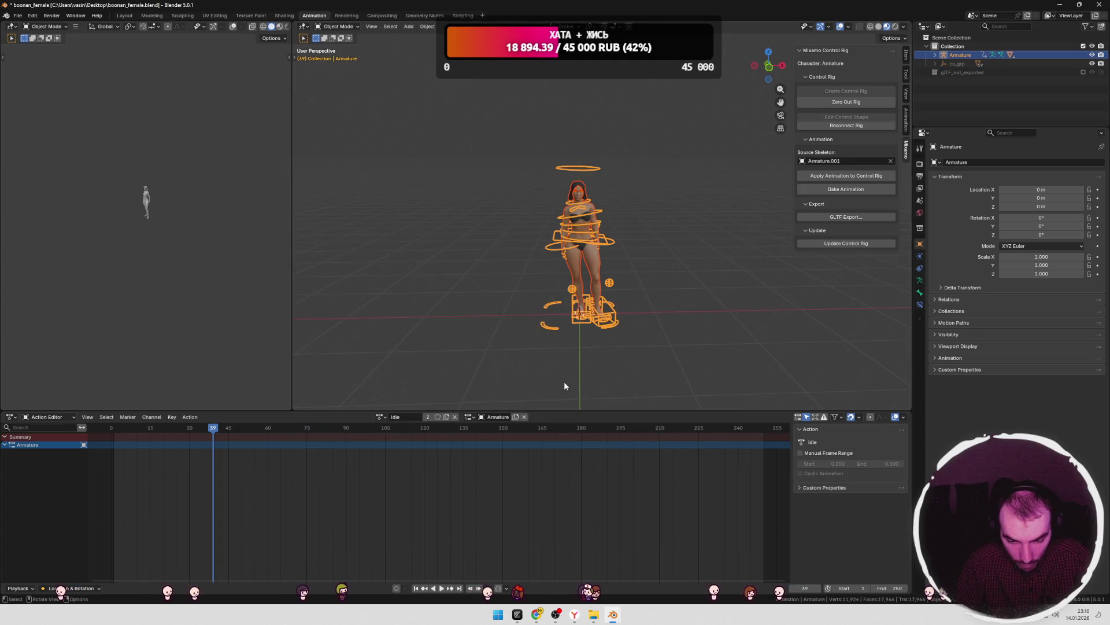
# - Check the char.glb path in models.js and the player model in create.js, then switch to the browser
pyautogui.click(521, 616)
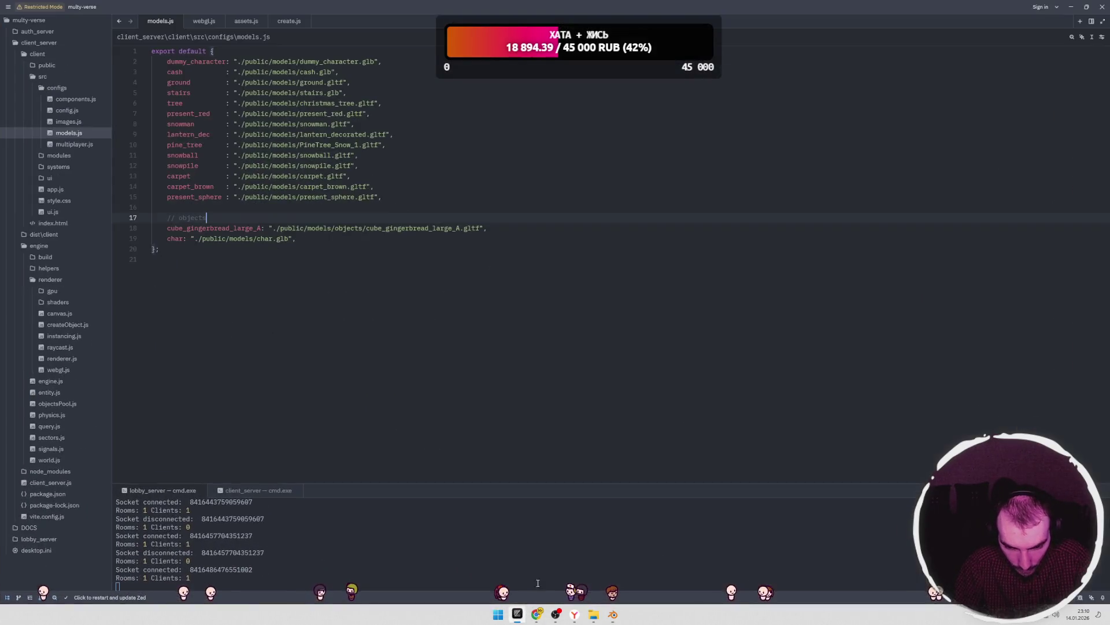
pyautogui.doubleClick(282, 239)
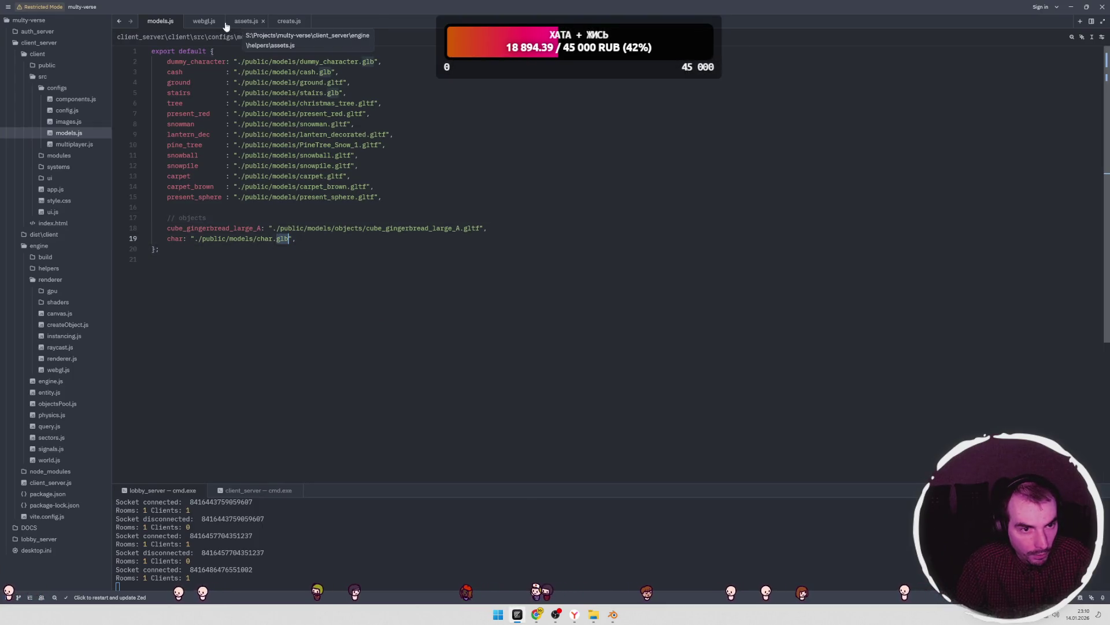
pyautogui.click(288, 21)
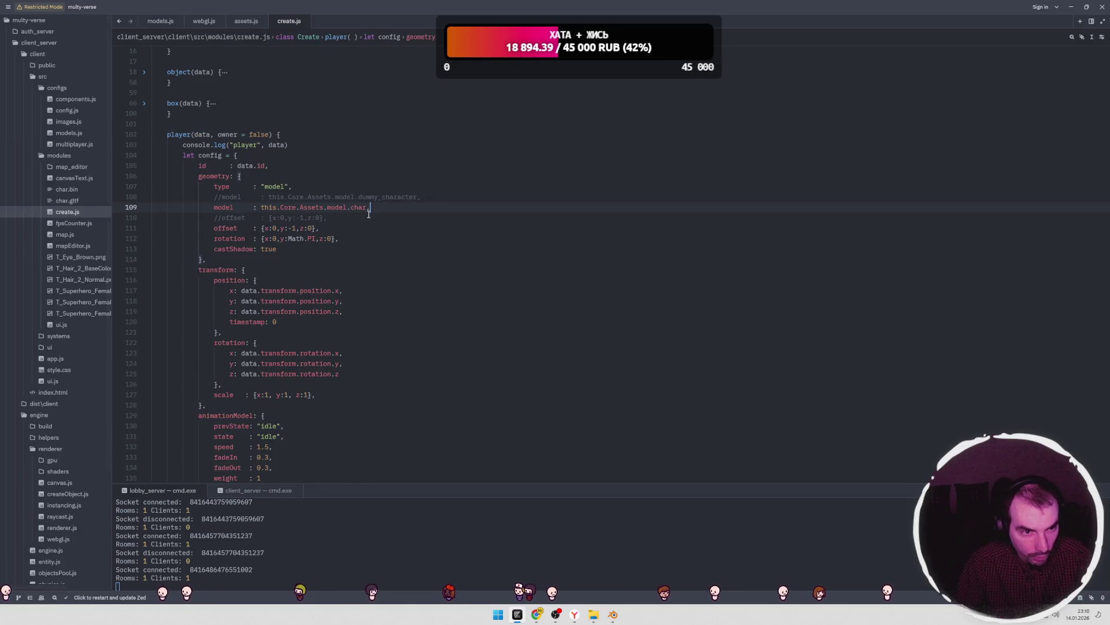
pyautogui.press('super+Tab')
pyautogui.click(443, 356)
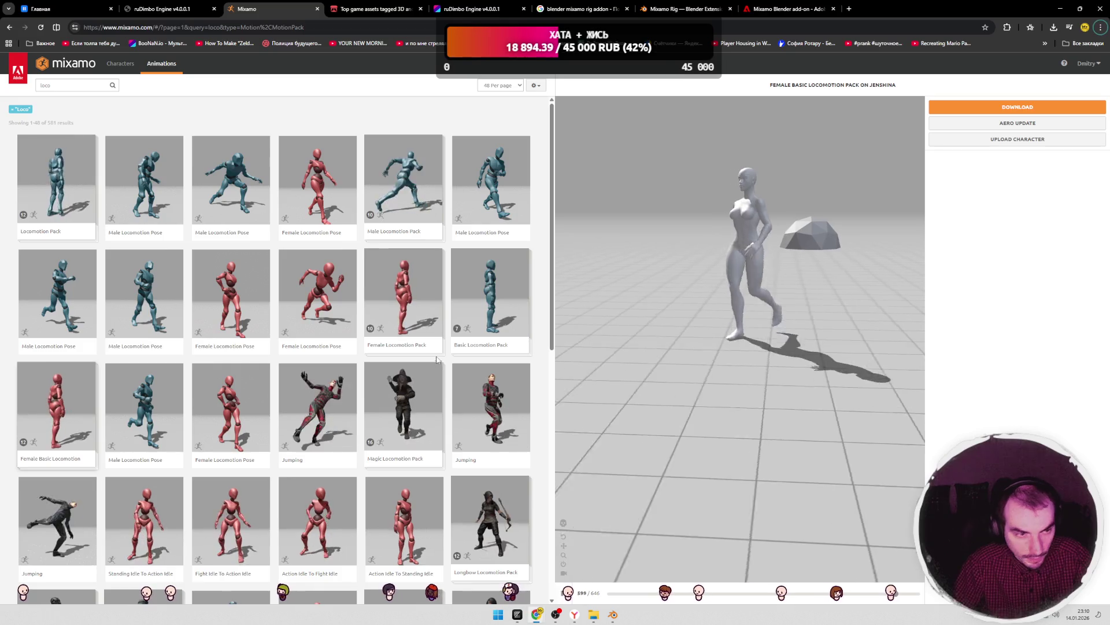
# - Reload the ruDimbo Engine game to see the new character, then return to Zed
pyautogui.click(162, 9)
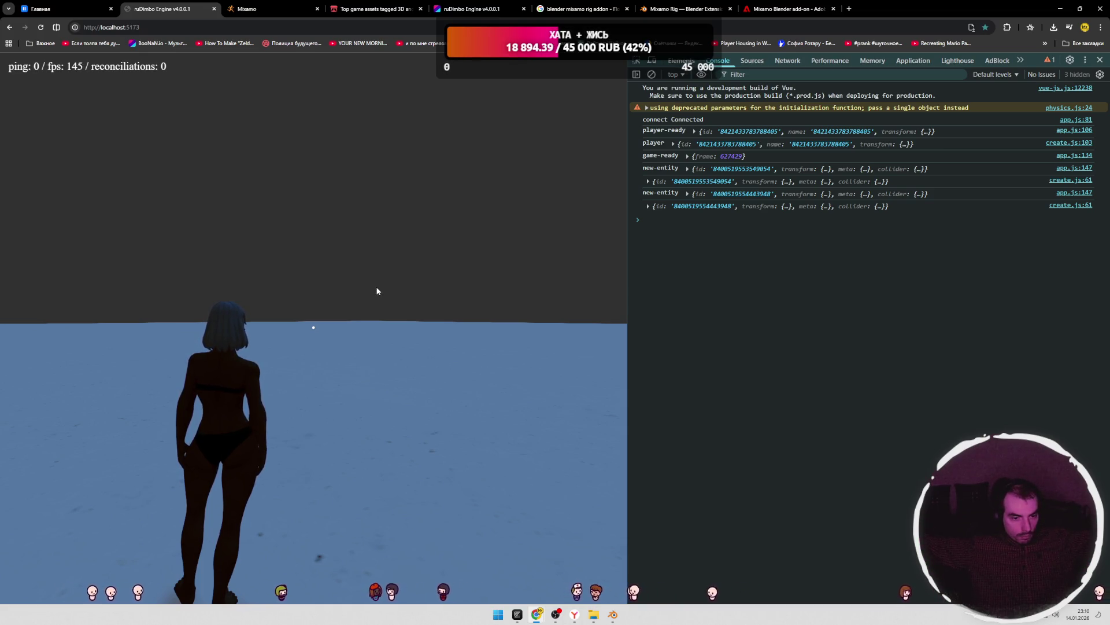
pyautogui.hotkey('alt', 'Tab')
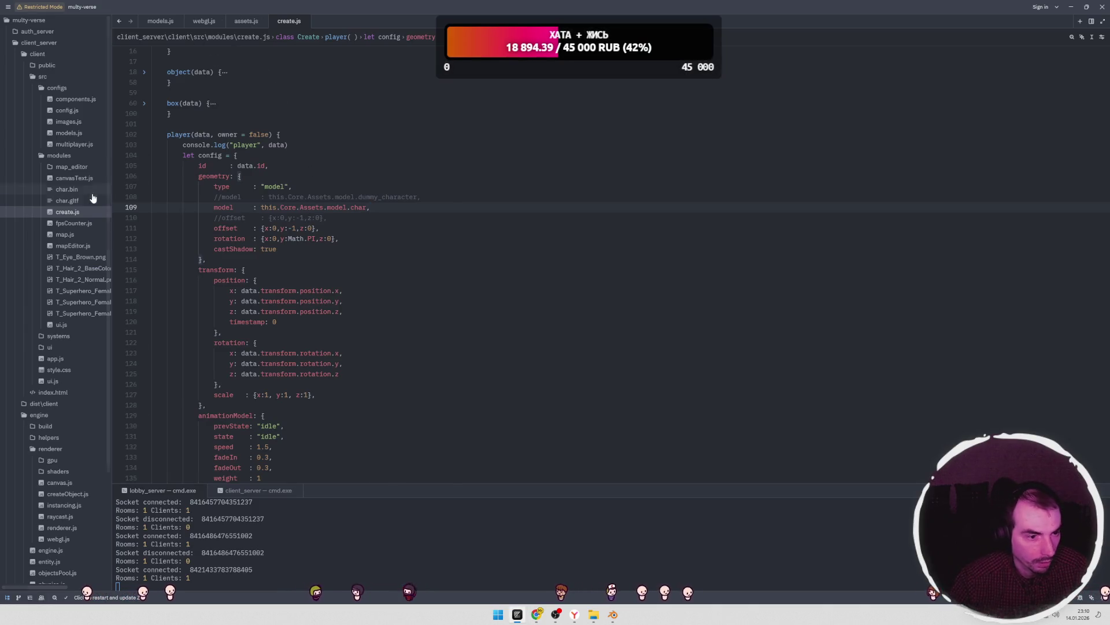
# - In app.js, change the ambientLight intensity from 0.3 to 1.3
pyautogui.click(42, 78)
pyautogui.click(41, 79)
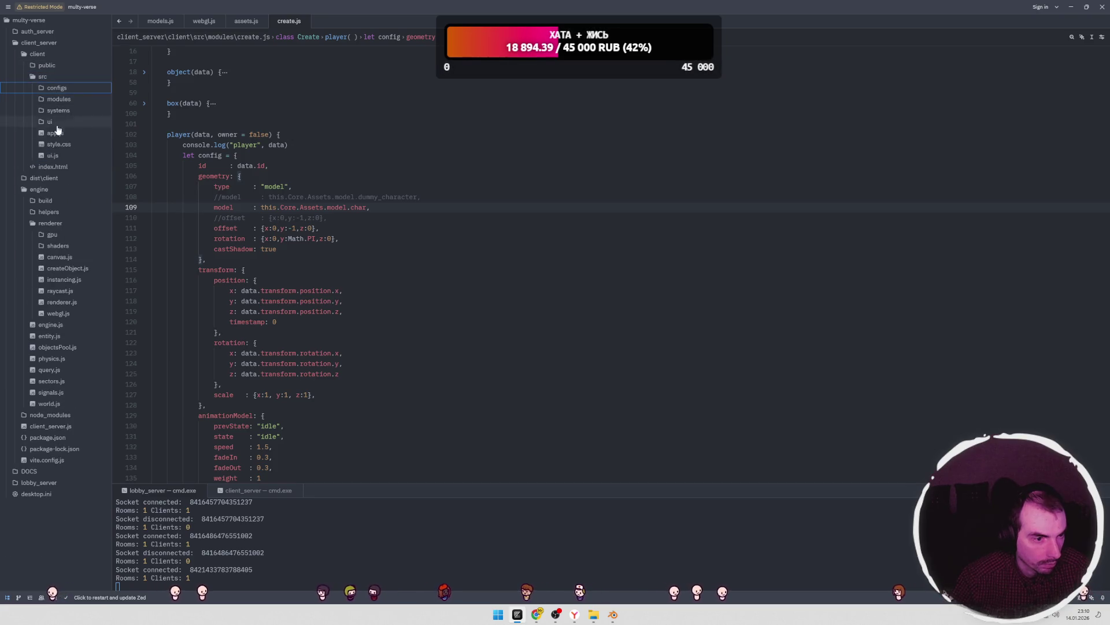
pyautogui.click(55, 133)
pyautogui.scroll(-20, 379, 219)
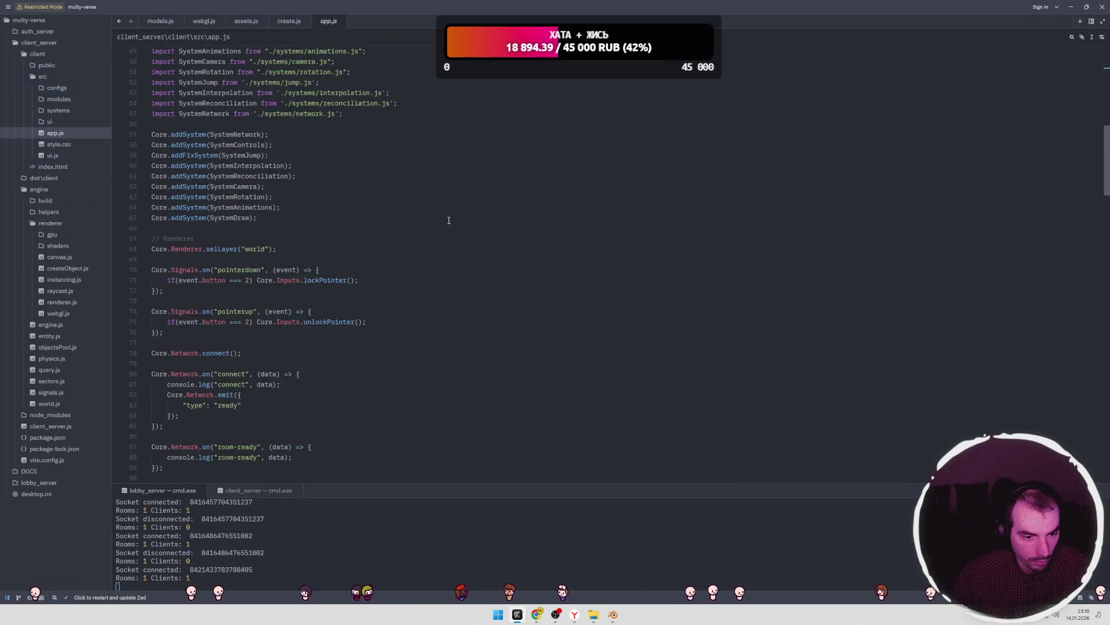
pyautogui.scroll(-20, 379, 219)
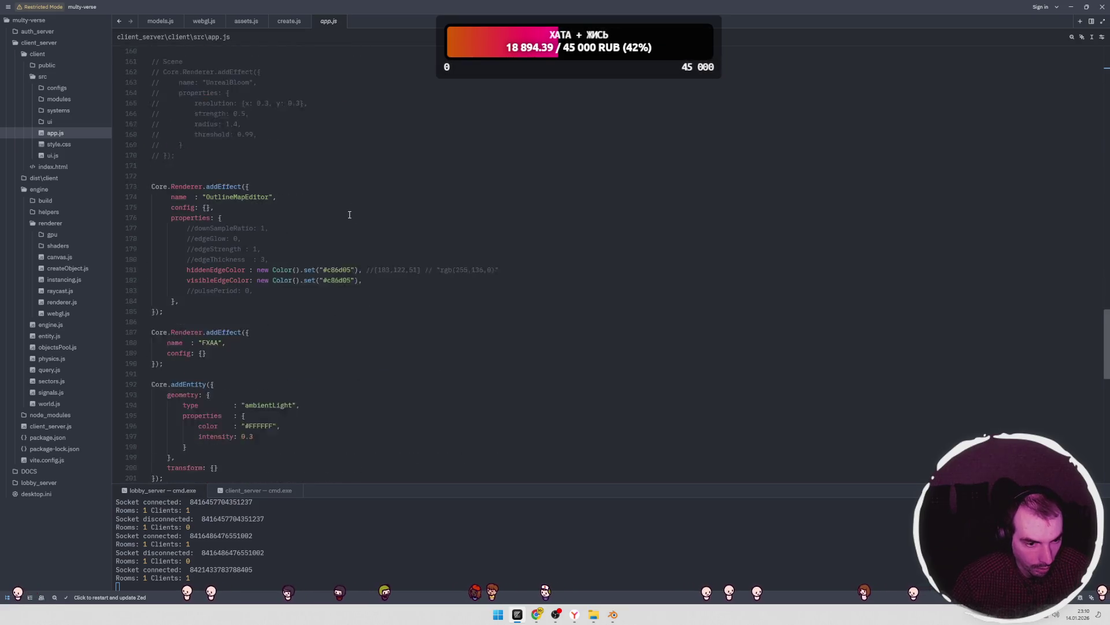
pyautogui.scroll(-6, 333, 213)
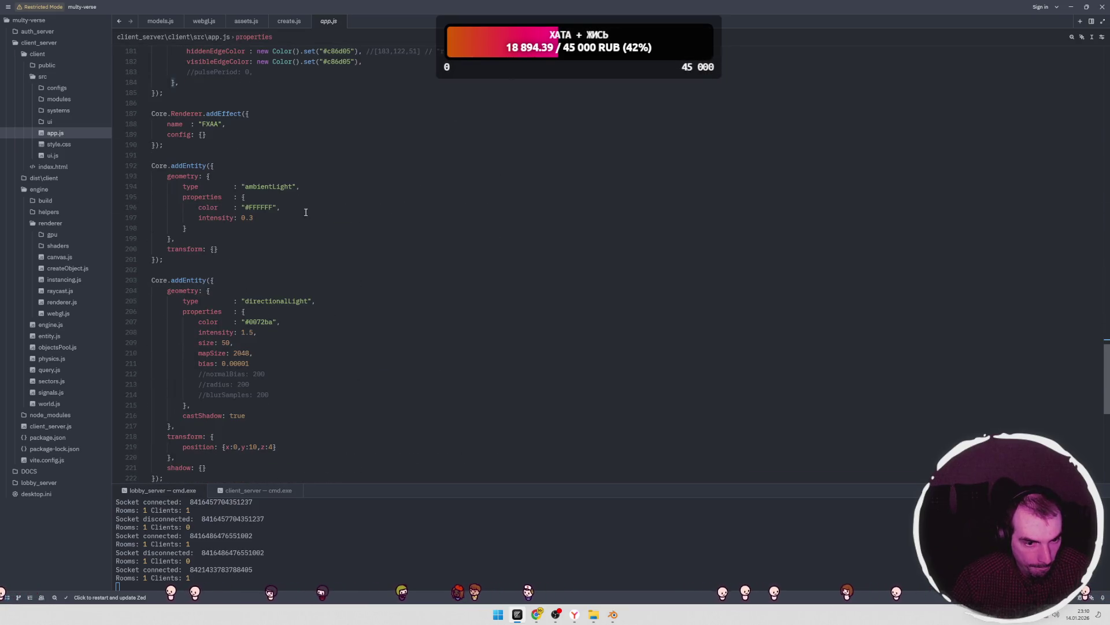
pyautogui.click(256, 220)
# - View the brighter-lit character in the game, briefly passing through Blender before returning
pyautogui.hotkey('alt', 'Tab')
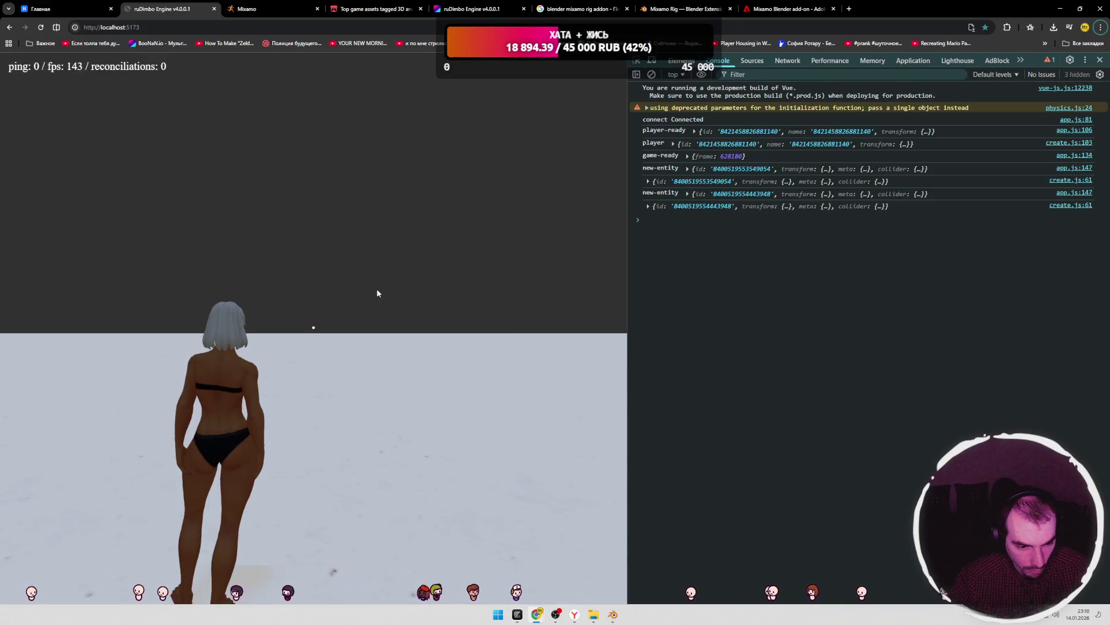
pyautogui.click(377, 289)
pyautogui.press('w')
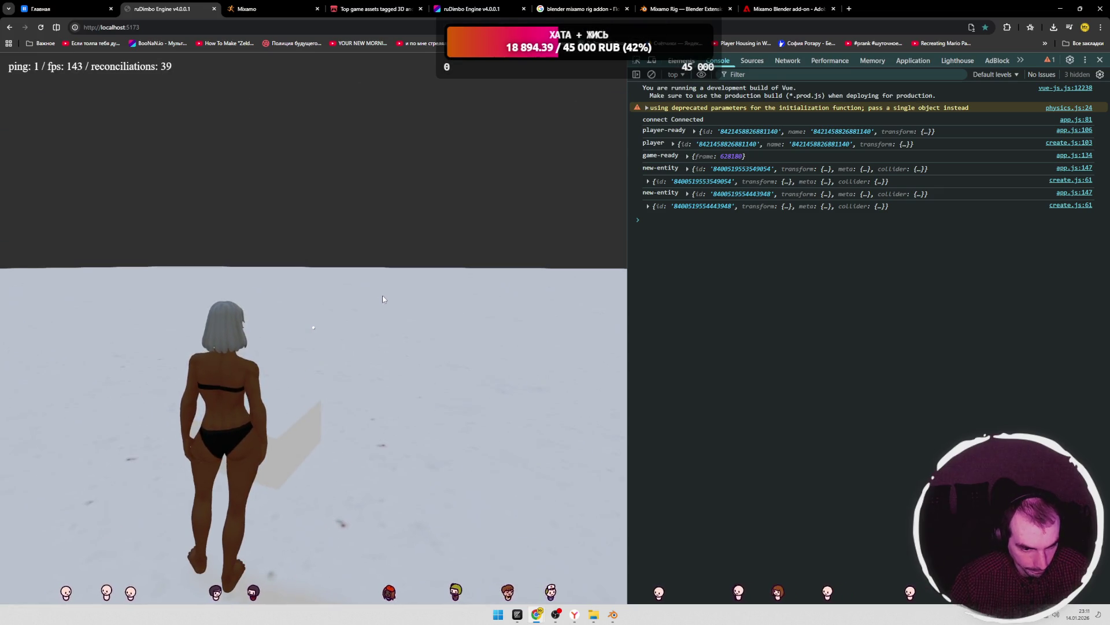
pyautogui.hotkey('alt', 'Tab')
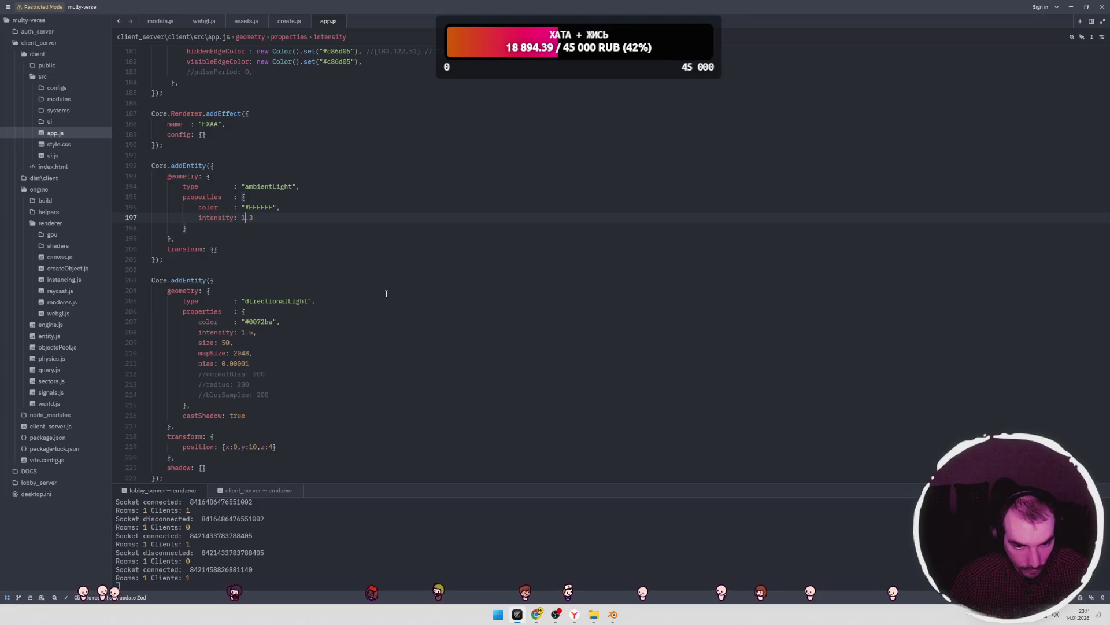
pyautogui.hotkey('alt', 'Tab')
pyautogui.click(624, 255)
pyautogui.hotkey('alt', 'Tab')
pyautogui.hotkey('alt', 'Tab')
pyautogui.click(503, 283)
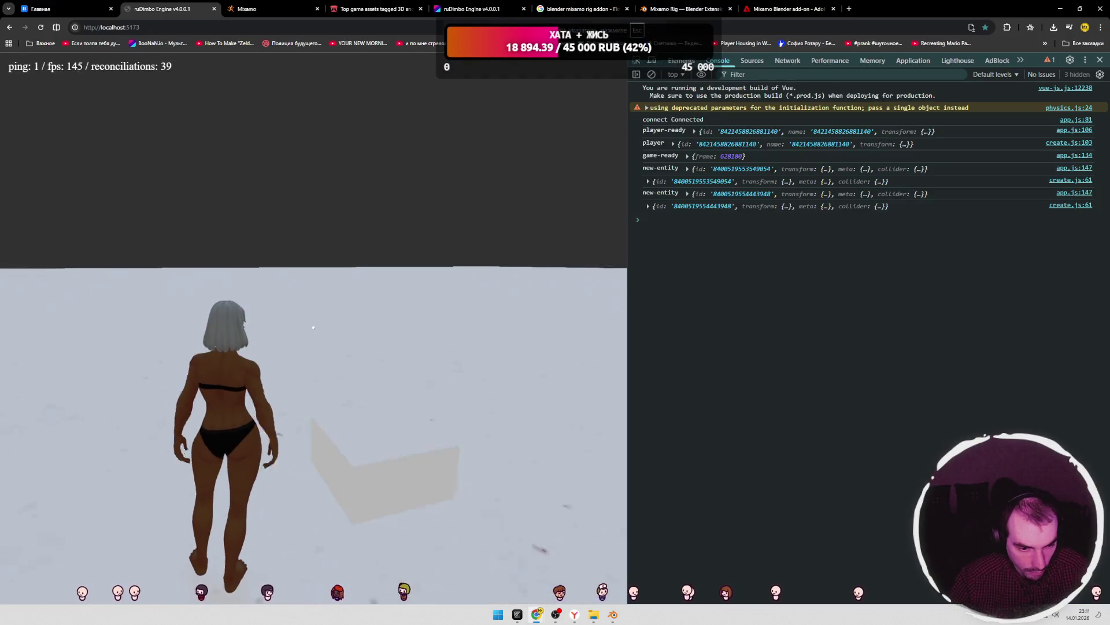
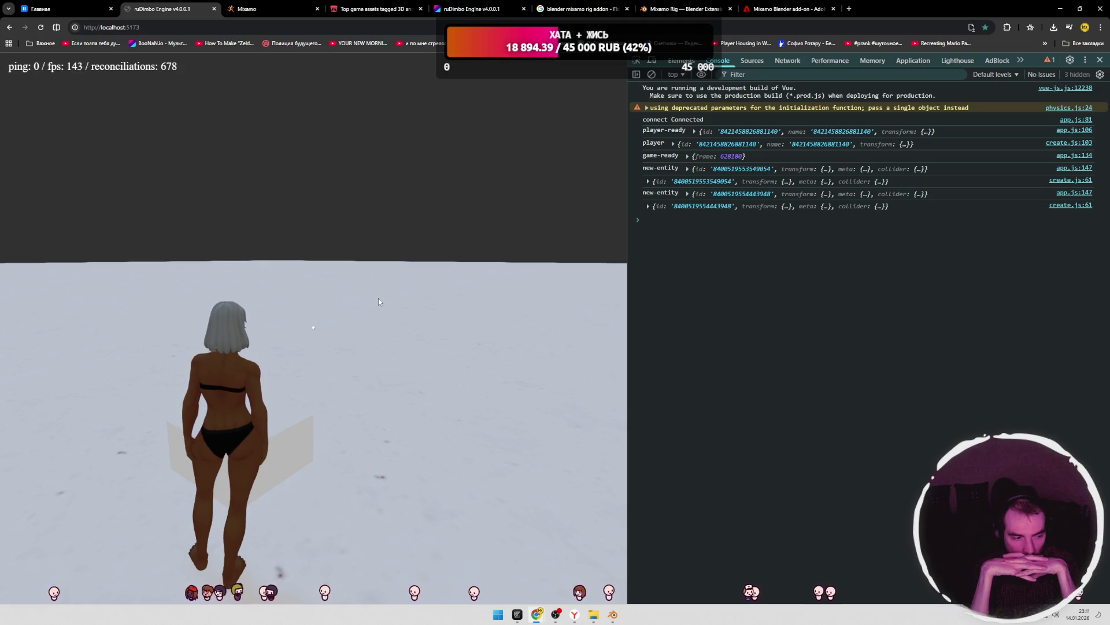
# - Walk the character across the snow, then swap the Главная tab for a blank new tab
pyautogui.press('w')
pyautogui.press('d')
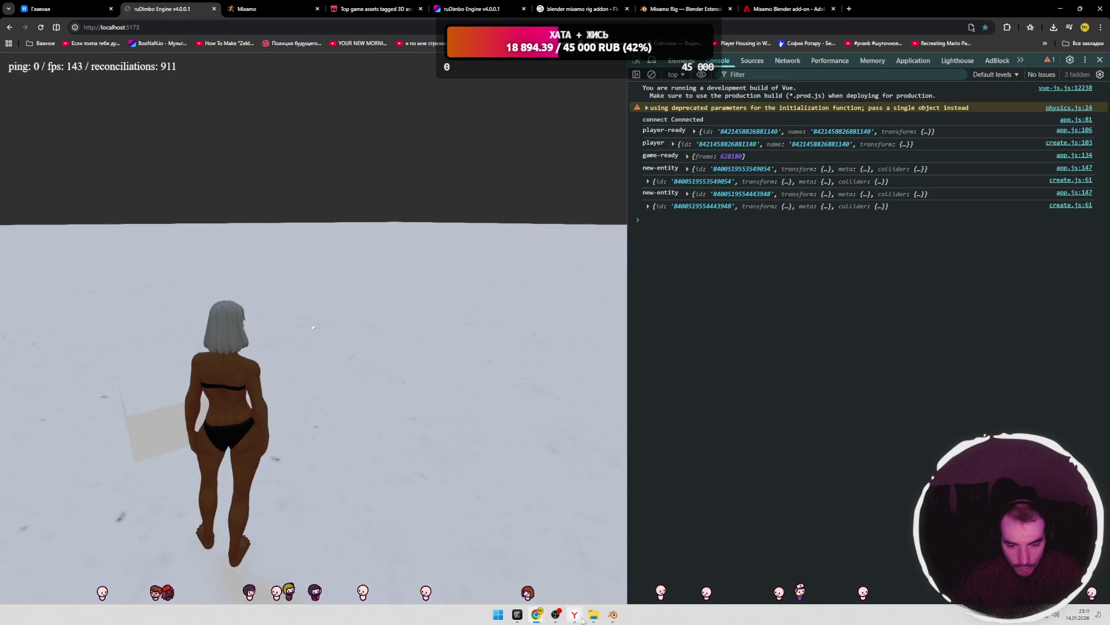
pyautogui.click(112, 9)
pyautogui.click(746, 9)
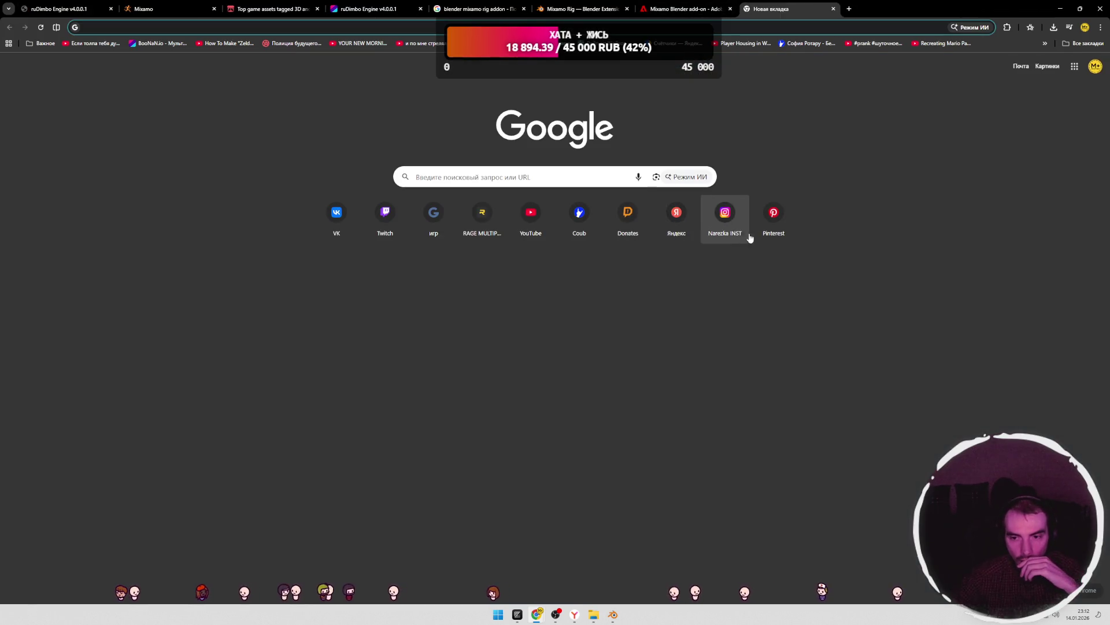
# - Play the Best Of 2026 Gorillaz mix on YouTube, move its tab first, and return to the game
pyautogui.click(543, 223)
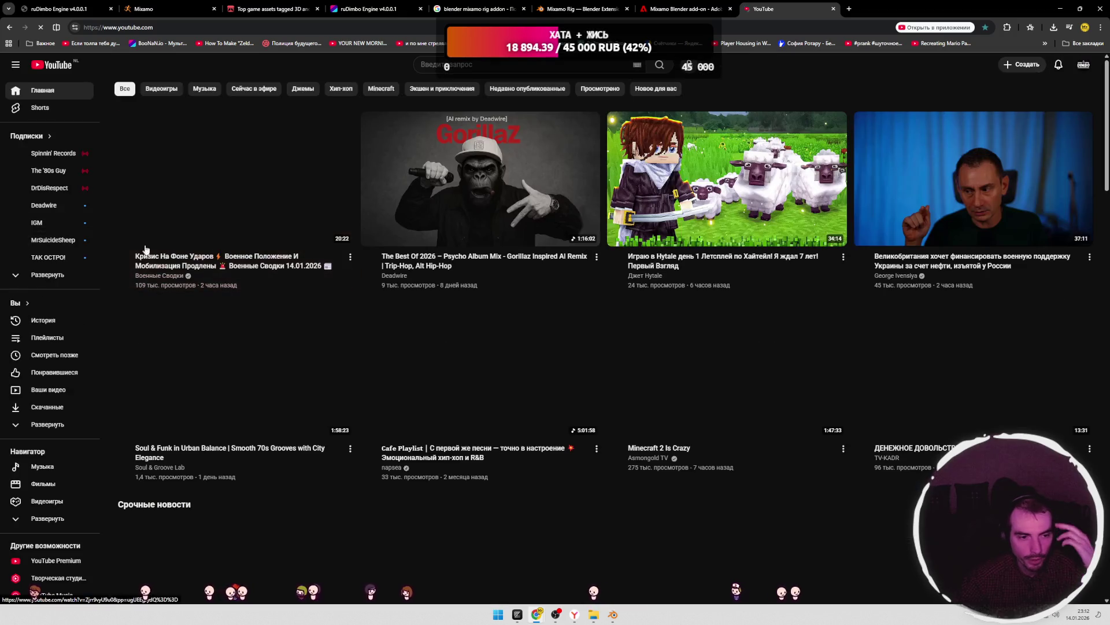
pyautogui.click(478, 202)
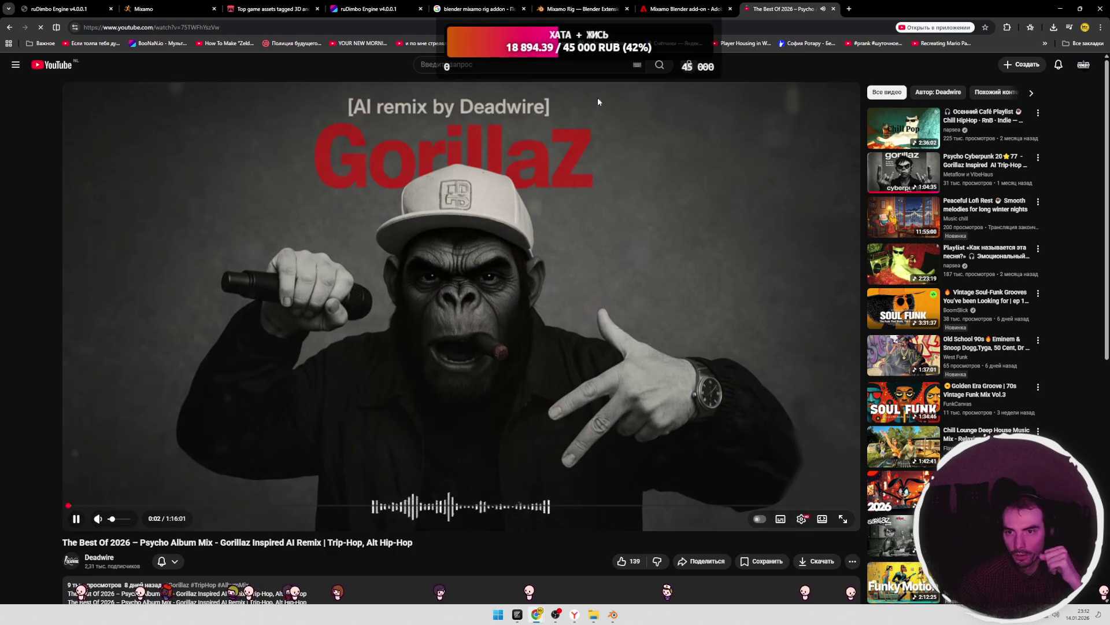
pyautogui.moveTo(787, 9)
pyautogui.mouseDown()
pyautogui.moveTo(359, 26)
pyautogui.moveTo(64, 9)
pyautogui.mouseUp()
pyautogui.click(162, 9)
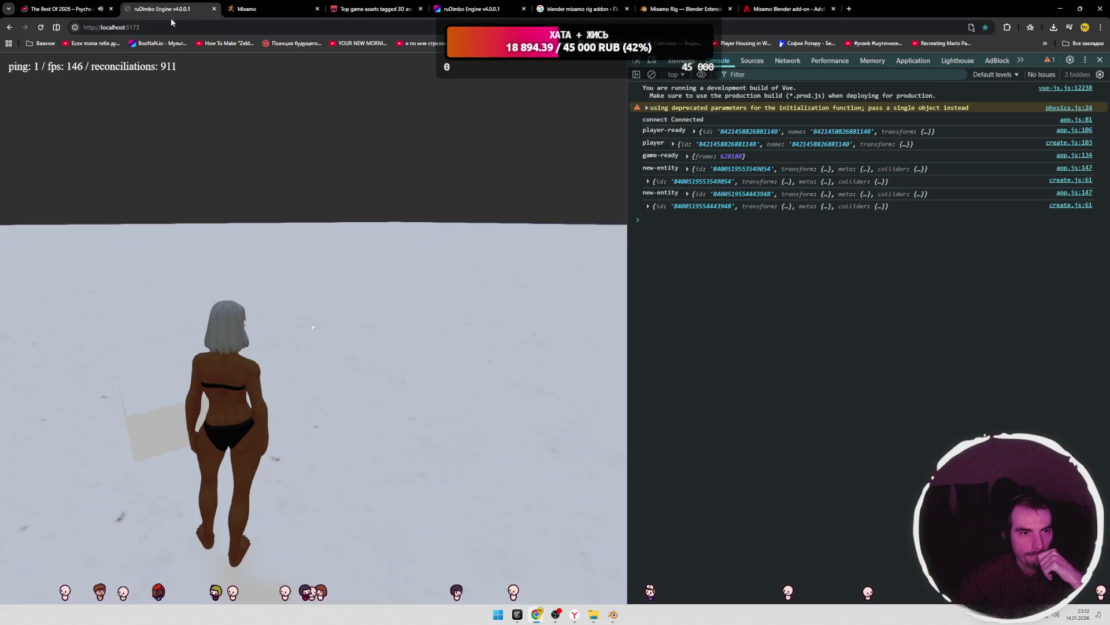
# - Rotate the game camera, then glance at Blender and the app.js code editor before minimising it
pyautogui.moveTo(353, 332)
pyautogui.mouseDown()
pyautogui.moveTo(337, 328)
pyautogui.moveTo(336, 343)
pyautogui.mouseUp()
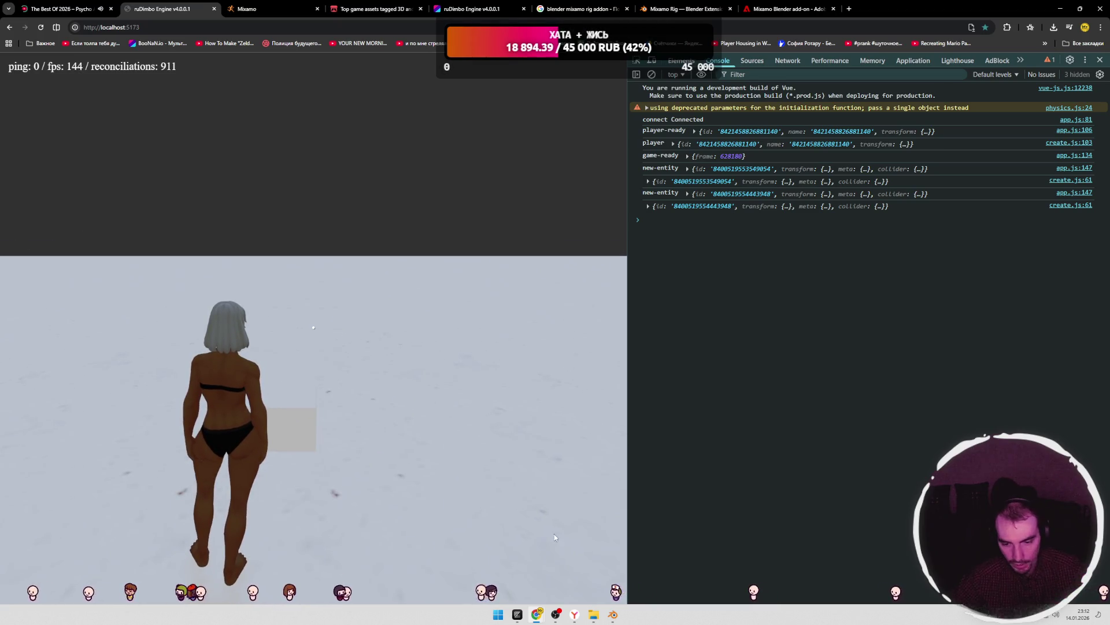
pyautogui.moveTo(613, 614)
pyautogui.click(619, 577)
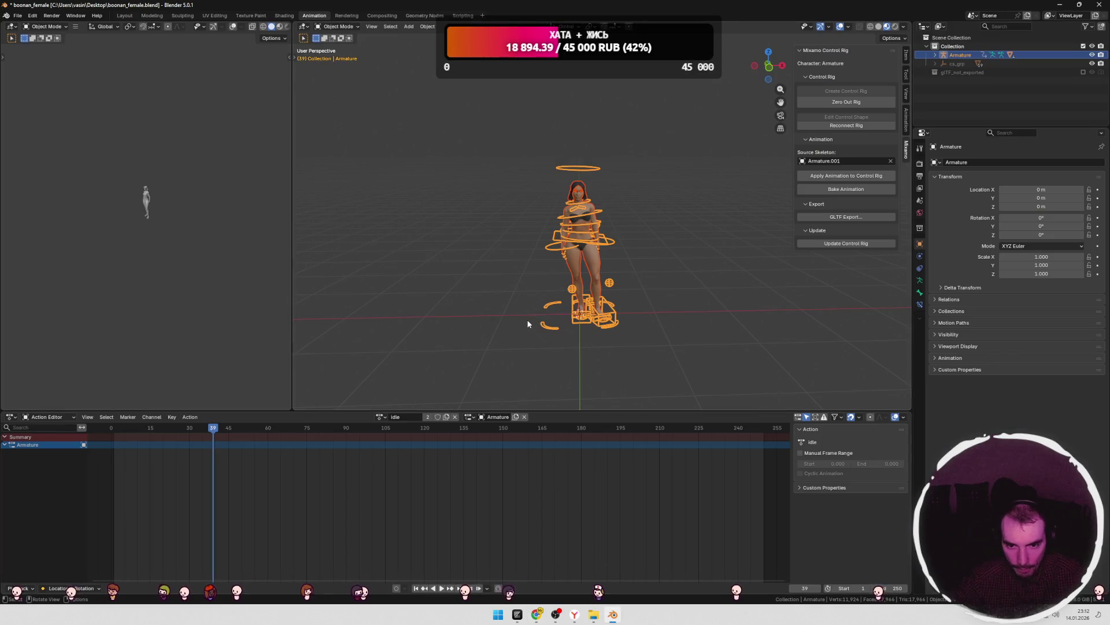
pyautogui.hotkey('alt', 'Tab')
pyautogui.click(580, 216)
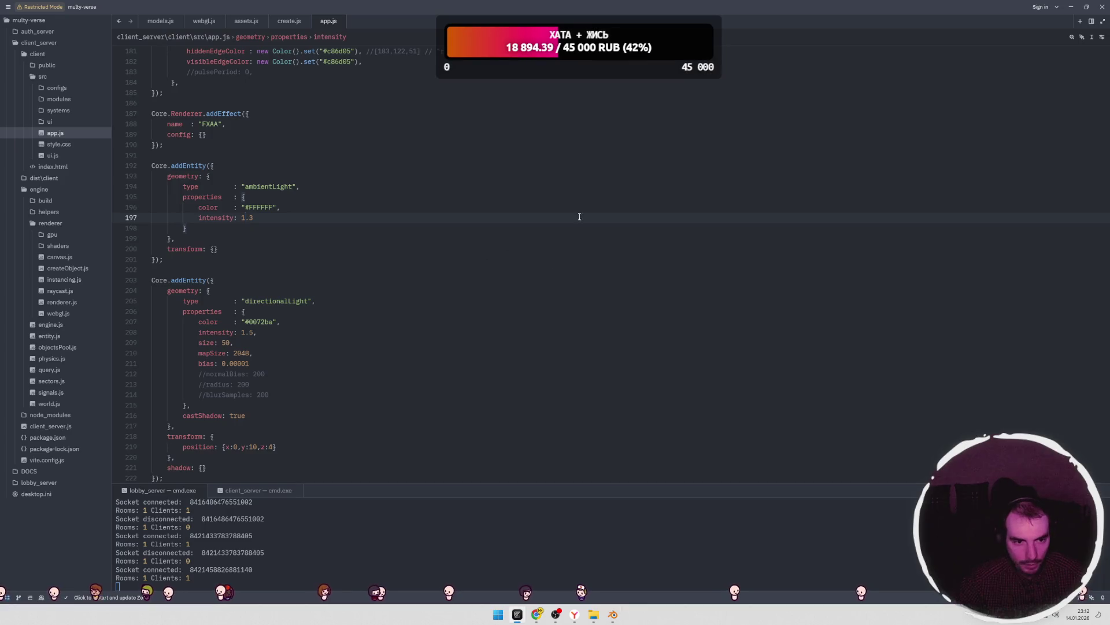
pyautogui.click(1070, 8)
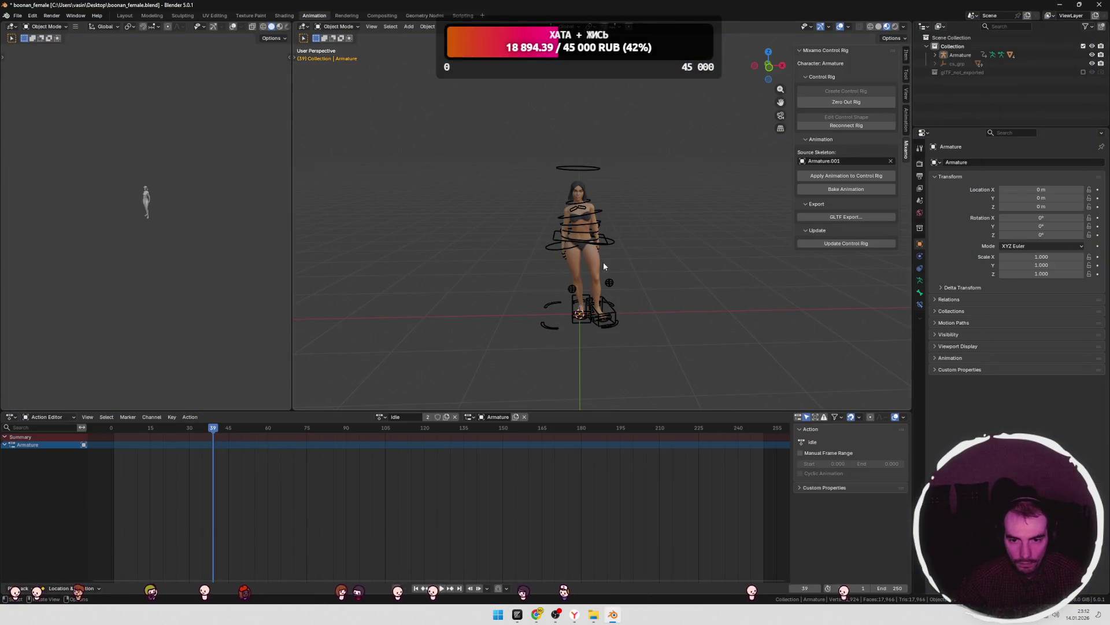
# - Return to Chrome and show the live boonan.io ruDimbo game
pyautogui.hotkey('alt', 'Tab')
pyautogui.click(564, 274)
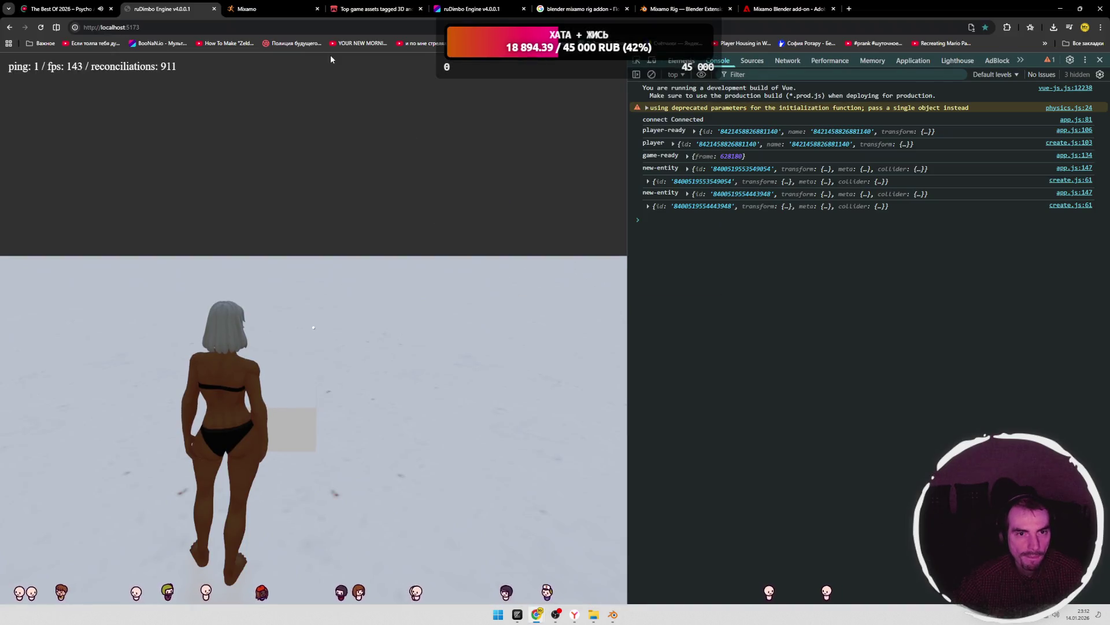
pyautogui.click(471, 9)
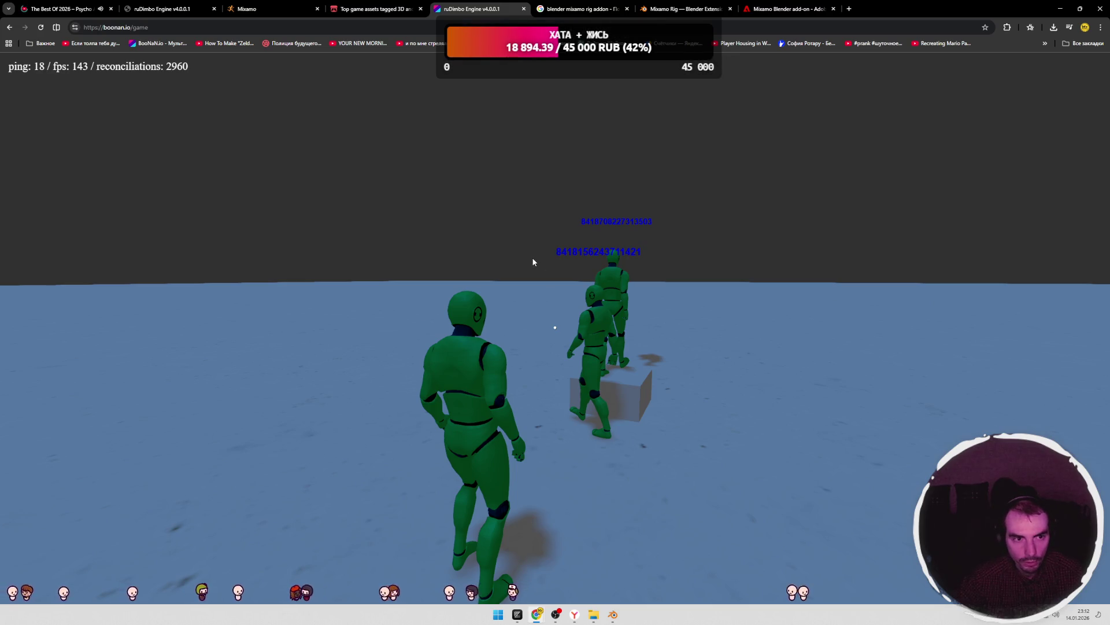
# - Inspect the 'cannot read properties' reconciliation error in the developer console
pyautogui.press('F12')
pyautogui.hotkey('ctrl', 'shift', 'j')
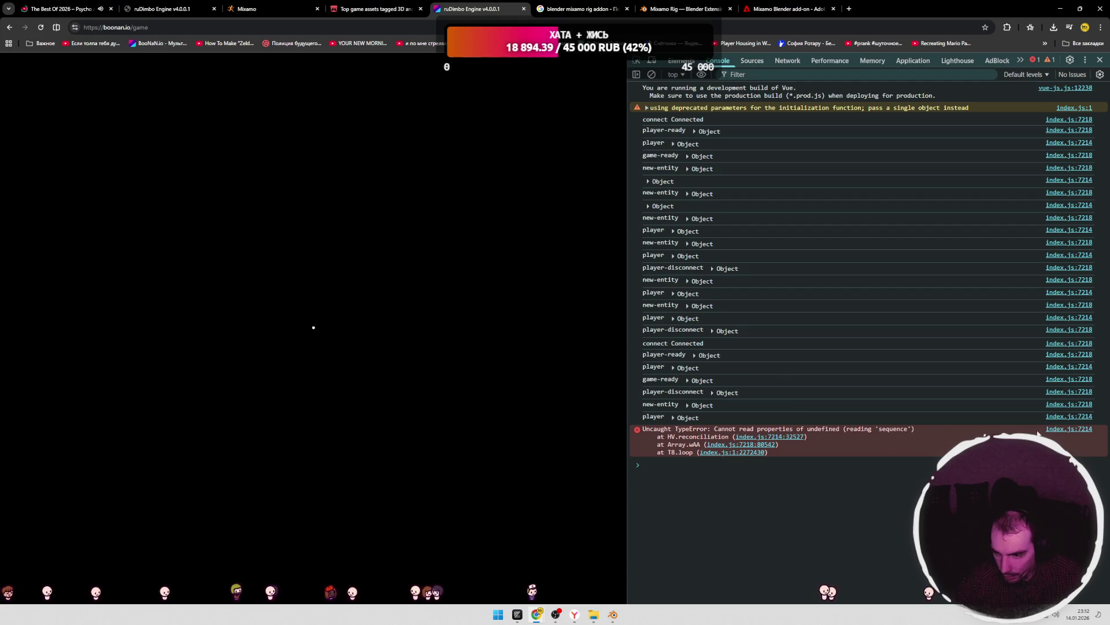
pyautogui.moveTo(716, 432); pyautogui.dragTo(921, 434)
pyautogui.moveTo(666, 432); pyautogui.dragTo(768, 432)
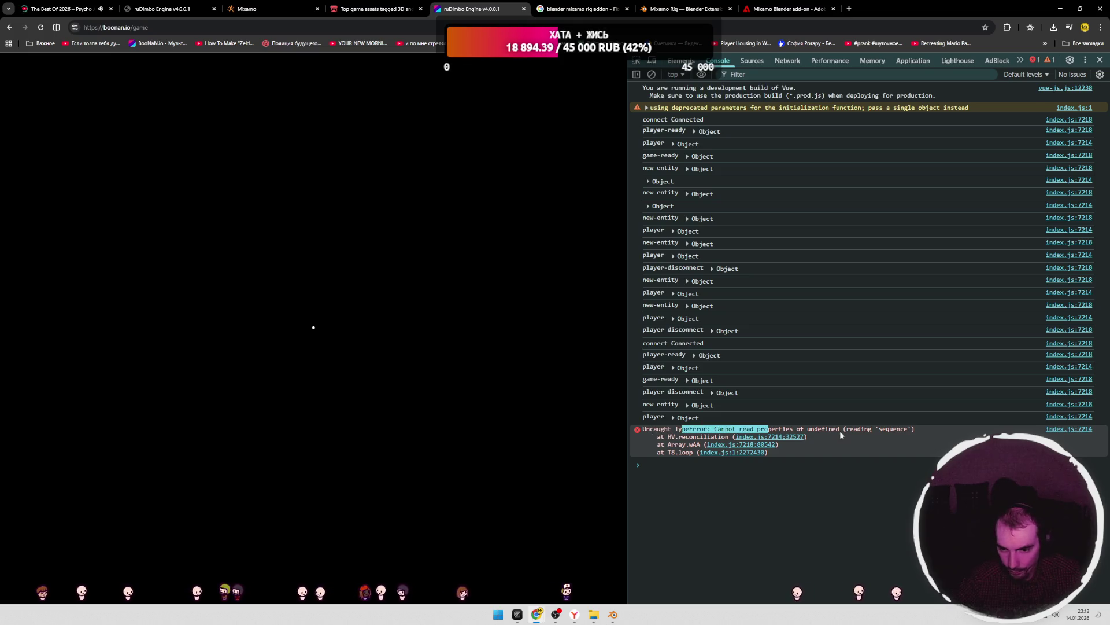
# - Reload the game, walk the character briefly, then go to the boonan.io landing page
pyautogui.press('F5')
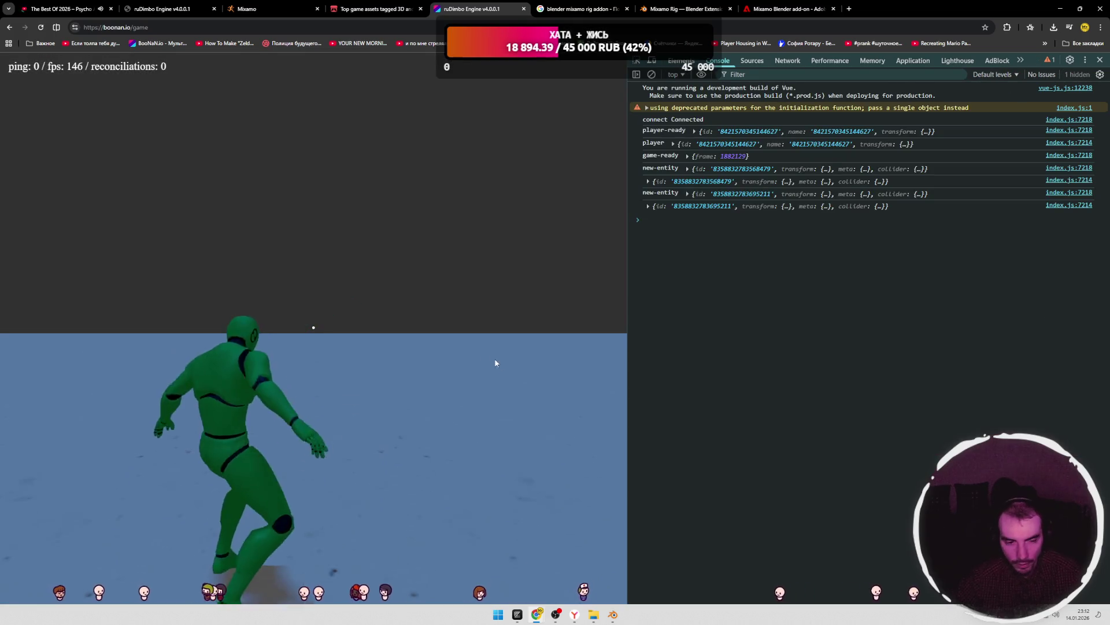
pyautogui.click(495, 359)
pyautogui.press('w')
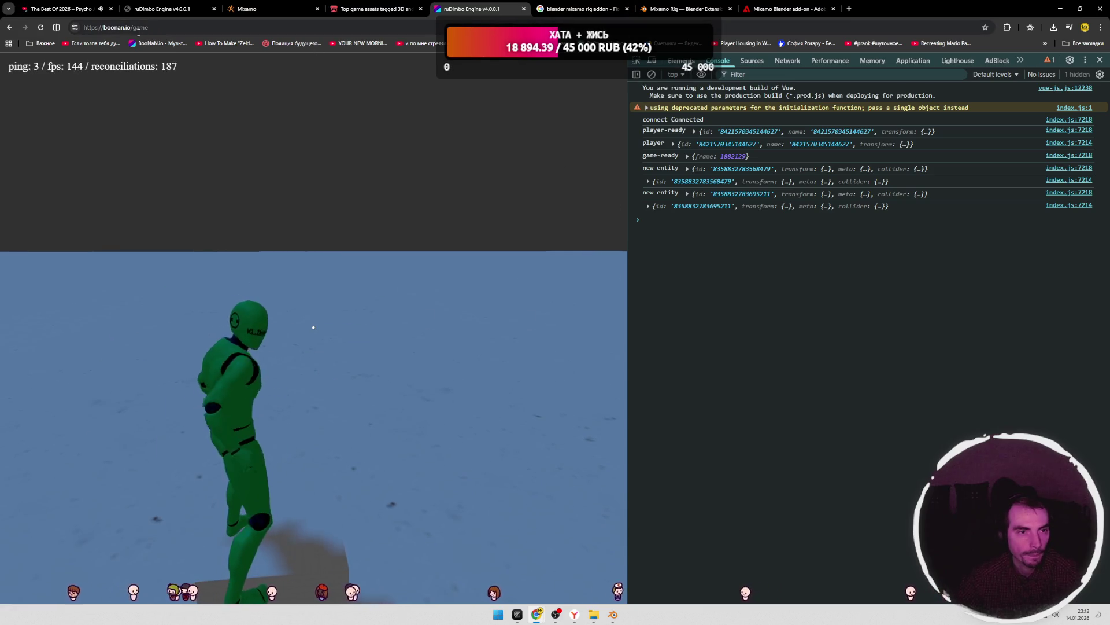
pyautogui.click(223, 27)
pyautogui.press('BackSpace')
pyautogui.press('BackSpace')
pyautogui.press('BackSpace')
pyautogui.press('Return')
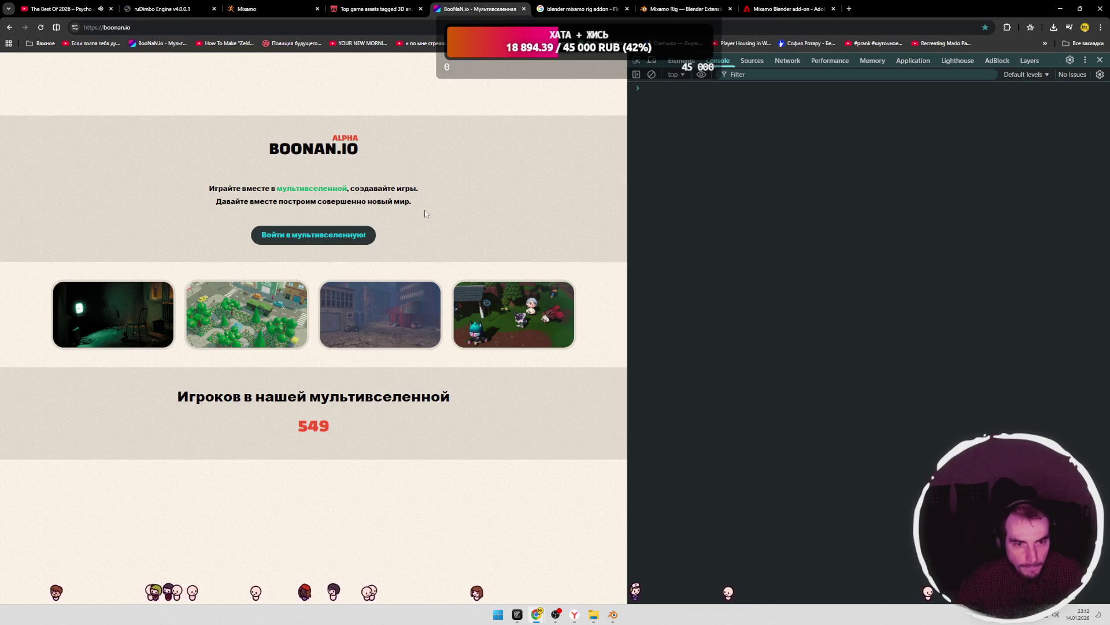
# - Note the 549 player count on the boonan.io landing page, then switch back to Blender
pyautogui.moveTo(296, 427); pyautogui.dragTo(337, 429)
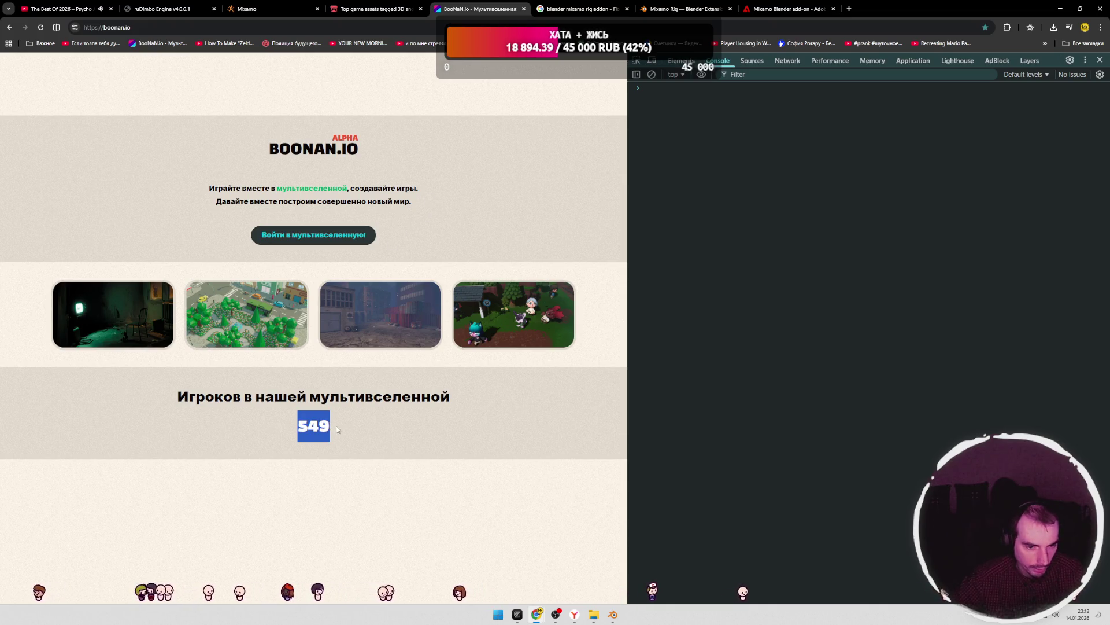
pyautogui.click(380, 418)
pyautogui.hotkey('ctrl', 'l')
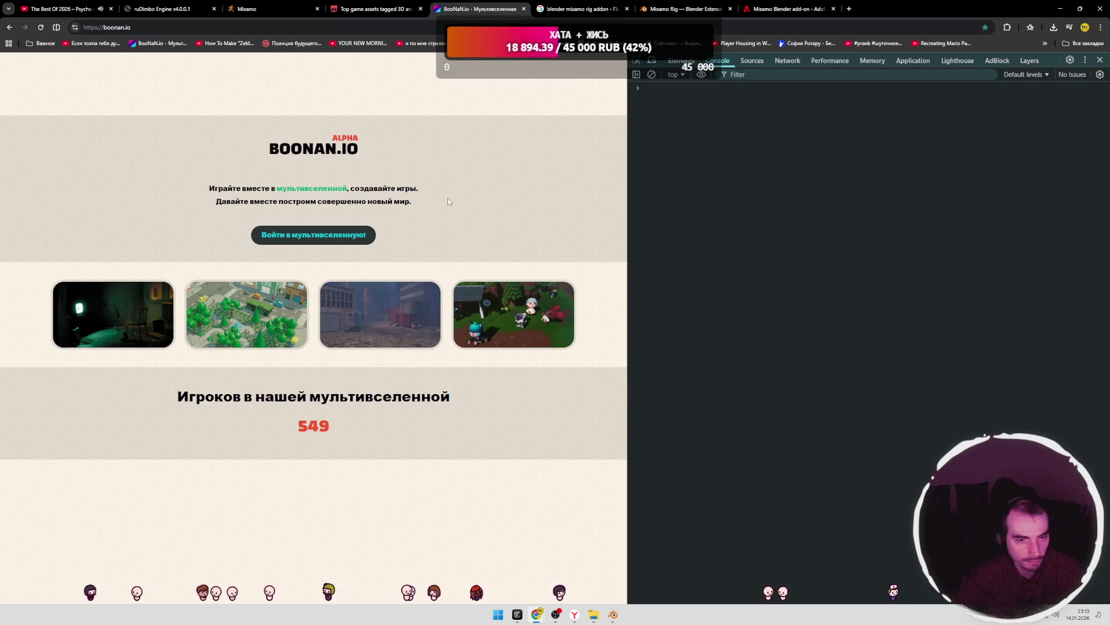
pyautogui.click(608, 601)
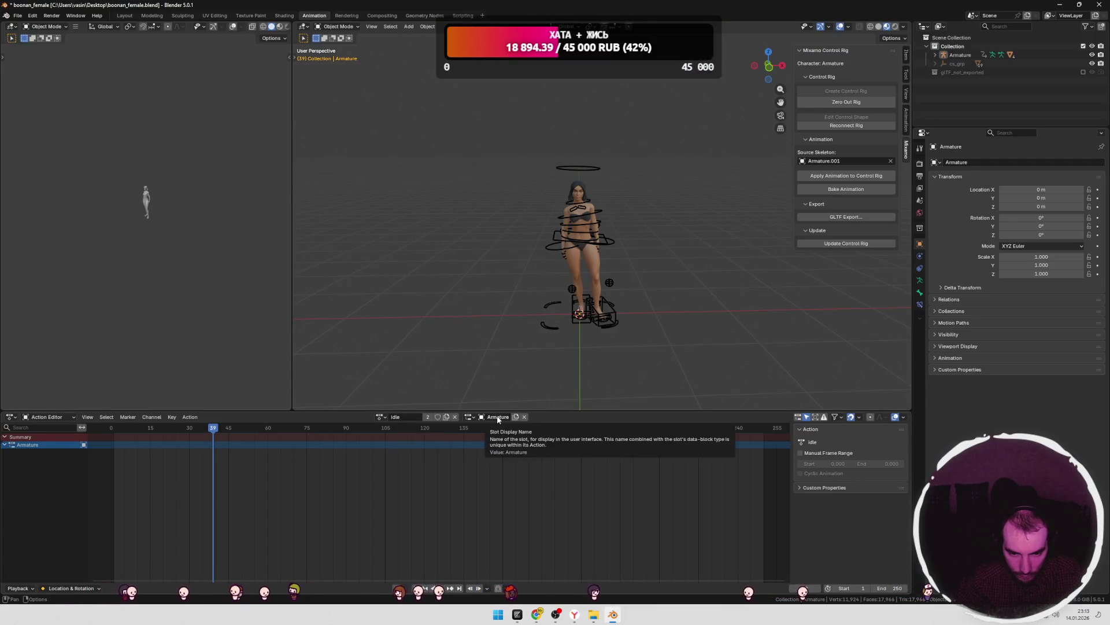
# - Start a glTF 2.0 export to char.glb and inspect its animation Action Filter list
pyautogui.click(470, 416)
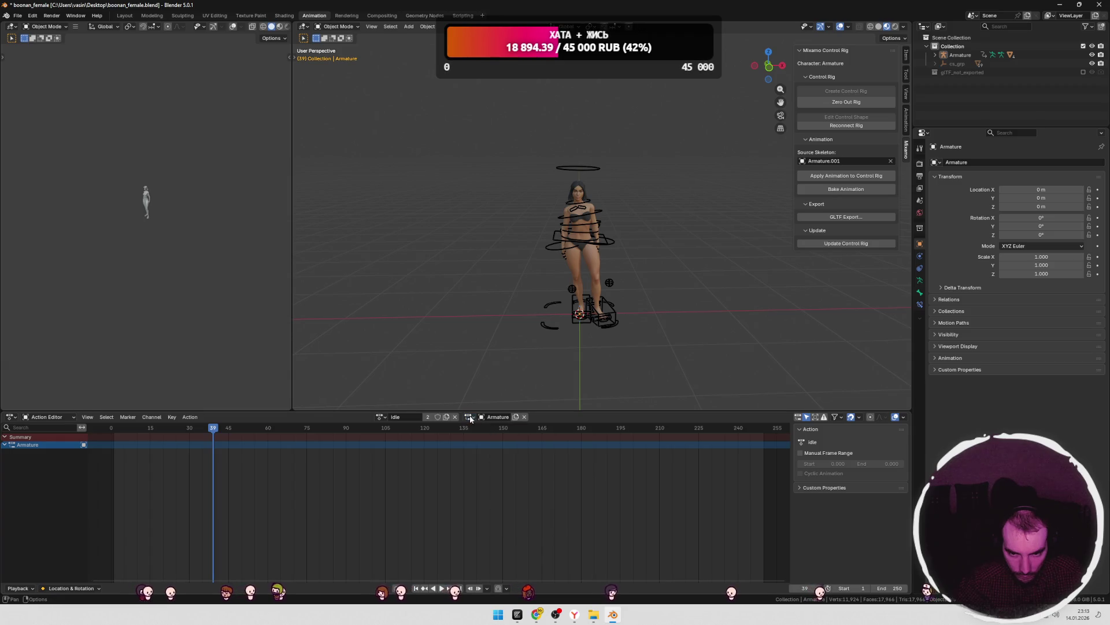
pyautogui.click(17, 16)
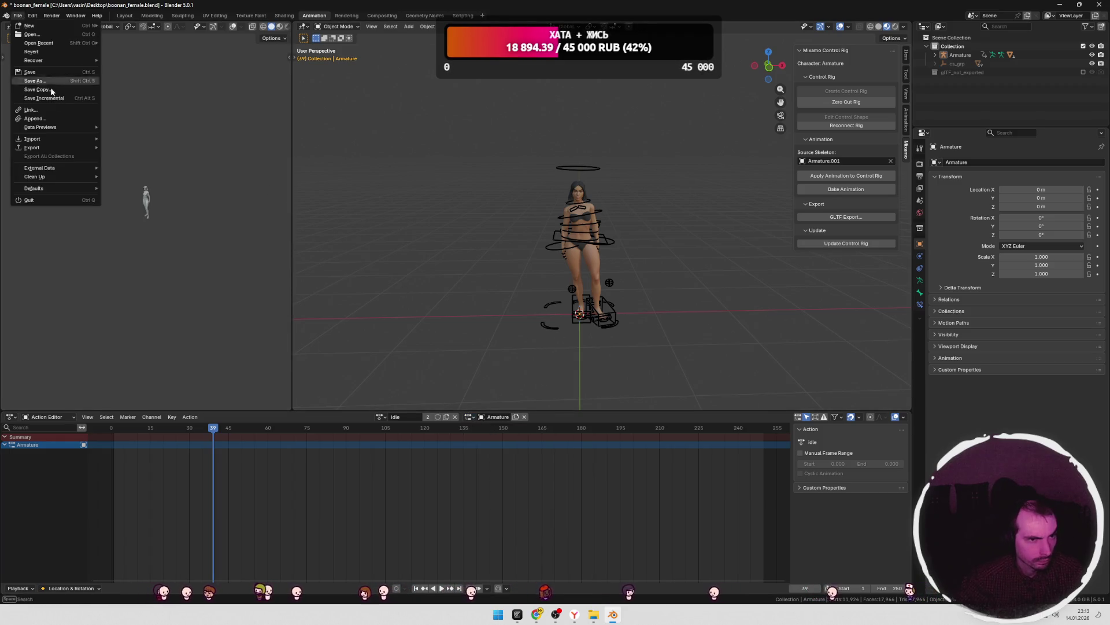
pyautogui.moveTo(44, 149)
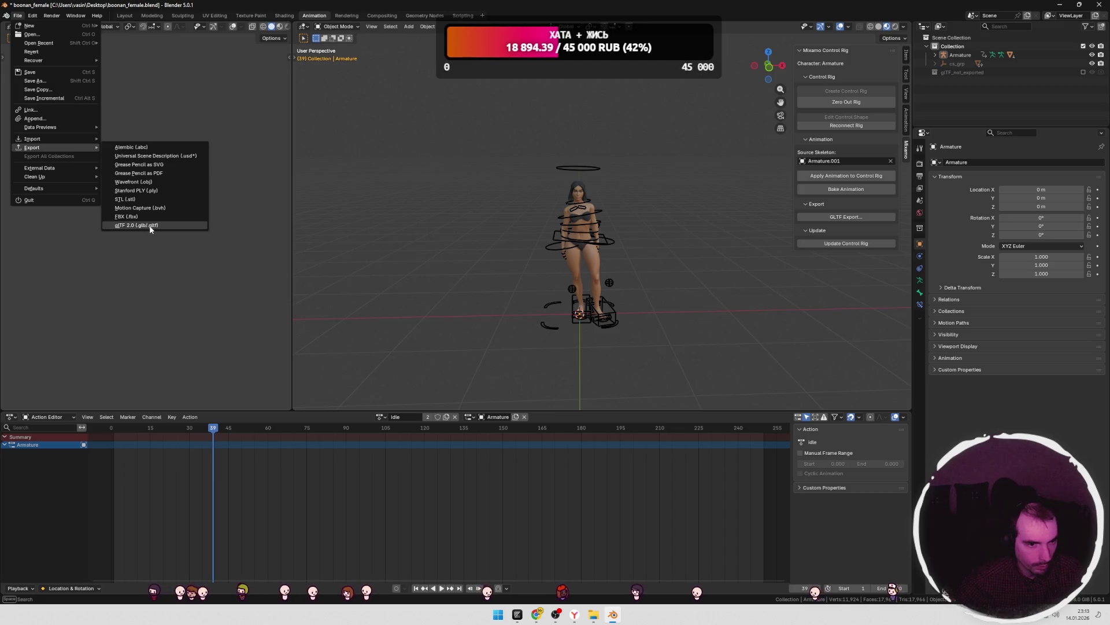
pyautogui.click(146, 225)
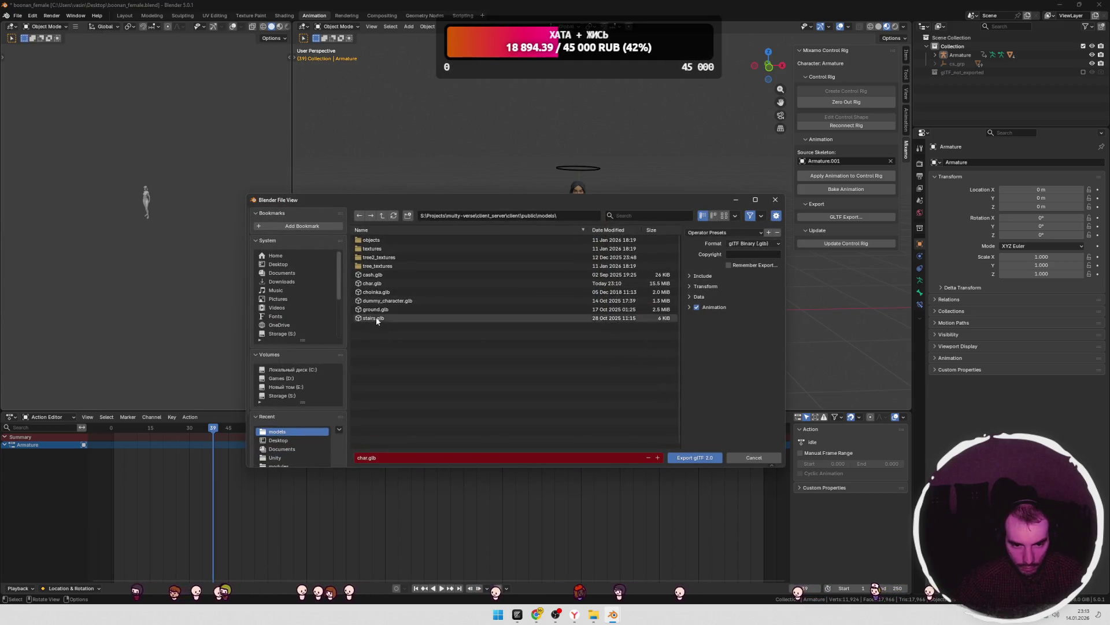
pyautogui.click(376, 284)
pyautogui.click(688, 307)
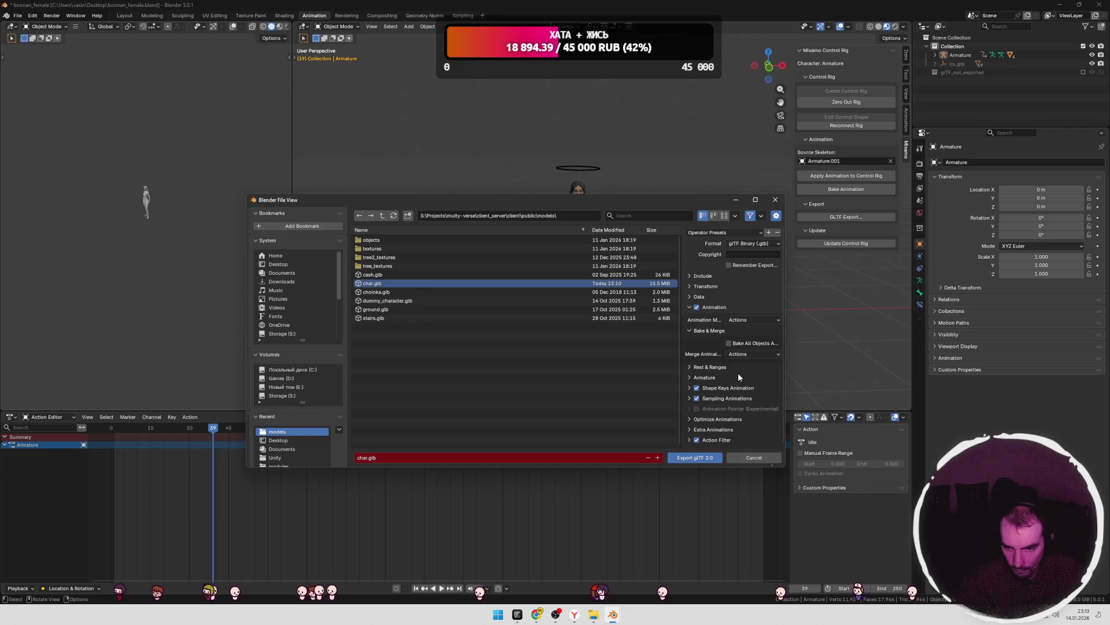
pyautogui.scroll(-2, 704, 433)
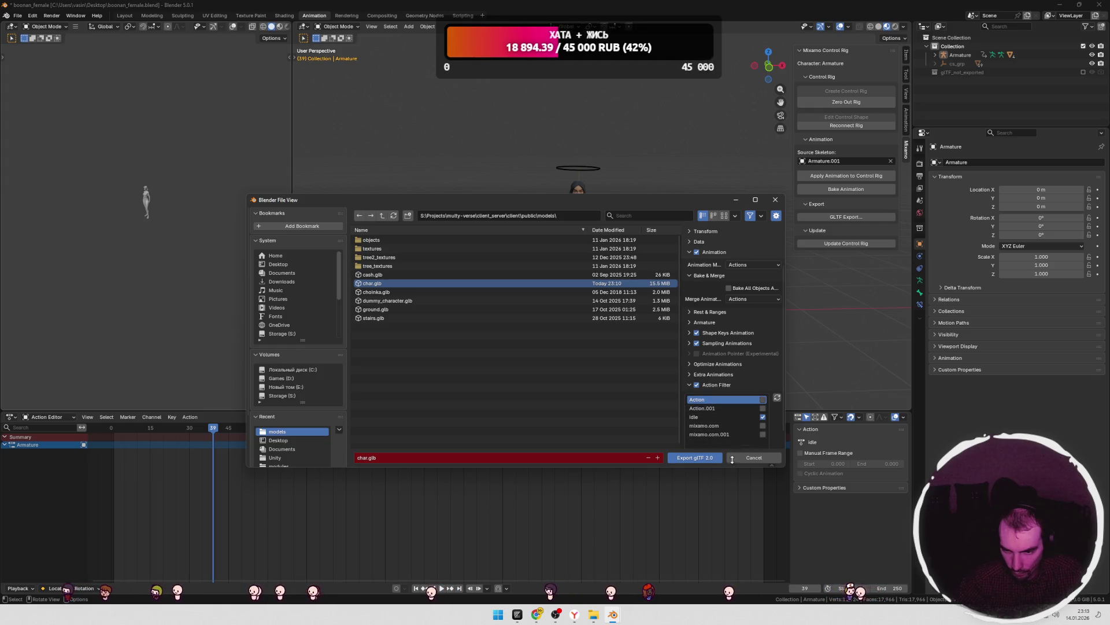
pyautogui.moveTo(731, 441); pyautogui.dragTo(731, 437)
pyautogui.moveTo(634, 201); pyautogui.dragTo(643, 72)
# - Rename the action to 'girl' and the slot to 'idle', then cancel the export
pyautogui.click(428, 417)
pyautogui.write('girl')
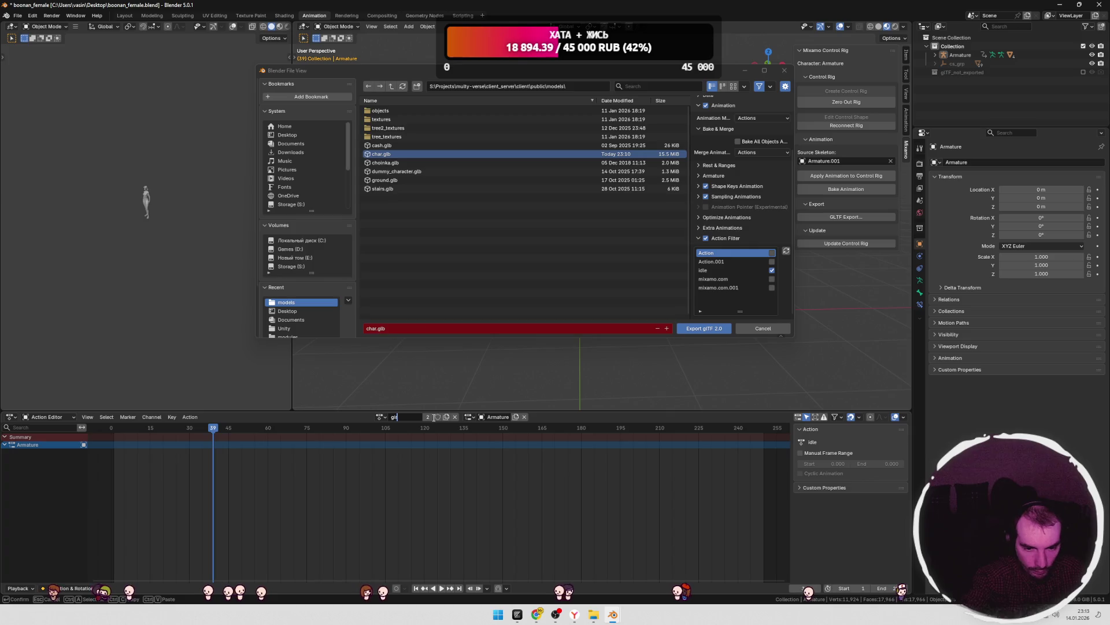
pyautogui.press('Return')
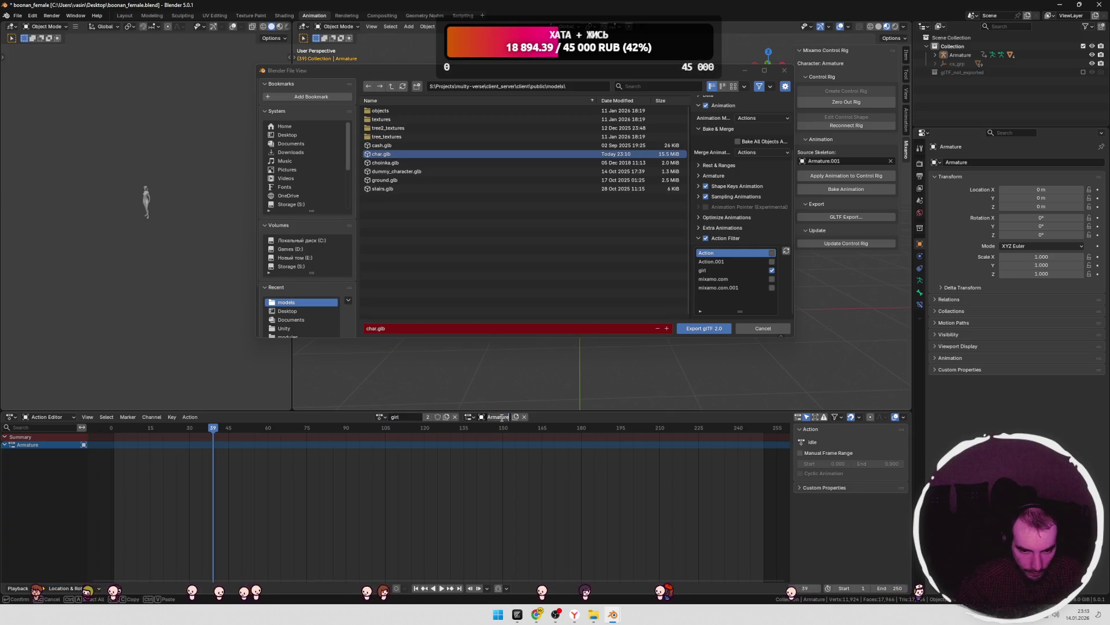
pyautogui.write('idle')
pyautogui.press('Return')
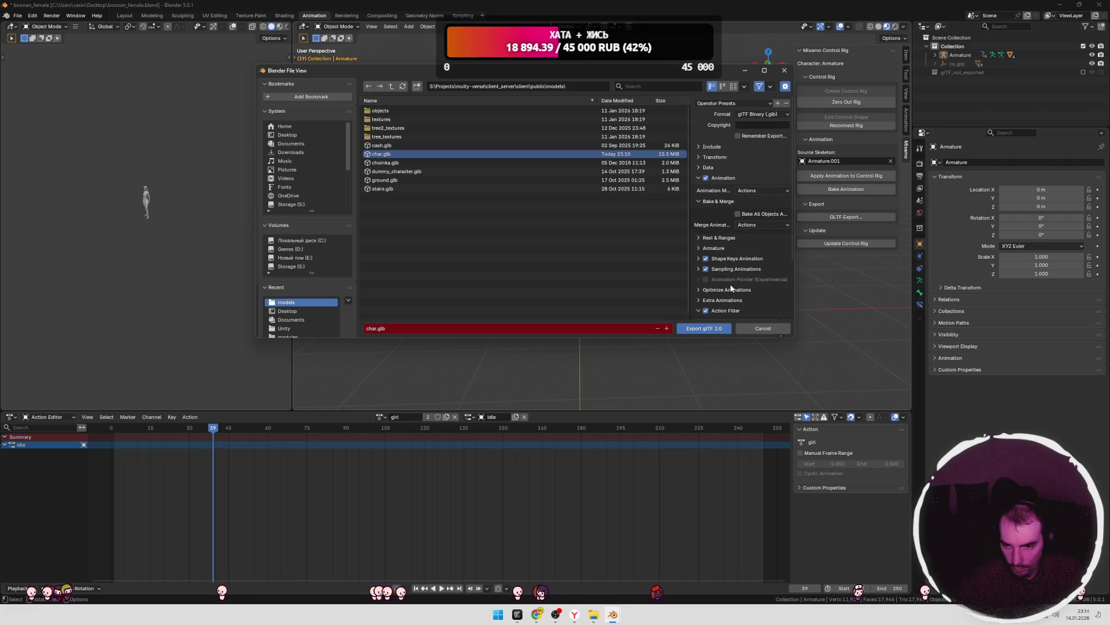
pyautogui.click(716, 328)
pyautogui.click(18, 16)
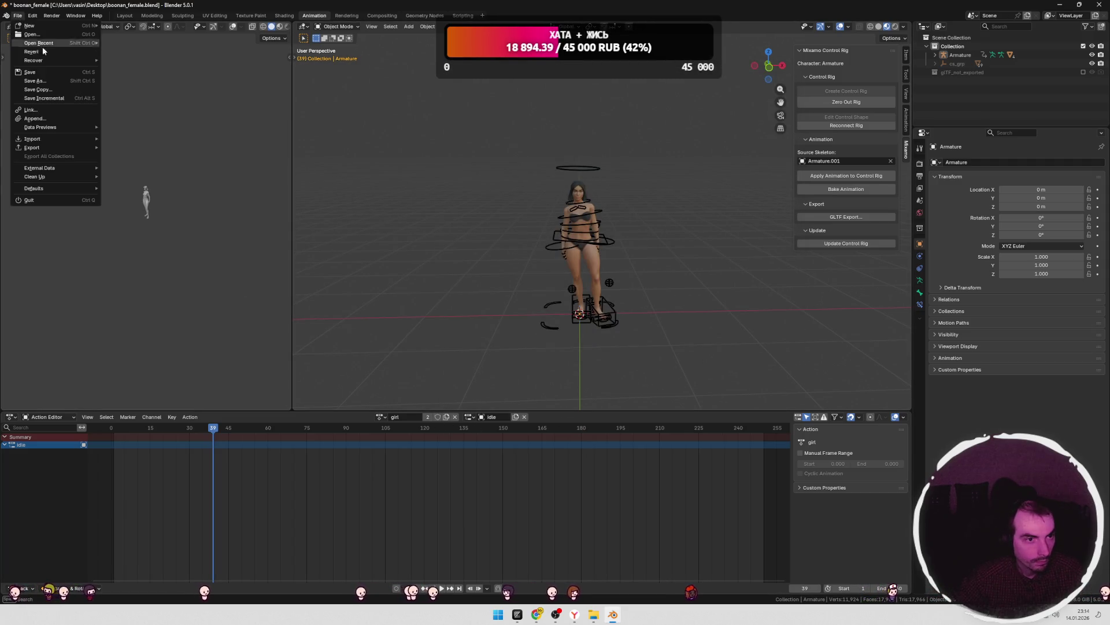
# - Export the character with its animations to char.glb as glTF 2.0
pyautogui.moveTo(35, 147)
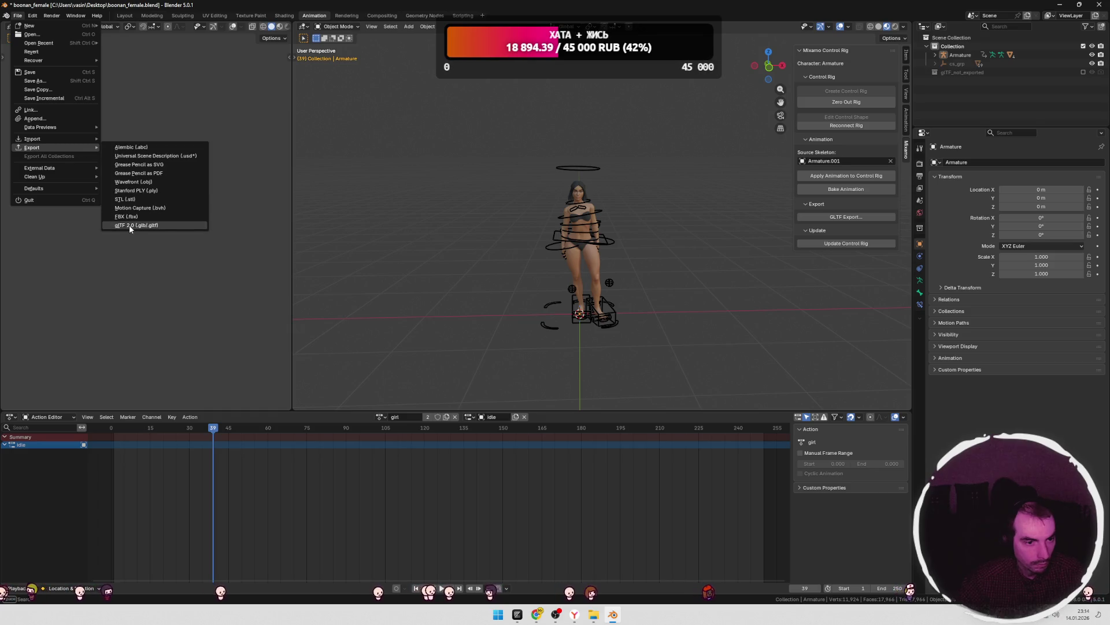
pyautogui.click(129, 225)
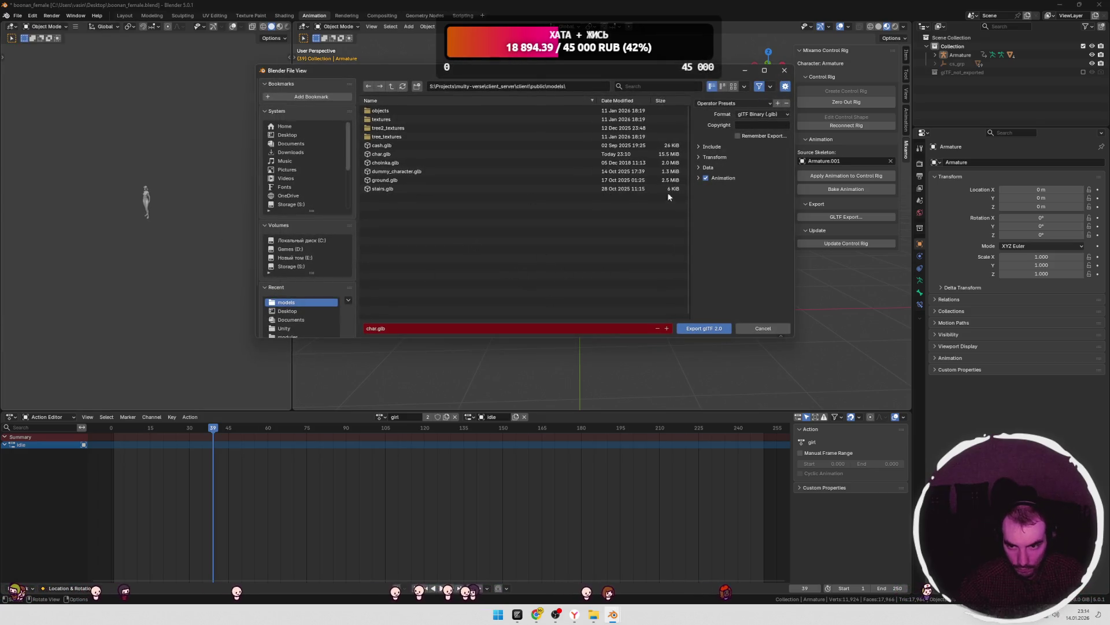
pyautogui.click(701, 178)
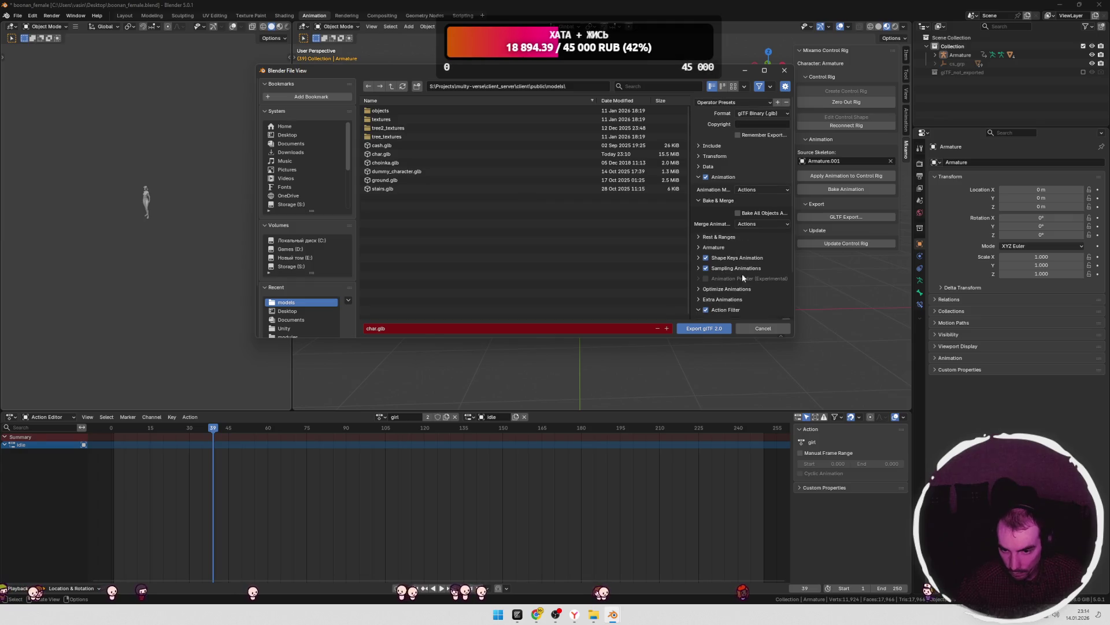
pyautogui.scroll(-3, 743, 279)
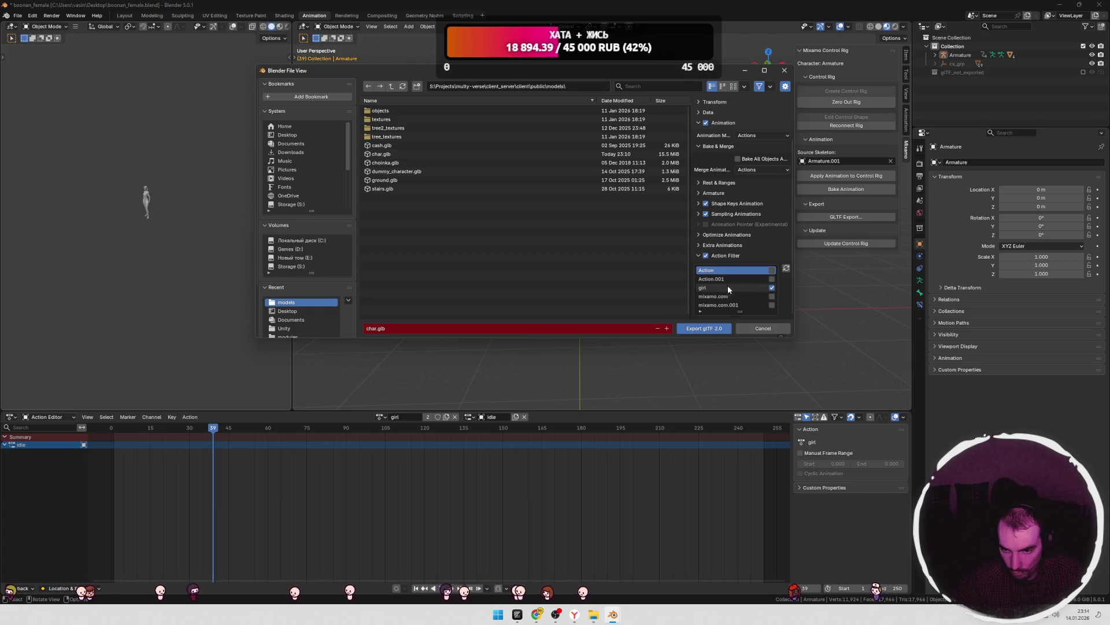
pyautogui.click(703, 328)
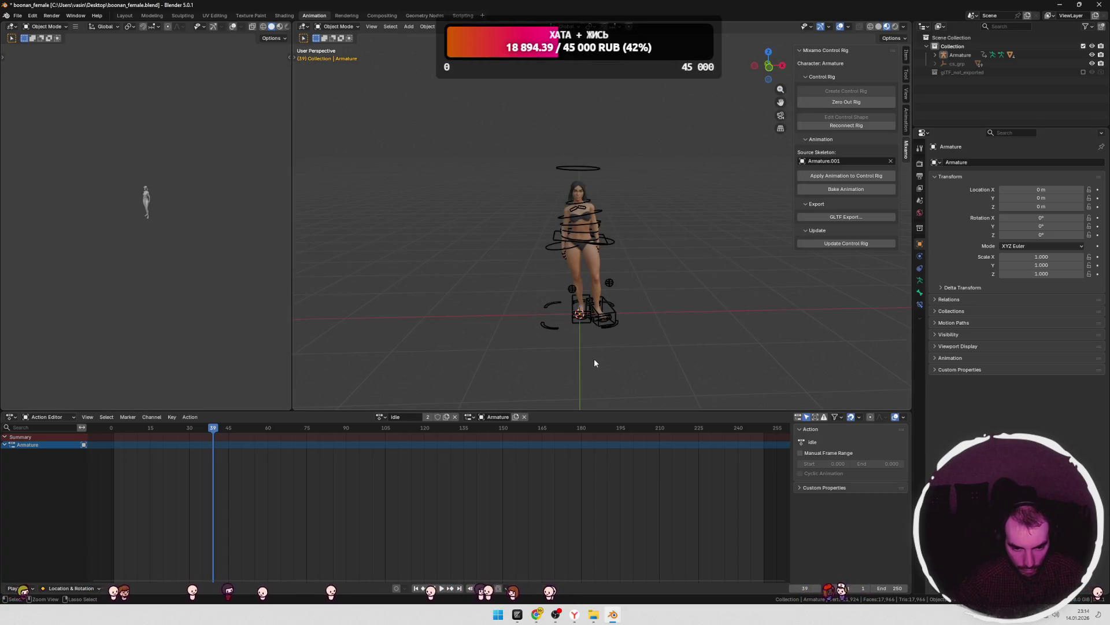
# - Save the blend file and check the armature's rest T-pose in Edit Mode
pyautogui.hotkey('ctrl', 's')
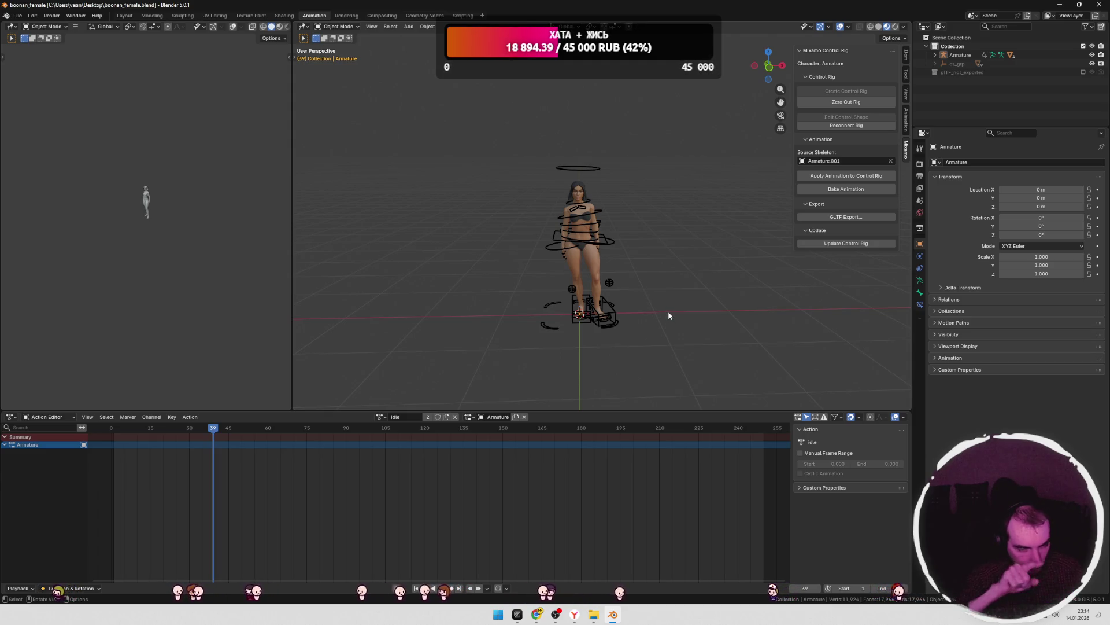
pyautogui.press('Tab')
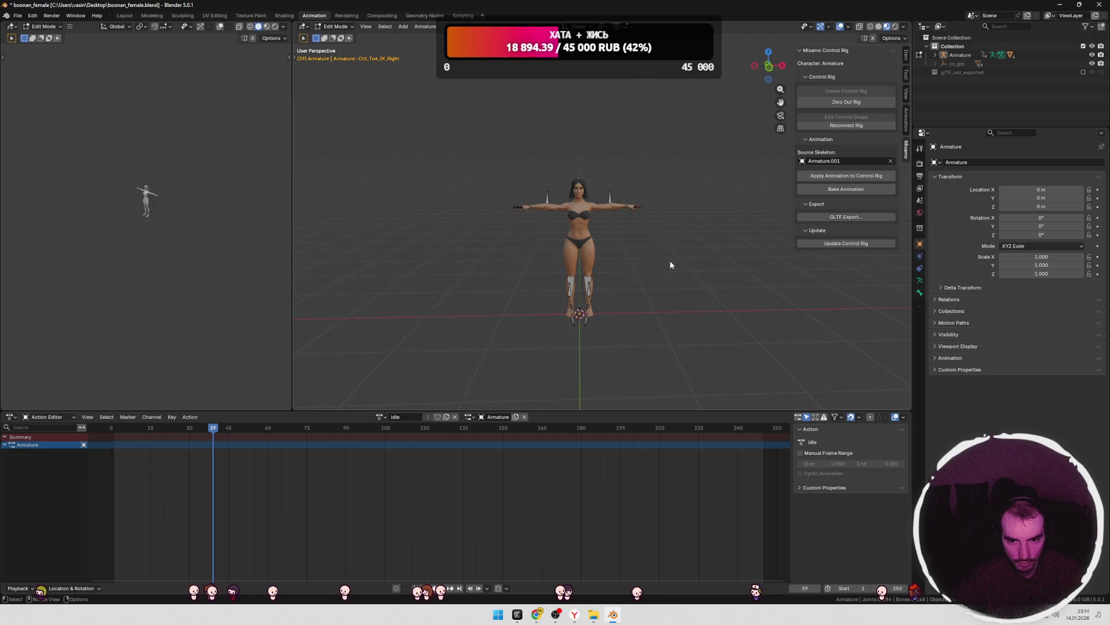
pyautogui.press('Tab')
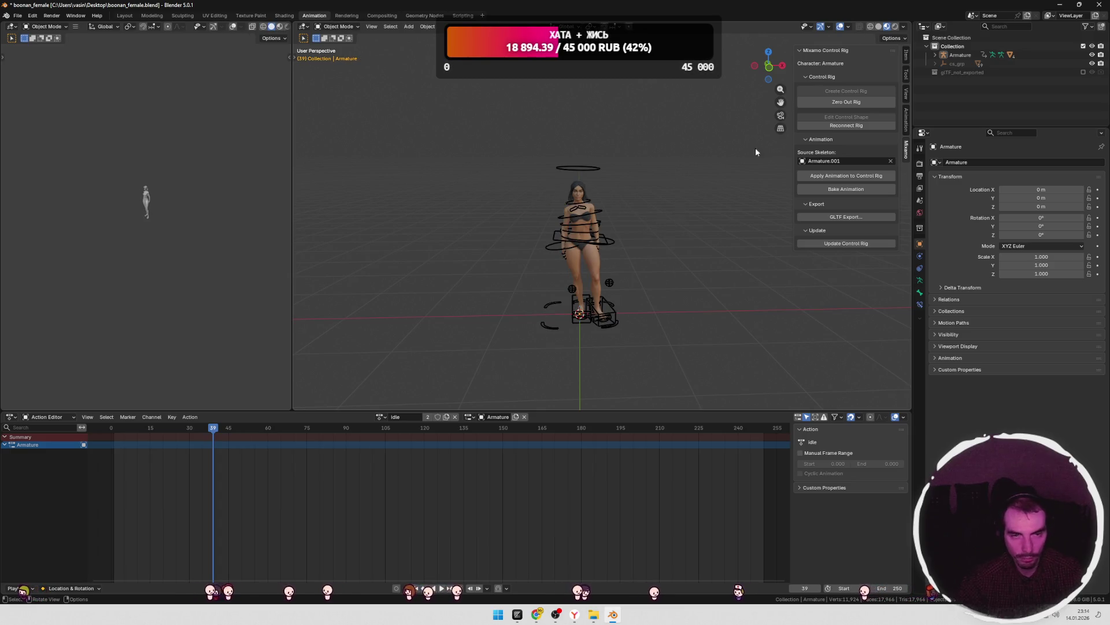
# - Switch to Chrome and bring up the Mixamo Rig add-on page
pyautogui.hotkey('alt', 'Tab')
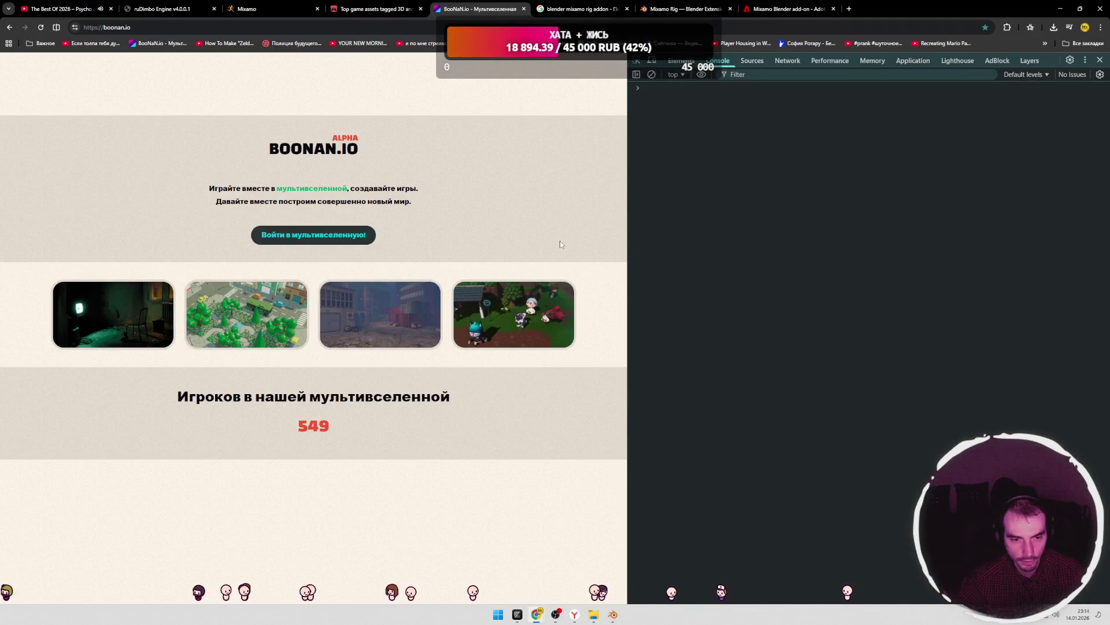
pyautogui.click(107, 27)
pyautogui.click(574, 614)
pyautogui.click(415, 175)
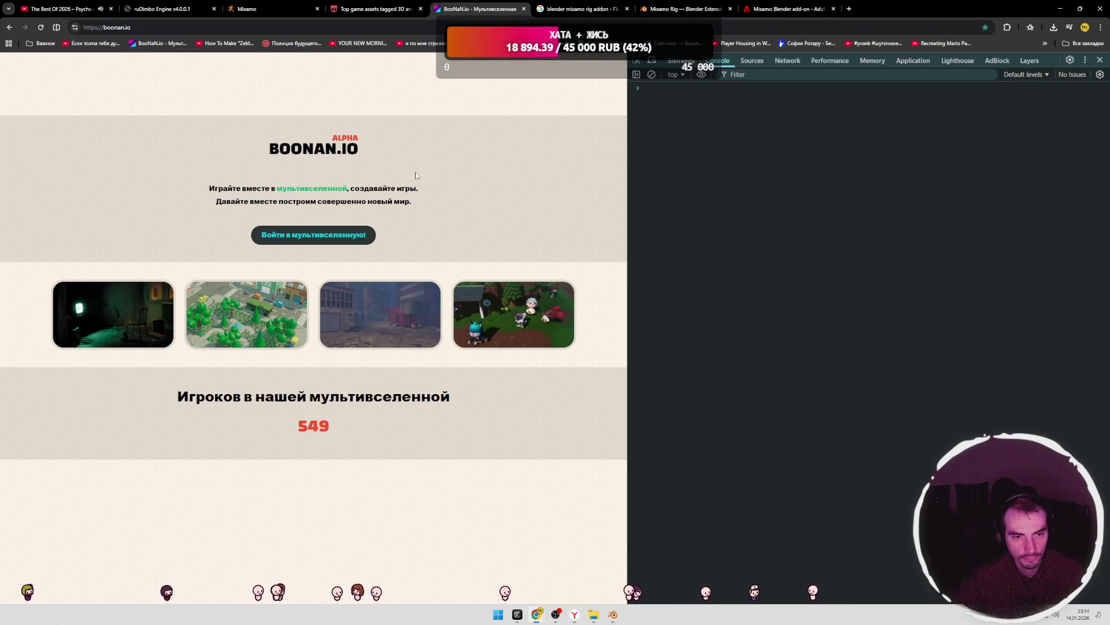
pyautogui.click(787, 8)
pyautogui.click(681, 9)
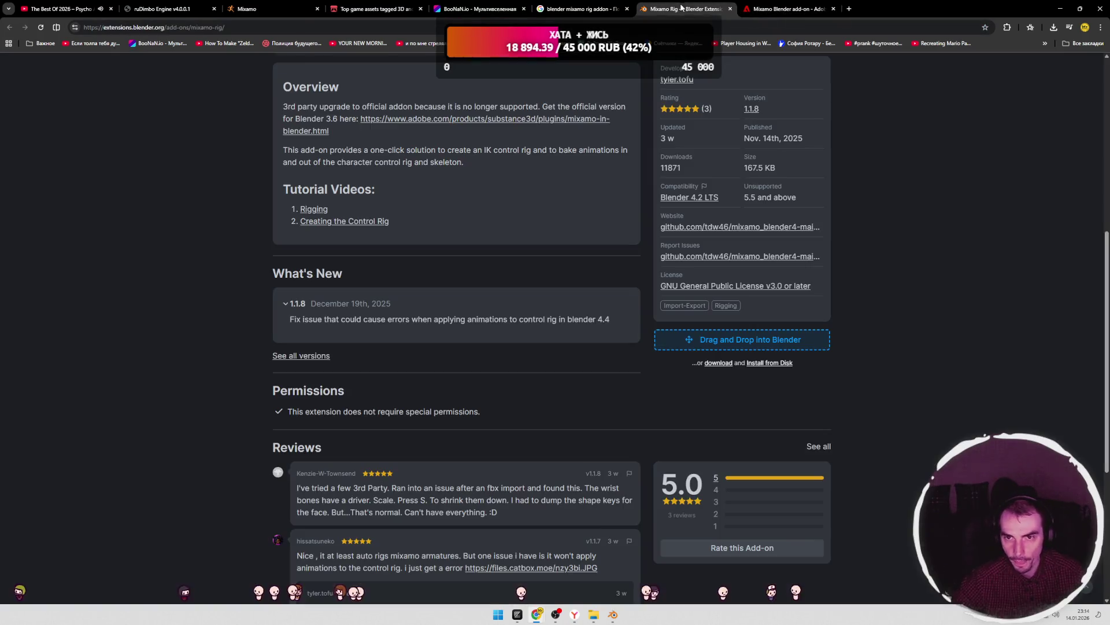
# - Close the Mixamo Rig and Adobe Mixamo add-on tabs
pyautogui.click(730, 9)
pyautogui.click(730, 8)
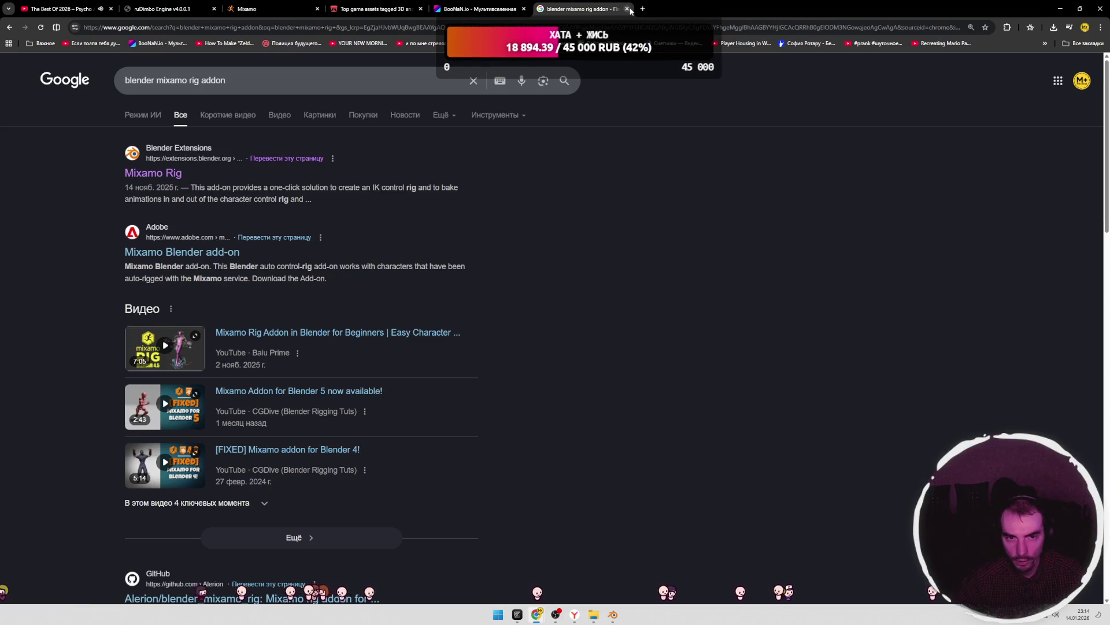
pyautogui.hotkey('ctrl', 'shift', 't')
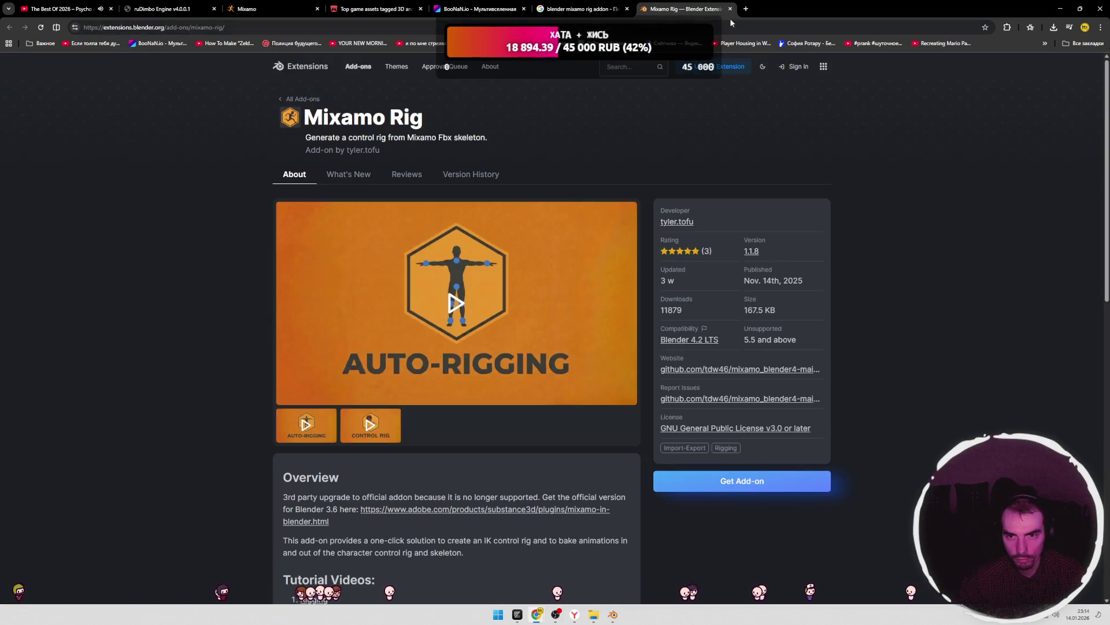
pyautogui.click(730, 8)
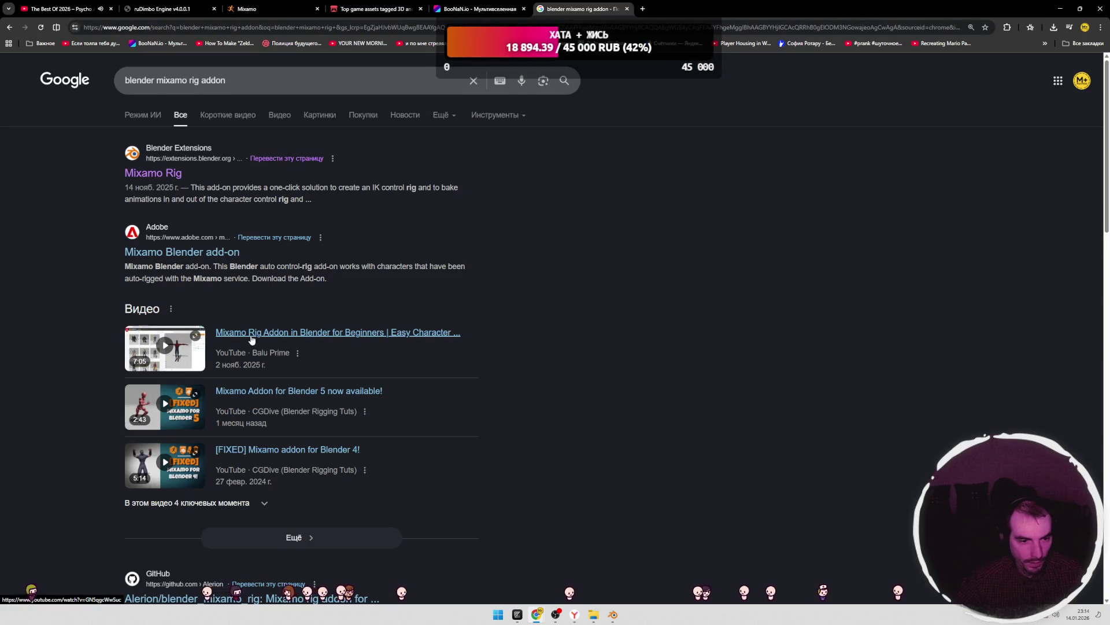
pyautogui.scroll(-5, 311, 288)
pyautogui.scroll(4, 236, 285)
# - Open Adobe's Mixamo Blender add-on page, bookmark it on the bookmarks bar, and close it
pyautogui.middleClick(220, 209)
pyautogui.click(685, 10)
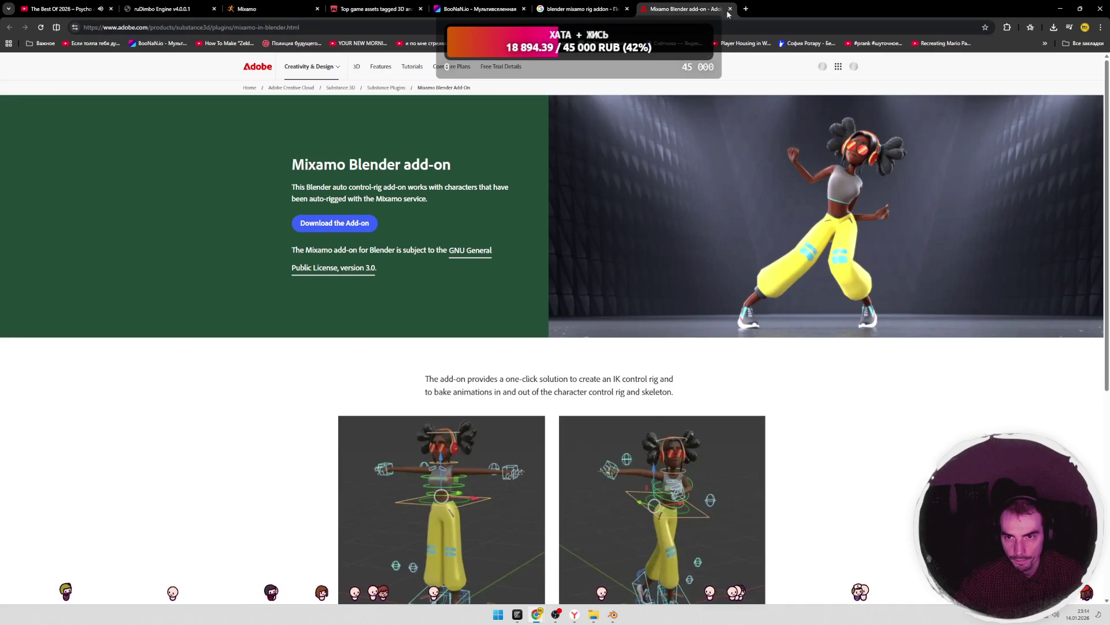
pyautogui.scroll(-10, 637, 182)
pyautogui.click(181, 29)
pyautogui.moveTo(181, 28)
pyautogui.mouseDown()
pyautogui.moveTo(266, 78)
pyautogui.moveTo(340, 44)
pyautogui.mouseUp()
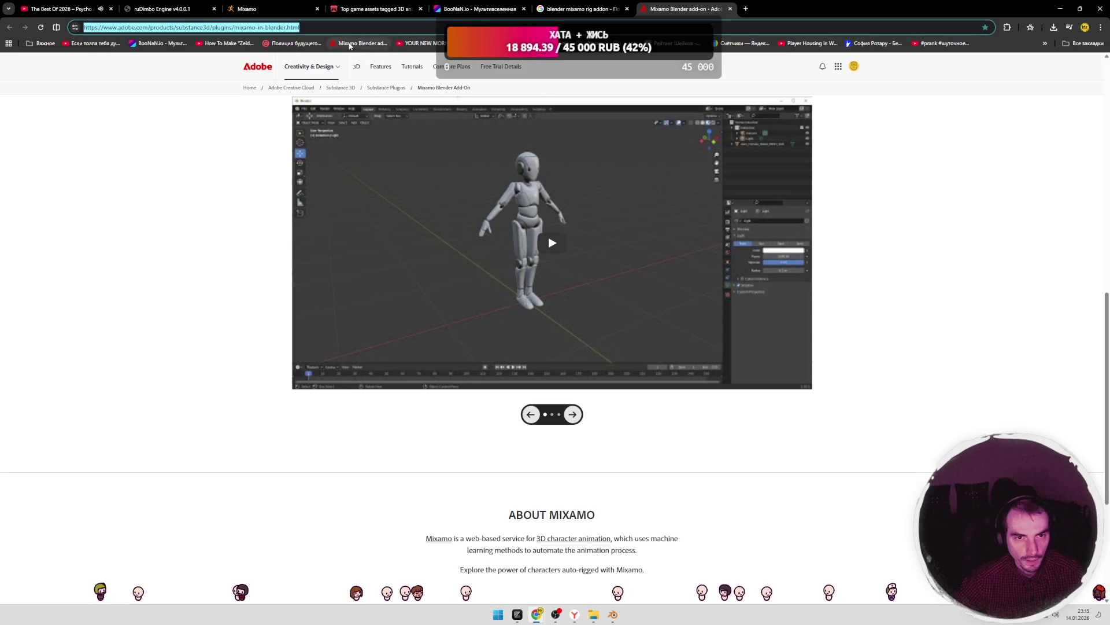
pyautogui.click(731, 9)
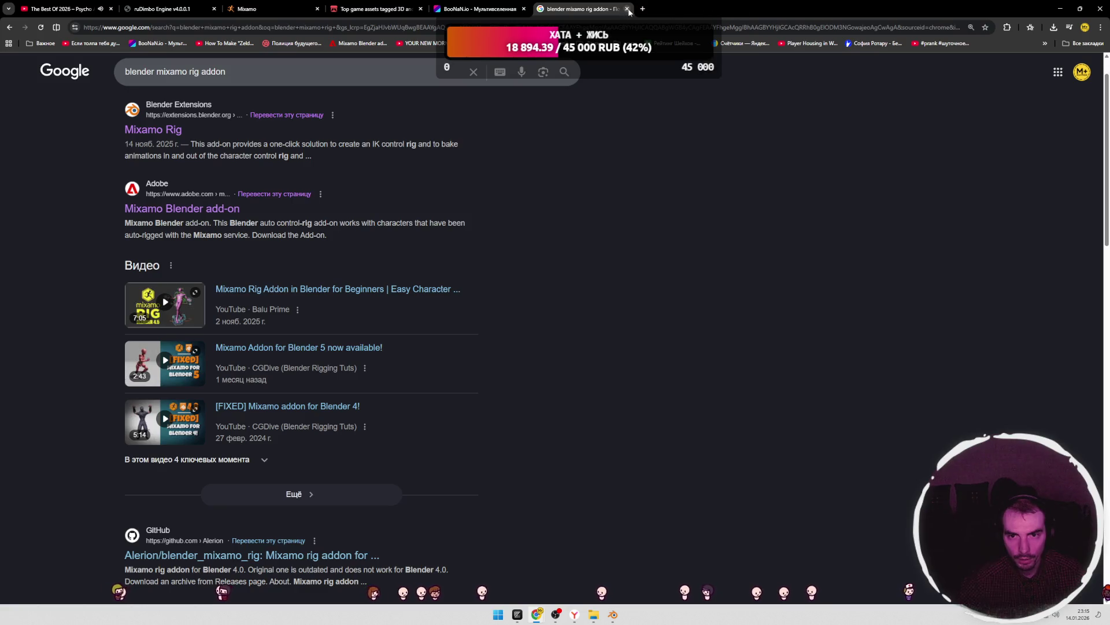
# - Close the Google results tab and widen the itch.io listing from Characters to all 3D assets
pyautogui.click(627, 9)
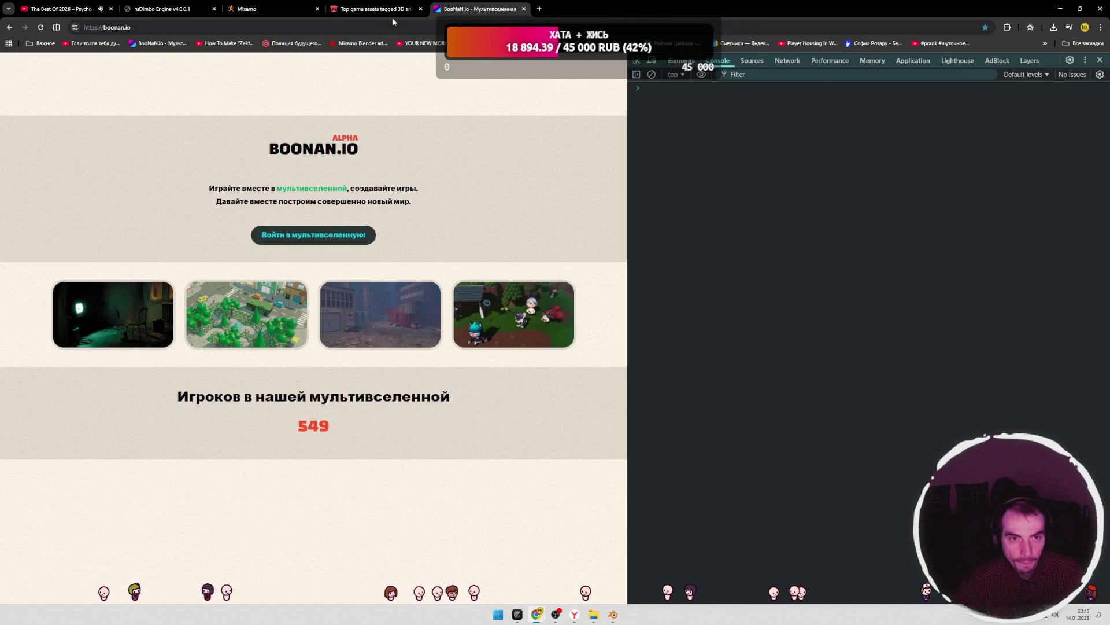
pyautogui.click(391, 10)
pyautogui.scroll(20, 237, 191)
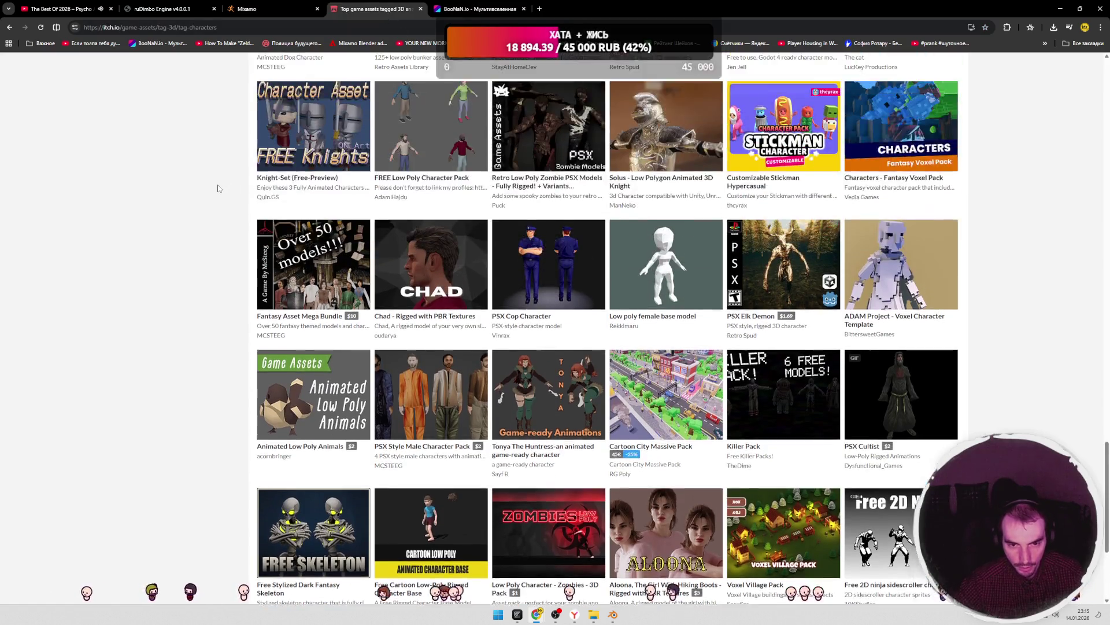
pyautogui.scroll(7, 219, 188)
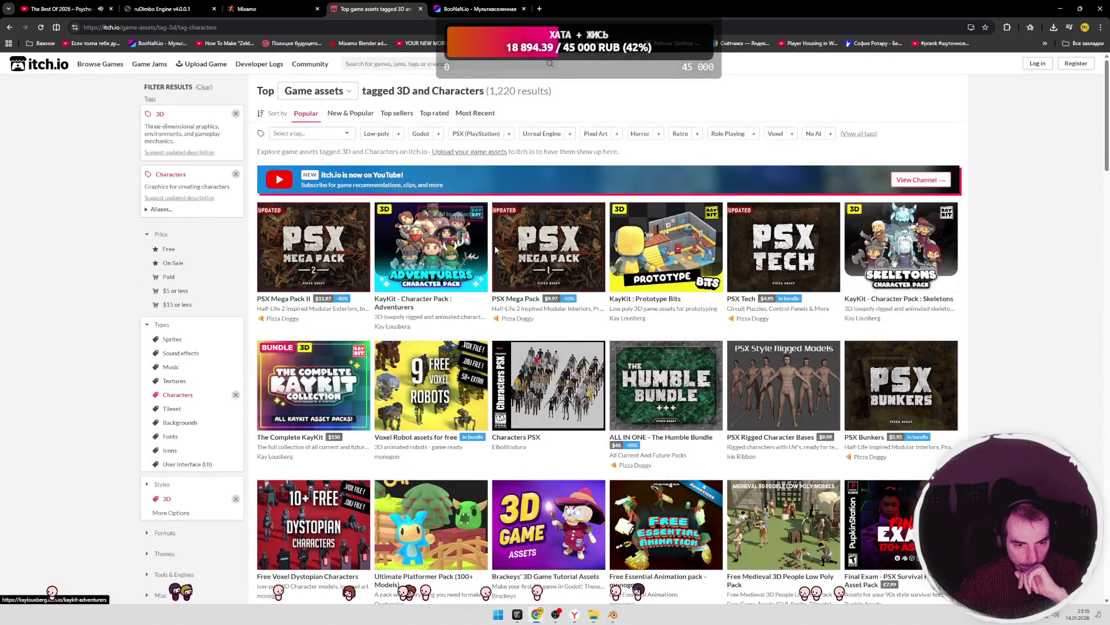
pyautogui.scroll(-4, 543, 264)
pyautogui.scroll(4, 543, 264)
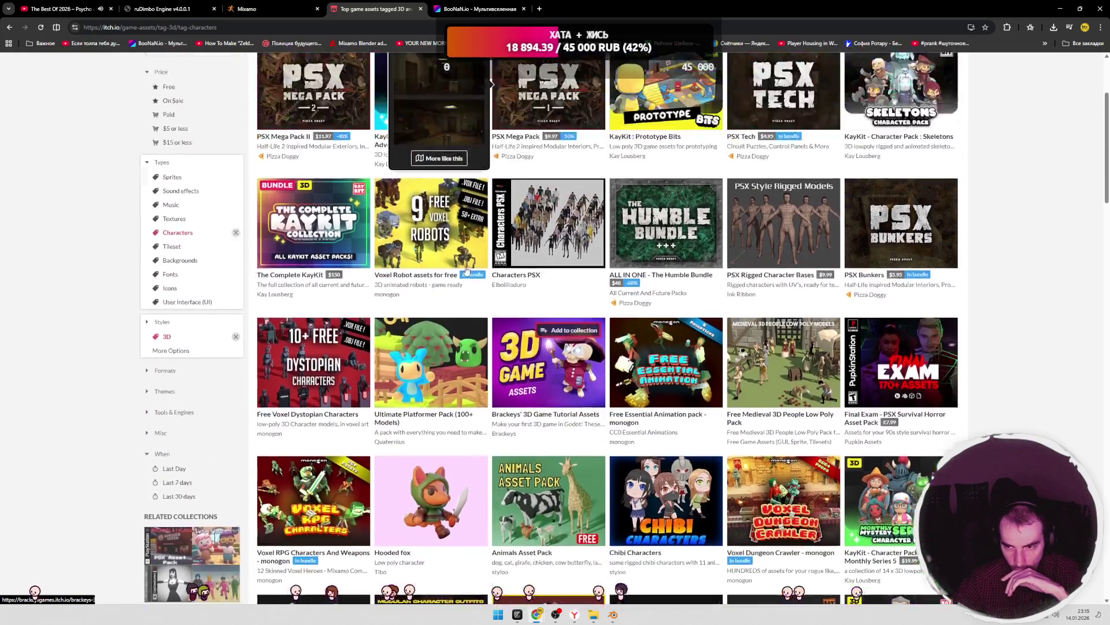
pyautogui.hotkey('alt', 'Left')
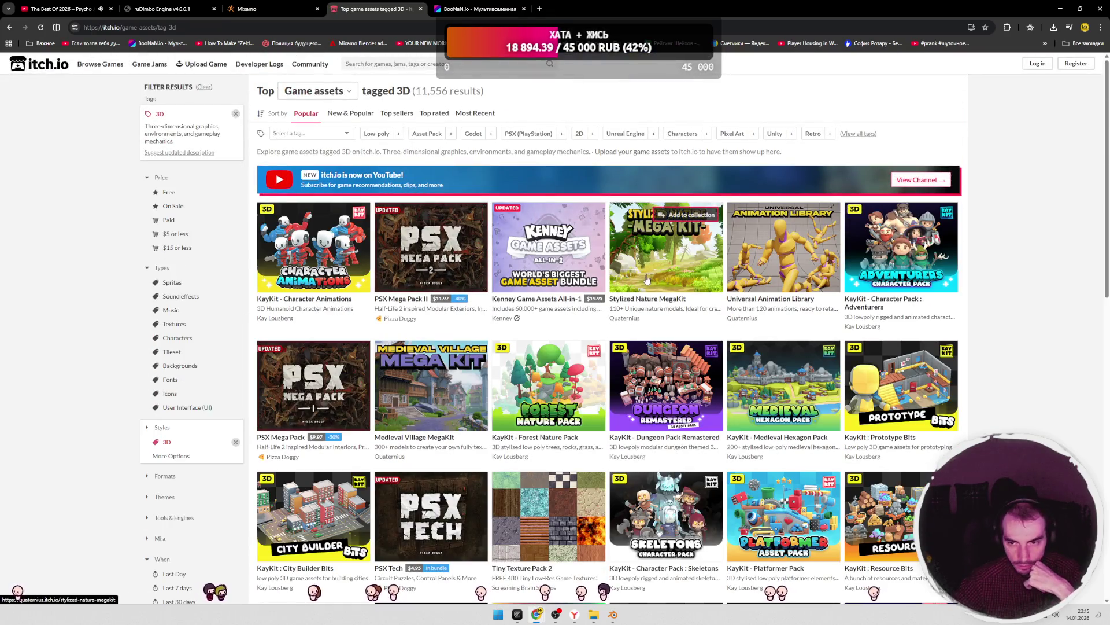
# - Open Quaternius's creator page from the 3D assets listing
pyautogui.scroll(-5, 531, 318)
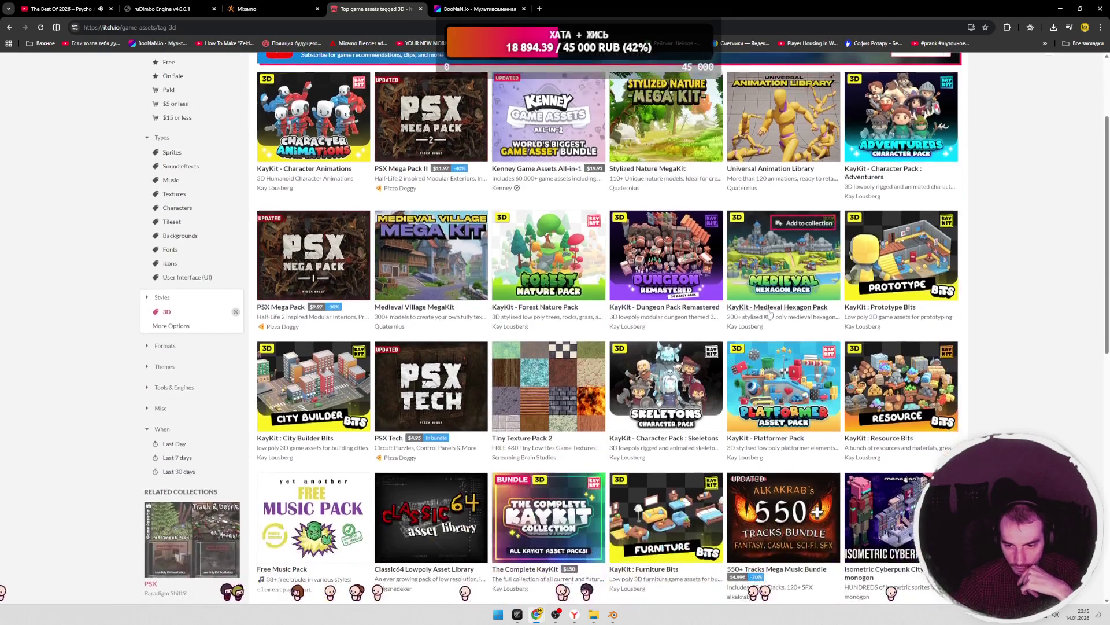
pyautogui.scroll(5, 691, 315)
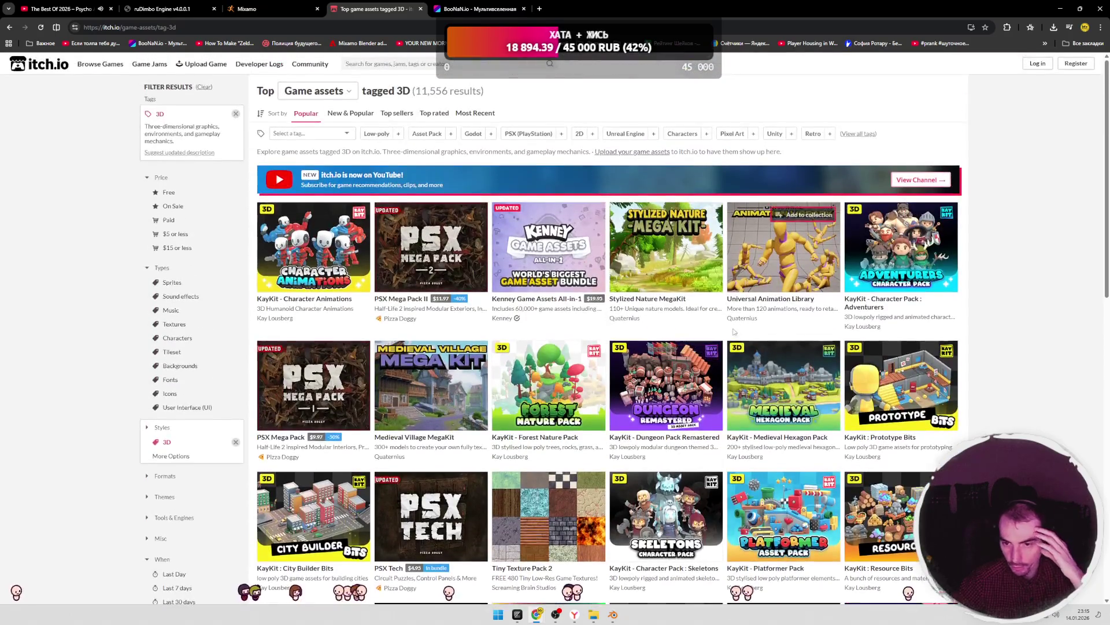
pyautogui.click(503, 315)
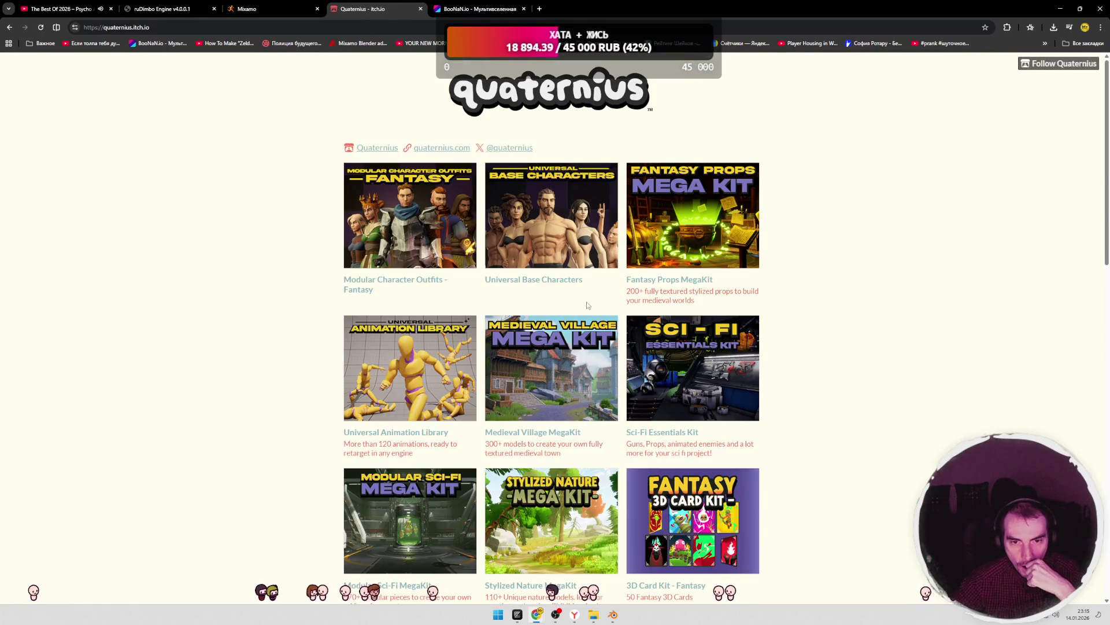
# - Open Universal Base Characters and view its enlarged SOURCE preview image
pyautogui.click(547, 216)
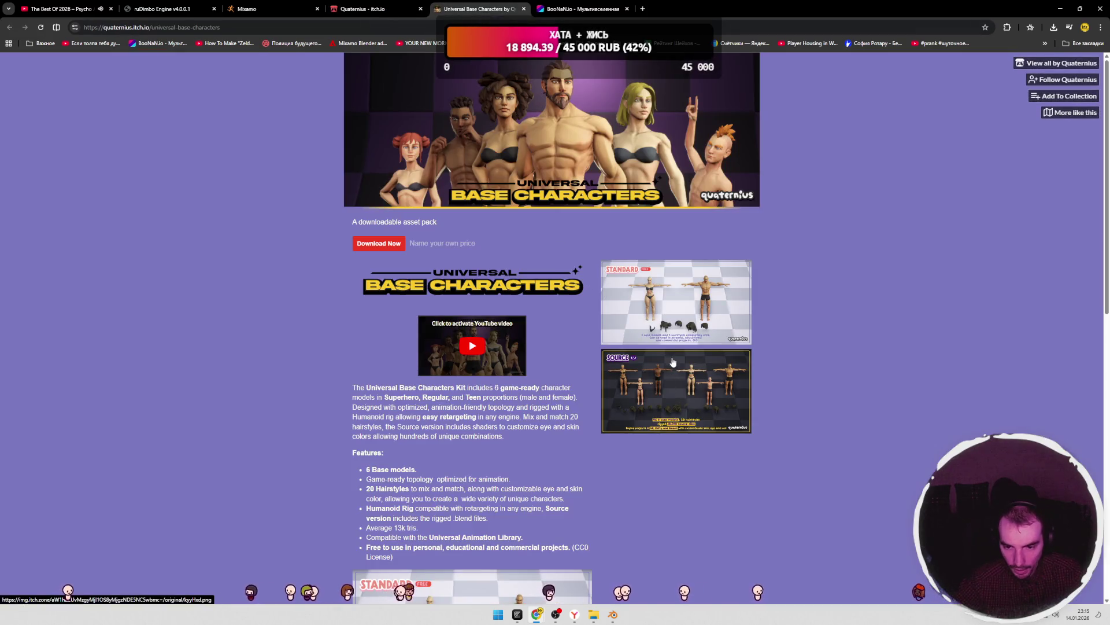
pyautogui.click(658, 386)
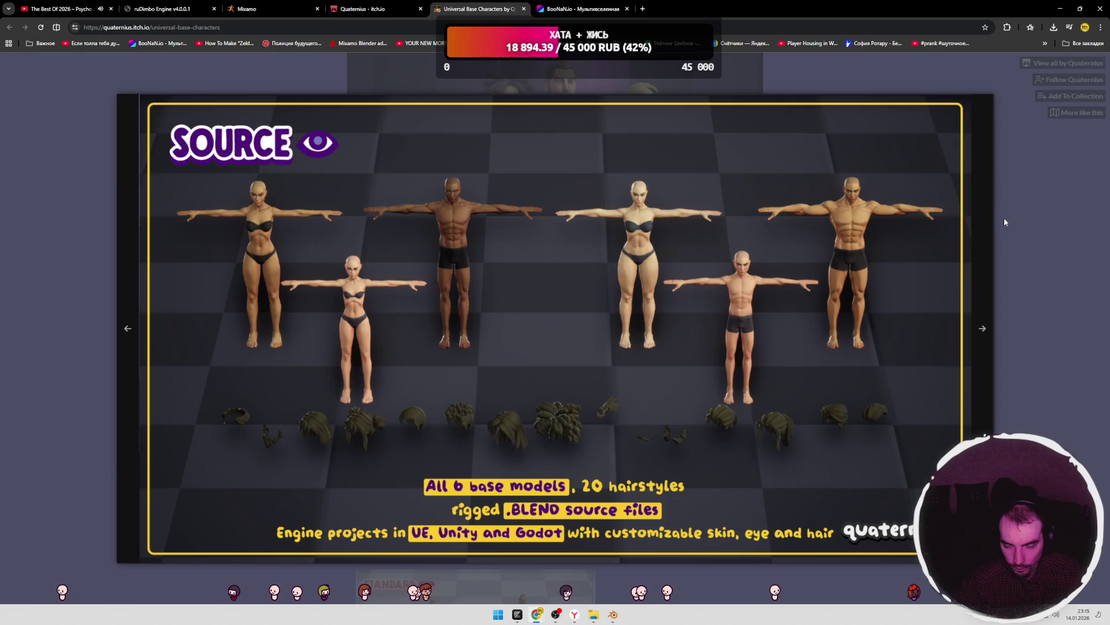
pyautogui.click(1004, 217)
# - Open Modular Character Outfits - Fantasy in a new tab, browse its previews, then return to BooNaN.io
pyautogui.hotkey('ctrl', 'shift', 'Tab')
pyautogui.middleClick(410, 220)
pyautogui.click(555, 8)
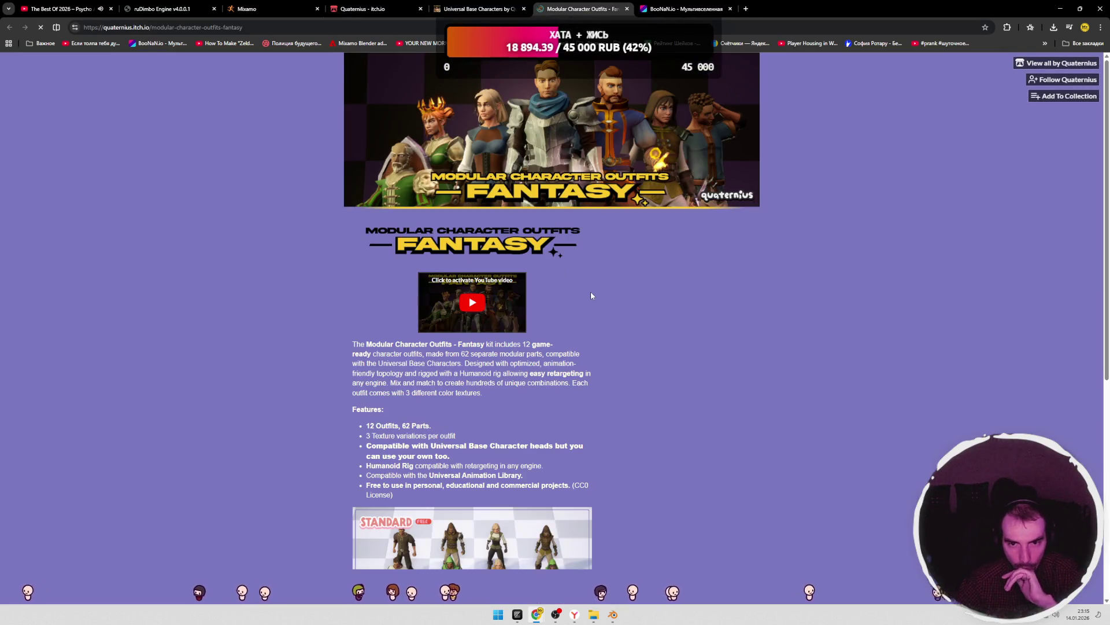
pyautogui.scroll(-4, 581, 301)
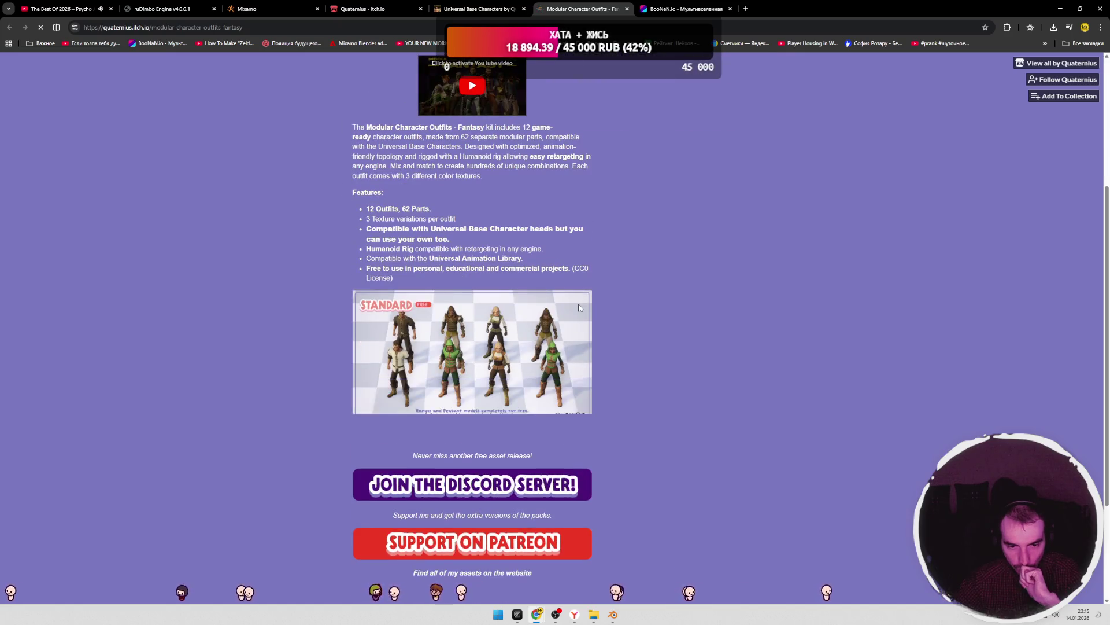
pyautogui.scroll(-4, 509, 323)
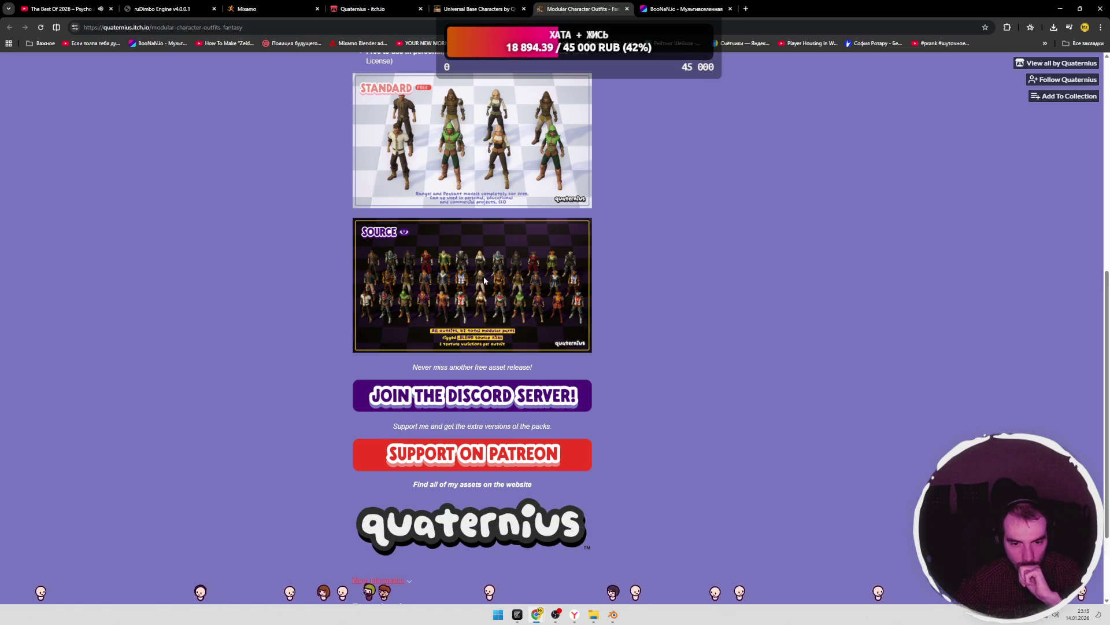
pyautogui.scroll(2, 484, 276)
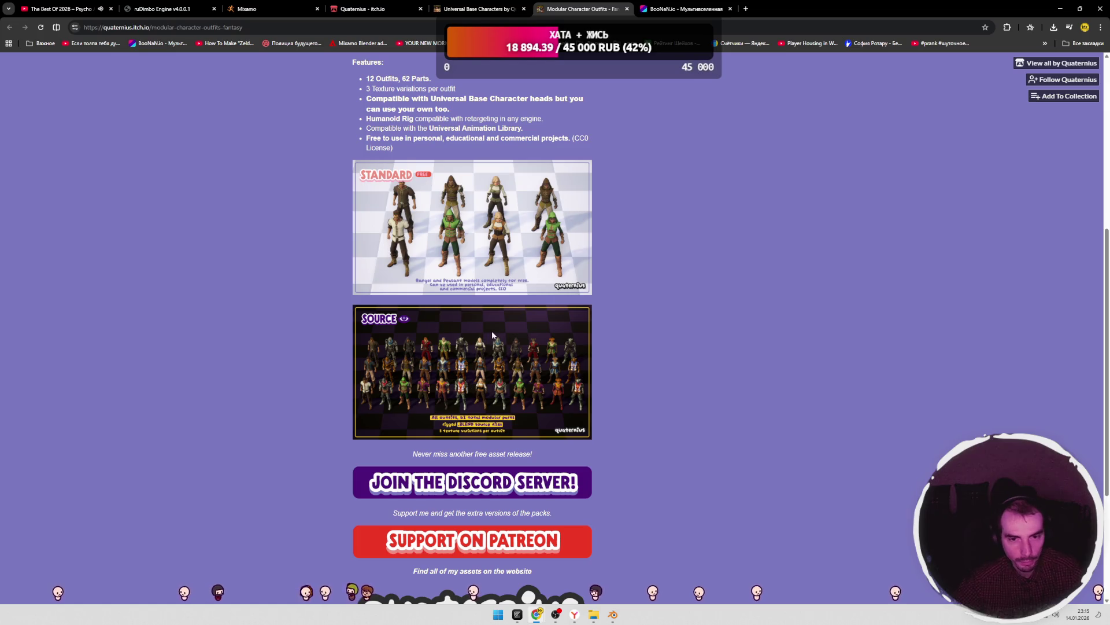
pyautogui.keyDown('ctrl'); pyautogui.scroll(5, 492, 332); pyautogui.keyUp('ctrl')
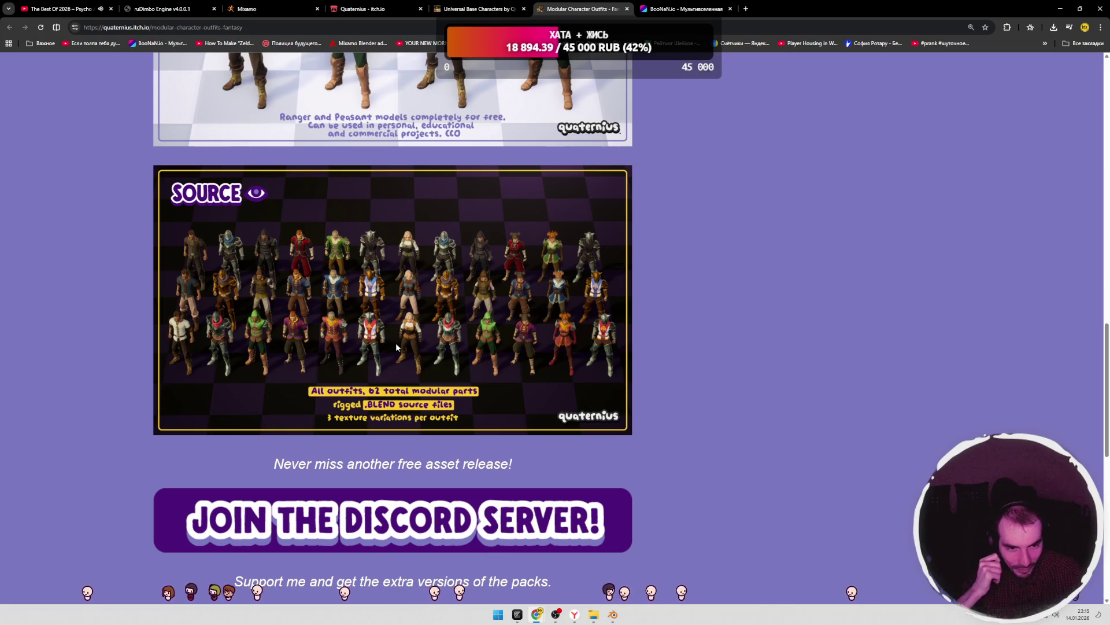
pyautogui.click(666, 16)
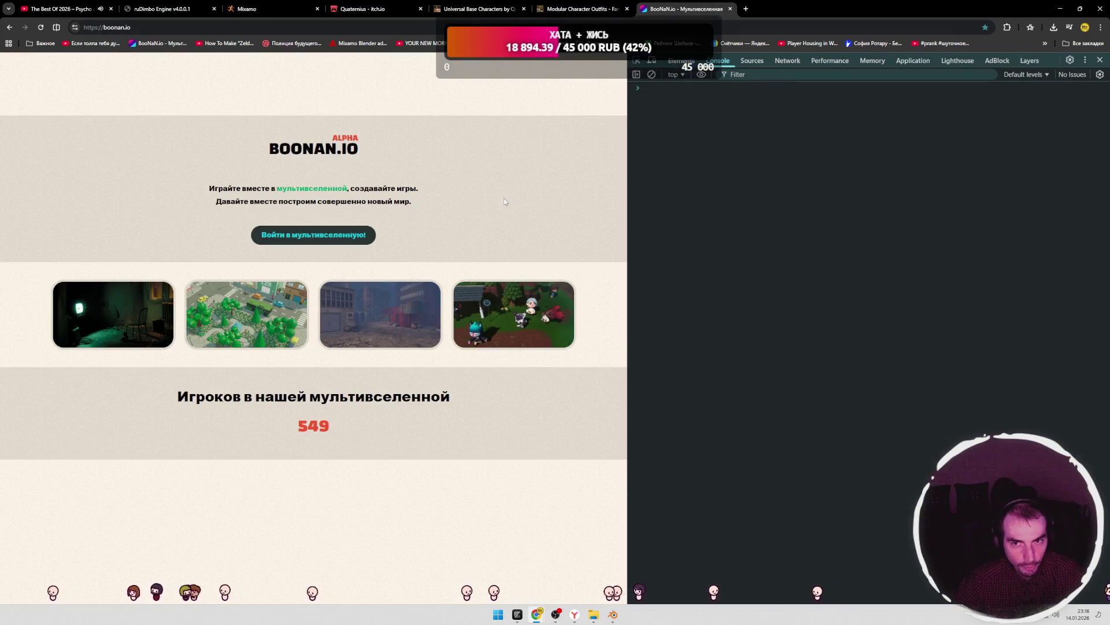
# - Select, then deselect, the player-count heading on the BooNaN.io page
pyautogui.moveTo(258, 396); pyautogui.dragTo(424, 419)
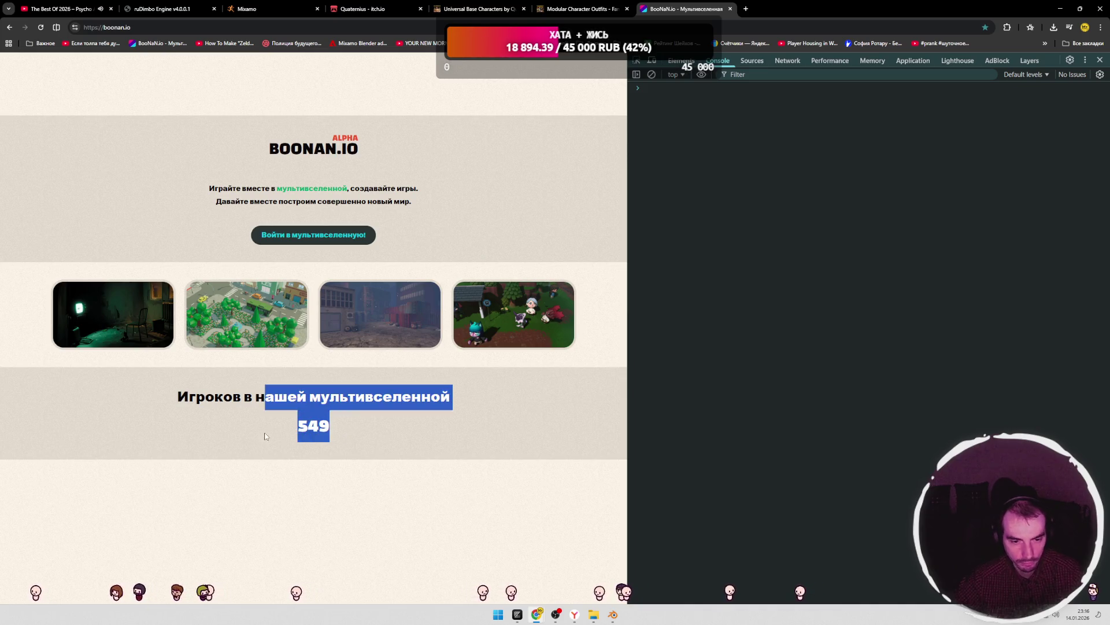
pyautogui.moveTo(206, 396); pyautogui.dragTo(250, 424)
pyautogui.click(387, 390)
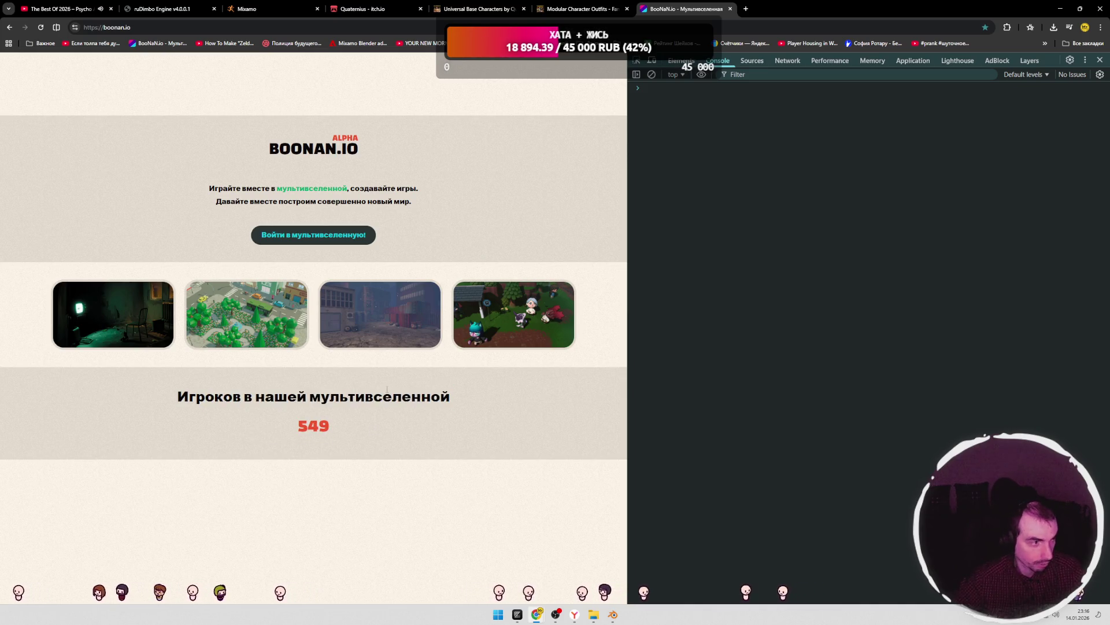
# - View the enlarged SOURCE preview on the Modular Character Outfits page, then return to BooNaN.io
pyautogui.click(555, 9)
pyautogui.scroll(5, 481, 204)
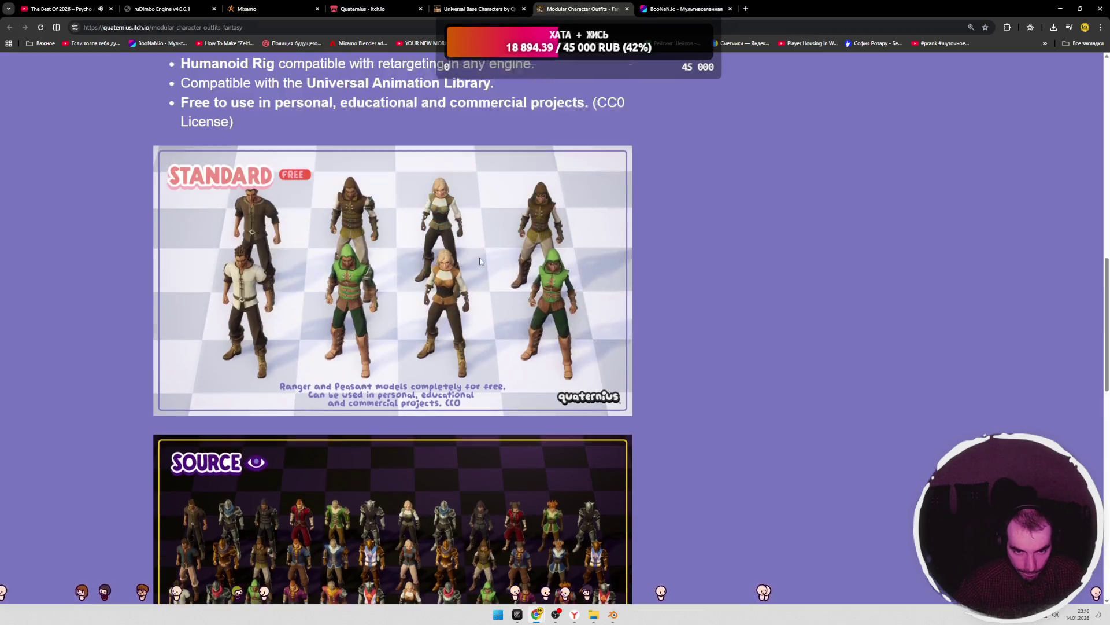
pyautogui.scroll(4, 536, 289)
pyautogui.scroll(-3, 535, 289)
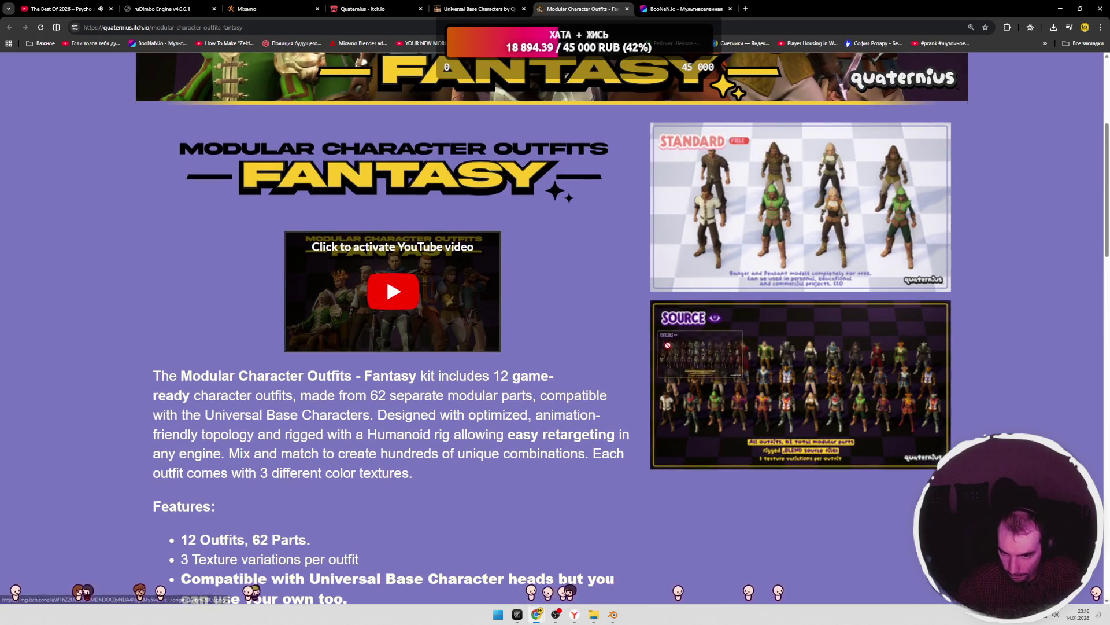
pyautogui.click(699, 349)
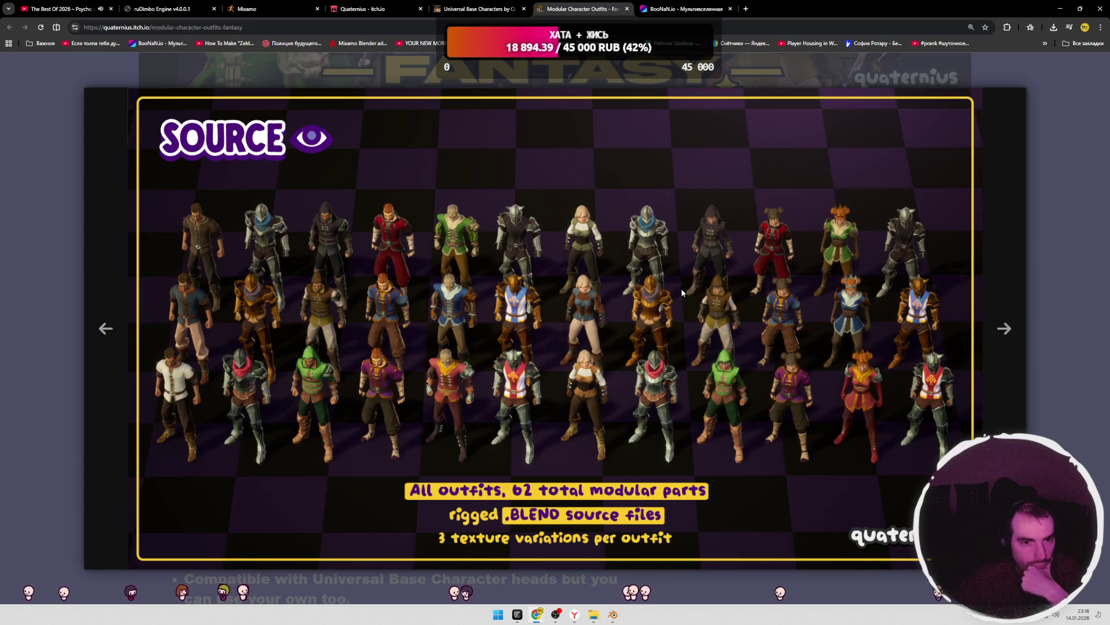
pyautogui.click(1035, 221)
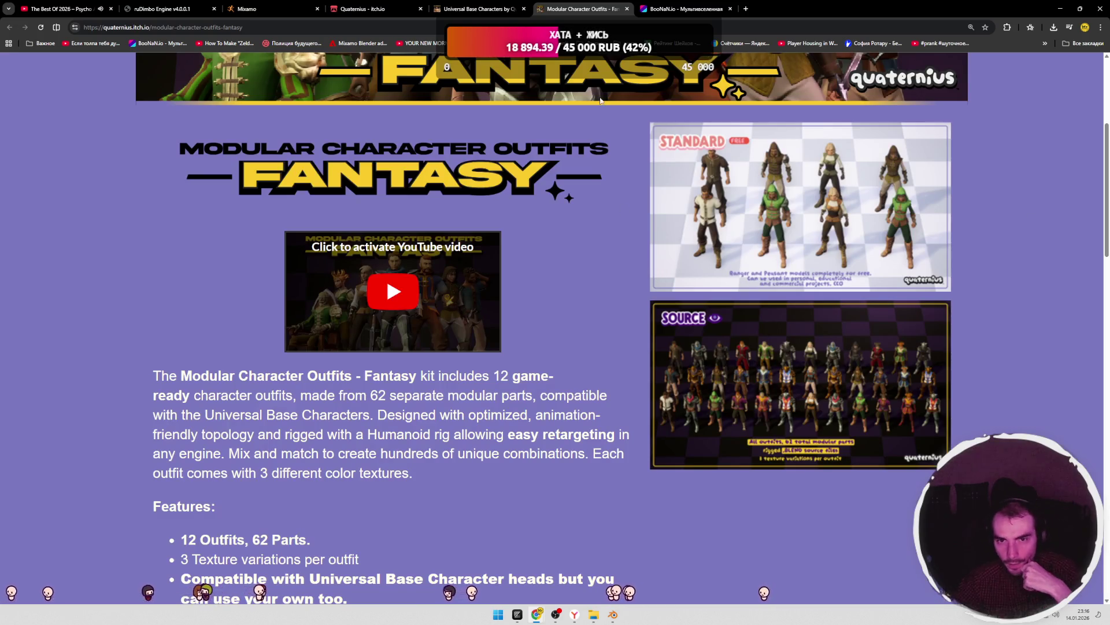
pyautogui.click(688, 14)
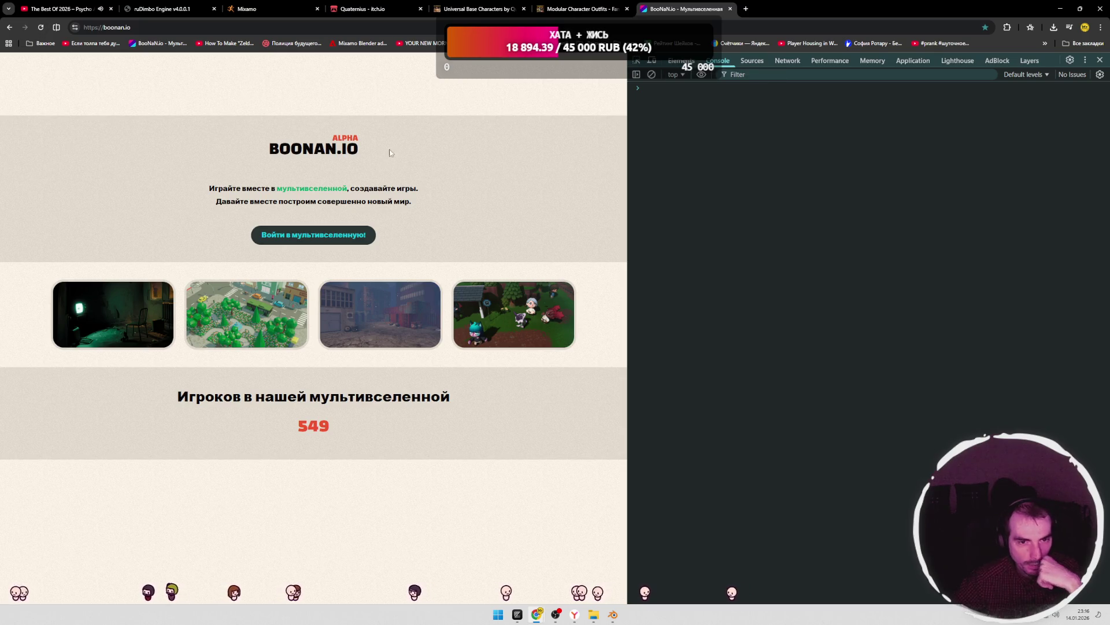
# - On the Quaternius itch.io page, browse the asset list and follow the quaternius.com link
pyautogui.hotkey('ctrl', '4')
pyautogui.scroll(-6, 525, 173)
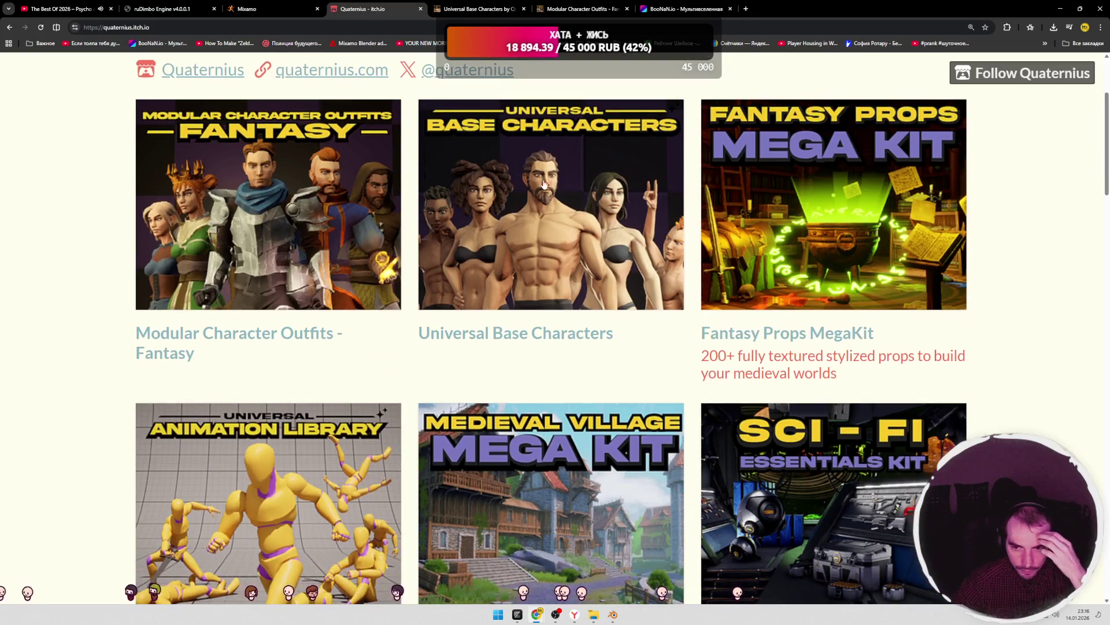
pyautogui.scroll(-4, 460, 210)
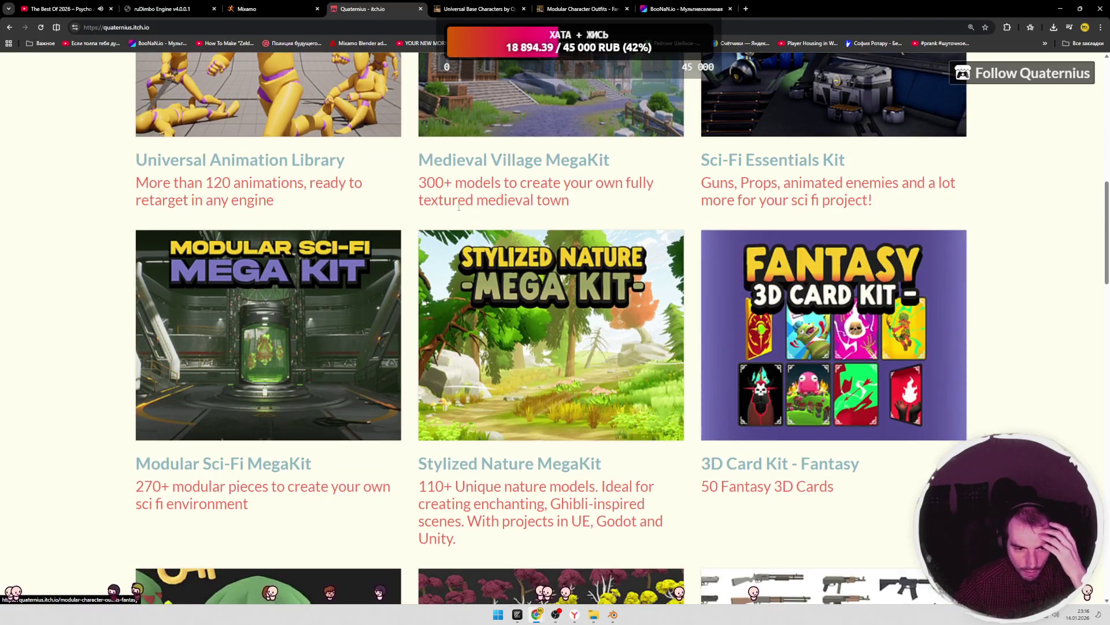
pyautogui.scroll(-3, 457, 212)
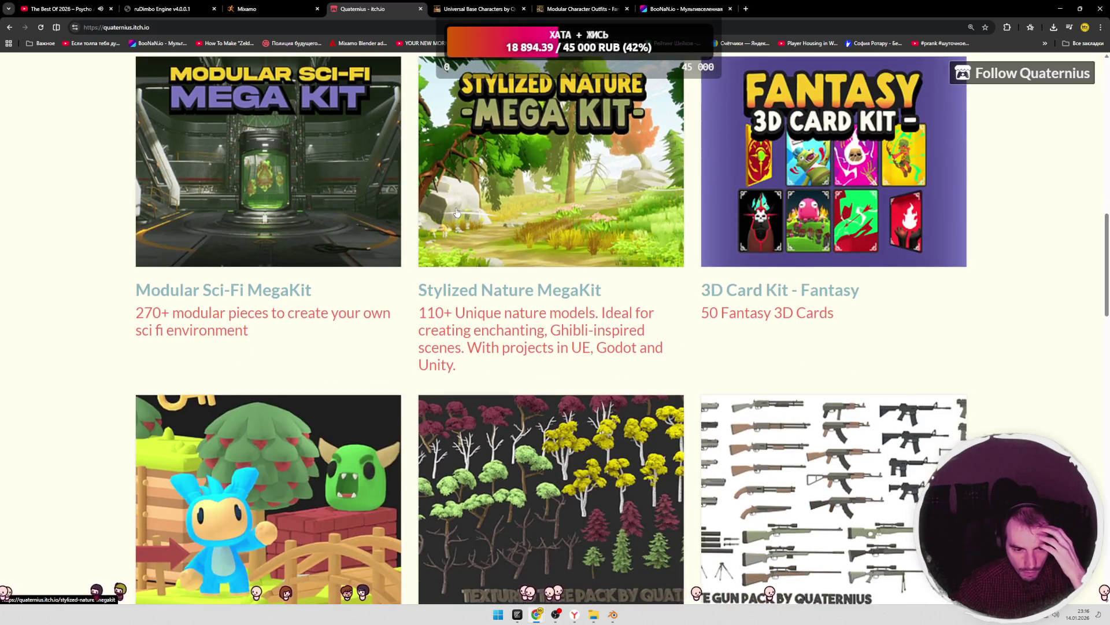
pyautogui.scroll(-8, 457, 212)
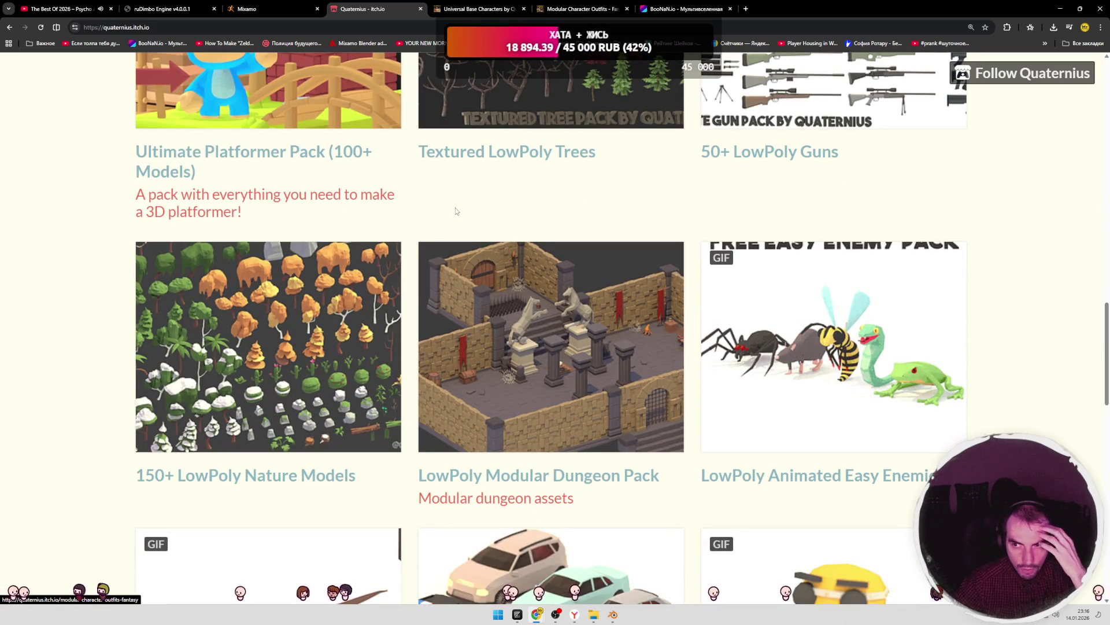
pyautogui.scroll(20, 455, 209)
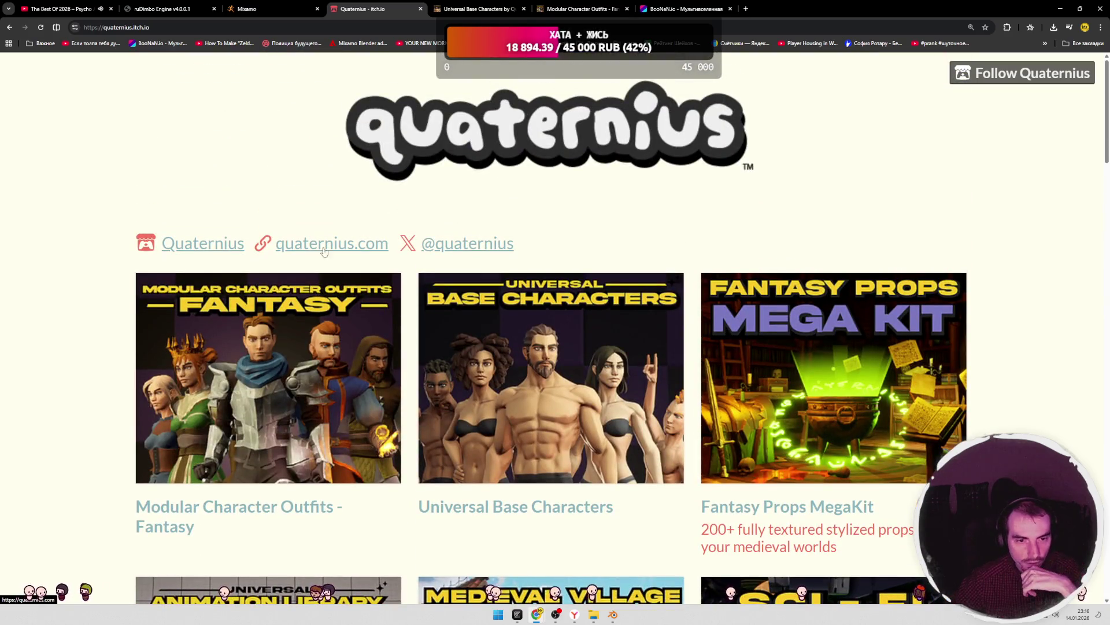
pyautogui.click(382, 241)
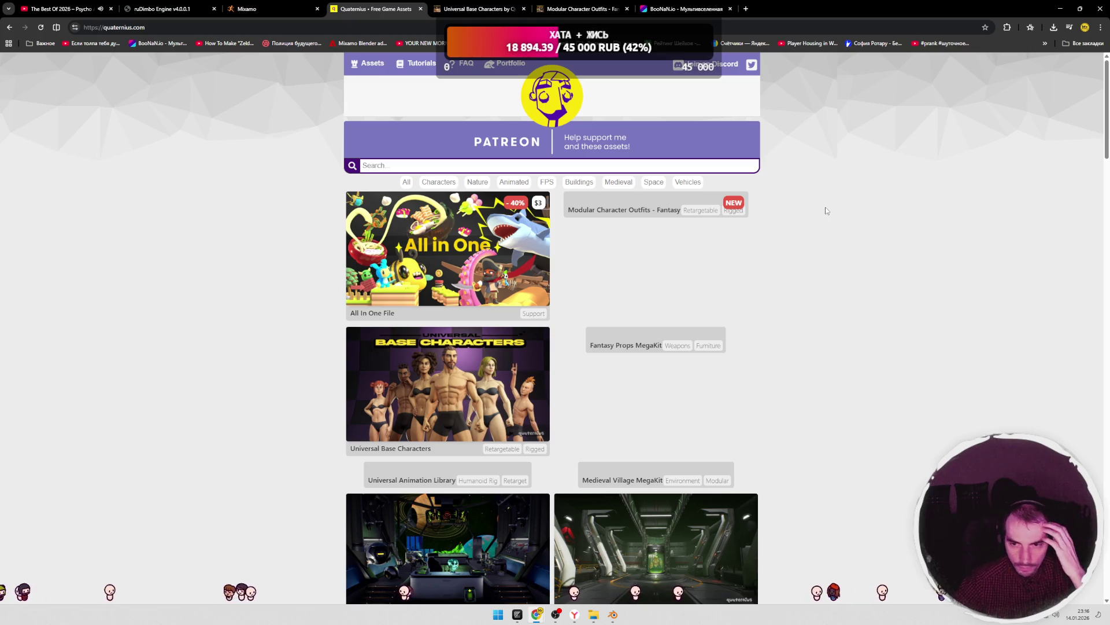
# - Browse down the free assets catalogue and open the Ultimate Stylized Nature Pack in a new tab
pyautogui.scroll(-8, 802, 213)
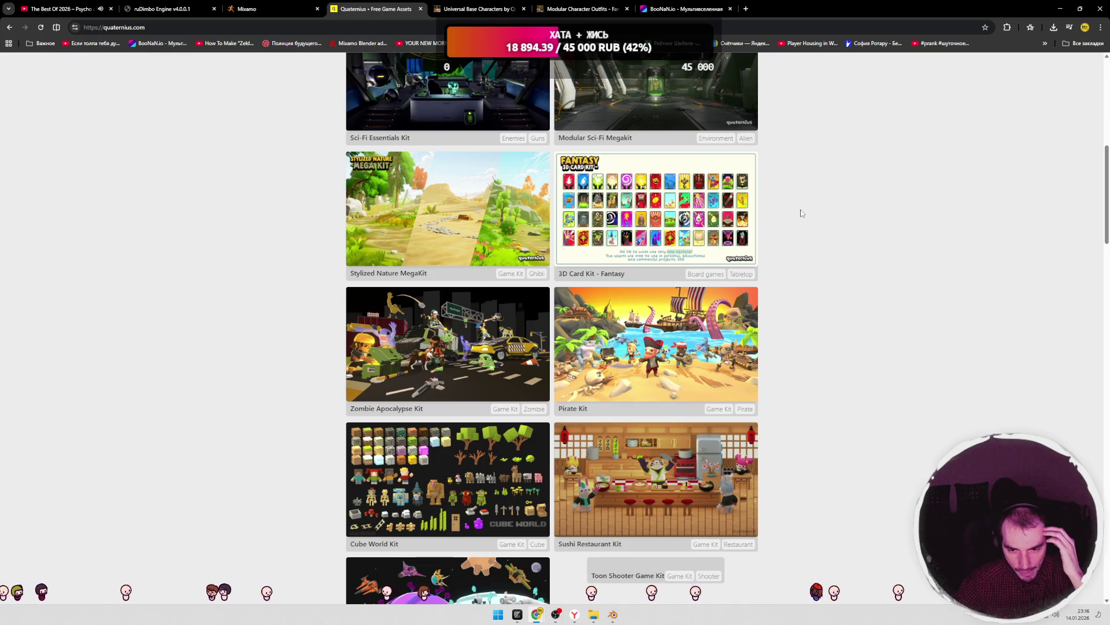
pyautogui.scroll(-4, 801, 213)
pyautogui.scroll(-4, 802, 213)
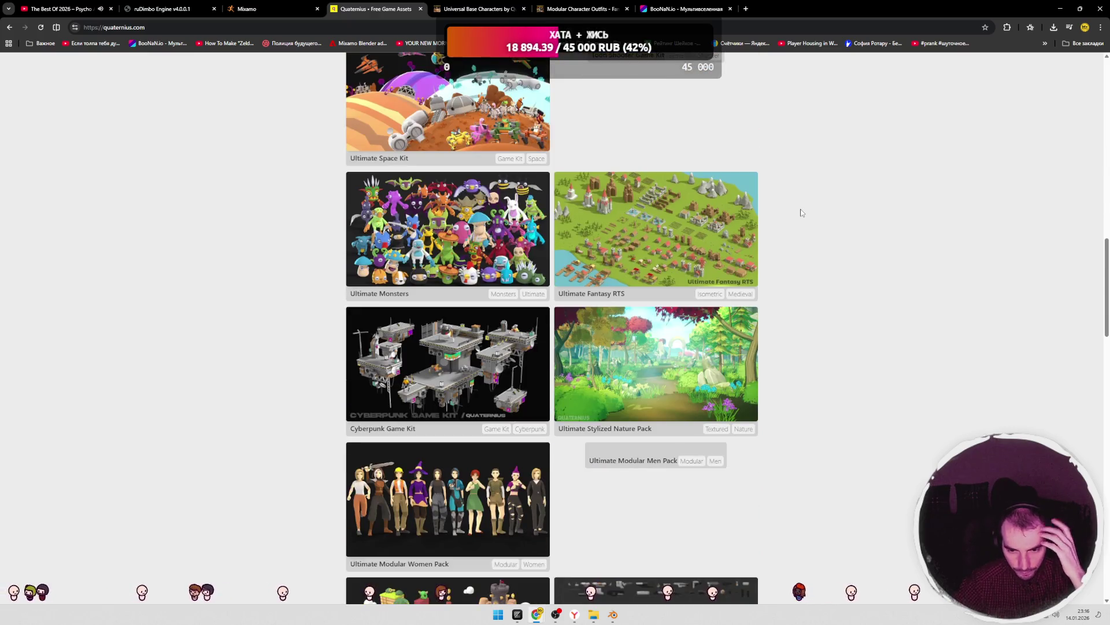
pyautogui.scroll(-3, 802, 214)
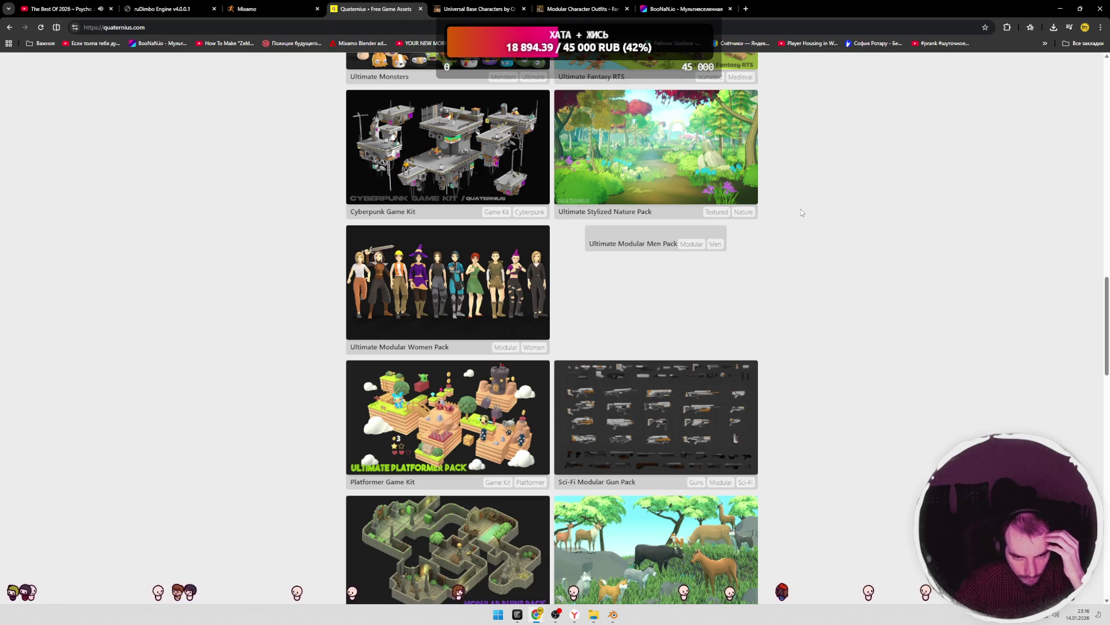
pyautogui.scroll(-4, 800, 212)
pyautogui.scroll(-3, 800, 213)
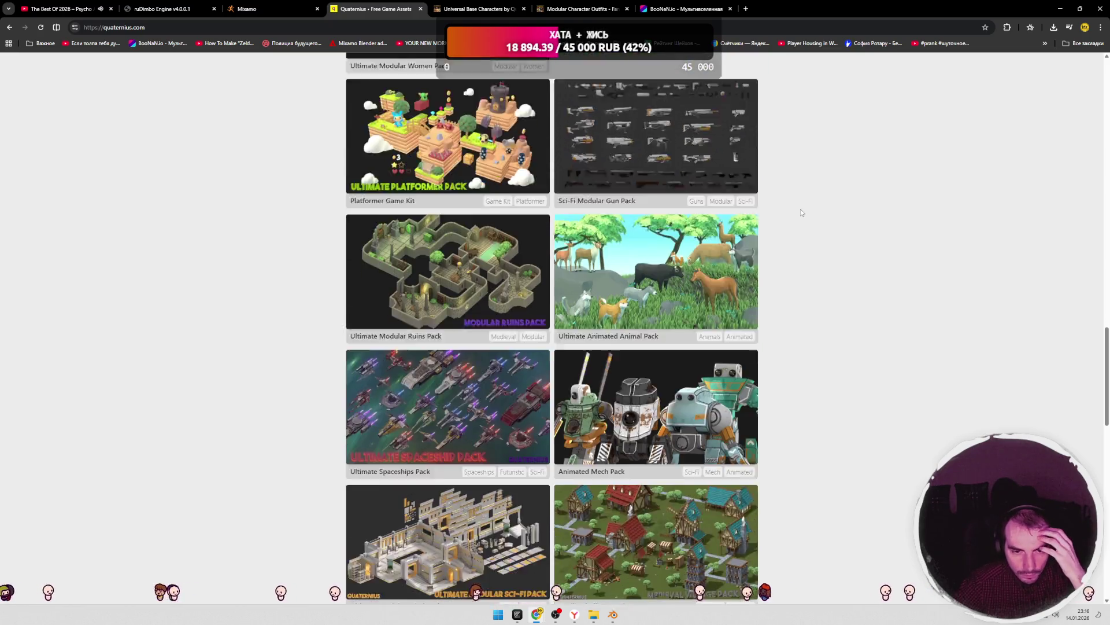
pyautogui.scroll(-3, 802, 212)
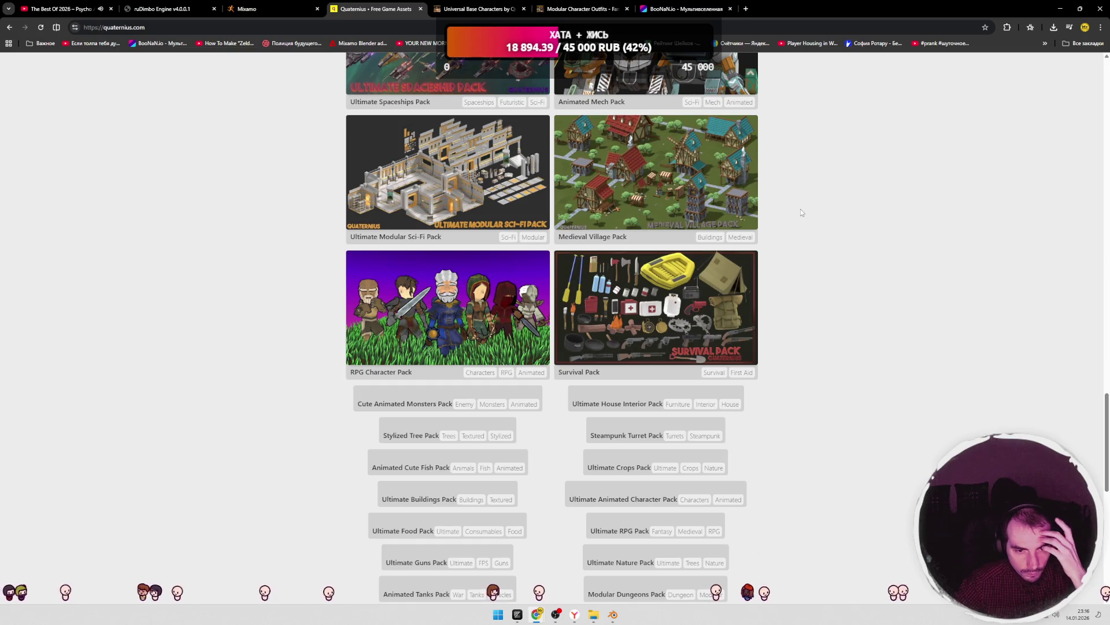
pyautogui.scroll(20, 800, 209)
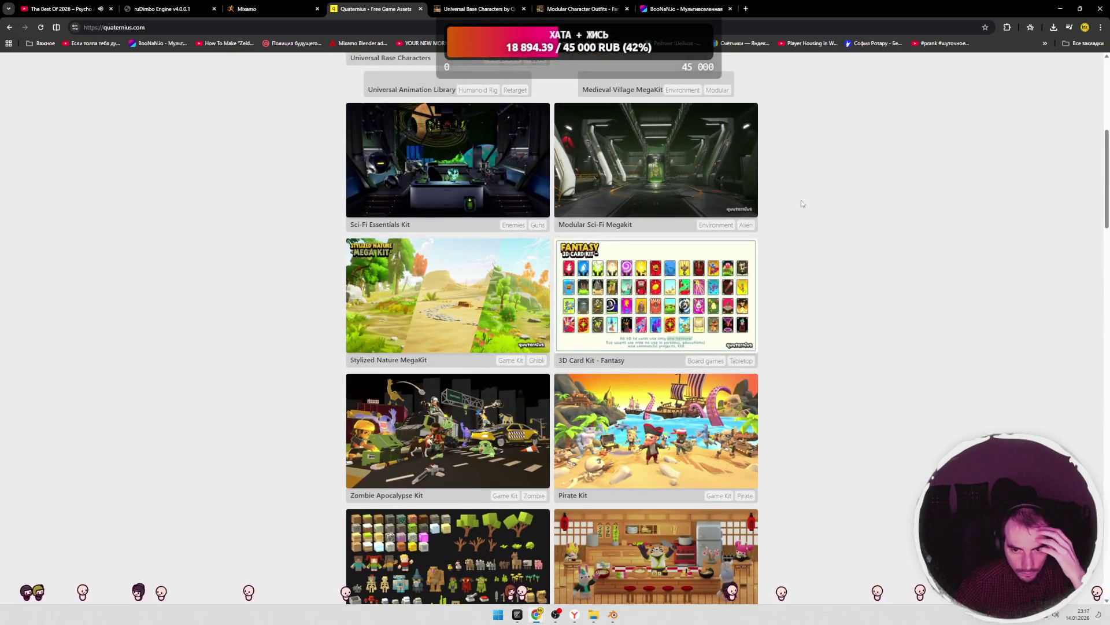
pyautogui.scroll(2, 802, 203)
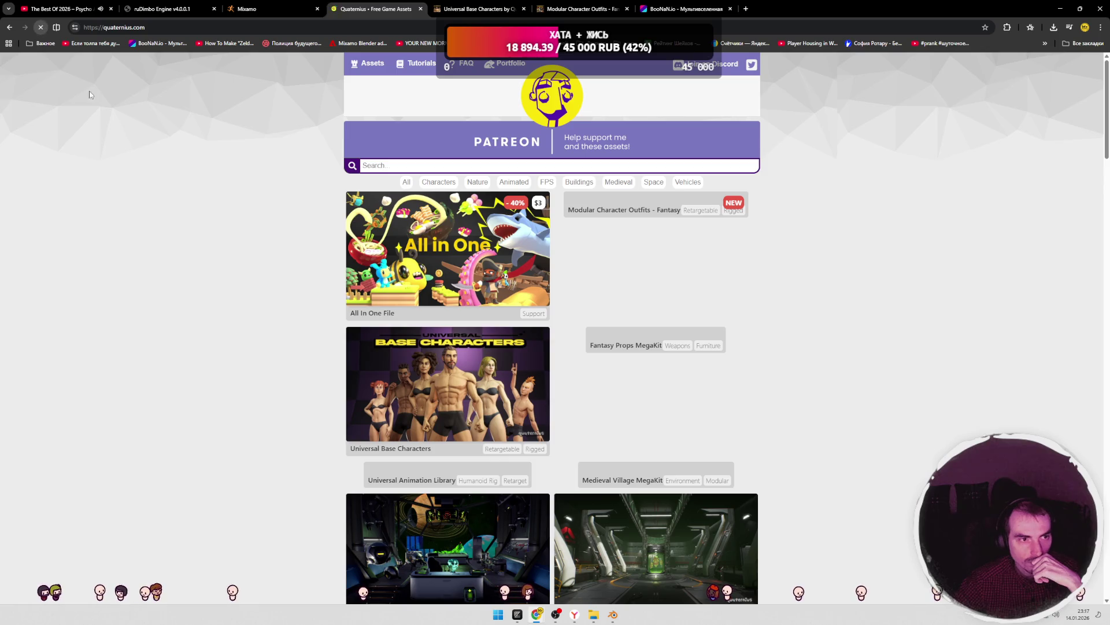
pyautogui.scroll(-2, 206, 172)
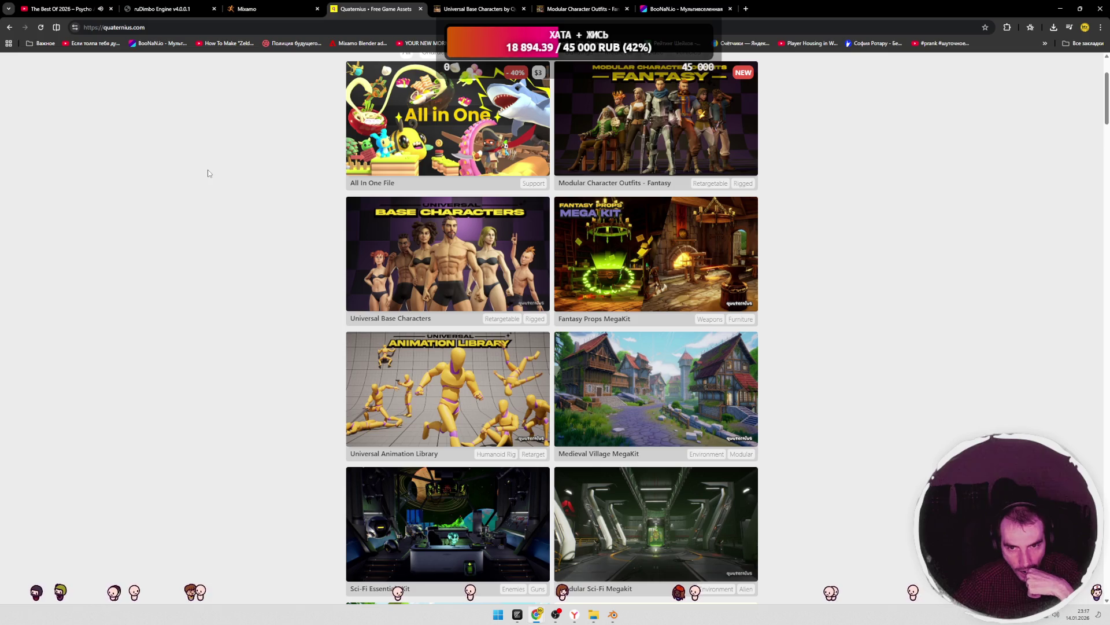
pyautogui.scroll(-3, 208, 173)
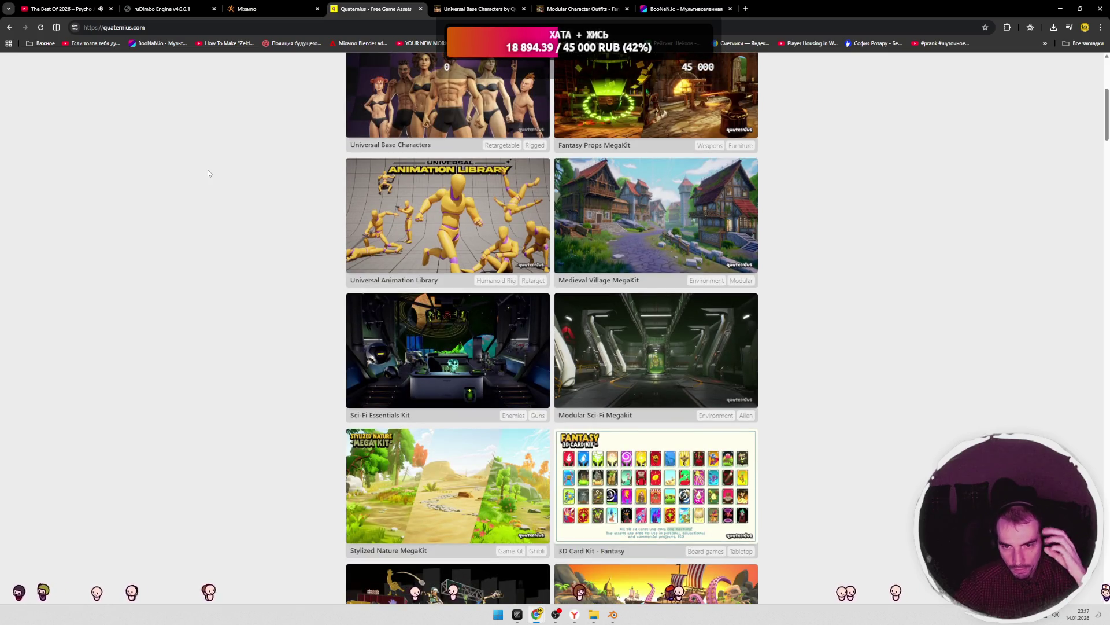
pyautogui.scroll(-1, 209, 173)
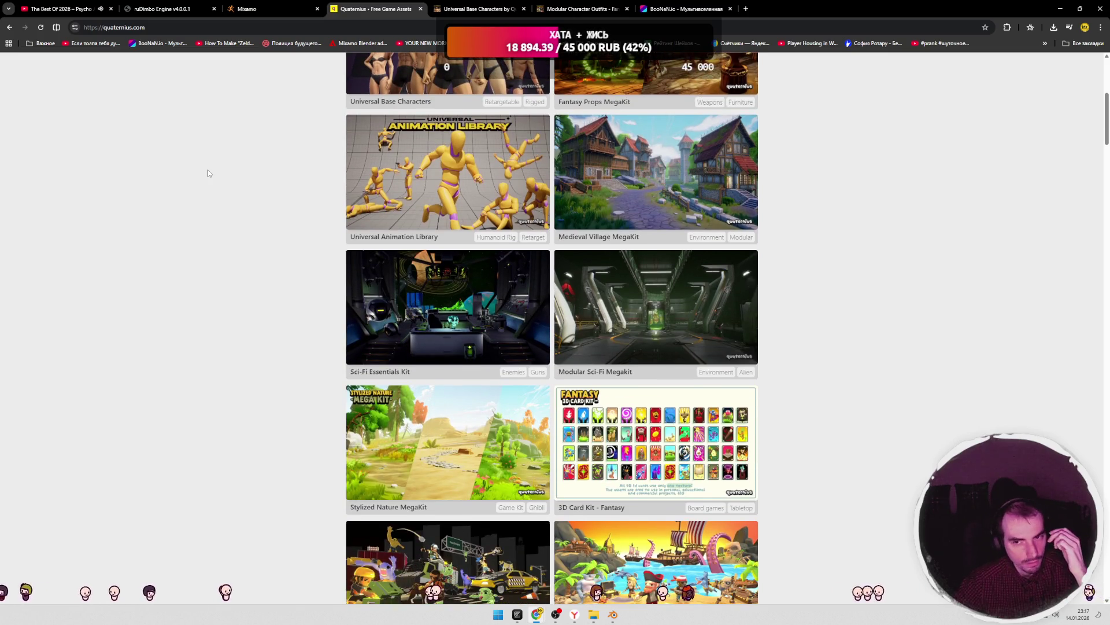
pyautogui.scroll(-3, 208, 170)
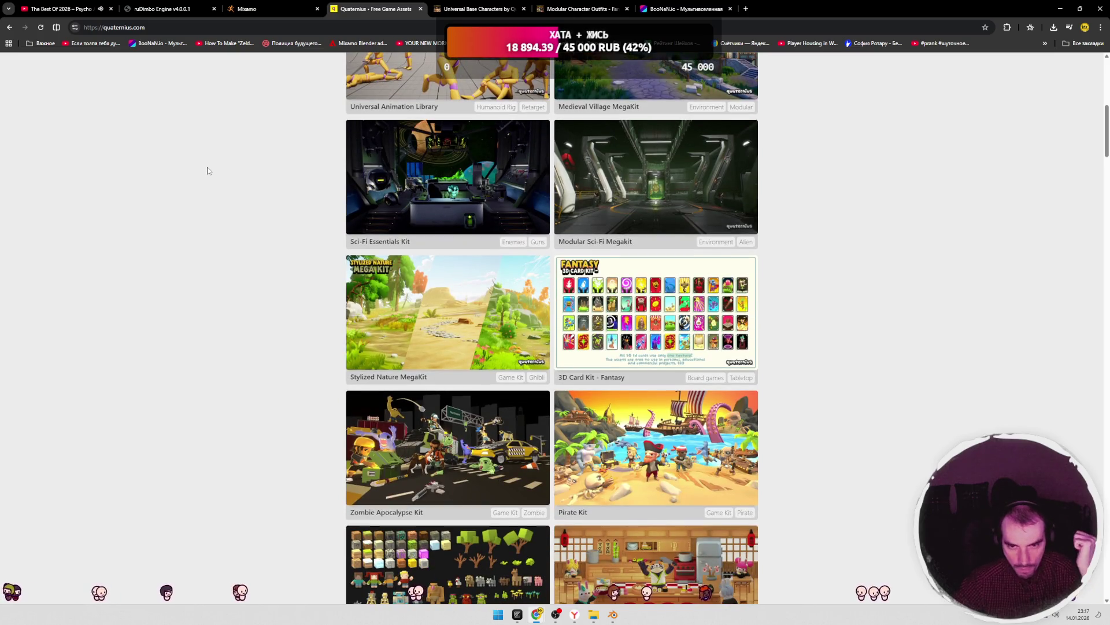
pyautogui.scroll(-4, 209, 171)
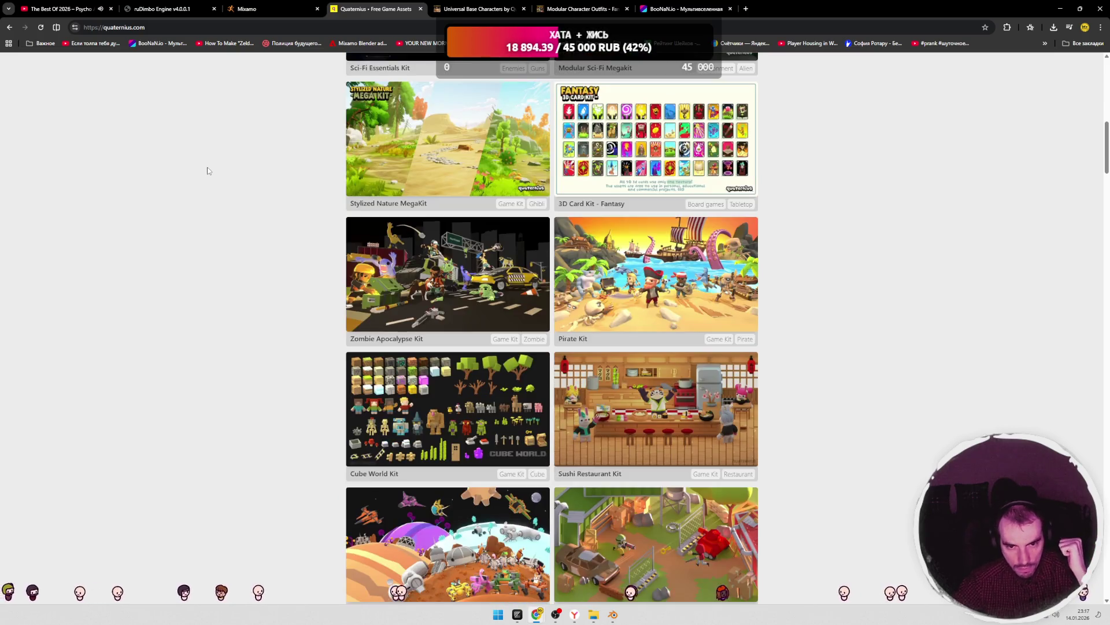
pyautogui.scroll(-2, 208, 171)
pyautogui.scroll(-3, 208, 170)
pyautogui.scroll(-3, 208, 171)
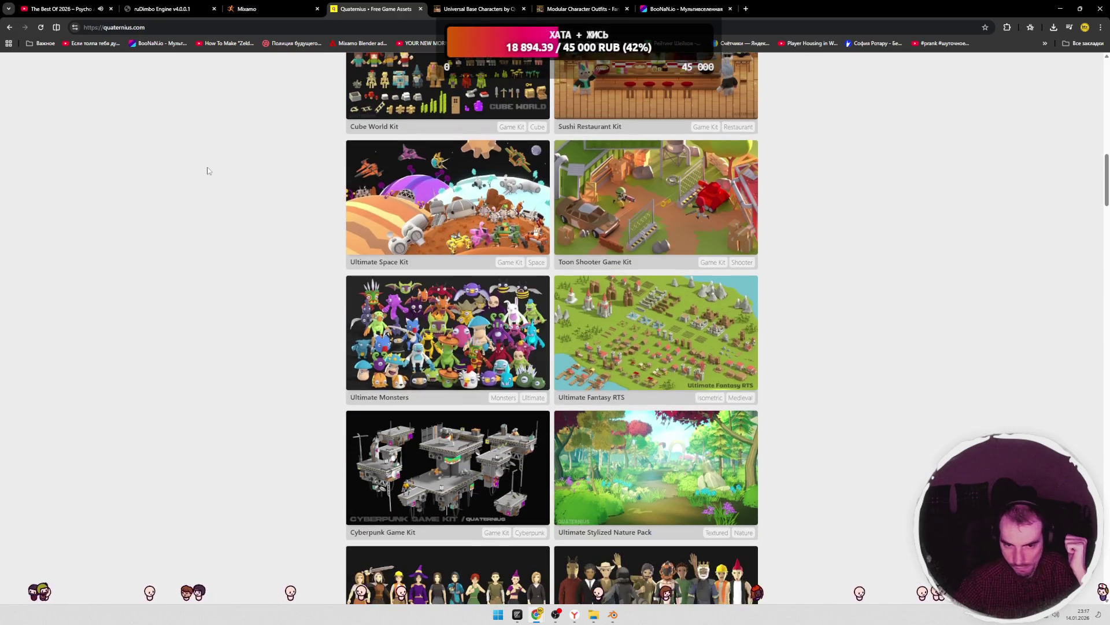
pyautogui.scroll(-2, 208, 171)
pyautogui.scroll(-3, 209, 170)
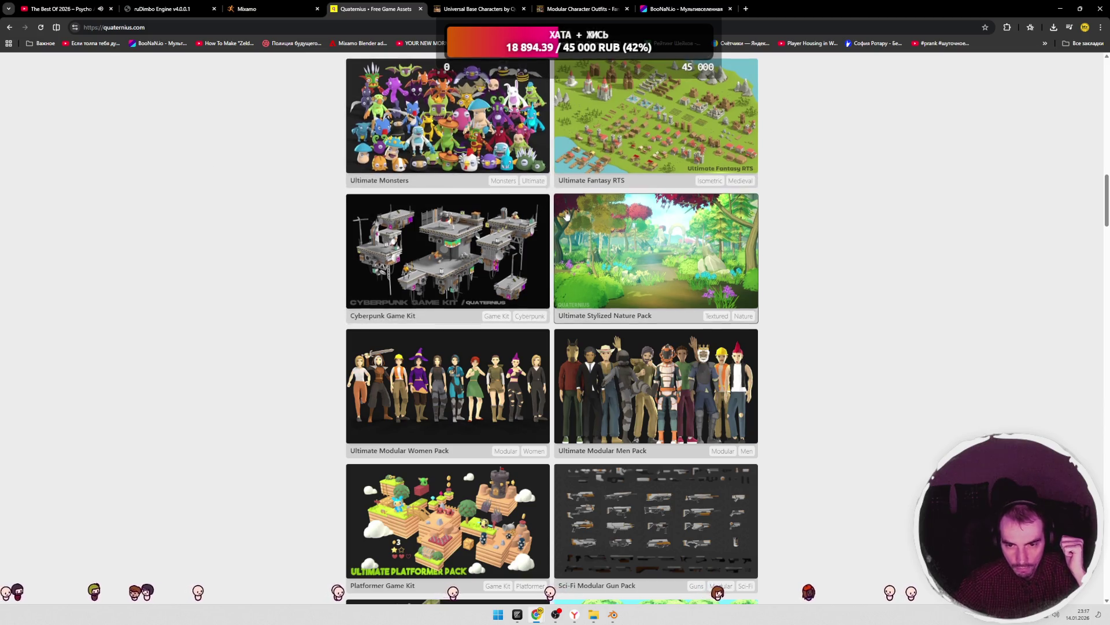
pyautogui.rightClick(583, 218)
pyautogui.click(624, 227)
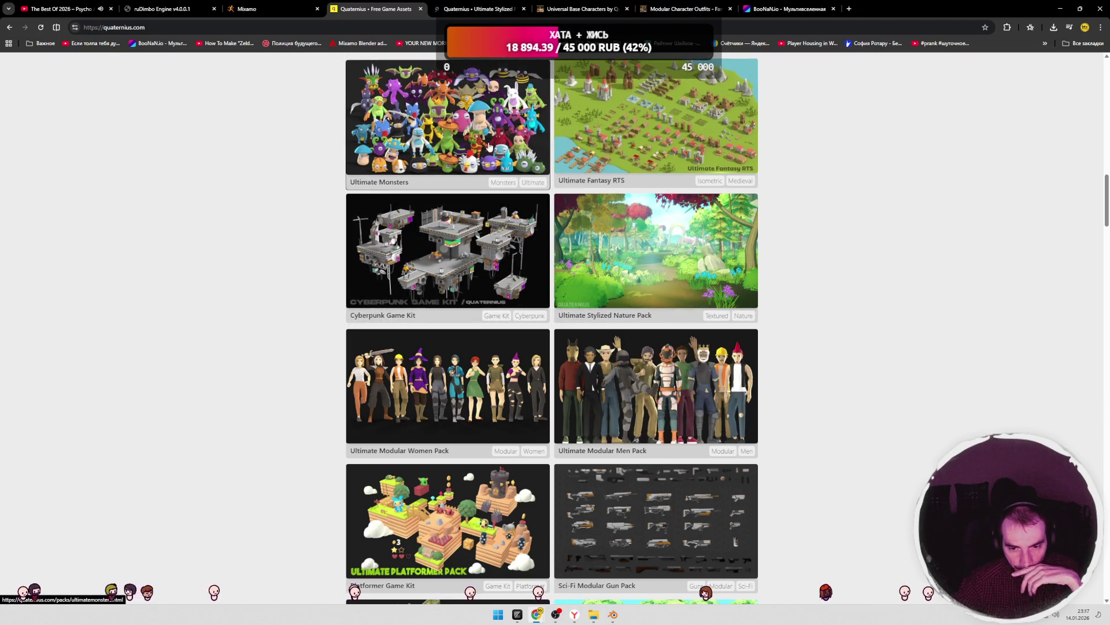
# - View the Stylized Nature Pack's enlarged preview image, then go back to the asset grid
pyautogui.hotkey('ctrl', 'Tab')
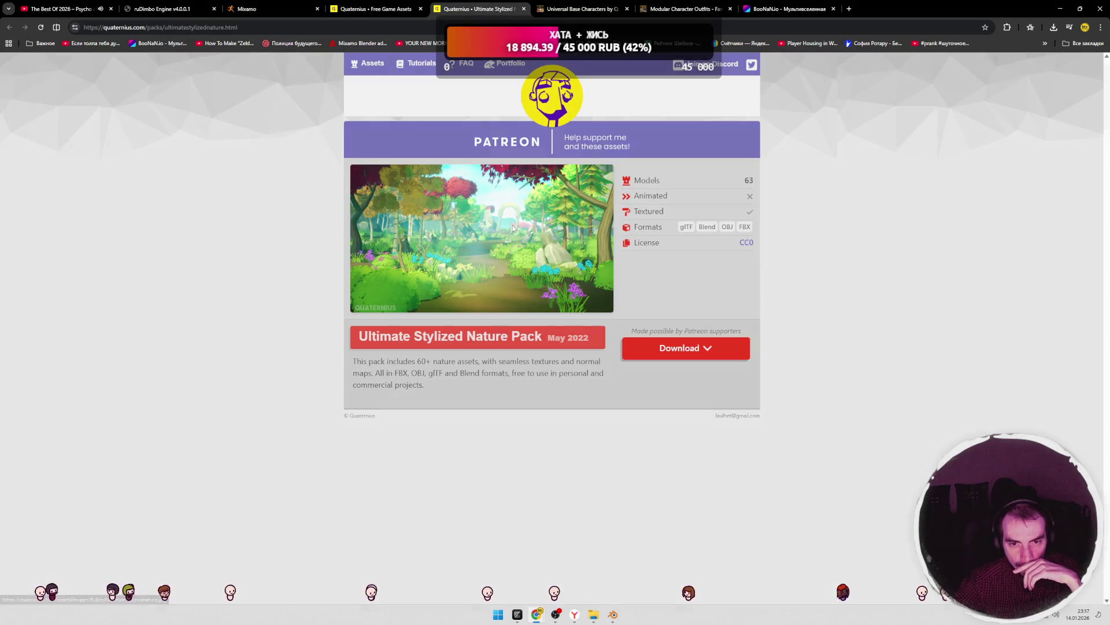
pyautogui.click(513, 228)
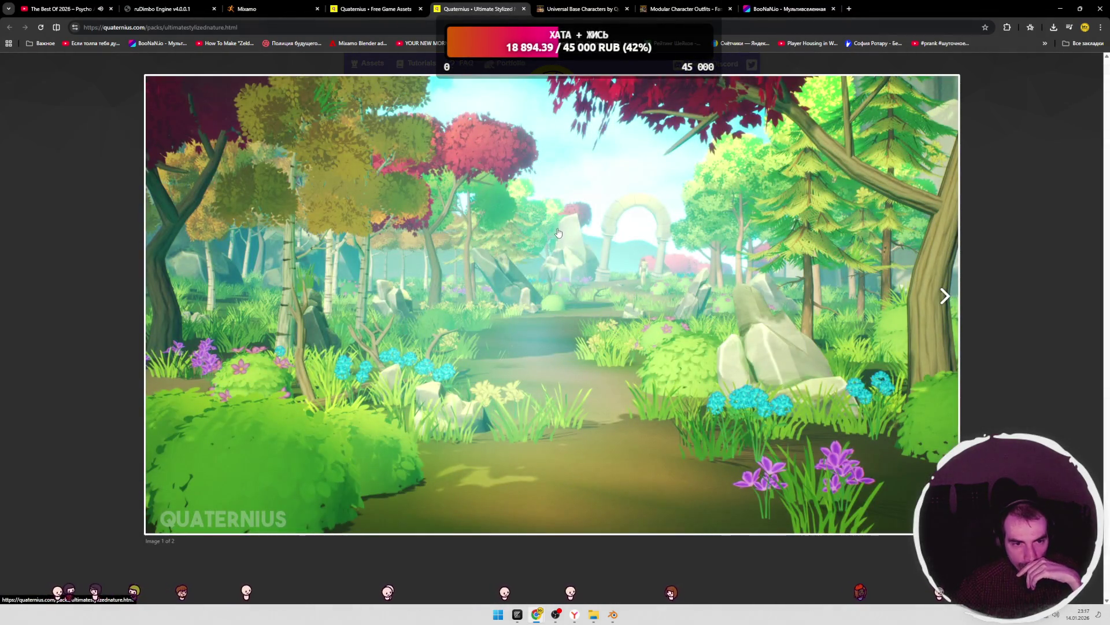
pyautogui.click(978, 197)
pyautogui.click(376, 8)
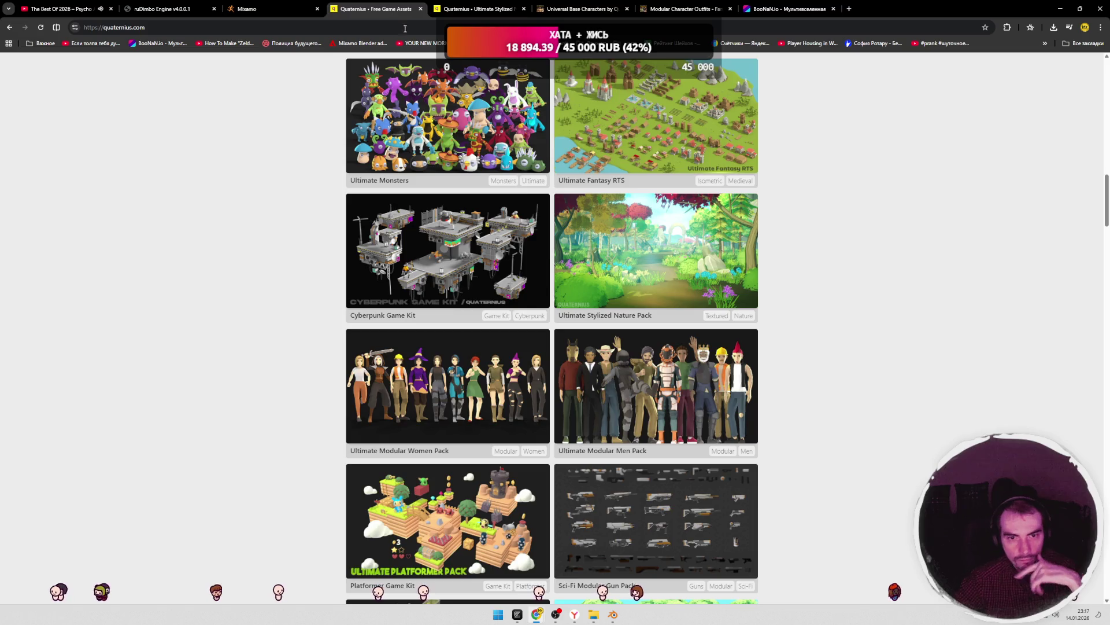
# - Scroll further and open the Animated Animal Pack in a new tab
pyautogui.scroll(-3, 301, 209)
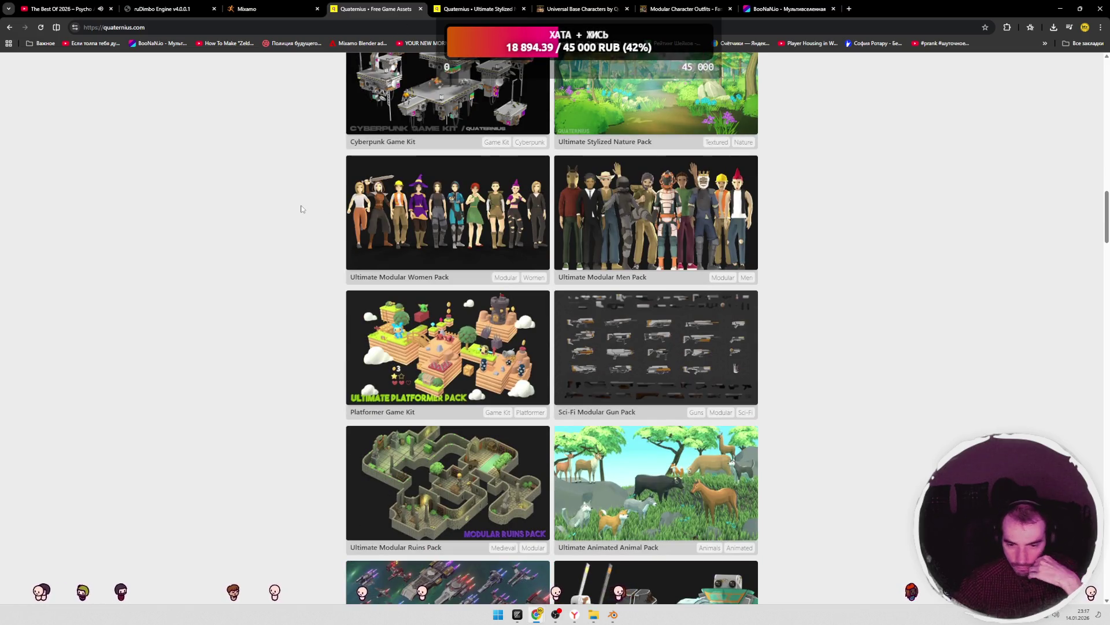
pyautogui.scroll(-3, 300, 209)
pyautogui.scroll(-1, 301, 209)
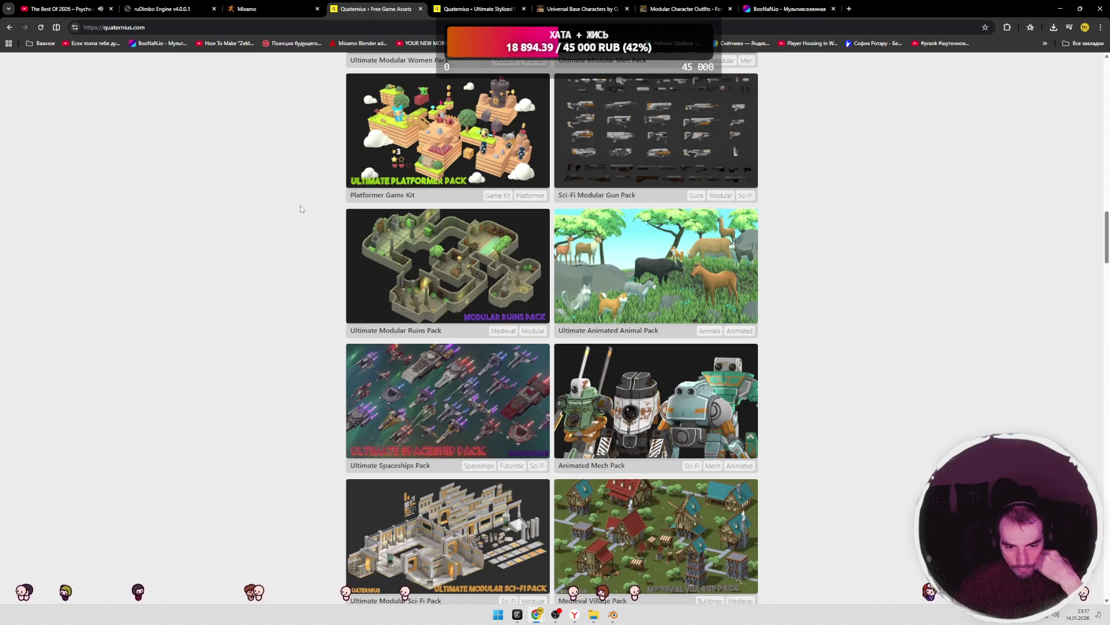
pyautogui.scroll(-1, 641, 248)
pyautogui.rightClick(641, 247)
pyautogui.click(671, 246)
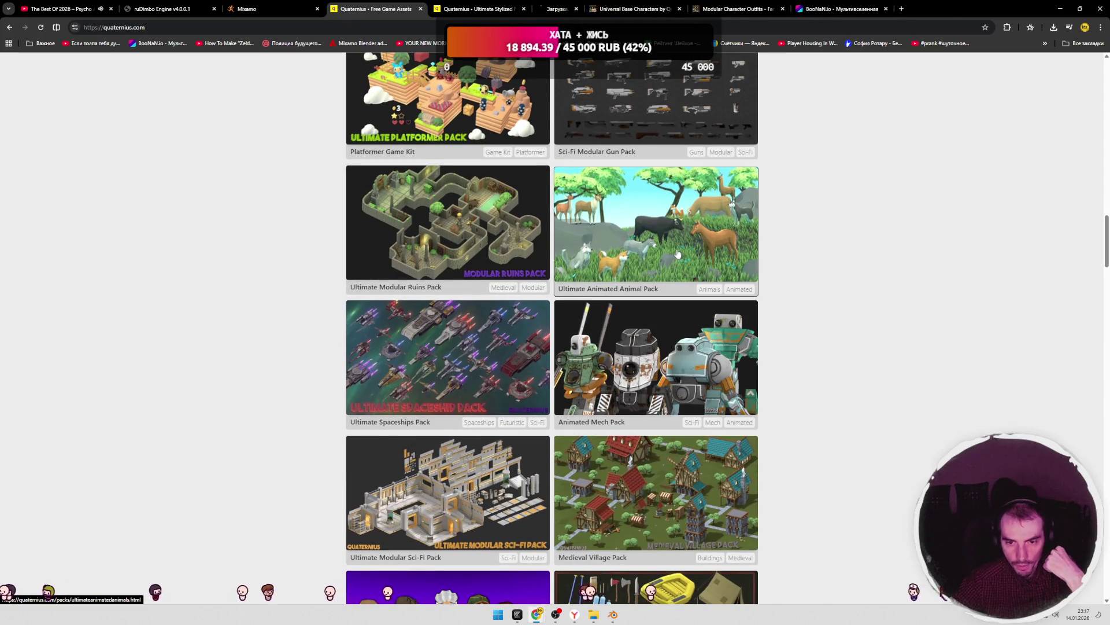
# - Preview the Animated Animal Pack's enlarged image, then close its tab
pyautogui.click(570, 11)
pyautogui.click(579, 243)
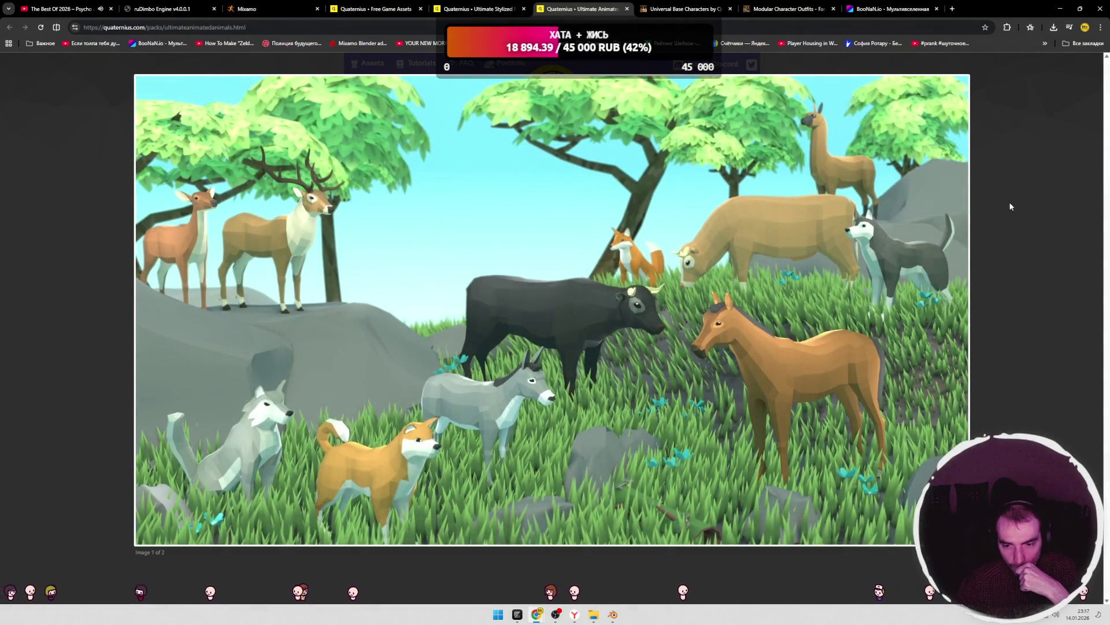
pyautogui.click(1010, 207)
pyautogui.click(626, 9)
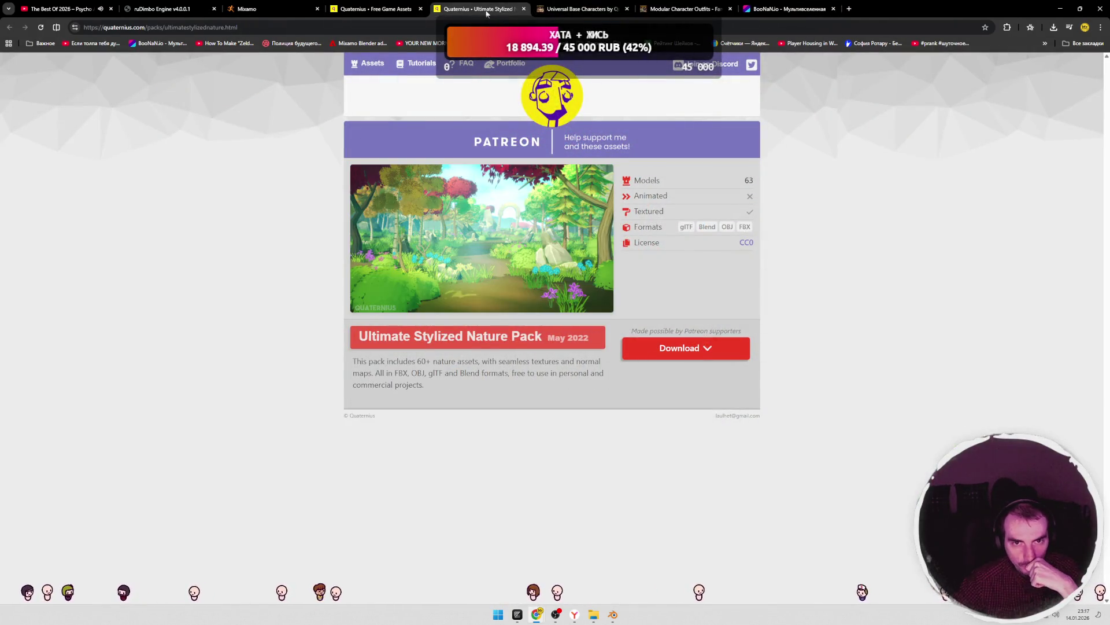
# - Back on the asset grid, open the Ultimate Buildings Pack in a new tab and switch to it
pyautogui.click(389, 12)
pyautogui.scroll(-6, 283, 198)
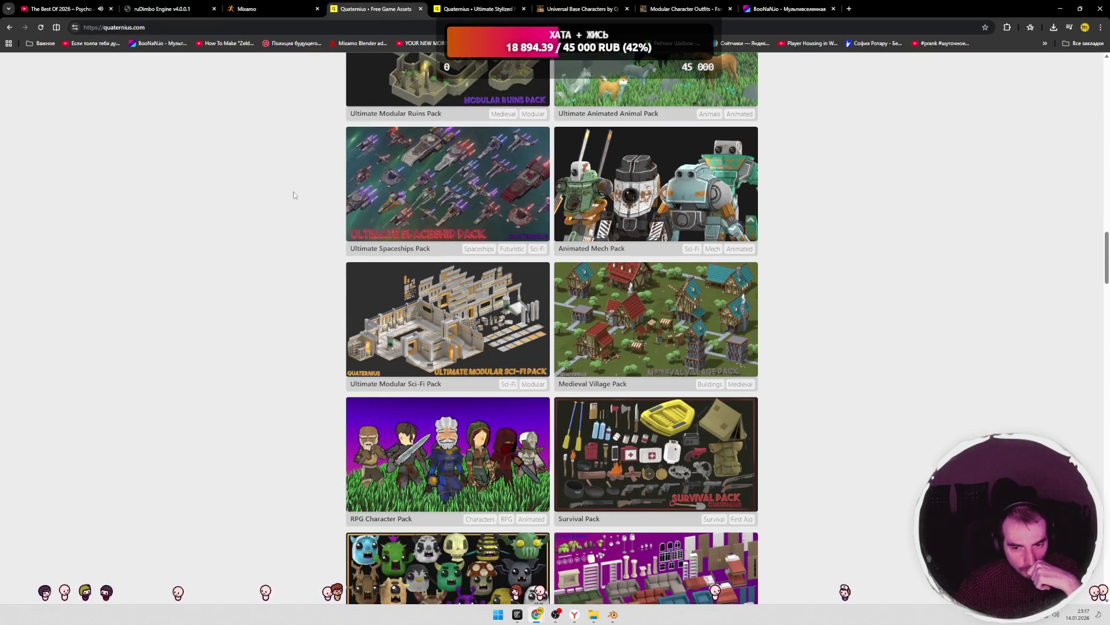
pyautogui.scroll(-4, 283, 198)
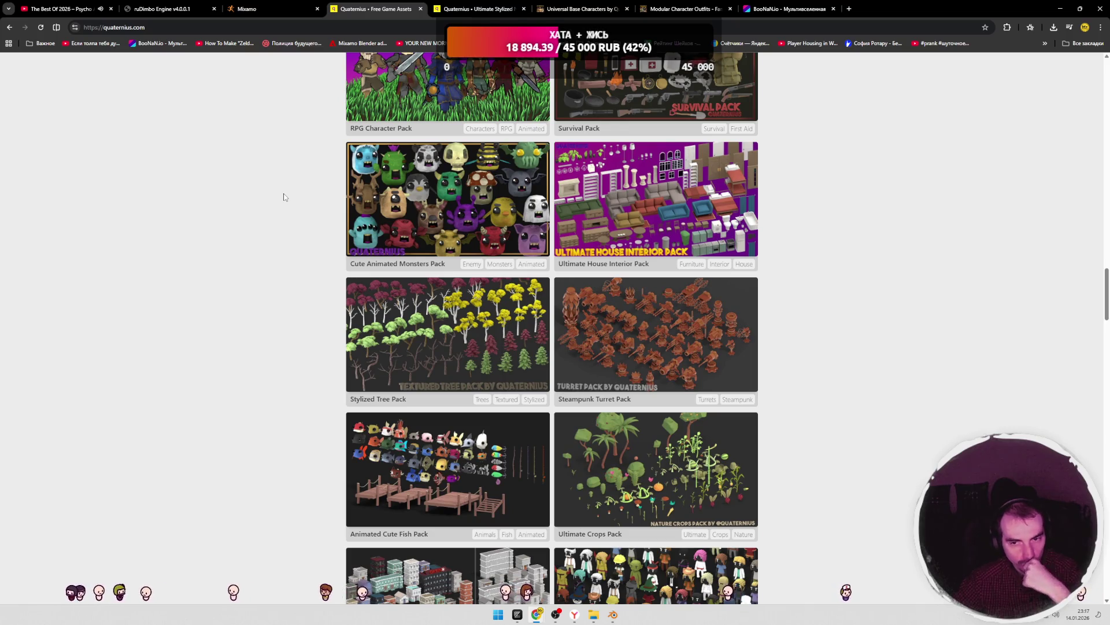
pyautogui.scroll(-2, 283, 197)
pyautogui.scroll(-3, 283, 198)
pyautogui.rightClick(451, 313)
pyautogui.click(487, 323)
pyautogui.hotkey('ctrl', 'Tab')
pyautogui.hotkey('ctrl', 'Tab')
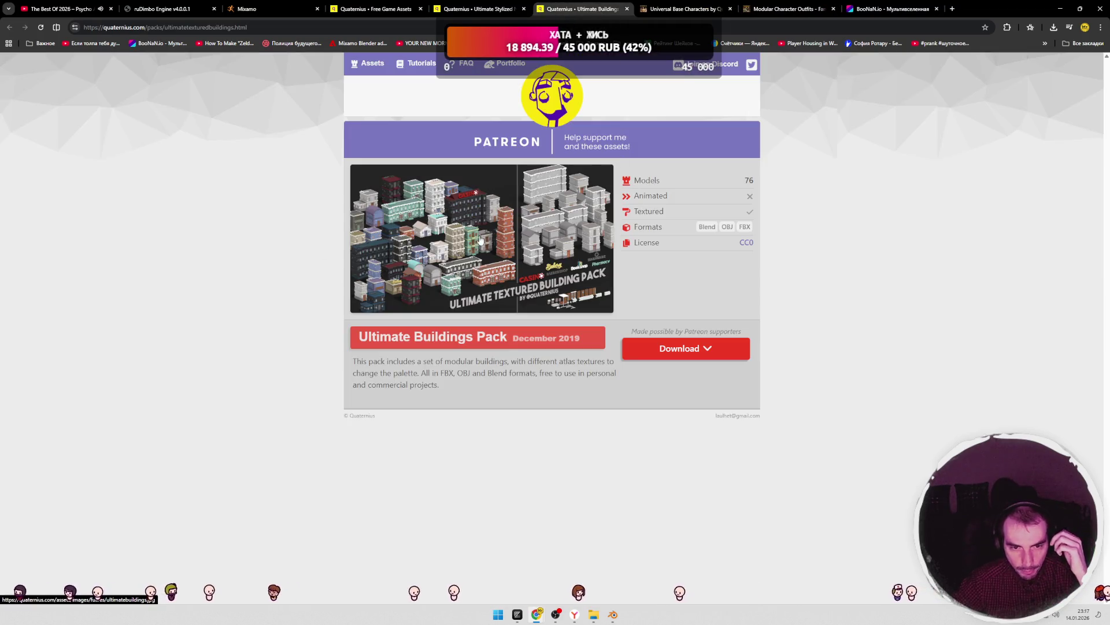
# - Preview the buildings pack image, then choose Download and 'Just give me the Download'
pyautogui.click(480, 240)
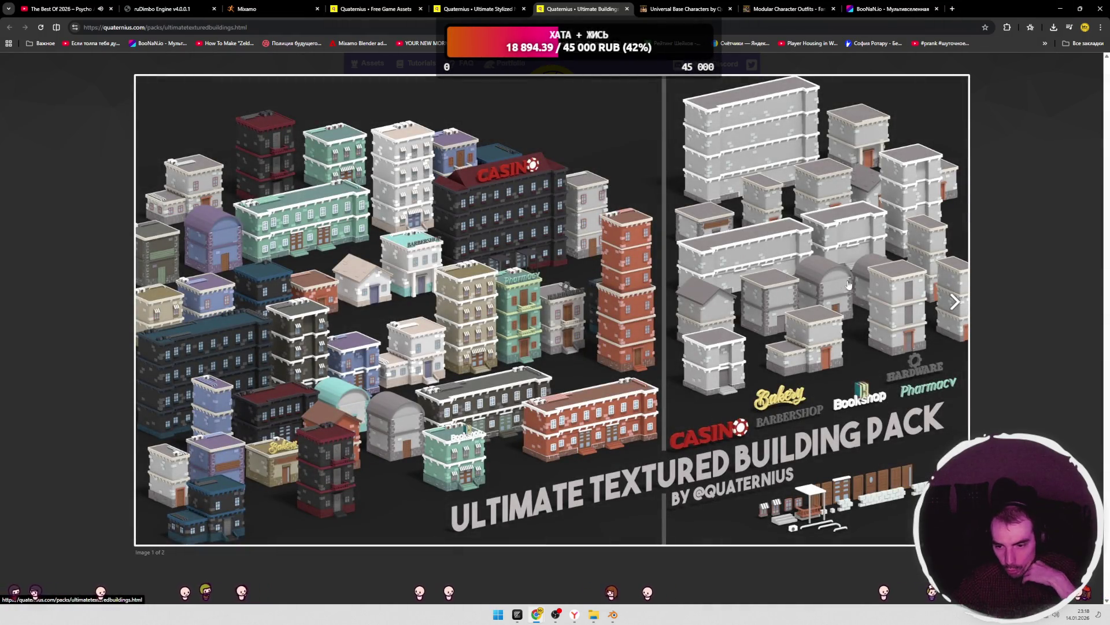
pyautogui.click(983, 285)
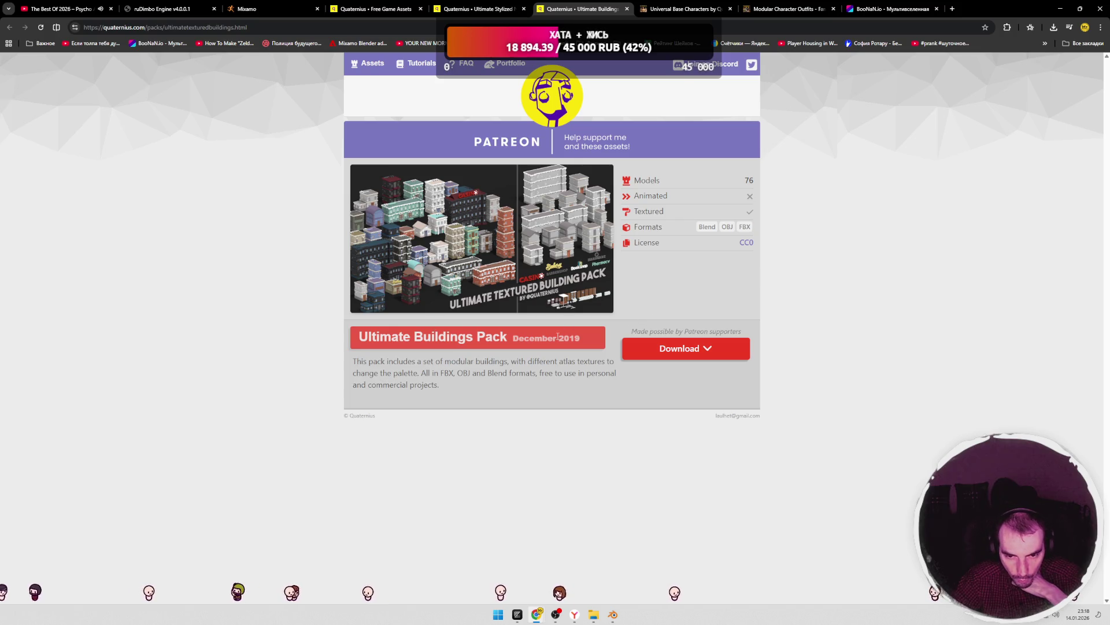
pyautogui.click(700, 349)
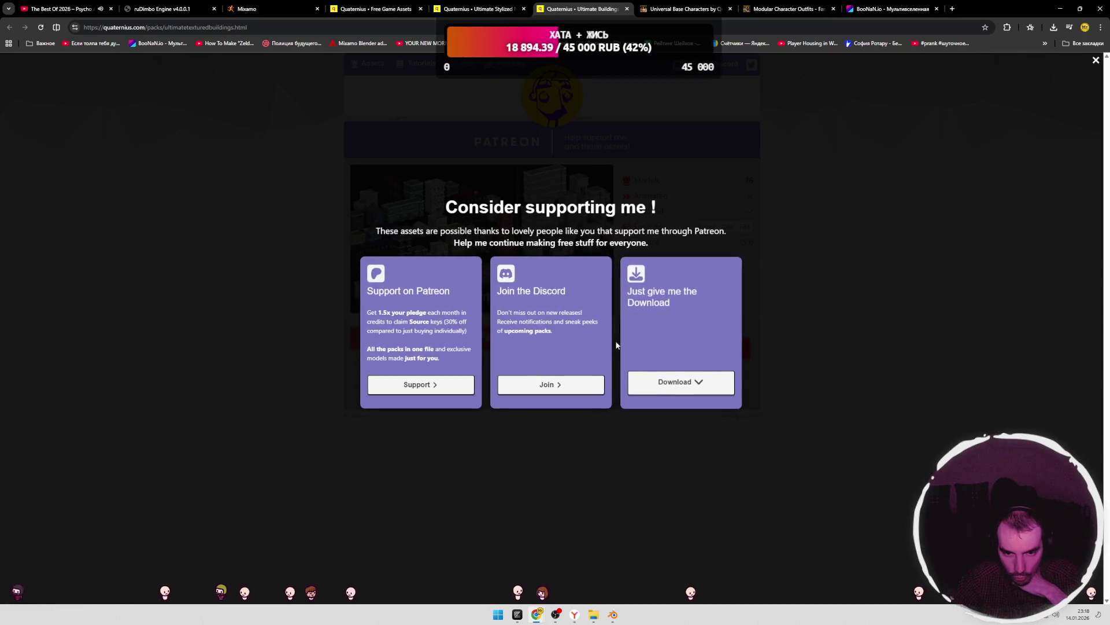
pyautogui.click(669, 382)
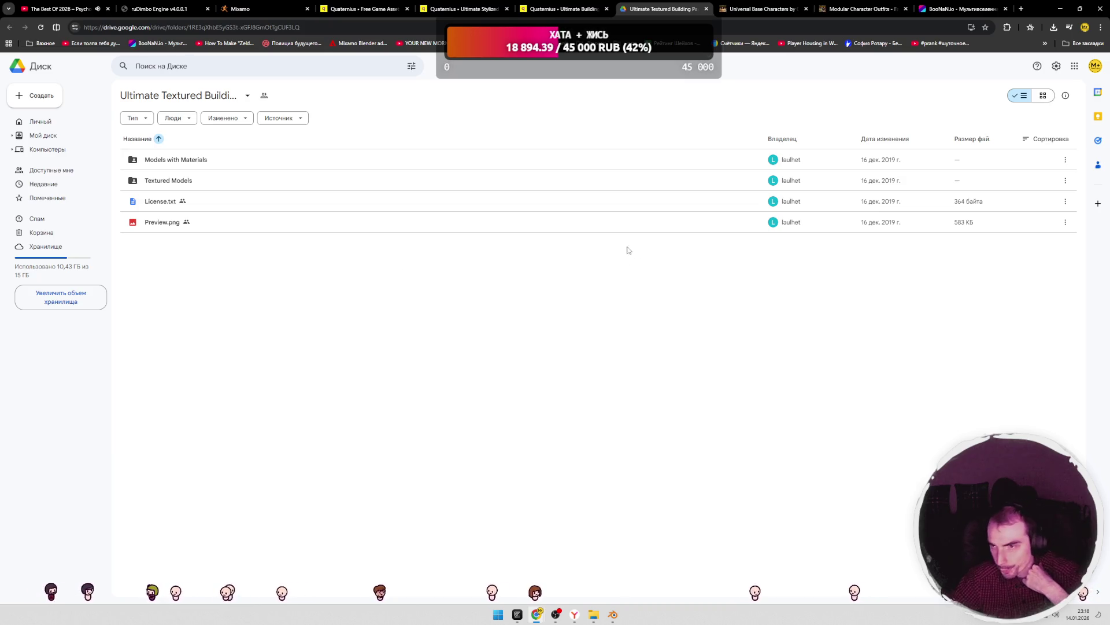
# - Select Models with Materials, Textured Models, License.txt and Preview.png, and save the zip to the Desktop
pyautogui.click(235, 220)
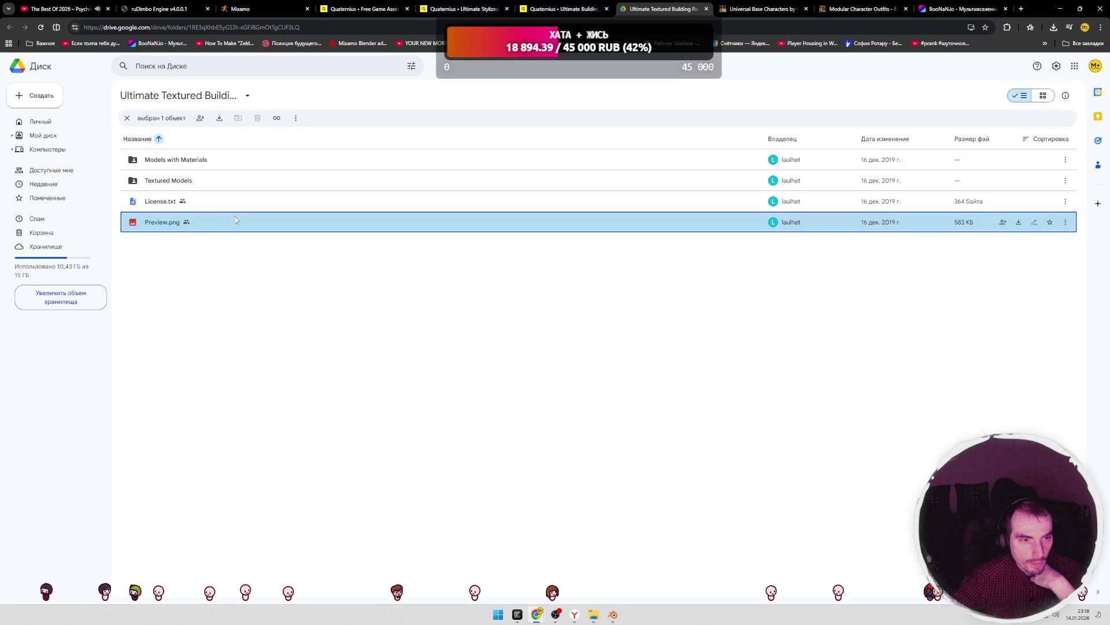
pyautogui.keyDown('shift'); pyautogui.click(231, 165); pyautogui.keyUp('shift')
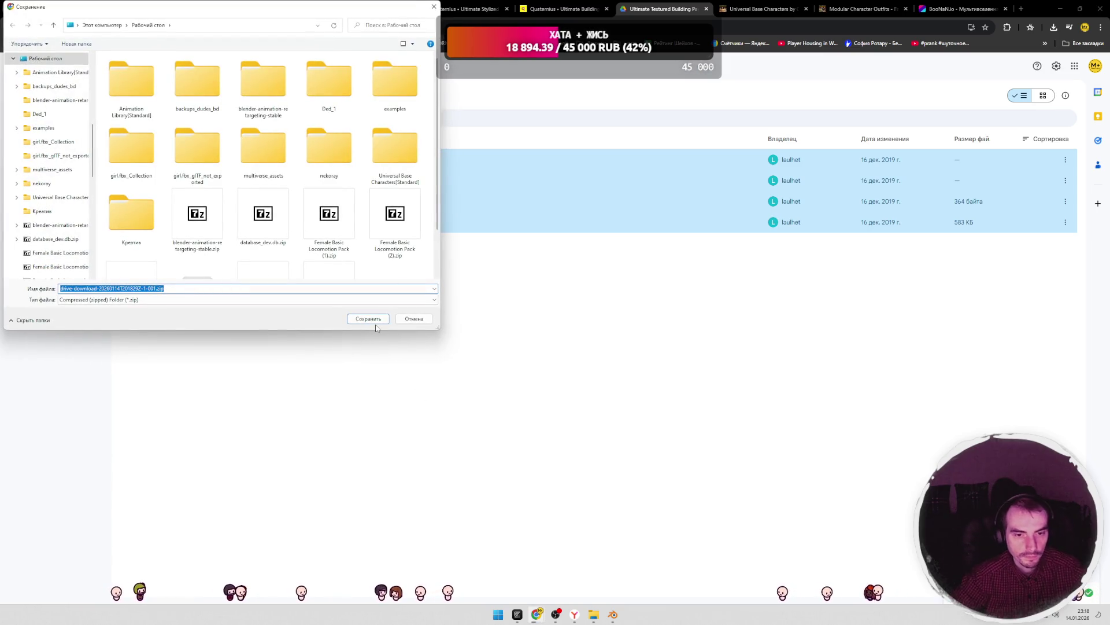
pyautogui.click(375, 322)
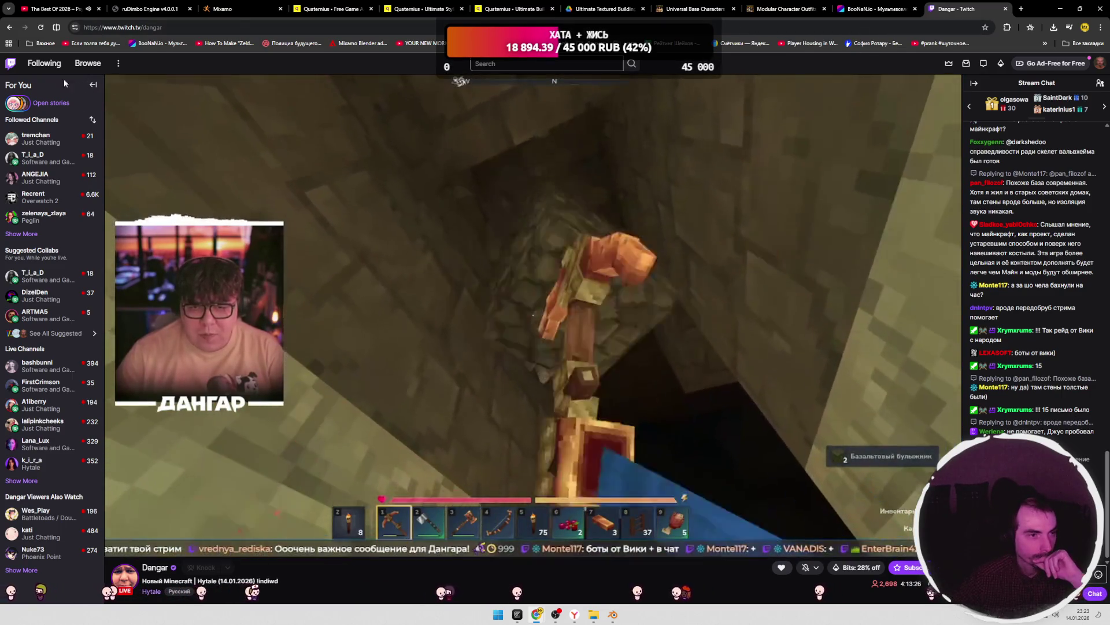
# - Go back three pages to the Twitch home page and pause the featured stream
pyautogui.click(10, 28)
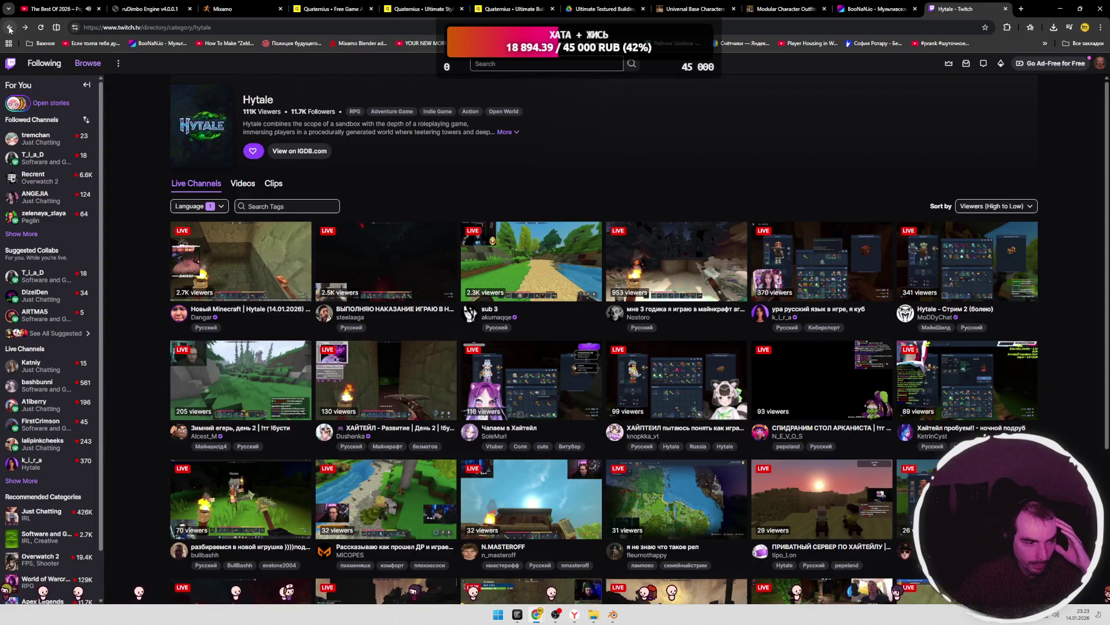
pyautogui.click(9, 28)
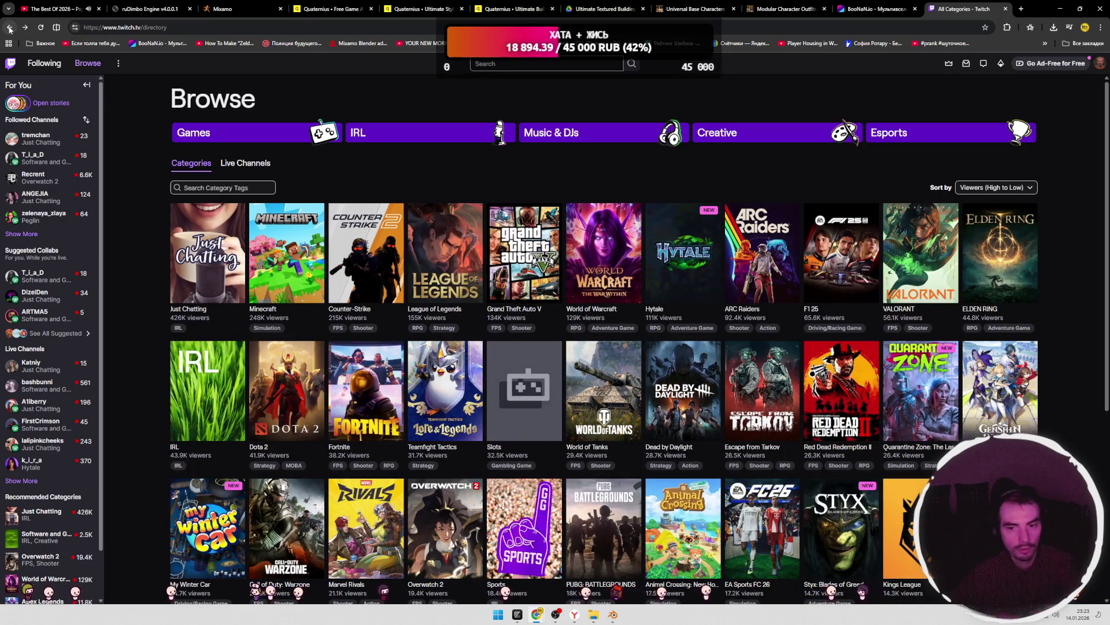
pyautogui.click(9, 28)
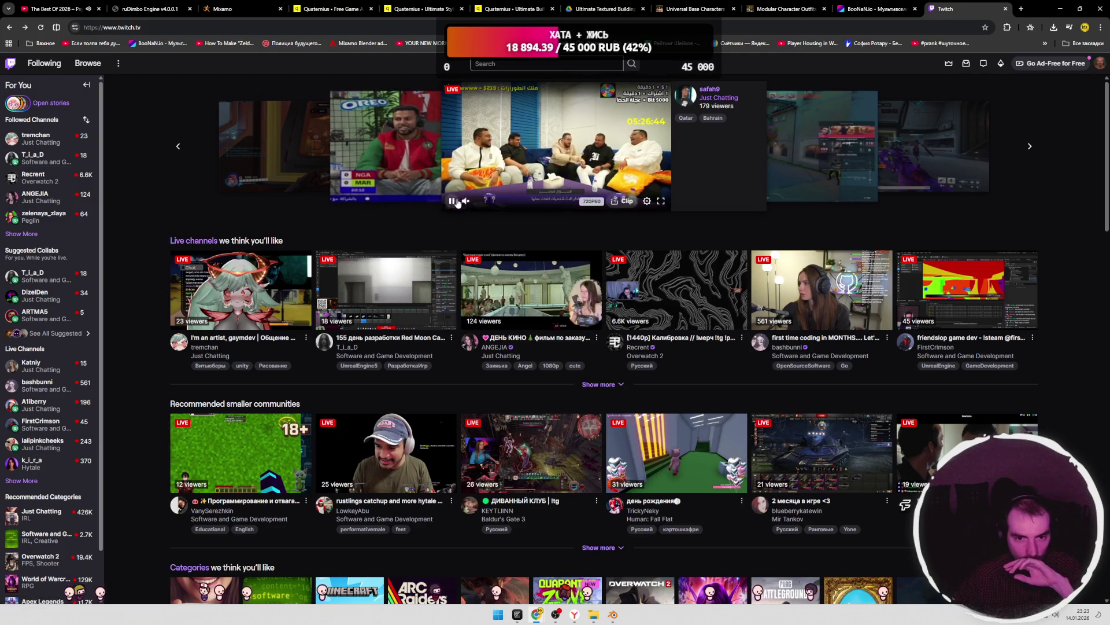
pyautogui.click(455, 201)
# - Expand Followed Channels and watch a followed channel's live cooking stream with sound on
pyautogui.click(21, 233)
pyautogui.scroll(-1, 61, 293)
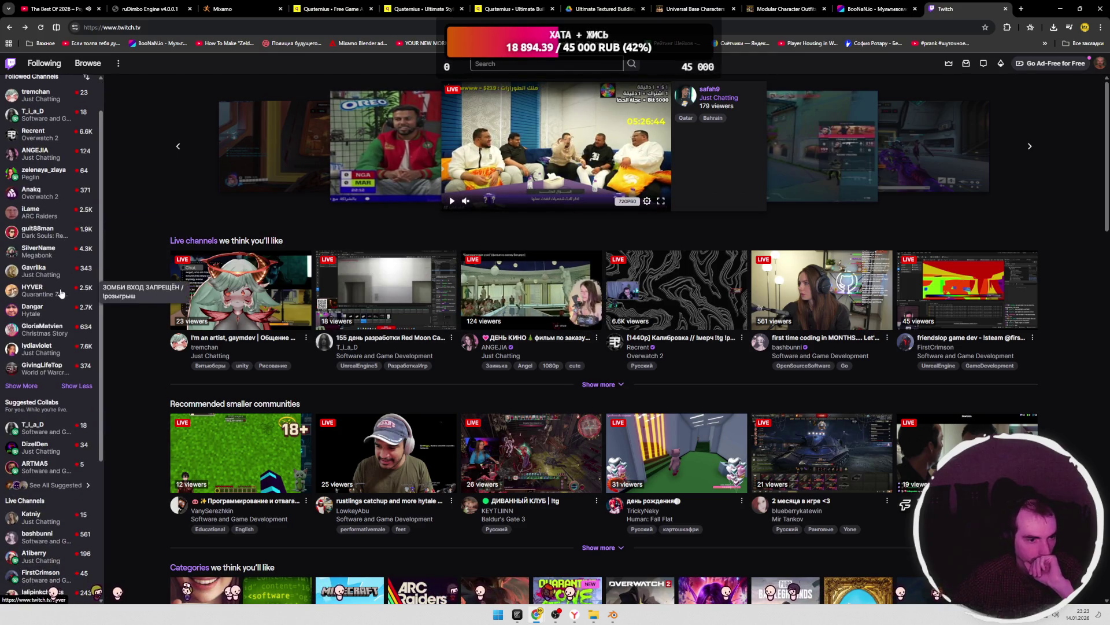
pyautogui.click(54, 270)
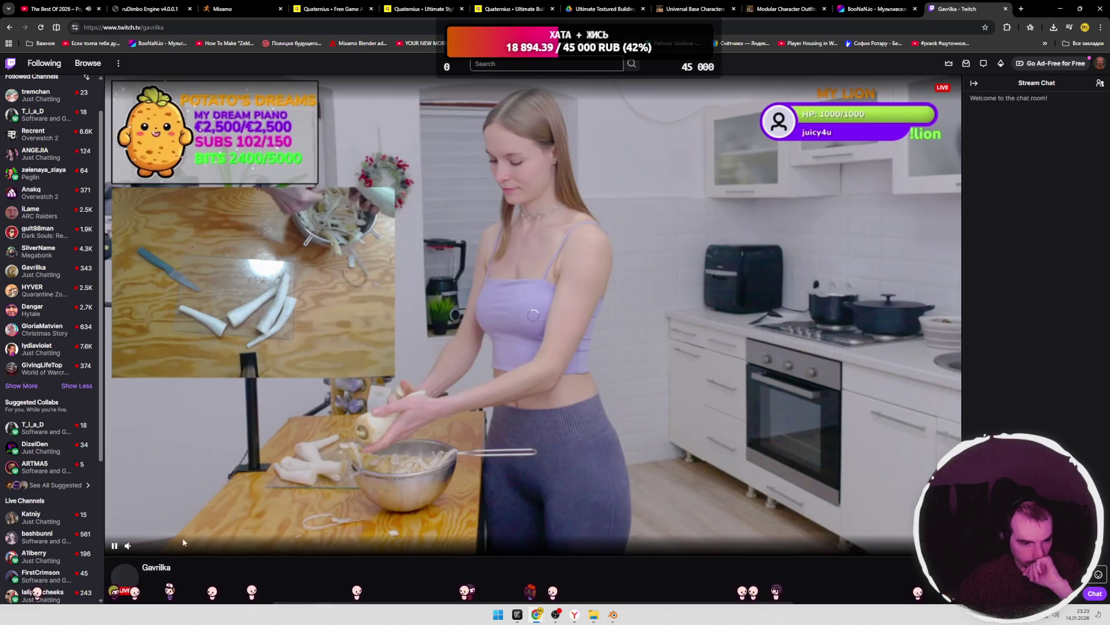
pyautogui.click(129, 546)
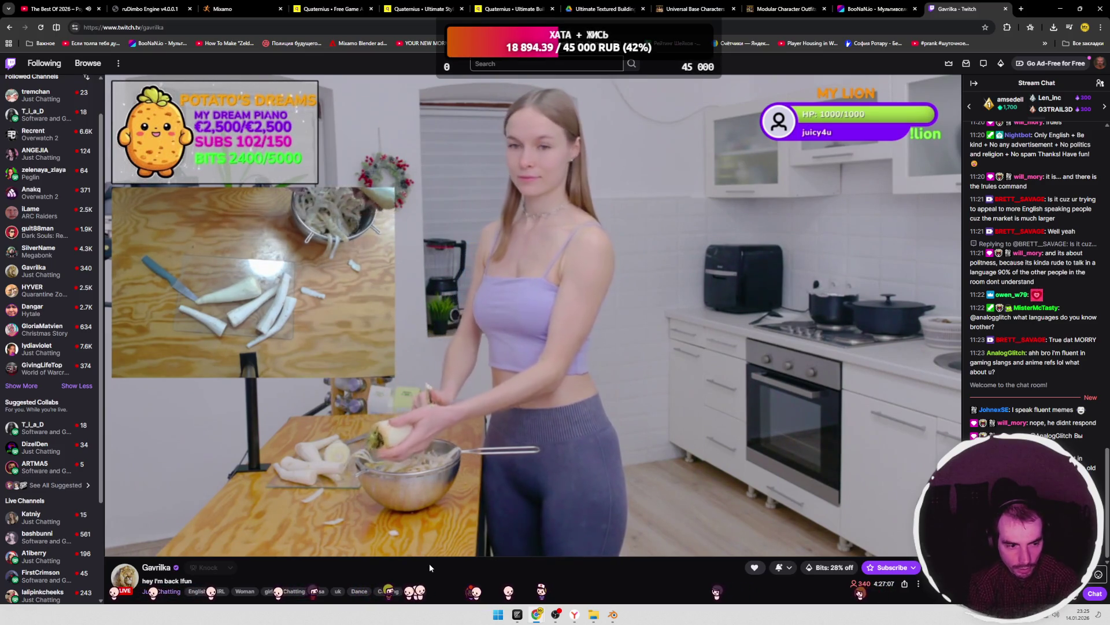
# - Expand the followed channels list further and switch to another channel's Overwatch 2 stream
pyautogui.click(26, 386)
pyautogui.scroll(-2, 29, 386)
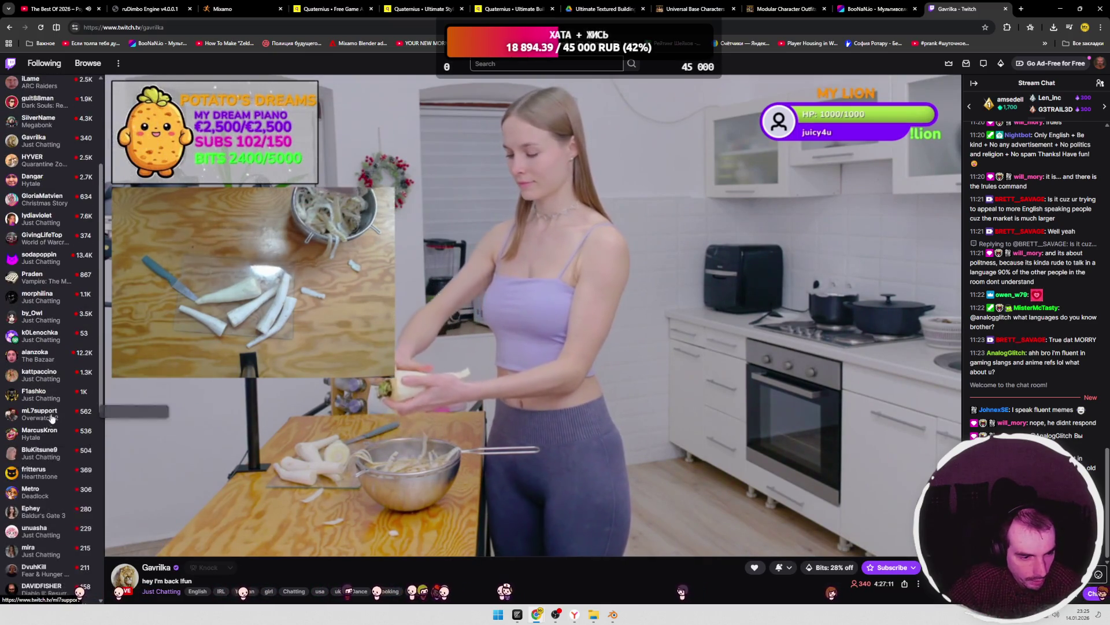
pyautogui.click(36, 450)
pyautogui.scroll(-3, 35, 430)
pyautogui.click(36, 429)
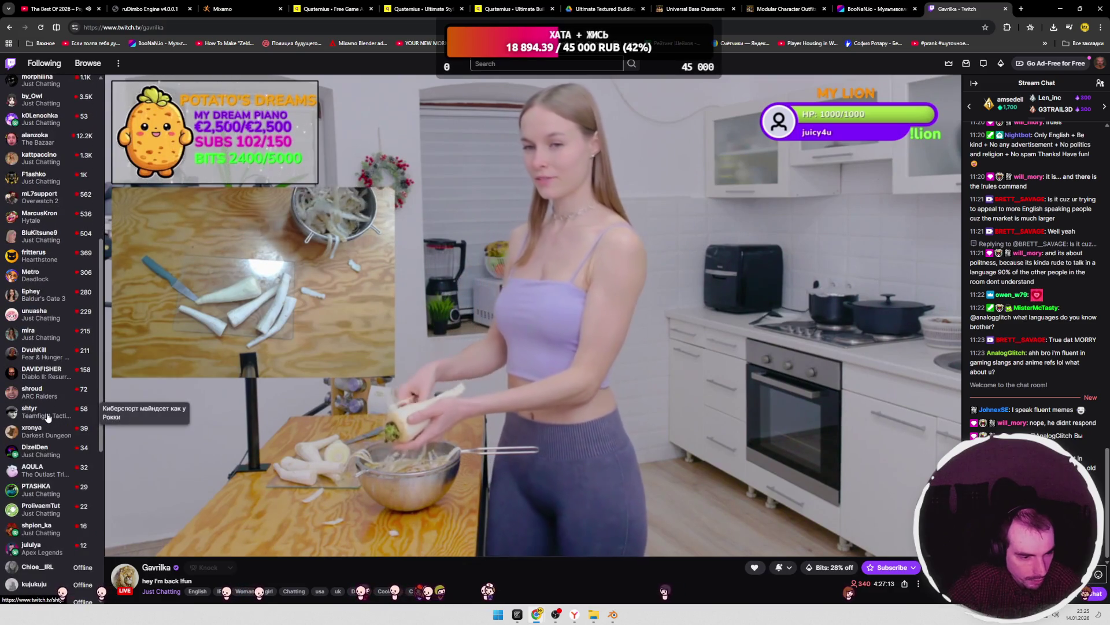
pyautogui.scroll(-2, 48, 417)
pyautogui.scroll(10, 48, 417)
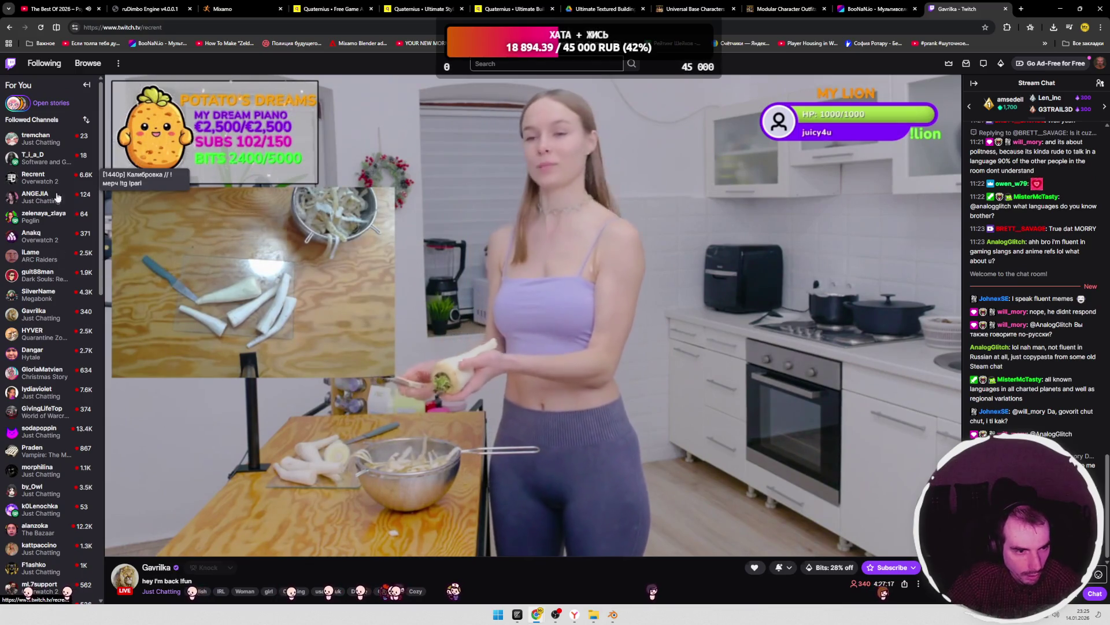
pyautogui.click(50, 185)
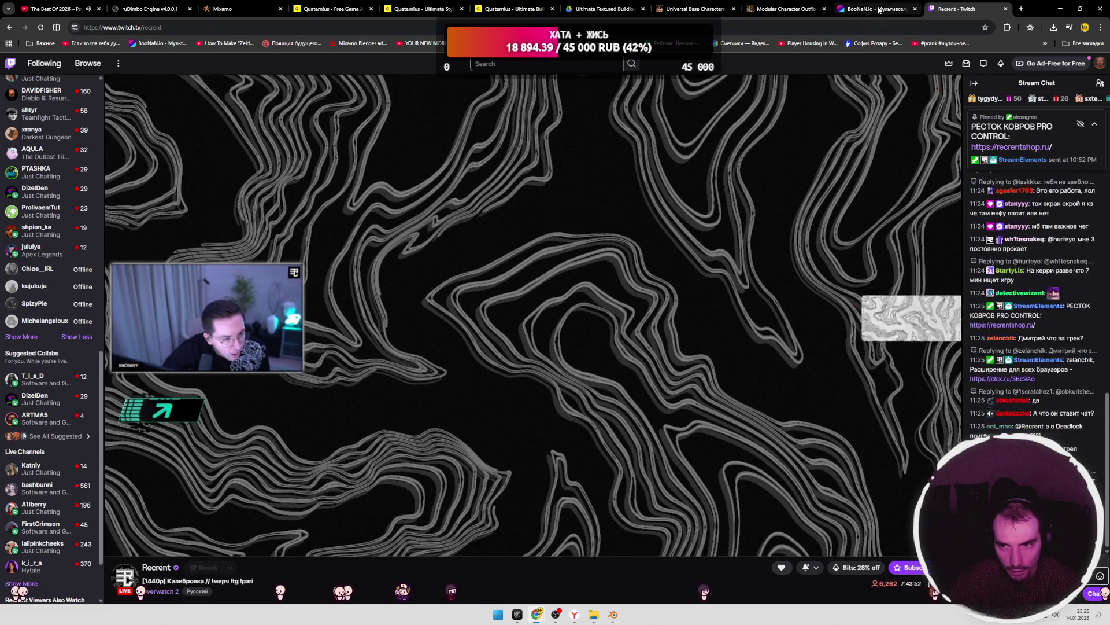
pyautogui.click(873, 9)
# - Close the Twitch stream tab, then close the BooNaN.io tab with Ctrl+W
pyautogui.click(1006, 9)
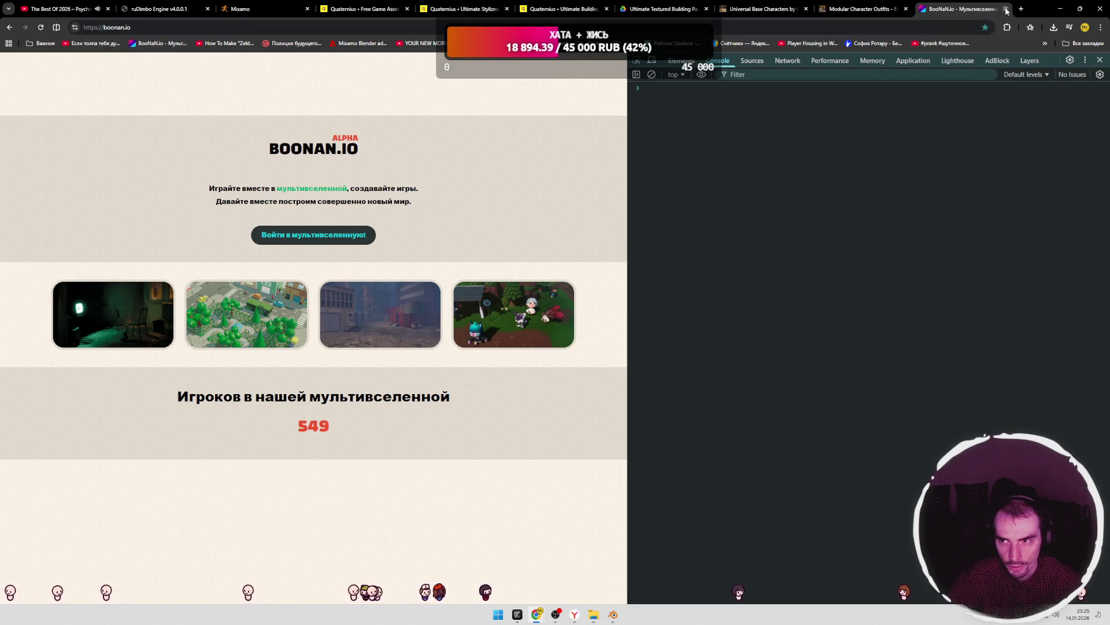
pyautogui.hotkey('ctrl', 'w')
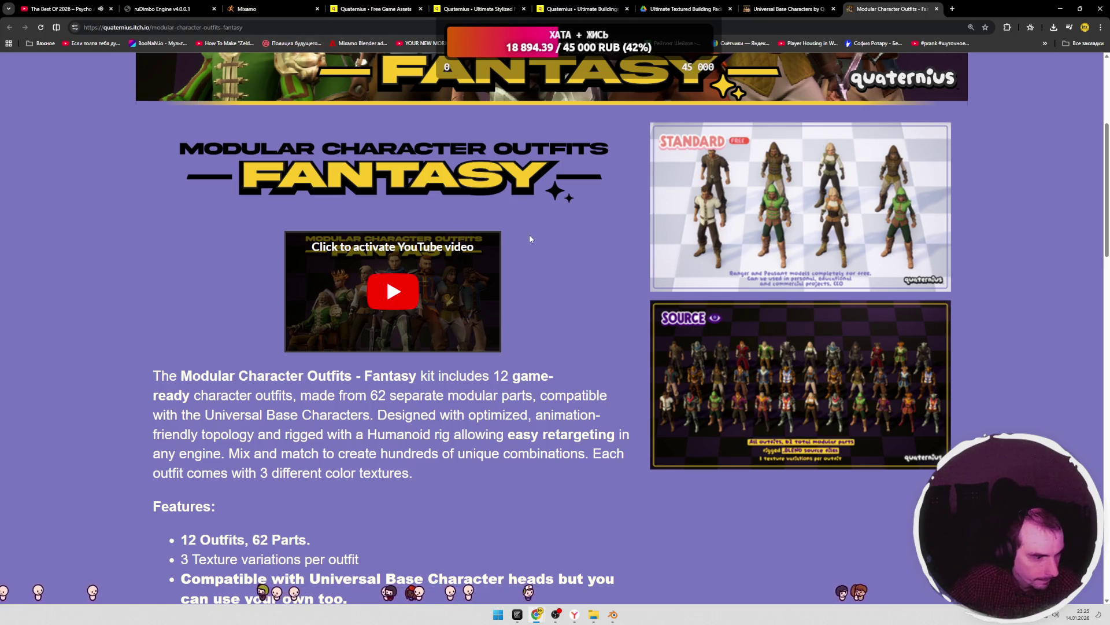
# - View the enlarged free standard base characters preview on the Universal Base Characters page
pyautogui.scroll(4, 511, 248)
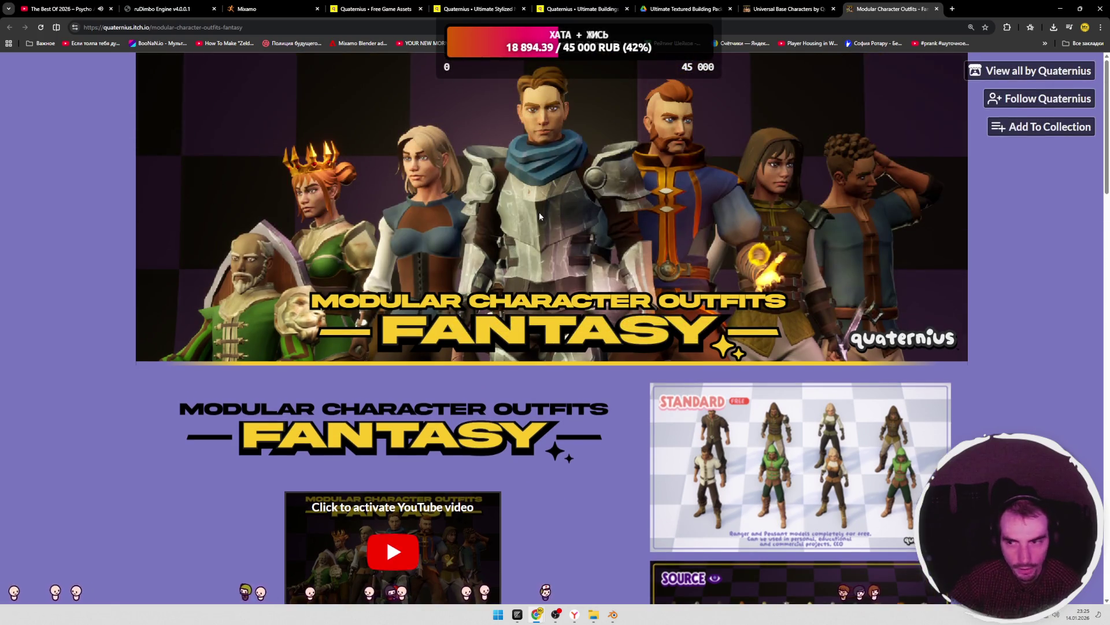
pyautogui.click(787, 9)
pyautogui.scroll(-5, 594, 200)
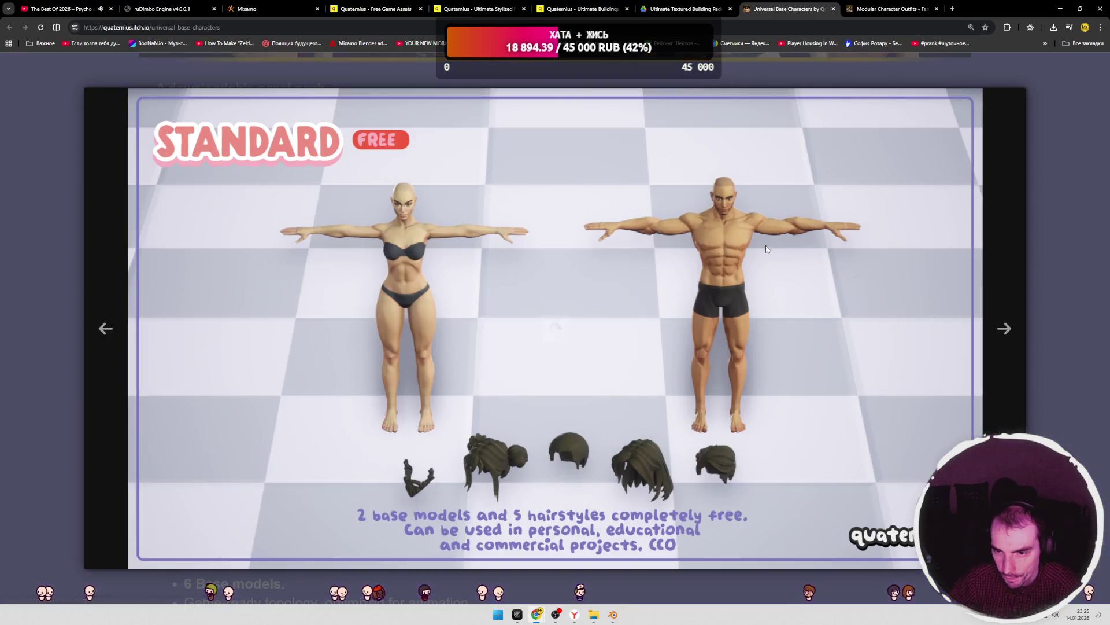
pyautogui.click(662, 253)
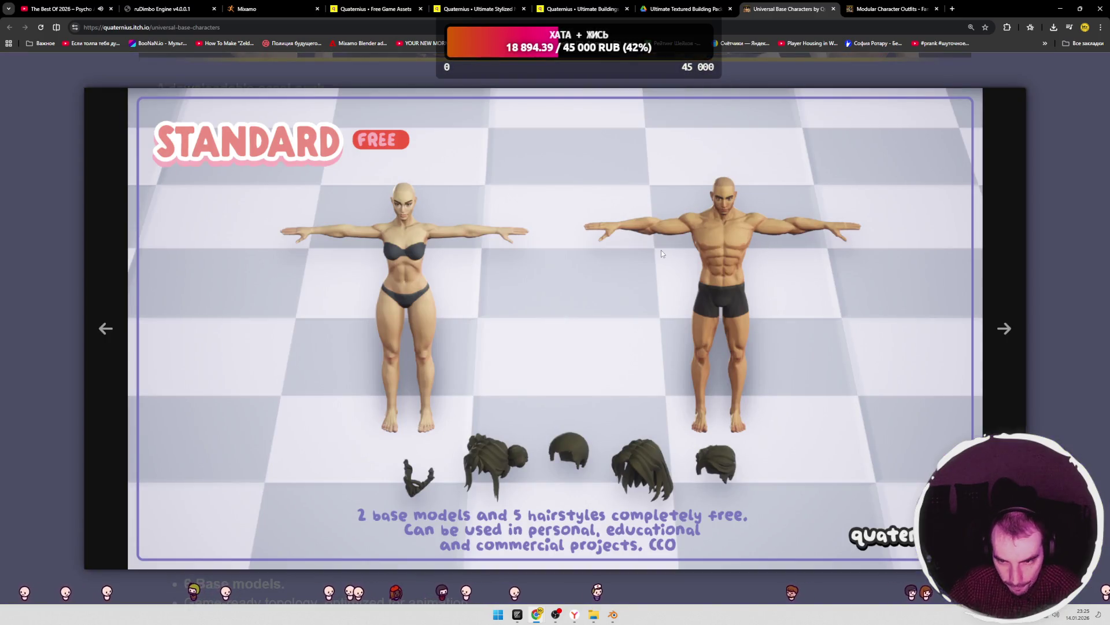
pyautogui.click(1056, 210)
# - Close the Ultimate Buildings, Textured Building Pack and Stylized Nature tabs, then show Mixamo
pyautogui.click(613, 9)
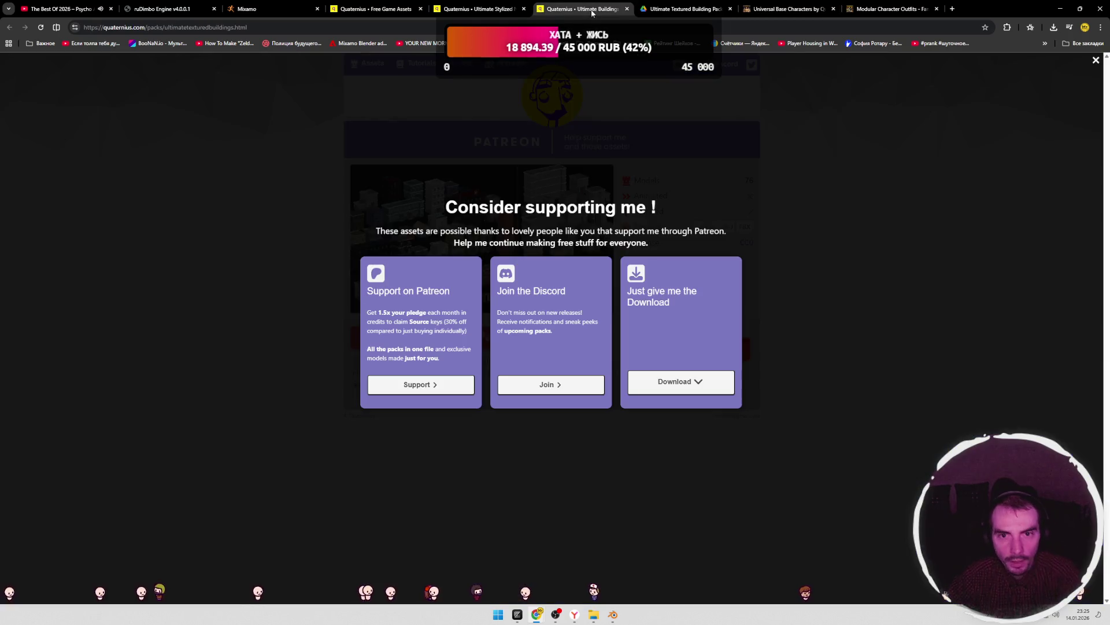
pyautogui.click(627, 8)
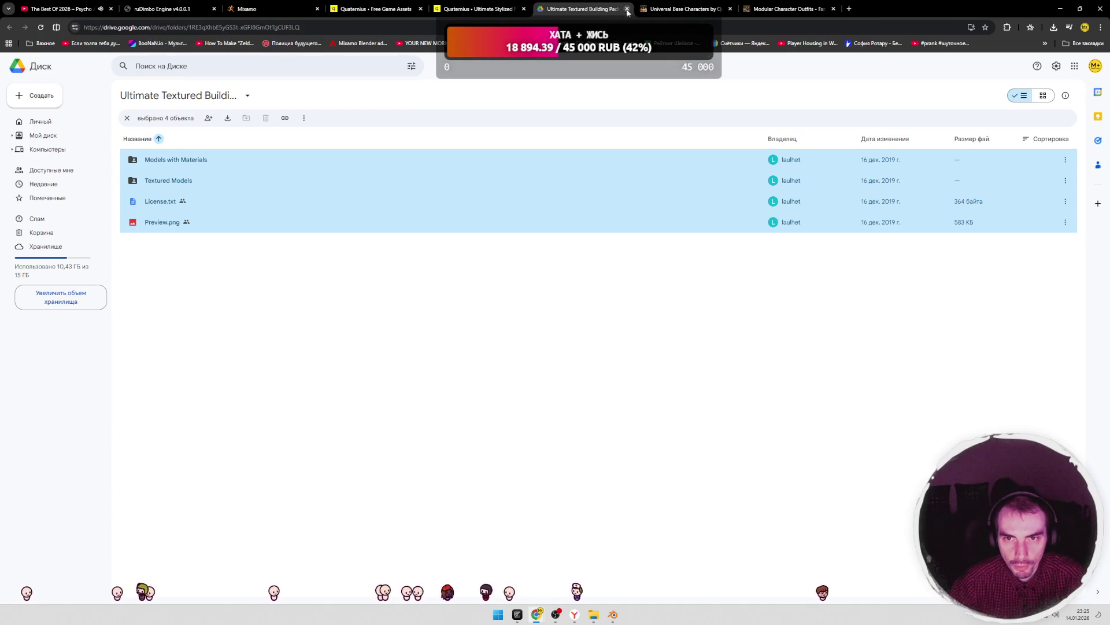
pyautogui.click(627, 8)
pyautogui.click(492, 11)
pyautogui.click(522, 9)
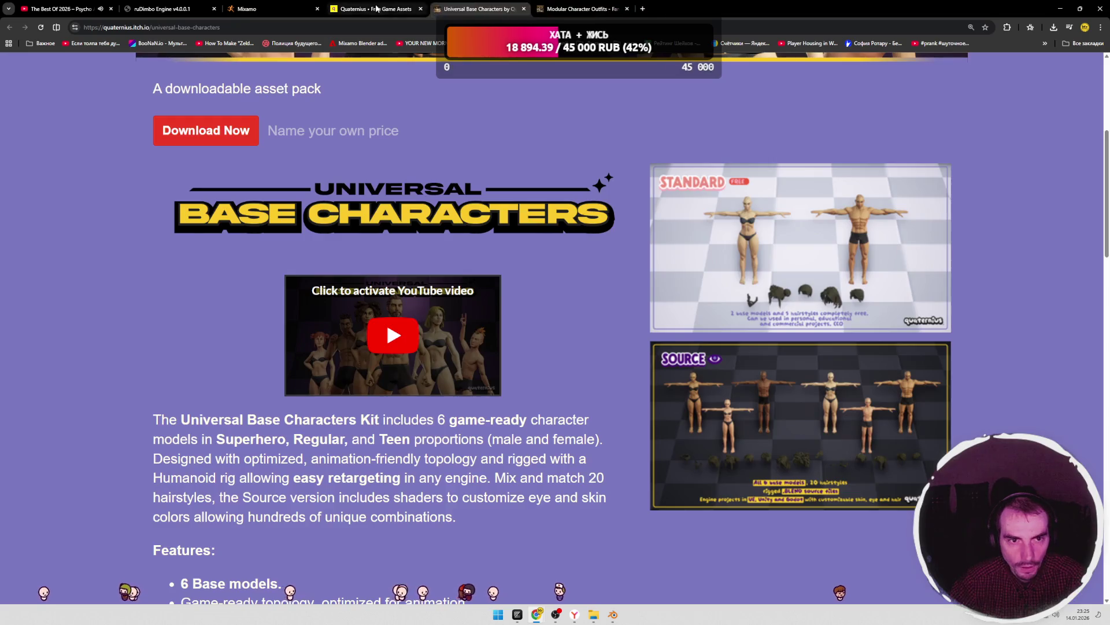
pyautogui.click(283, 7)
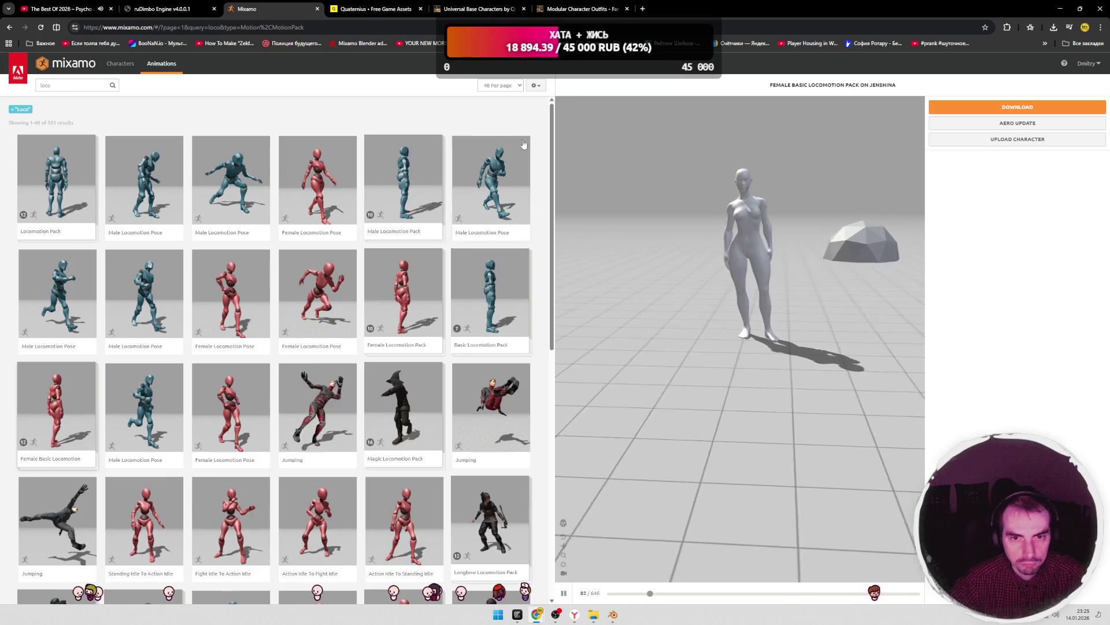
# - Back in Blender, assign the T-pose Action to the armature in the Action Editor
pyautogui.hotkey('alt', 'Tab')
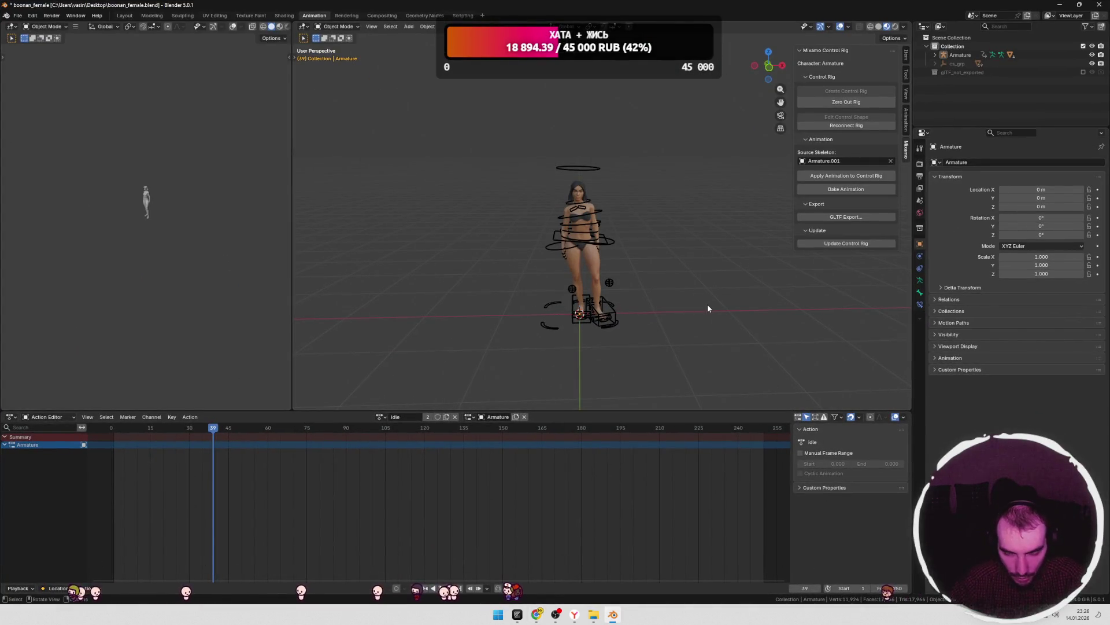
pyautogui.moveTo(669, 302); pyautogui.dragTo(669, 303, button='middle')
pyautogui.scroll(2, 676, 302)
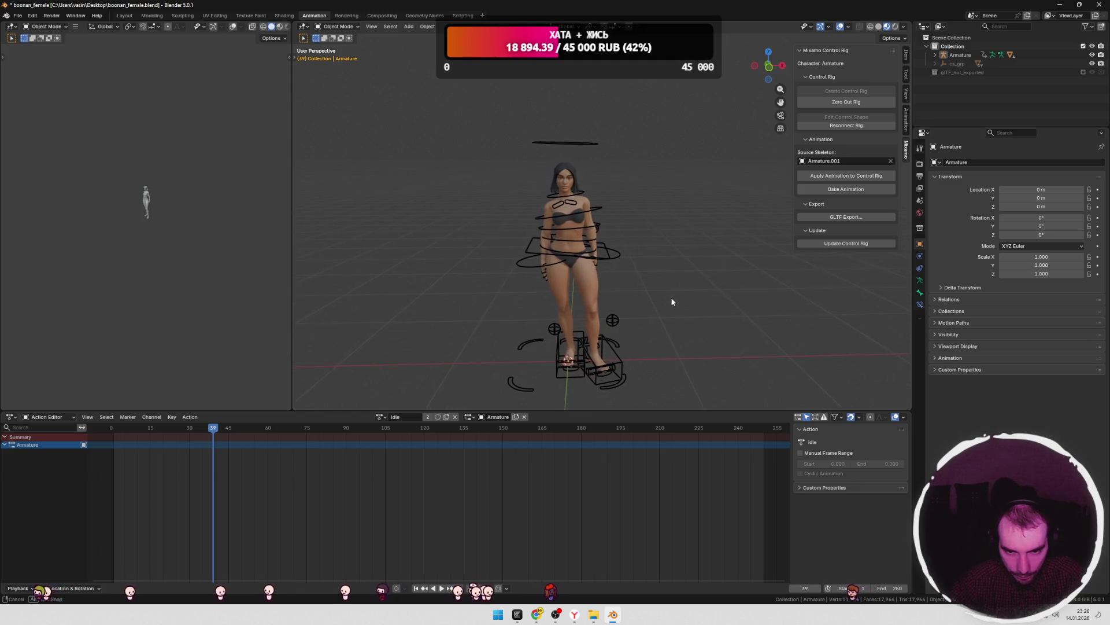
pyautogui.click(384, 417)
pyautogui.press('Up')
pyautogui.press('Up')
pyautogui.press('Return')
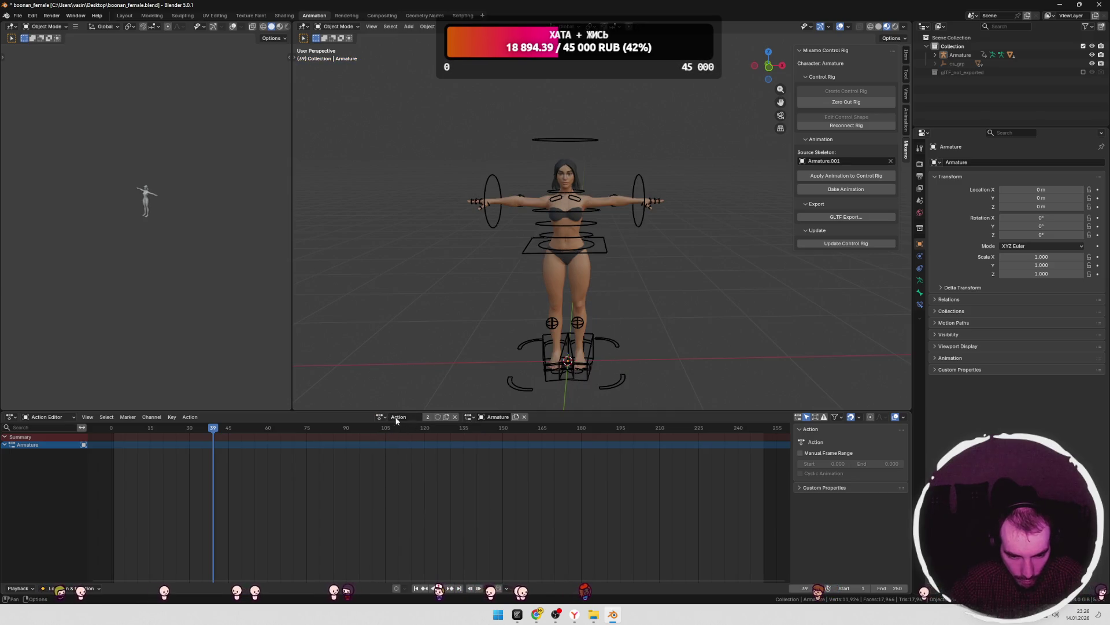
# - Assign Action.001 to the armature and delete its Armature.001 channel
pyautogui.click(381, 417)
pyautogui.click(400, 444)
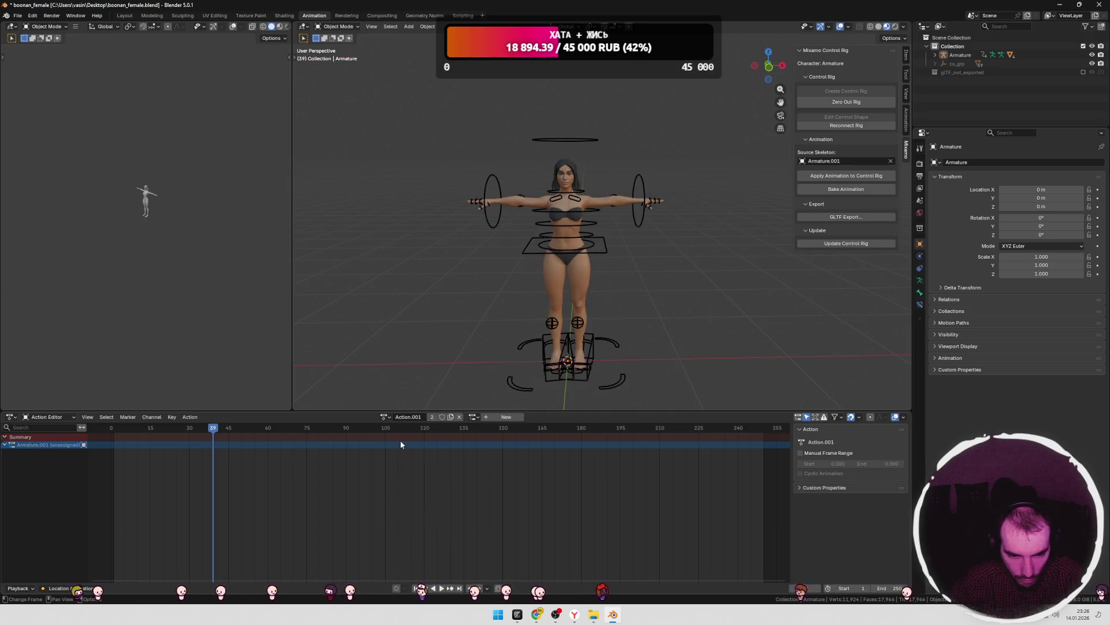
pyautogui.click(459, 417)
pyautogui.click(425, 417)
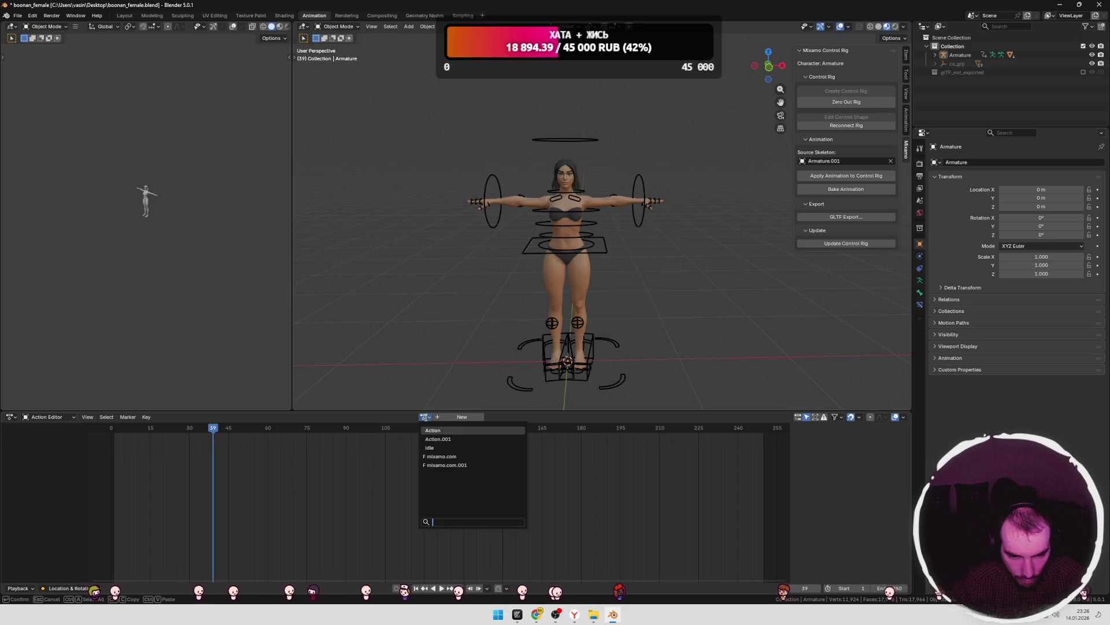
pyautogui.click(438, 438)
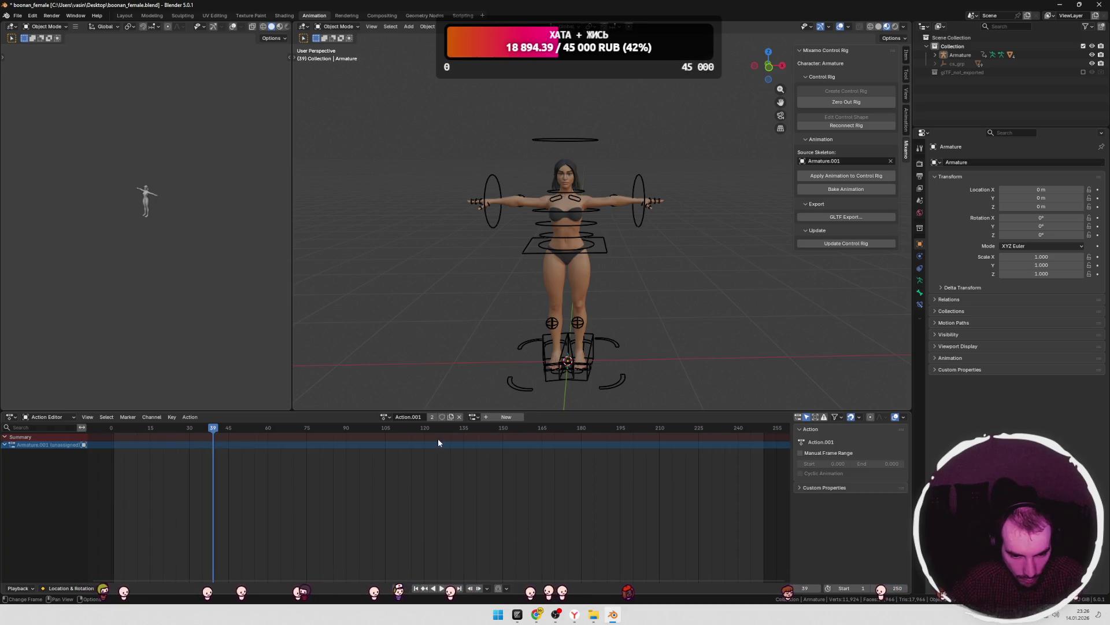
pyautogui.rightClick(30, 444)
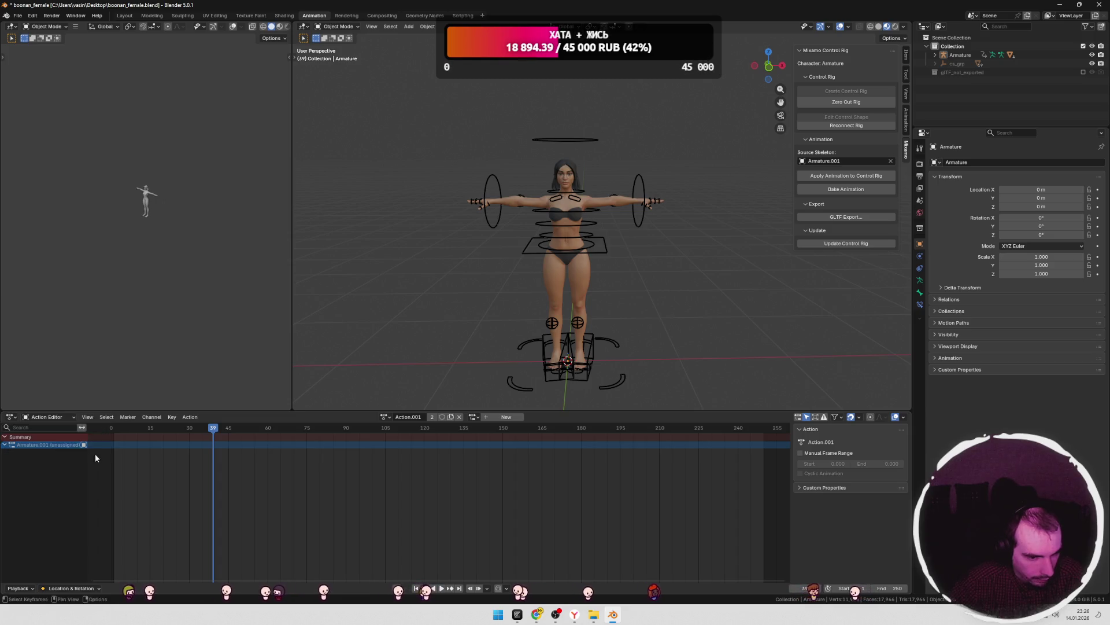
pyautogui.rightClick(34, 446)
pyautogui.click(41, 446)
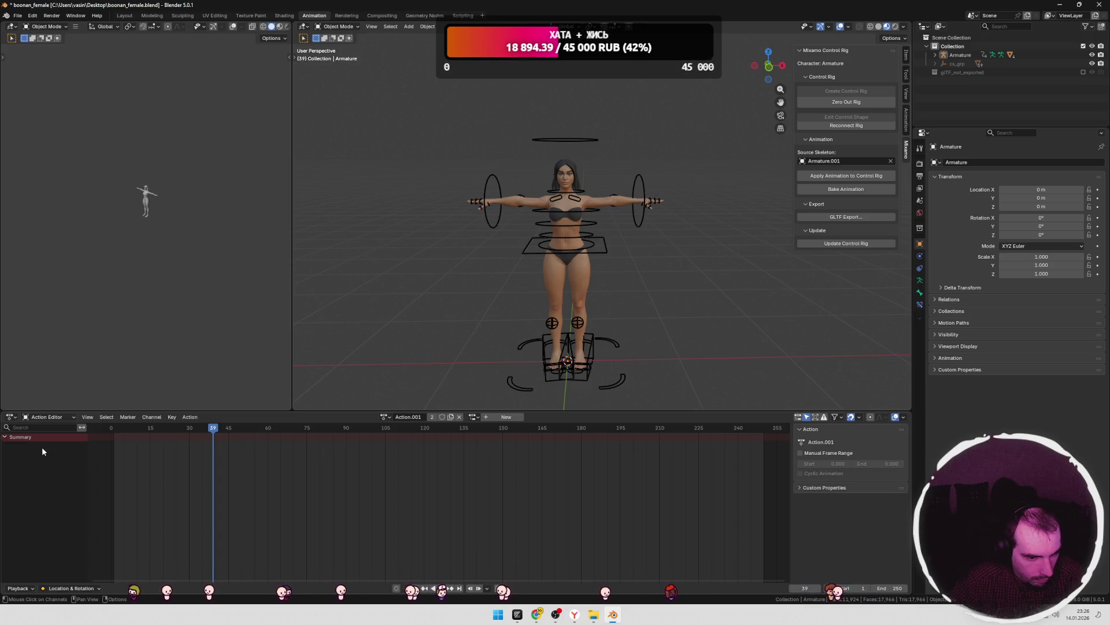
# - Switch between Action and Action.001 and inspect Action.001's action-level options
pyautogui.click(385, 417)
pyautogui.click(393, 430)
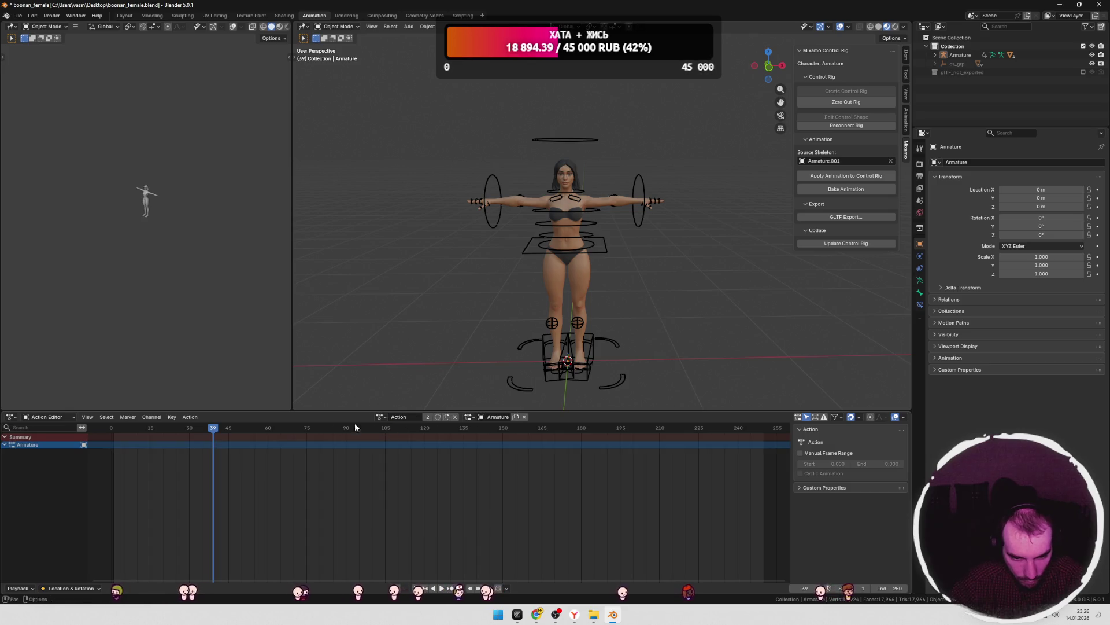
pyautogui.click(380, 417)
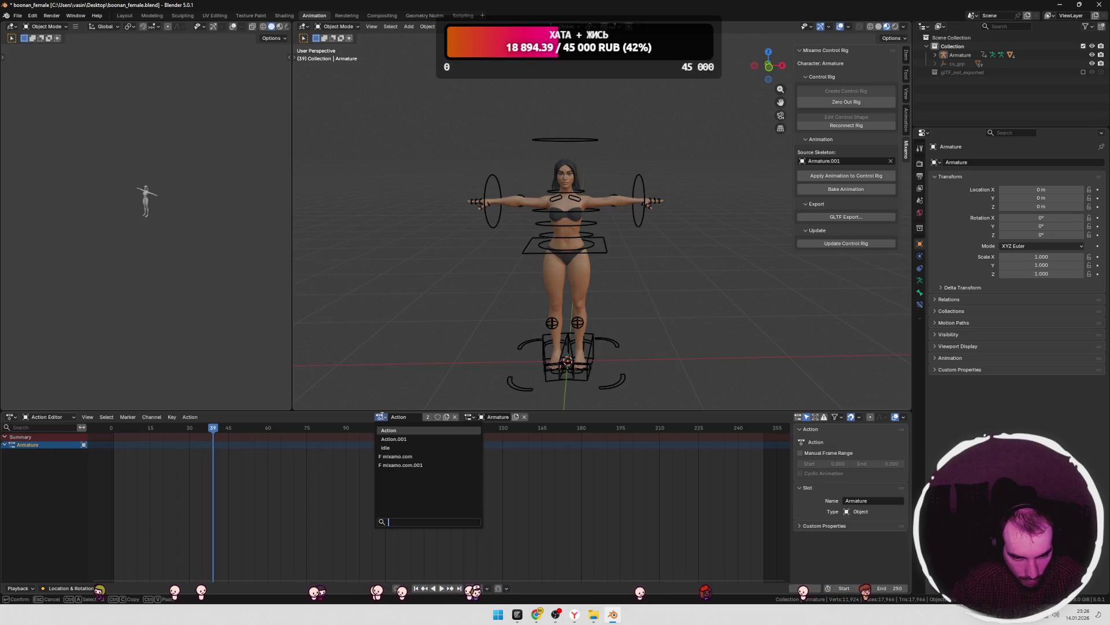
pyautogui.click(390, 439)
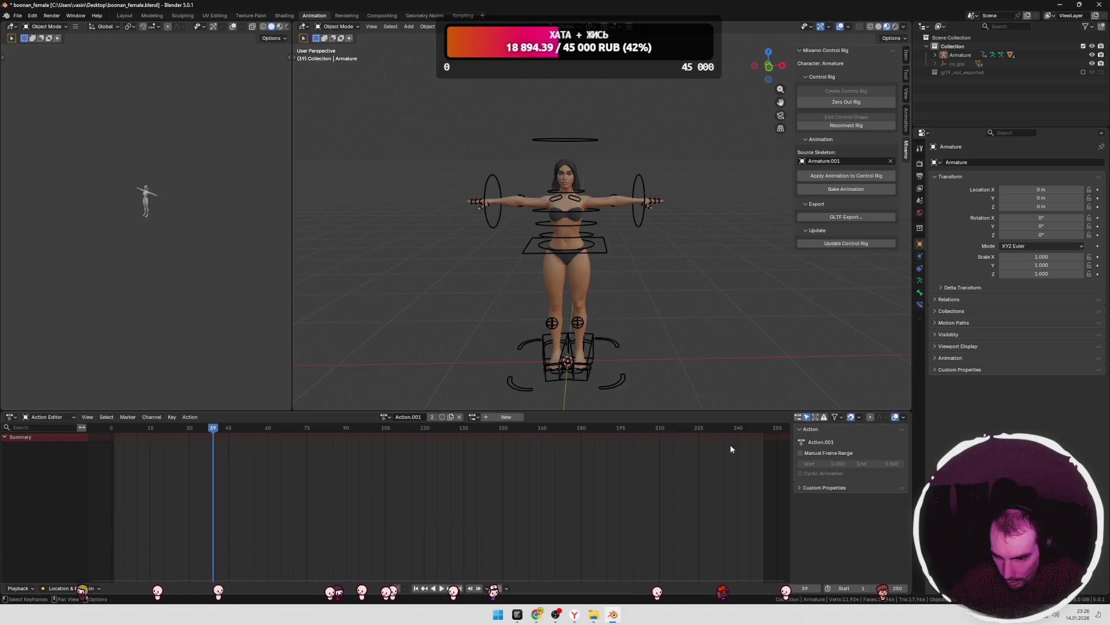
pyautogui.rightClick(391, 417)
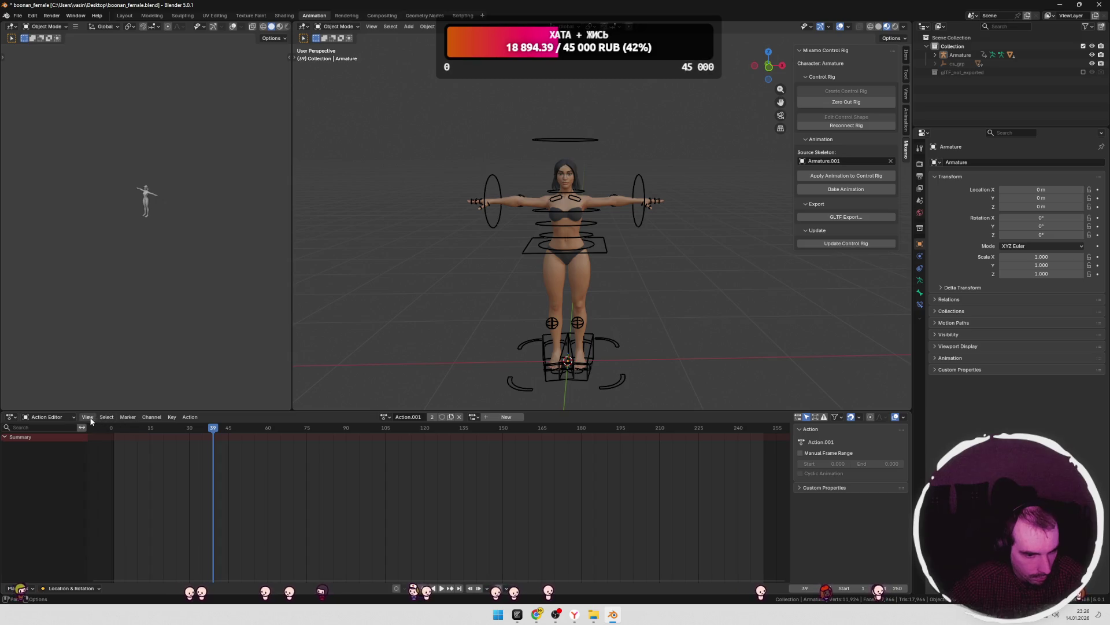
pyautogui.click(188, 417)
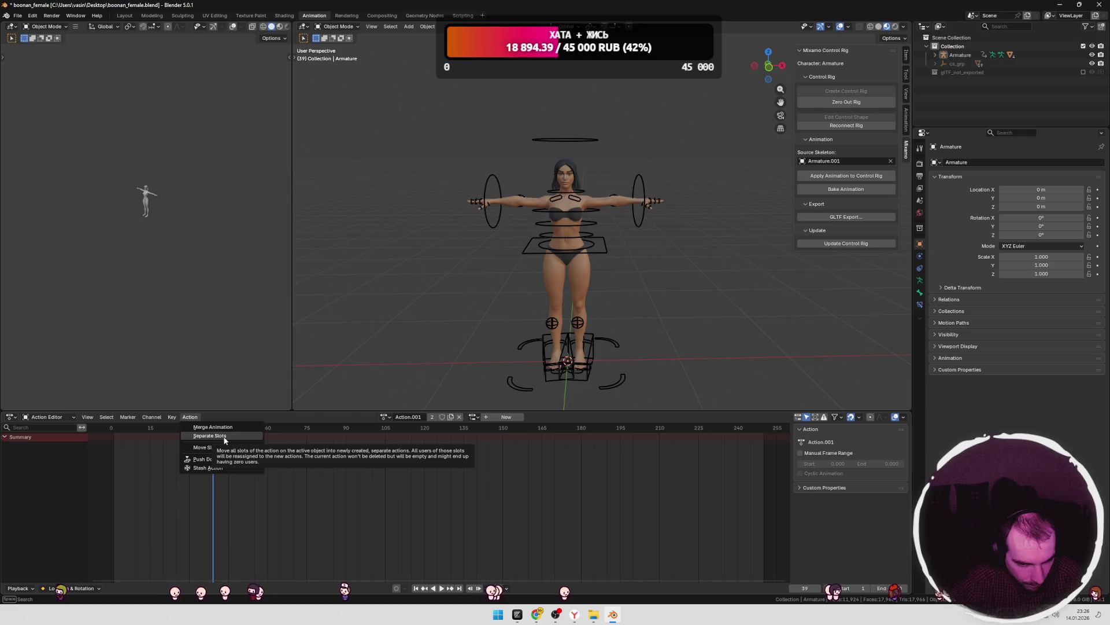
# - Assign the mixamo.com action and delete all its channels
pyautogui.click(386, 416)
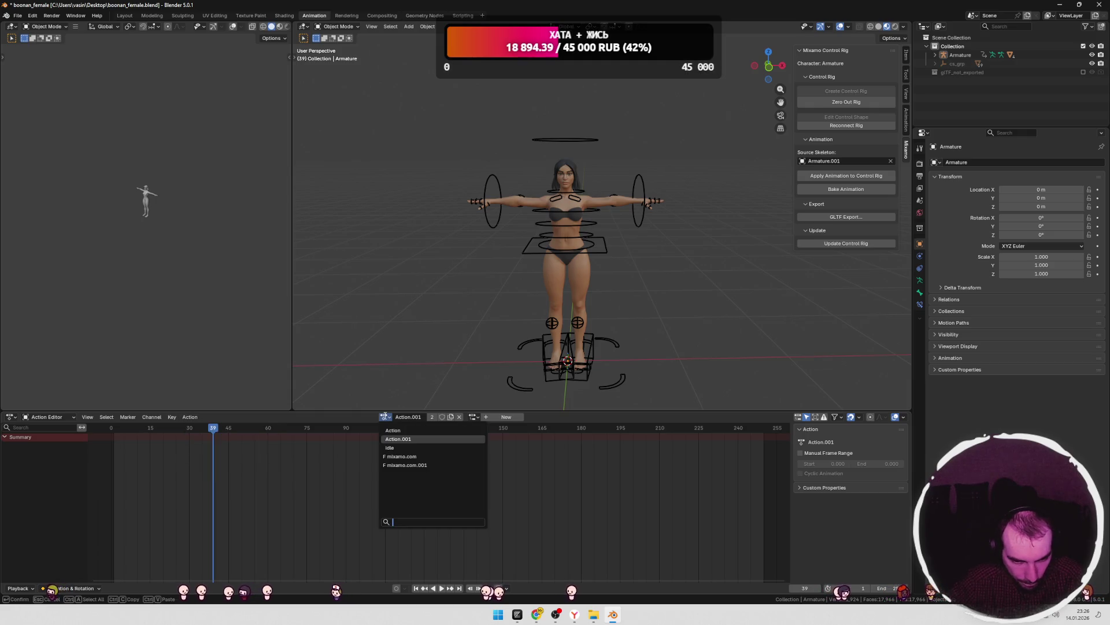
pyautogui.click(391, 456)
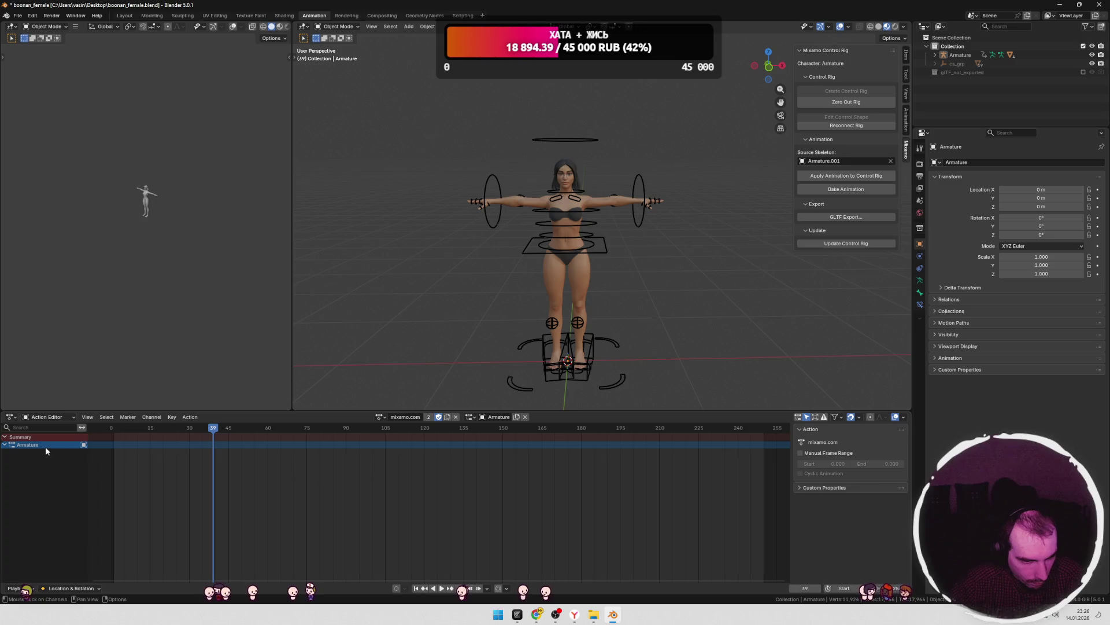
pyautogui.rightClick(29, 444)
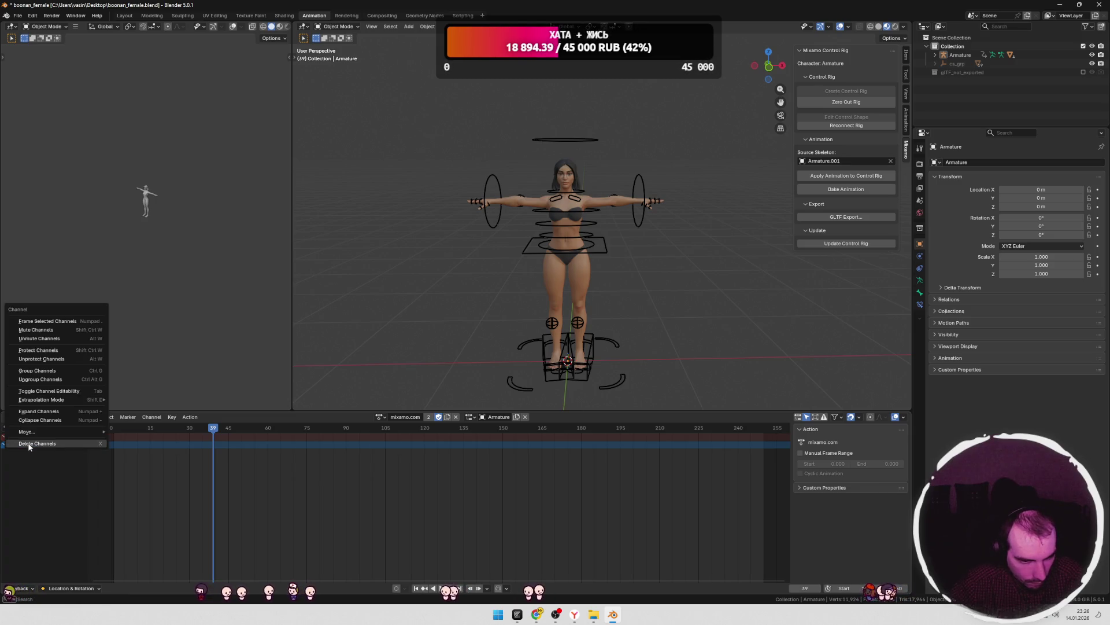
pyautogui.click(32, 445)
pyautogui.rightClick(30, 445)
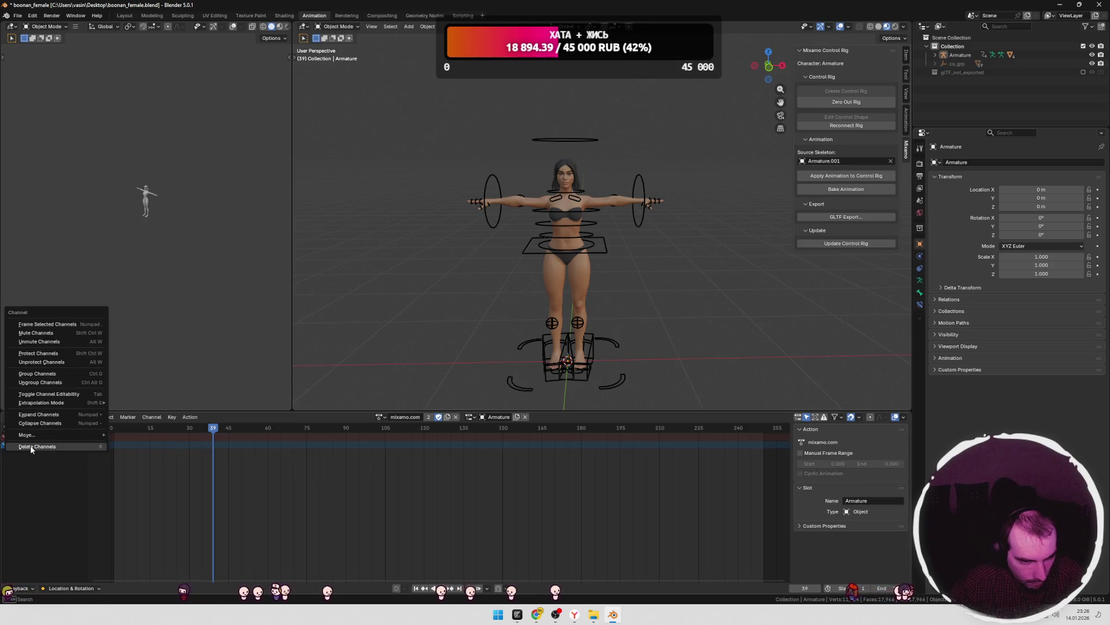
pyautogui.click(30, 446)
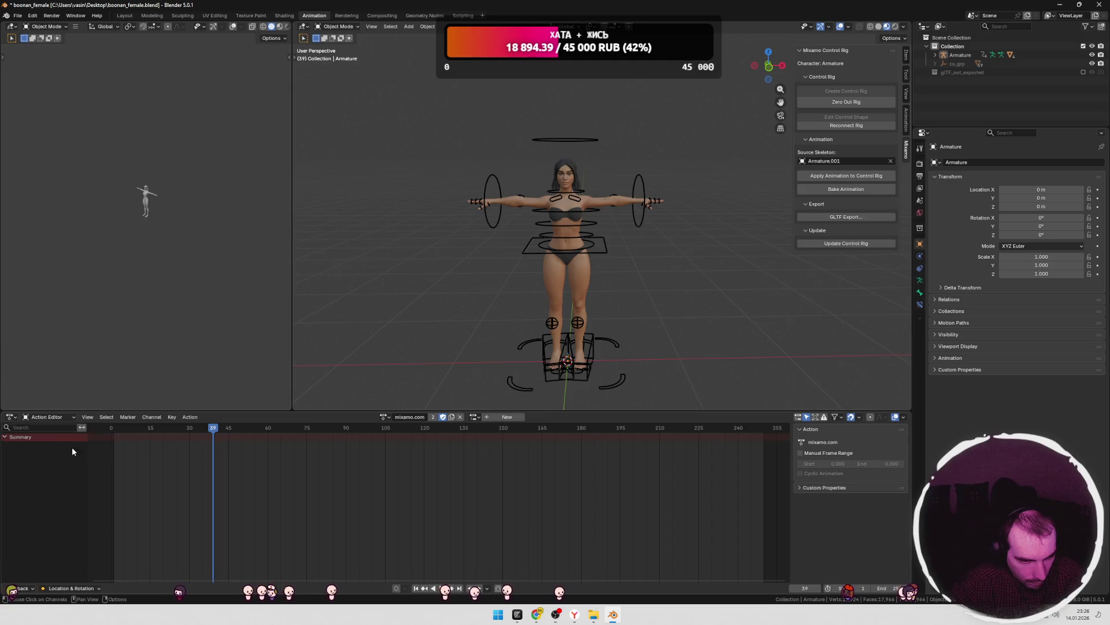
# - Reassign the T-pose Action to the armature and check its user count
pyautogui.click(475, 417)
pyautogui.click(383, 418)
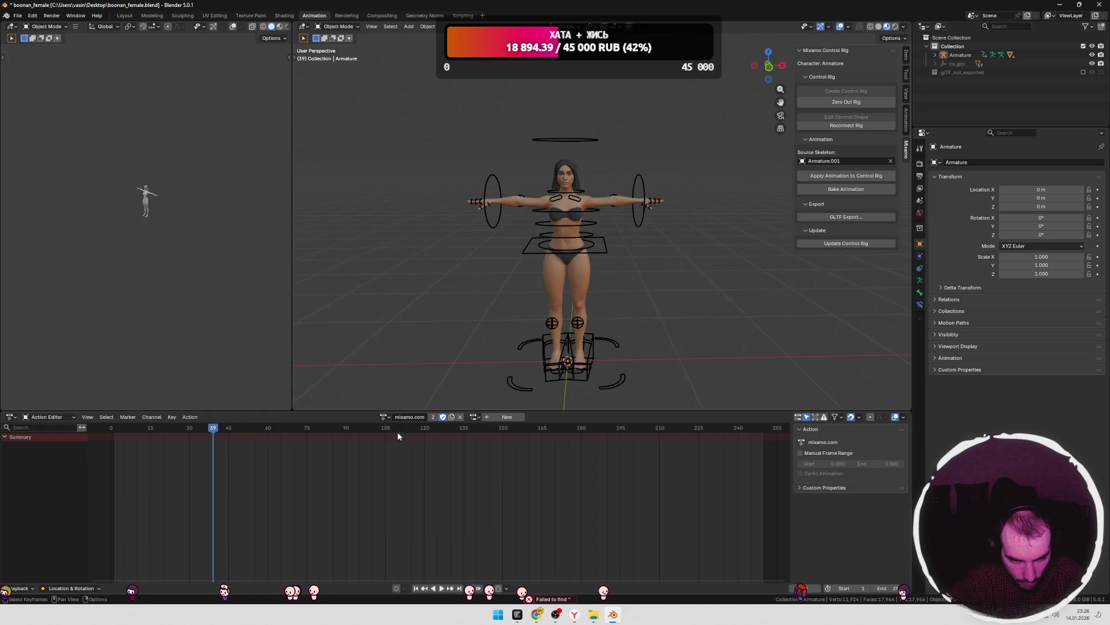
pyautogui.click(388, 417)
pyautogui.click(402, 434)
pyautogui.click(388, 418)
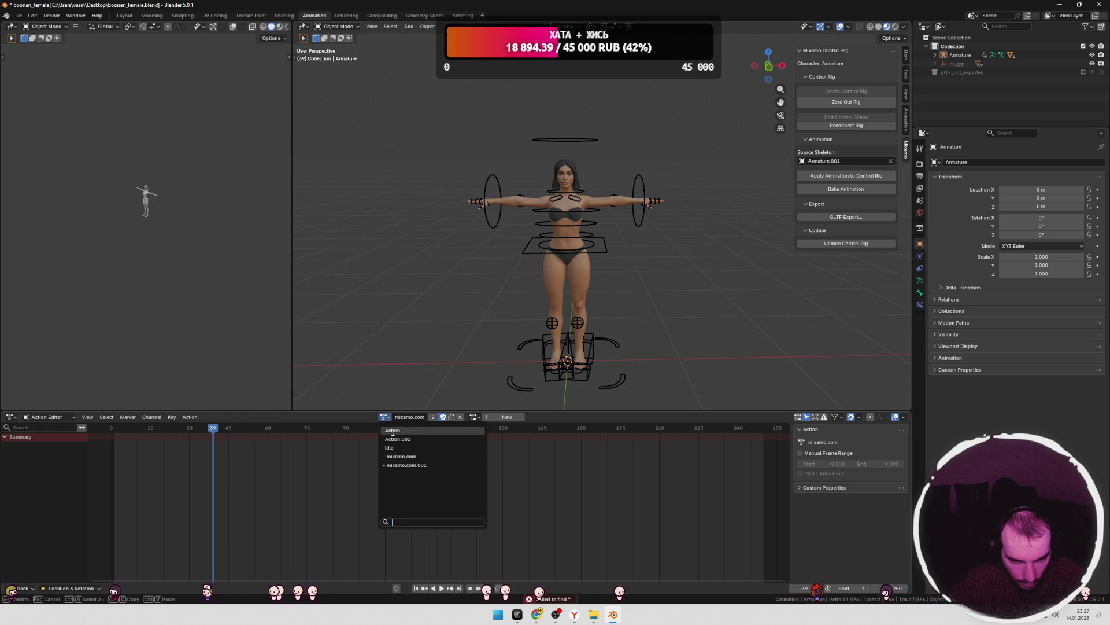
pyautogui.click(393, 433)
pyautogui.rightClick(429, 417)
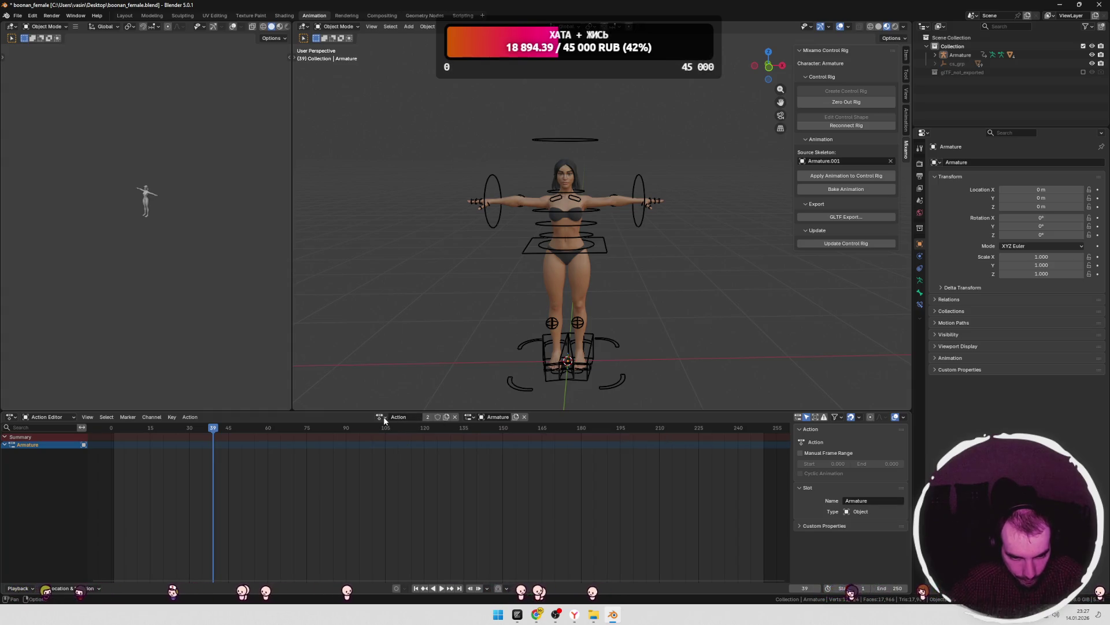
pyautogui.click(382, 416)
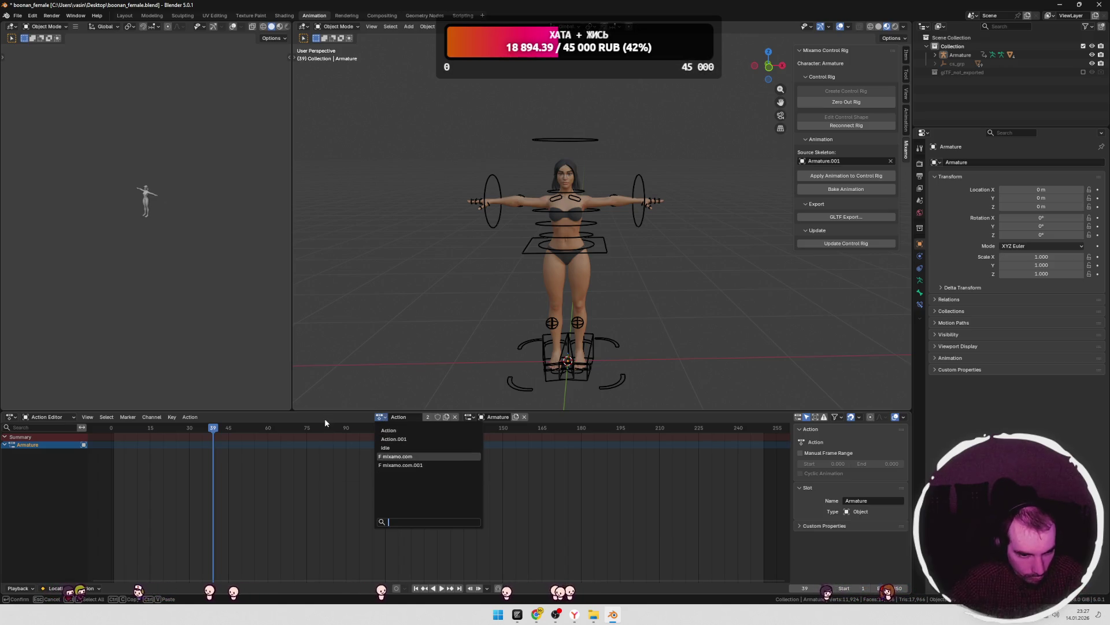
# - Glance at the editor type list, then bring the browser window to the front
pyautogui.click(13, 417)
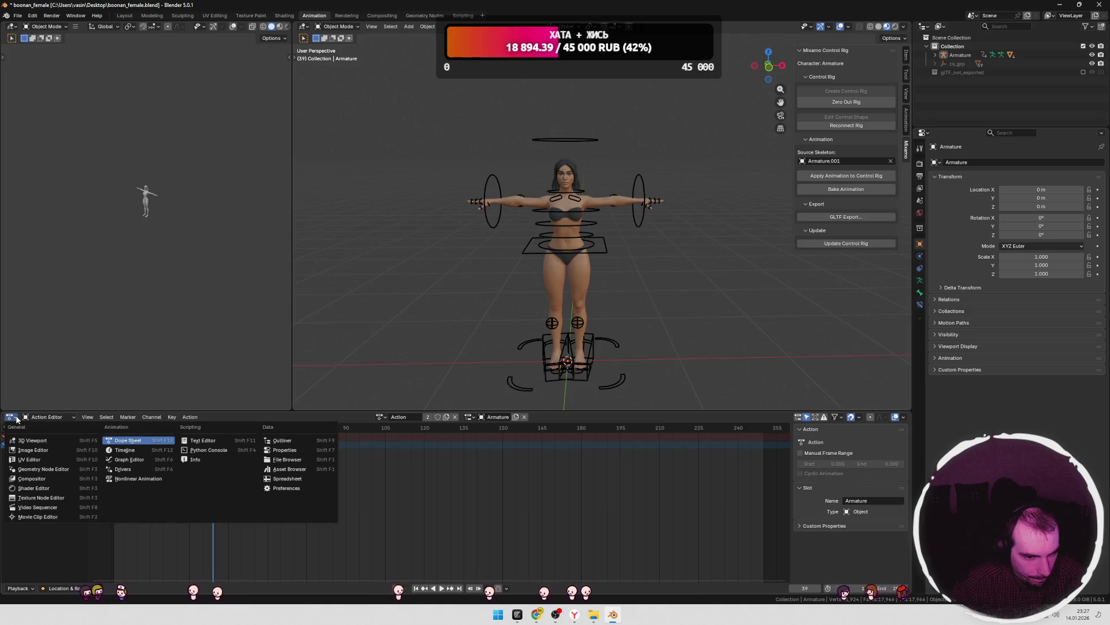
pyautogui.click(205, 421)
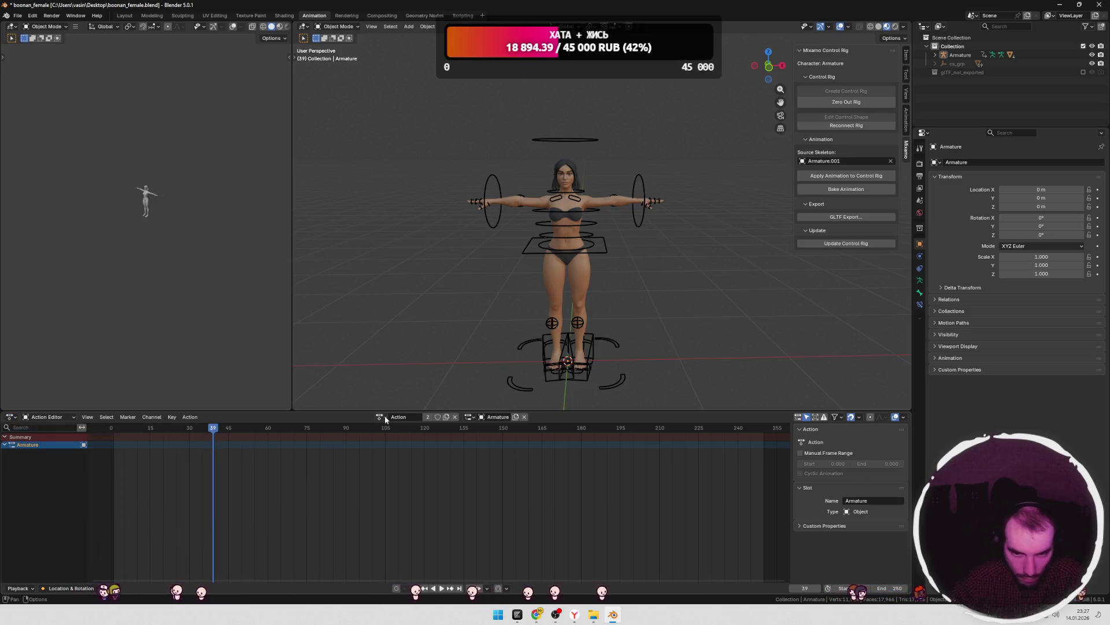
pyautogui.press('super+Tab')
pyautogui.click(471, 228)
# - Search Google in a new tab for how to delete an action slot in Blender
pyautogui.click(644, 9)
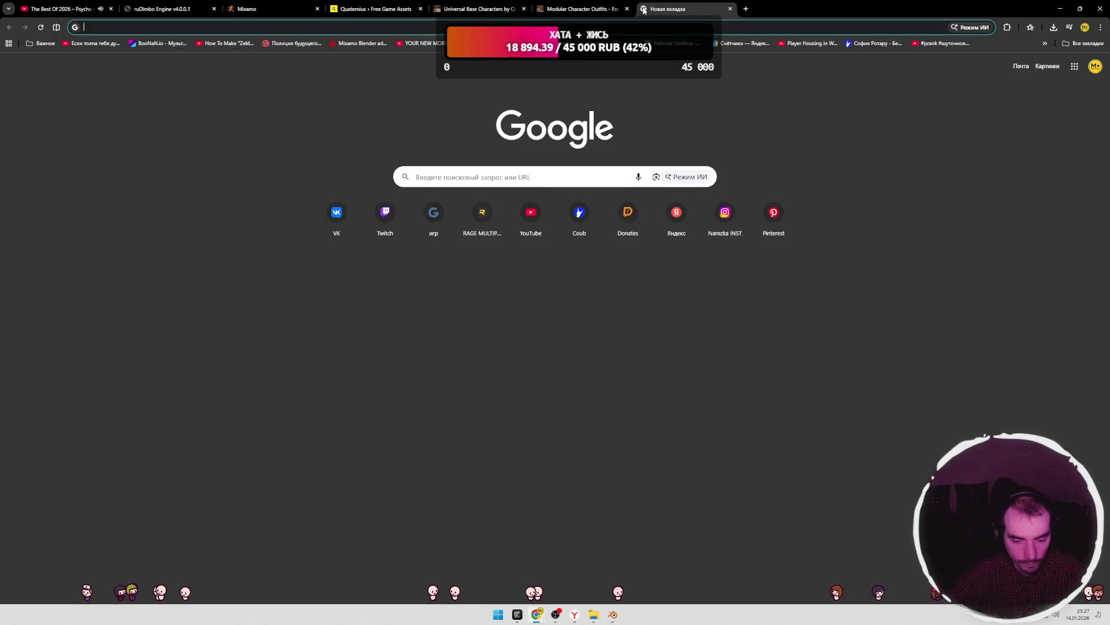
pyautogui.write('blender go')
pyautogui.press('BackSpace')
pyautogui.press('BackSpace')
pyautogui.write('how to e')
pyautogui.press('BackSpace')
pyautogui.write('dele action')
pyautogui.press('Return')
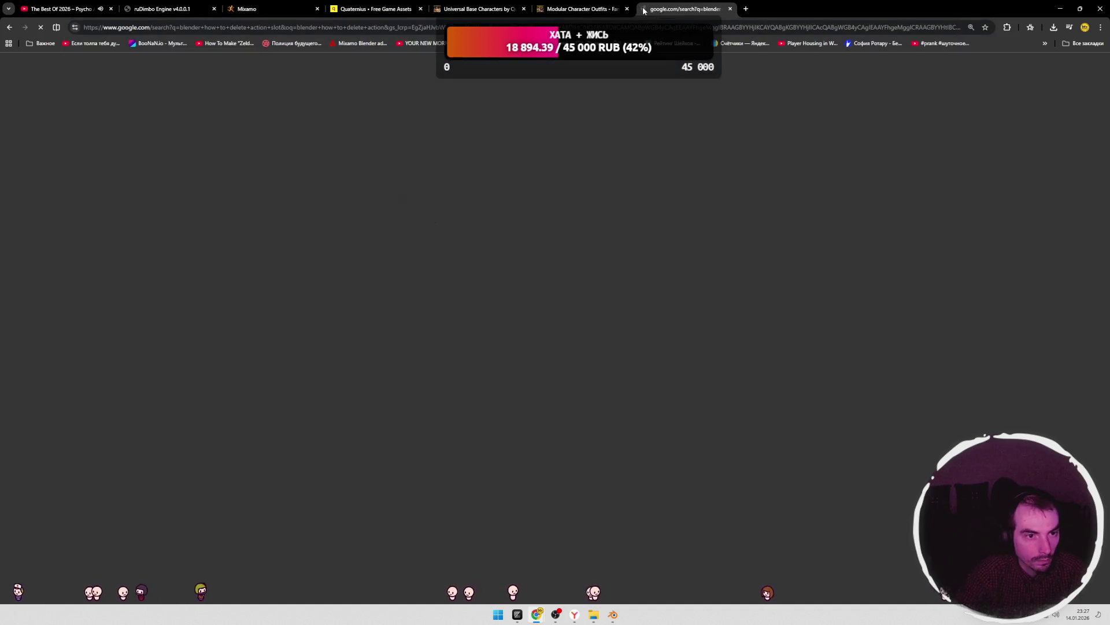
# - Open the first result in a background tab and expand the AI overview's example image
pyautogui.middleClick(324, 173)
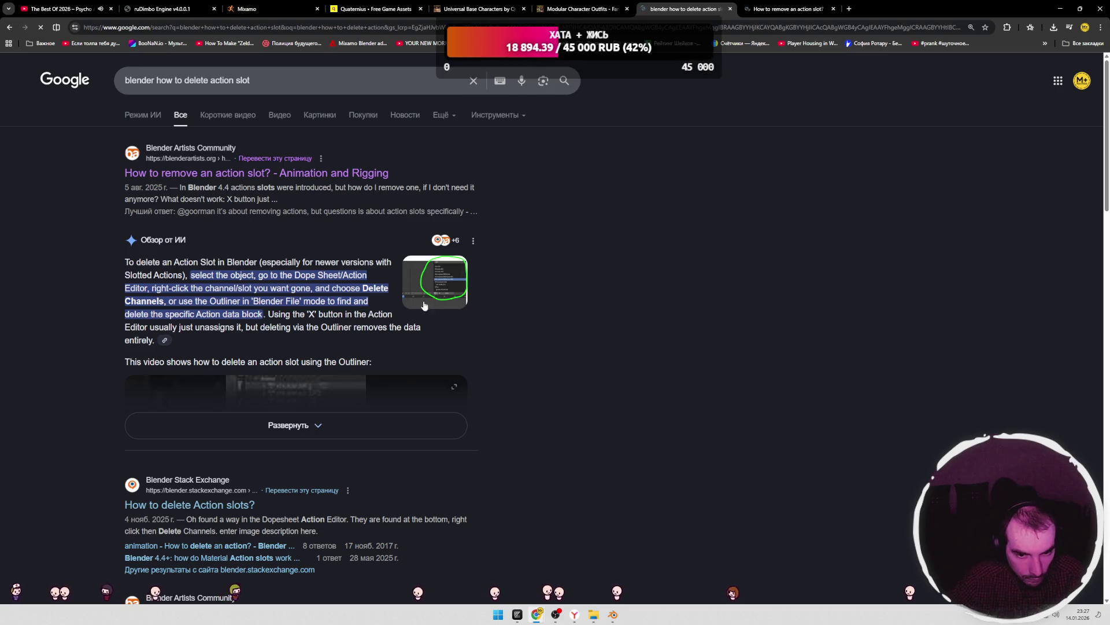
pyautogui.click(315, 425)
pyautogui.click(460, 301)
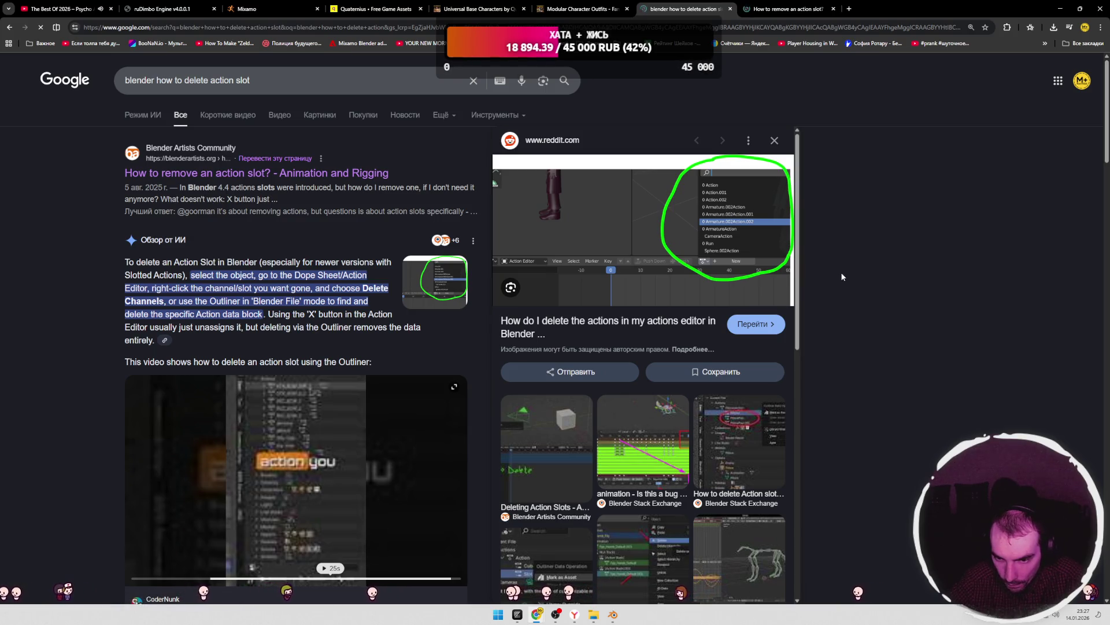
# - Compare with Blender's action slot list, then open the CoderNunk short on removing animations
pyautogui.hotkey('alt', 'Tab')
pyautogui.click(470, 421)
pyautogui.hotkey('alt', 'Tab')
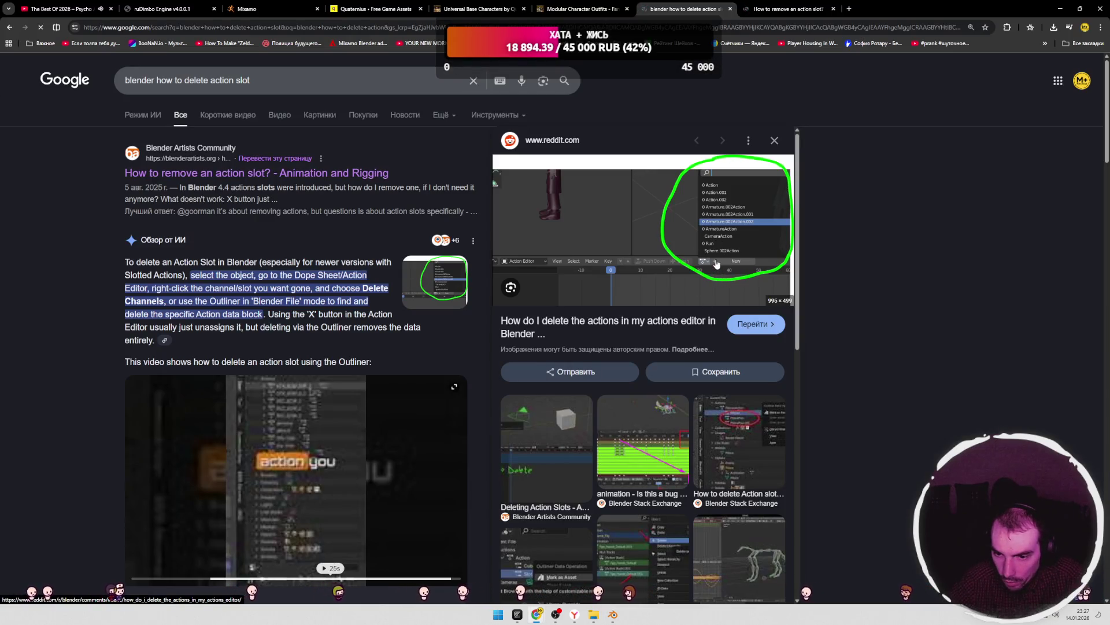
pyautogui.scroll(-2, 316, 390)
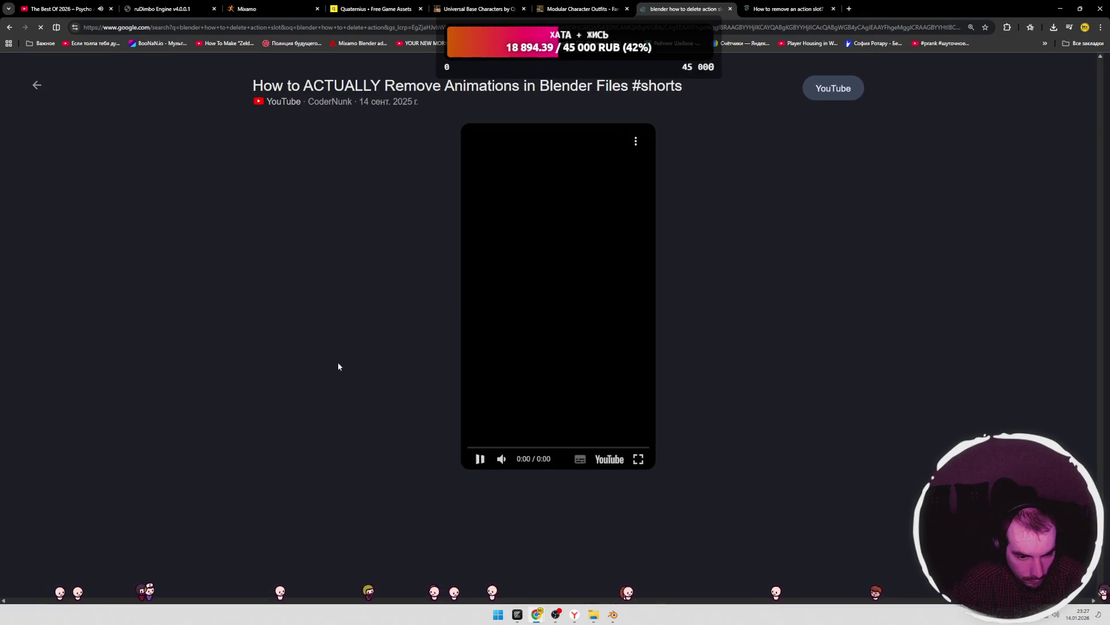
pyautogui.click(316, 390)
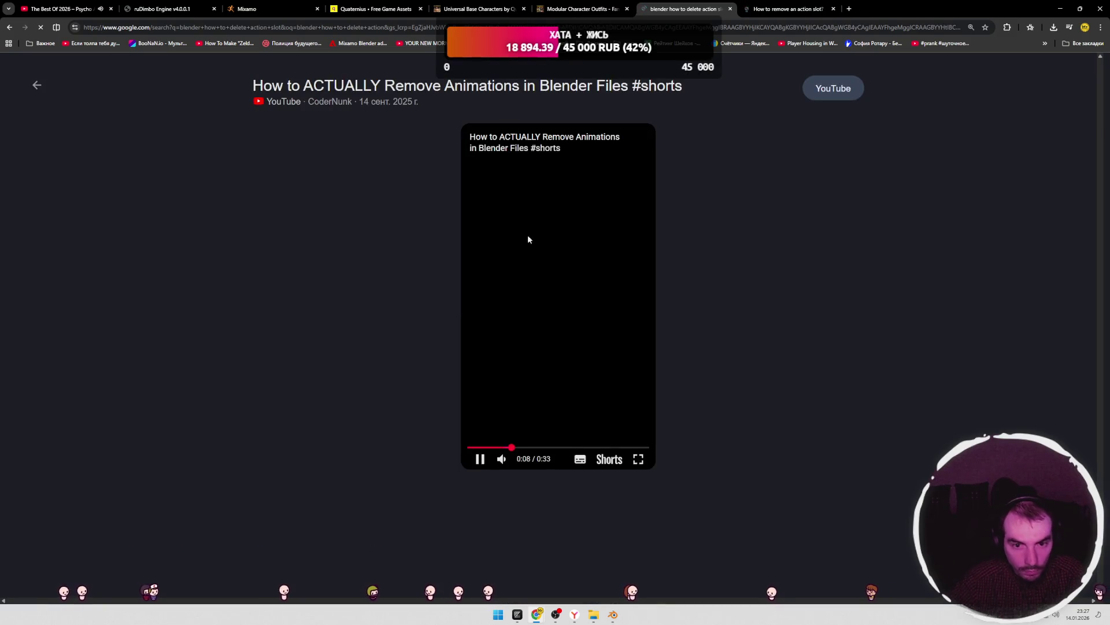
# - Pause the other tab's music video, watch the removing-animations short, then return to Blender
pyautogui.click(552, 287)
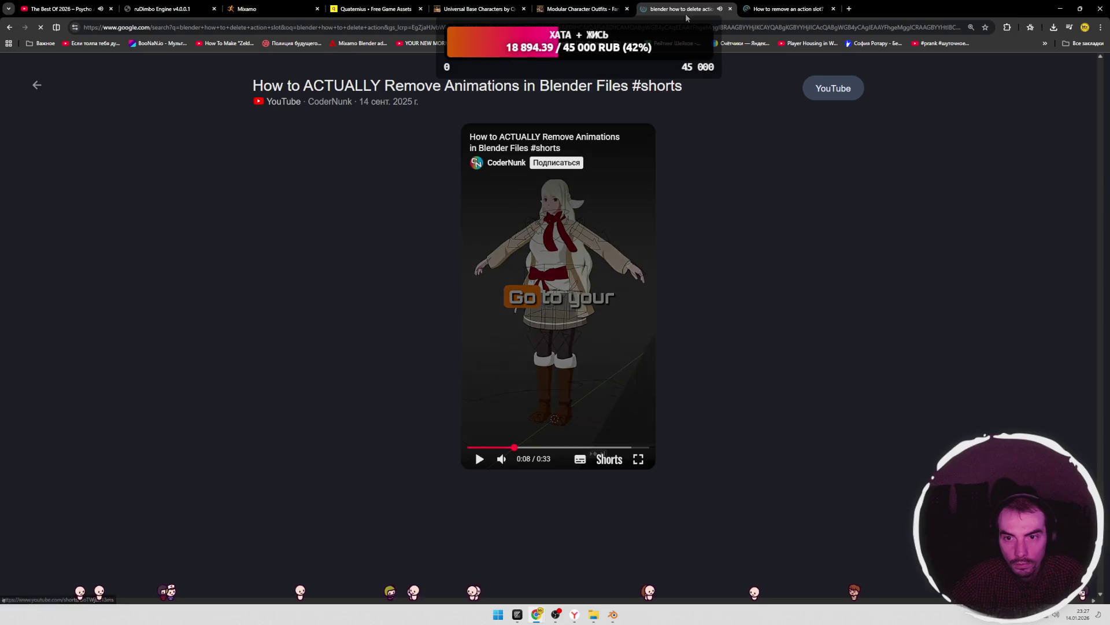
pyautogui.hotkey('ctrl', '1')
pyautogui.click(727, 109)
pyautogui.click(694, 11)
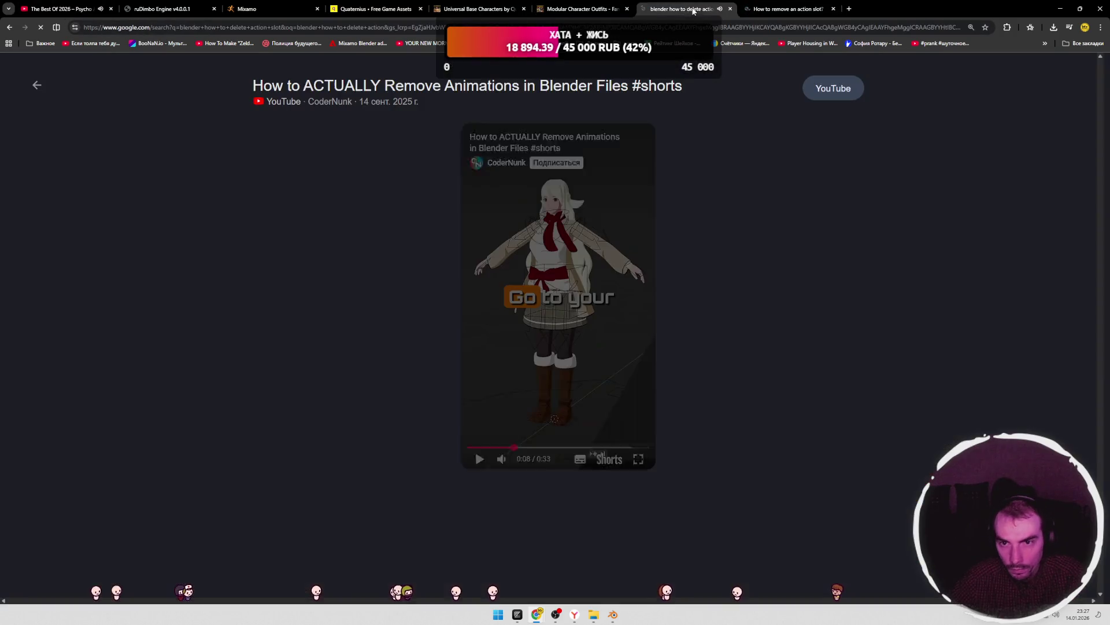
pyautogui.click(528, 324)
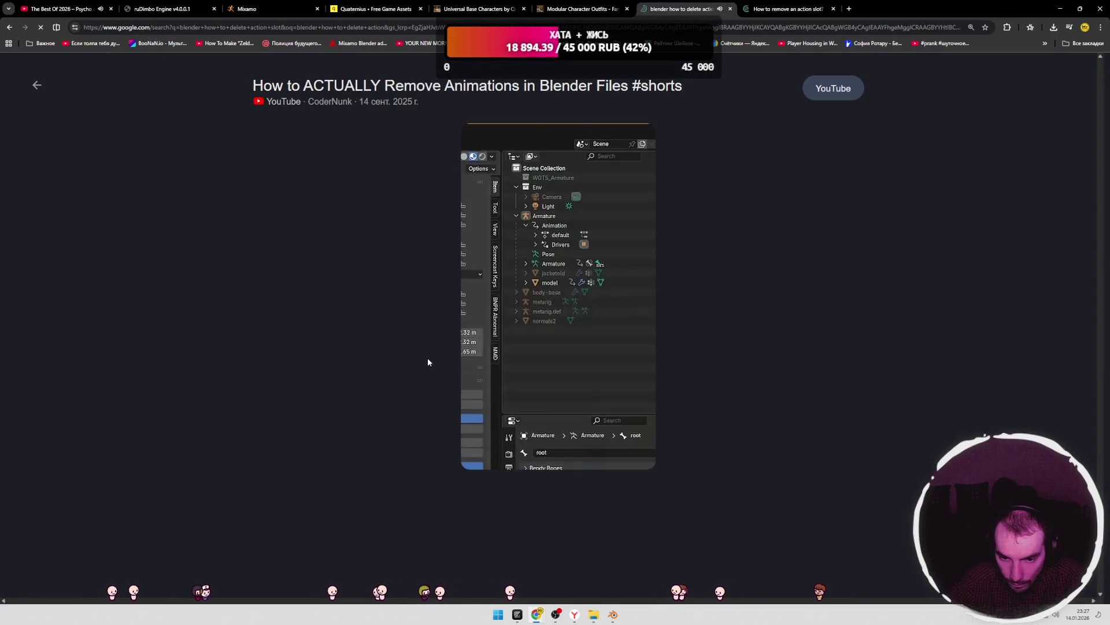
pyautogui.moveTo(544, 359)
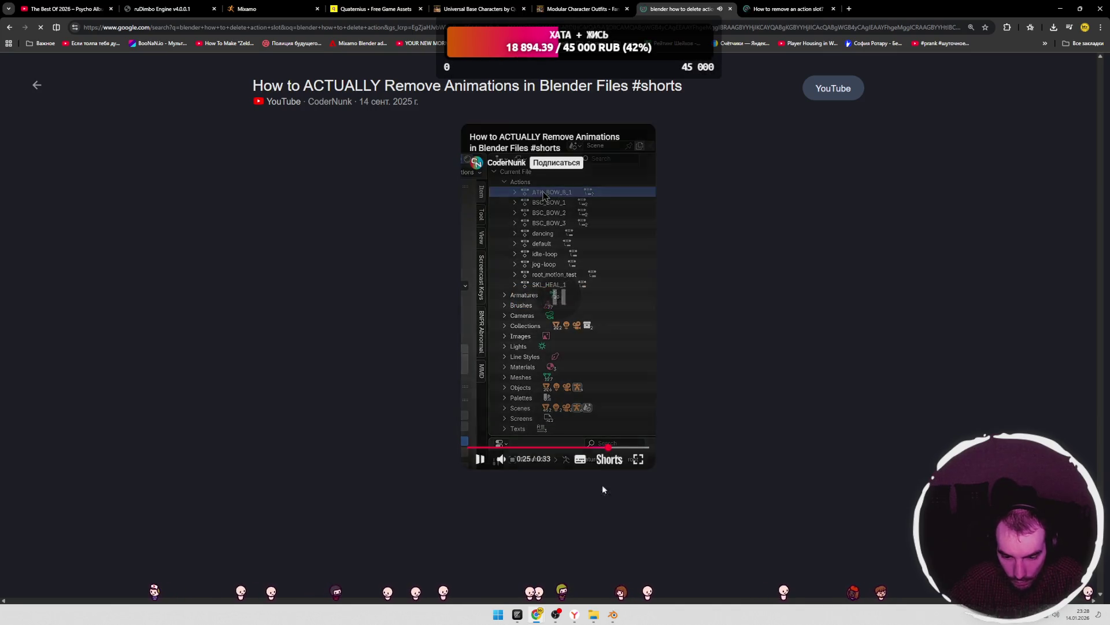
pyautogui.hotkey('alt', 'Tab')
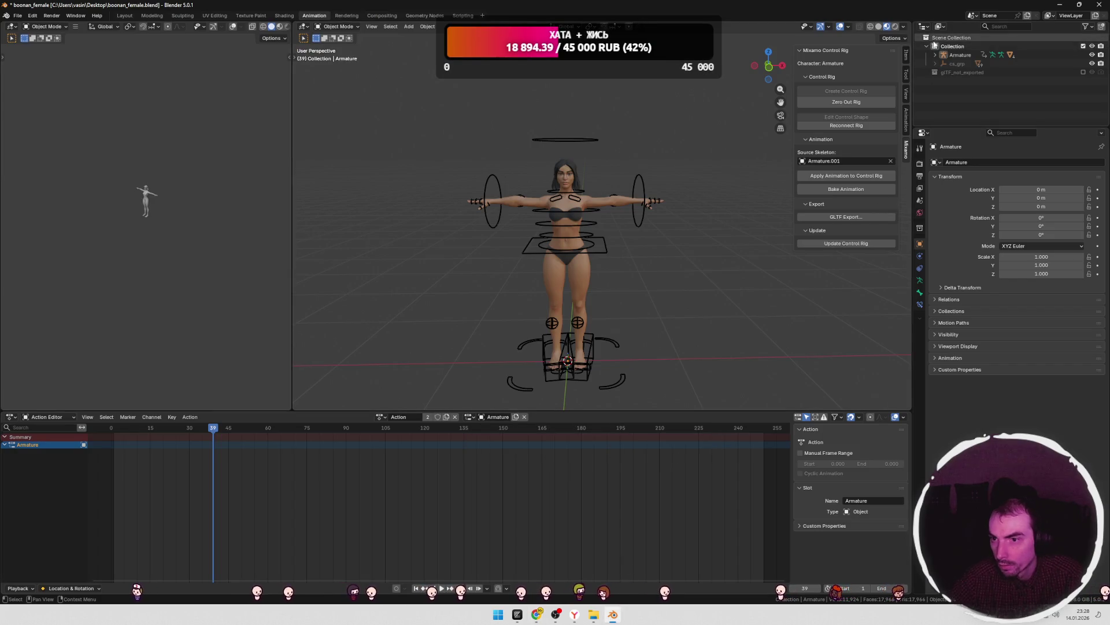
# - Switch the Outliner display mode to Blender File to list all data in the file
pyautogui.rightClick(952, 37)
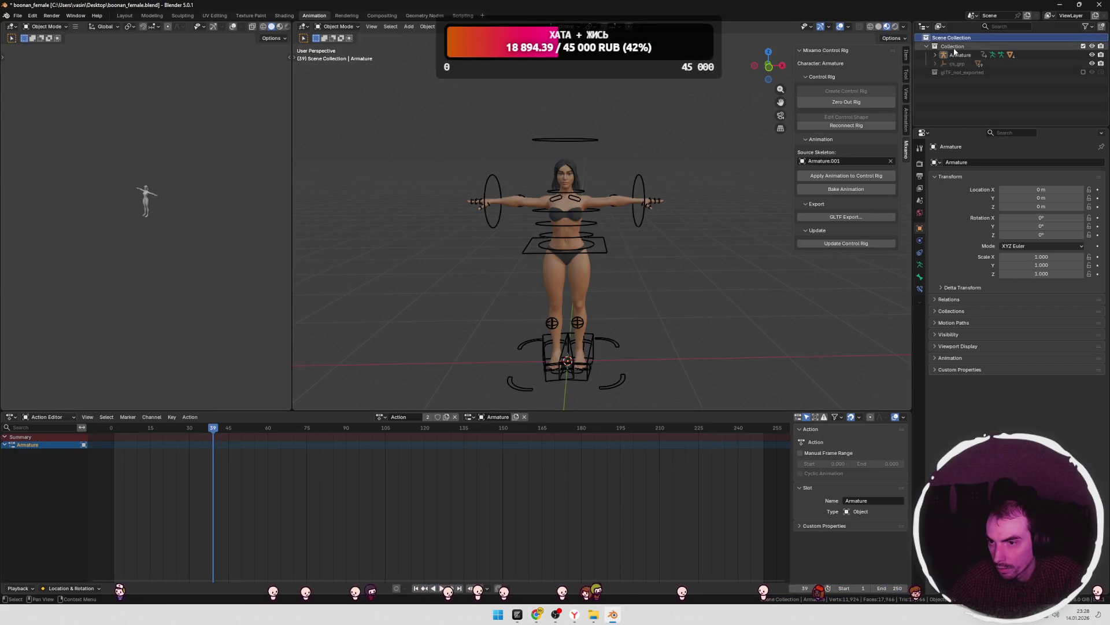
pyautogui.rightClick(953, 47)
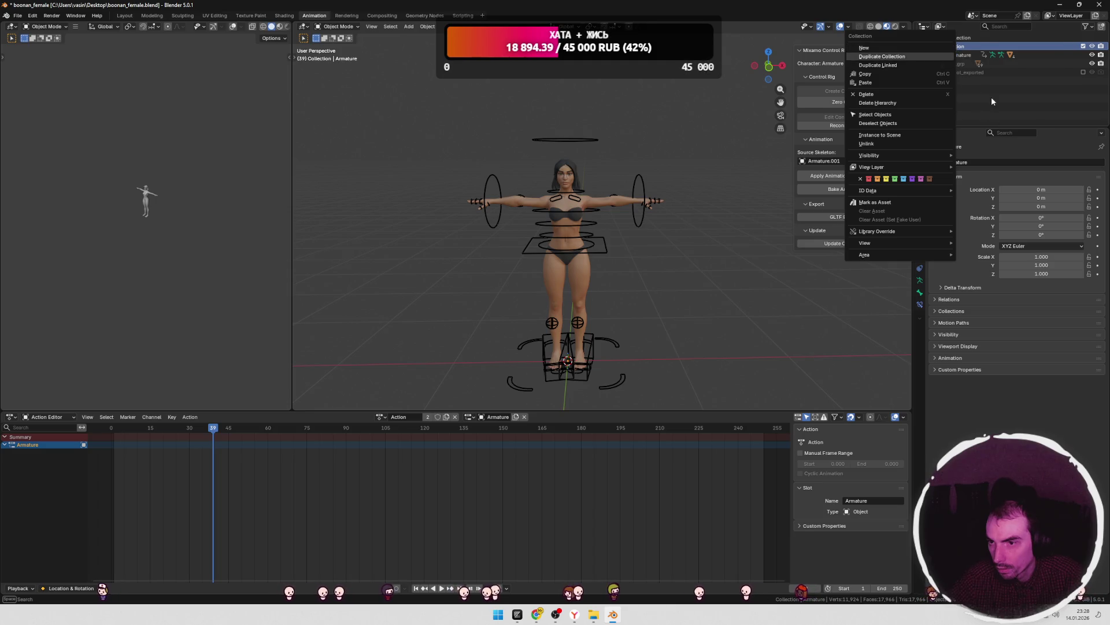
pyautogui.click(931, 29)
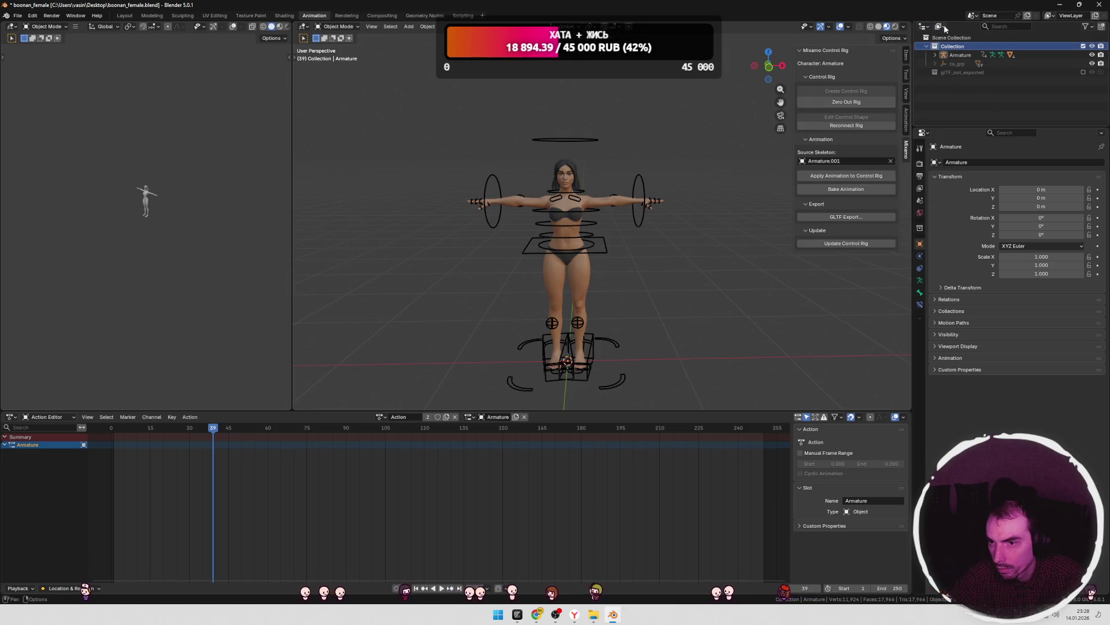
pyautogui.click(941, 26)
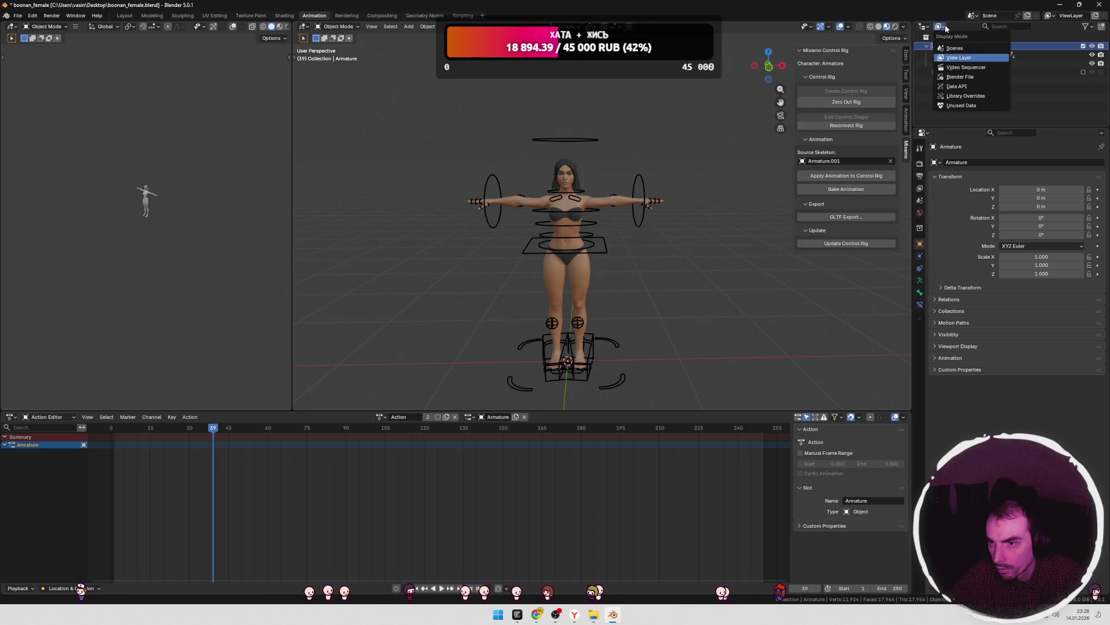
pyautogui.click(954, 77)
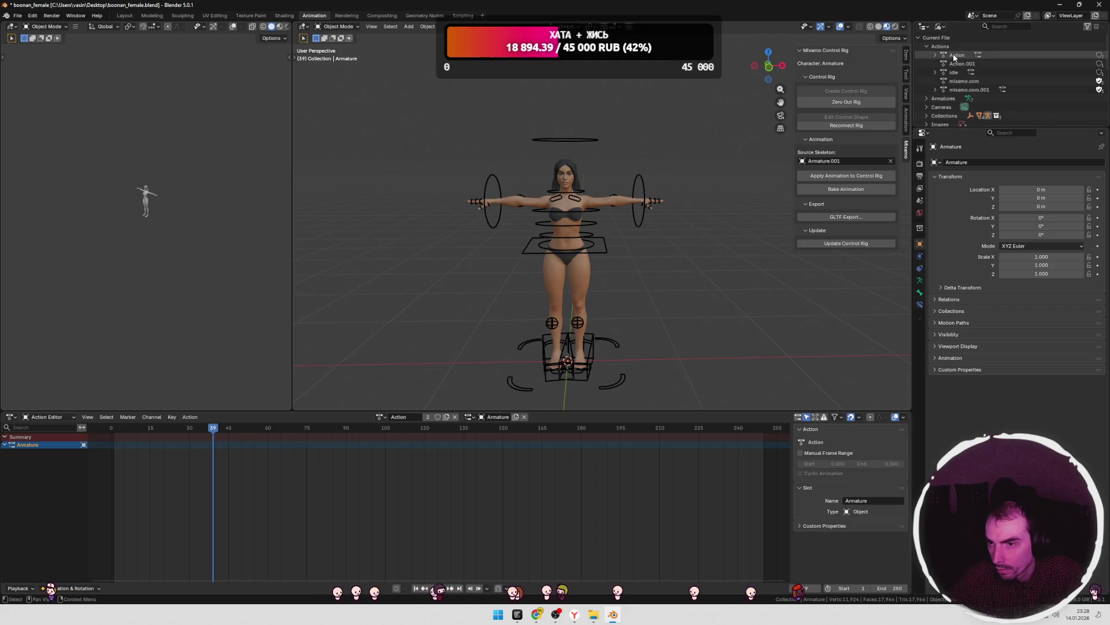
# - Select the mixamo.com and mixamo.com.001 actions and delete them
pyautogui.click(953, 55)
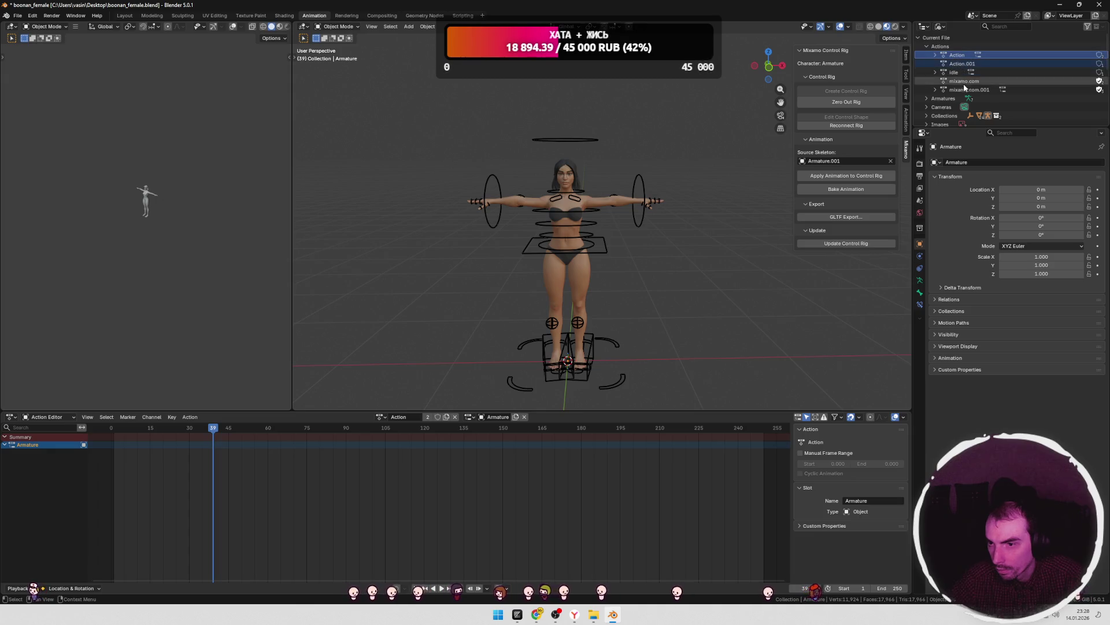
pyautogui.click(961, 81)
pyautogui.rightClick(962, 92)
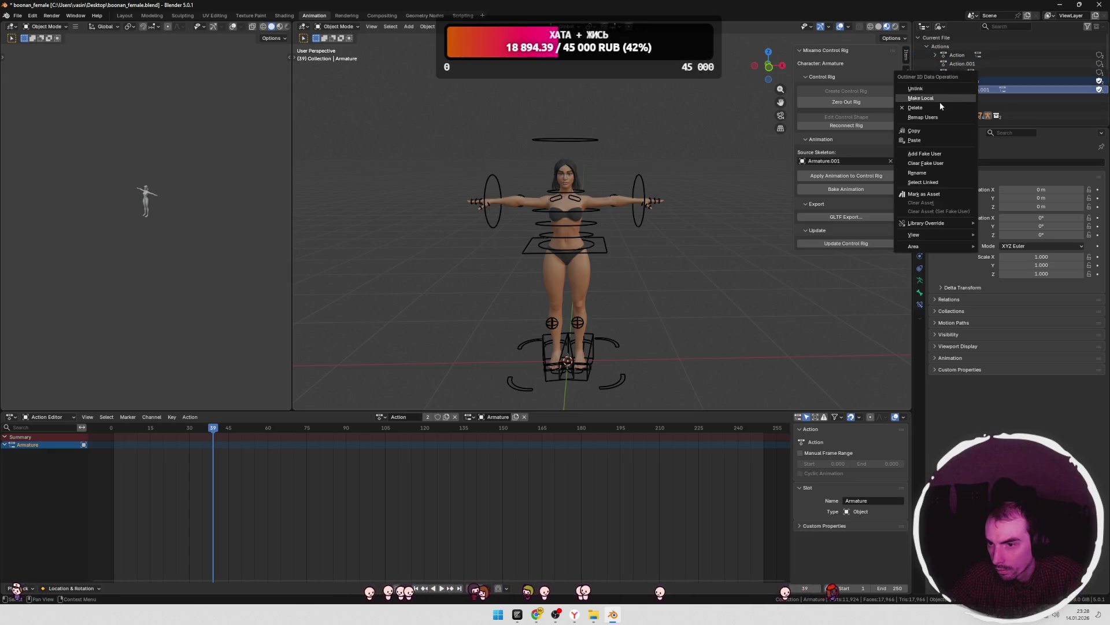
pyautogui.click(925, 109)
# - Check the armature's remaining actions, selecting Action.001 and Action in the Outliner
pyautogui.click(382, 416)
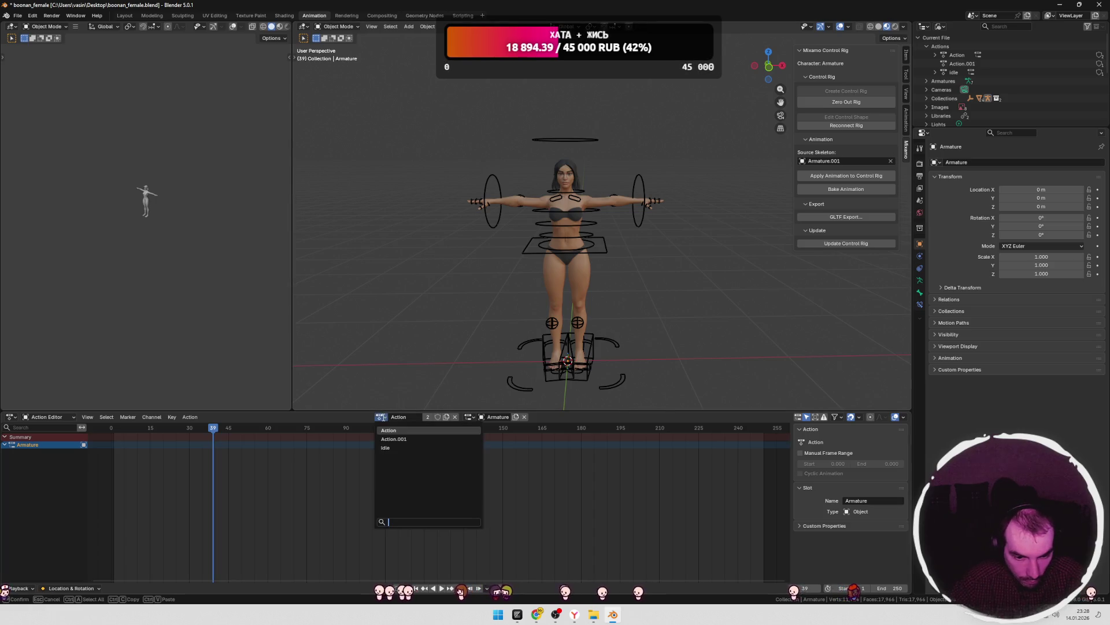
pyautogui.click(960, 64)
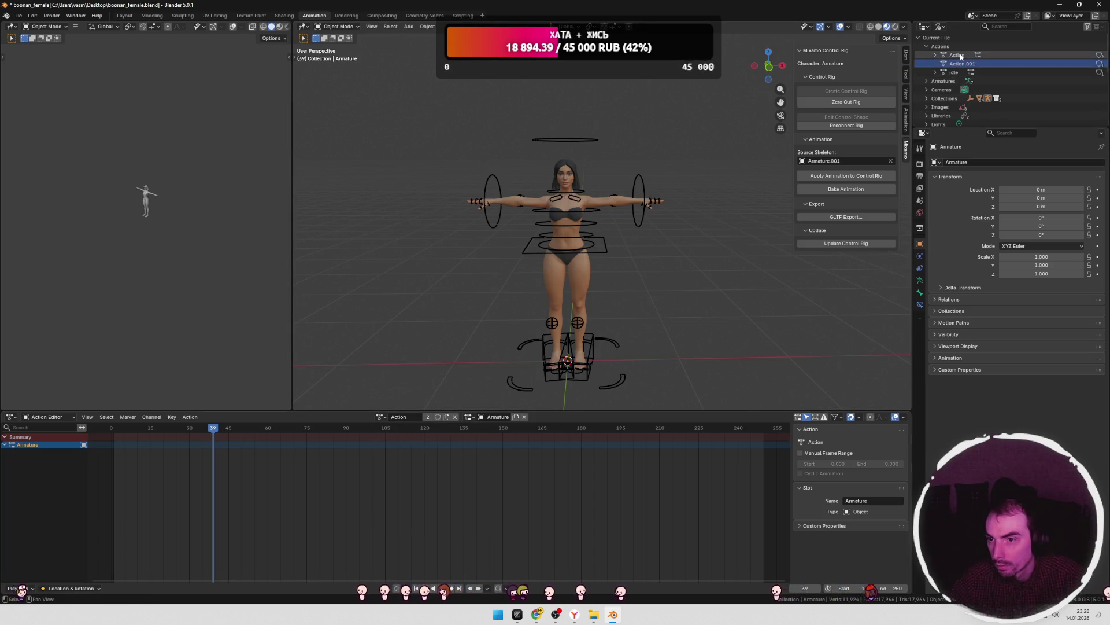
pyautogui.click(382, 416)
pyautogui.click(383, 417)
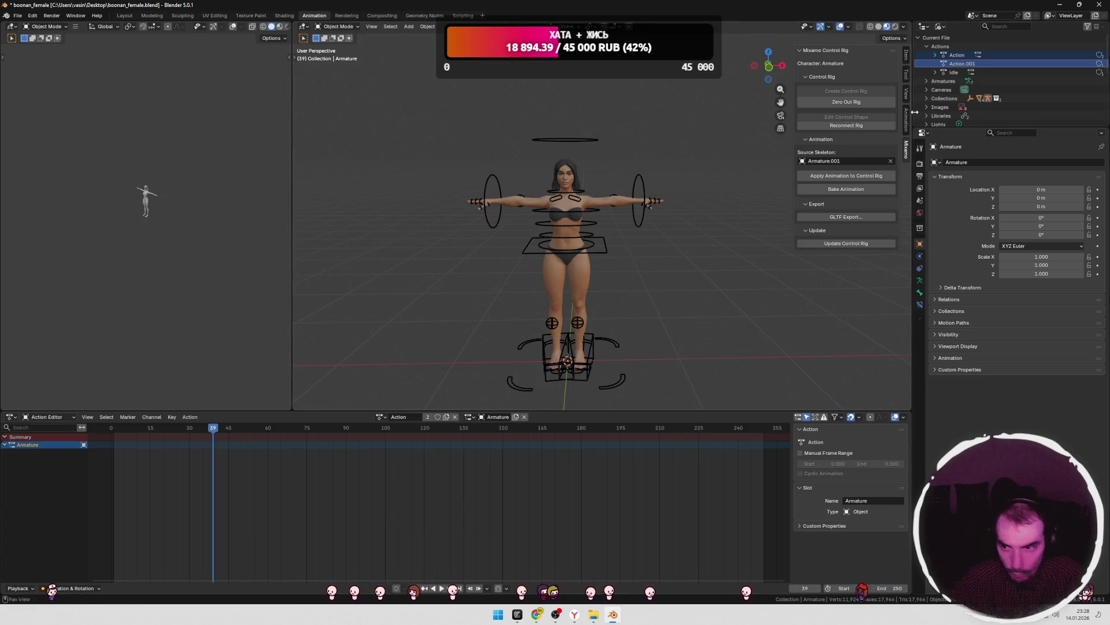
pyautogui.click(957, 55)
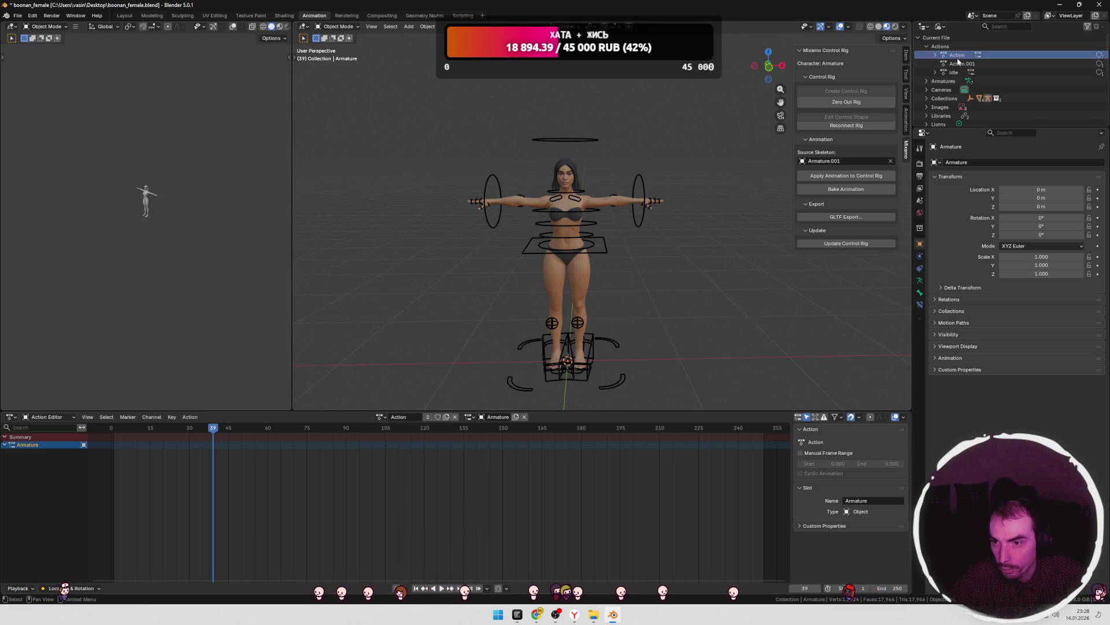
# - Rename the current action to 't-pose' and delete Action.001 from the file
pyautogui.click(412, 416)
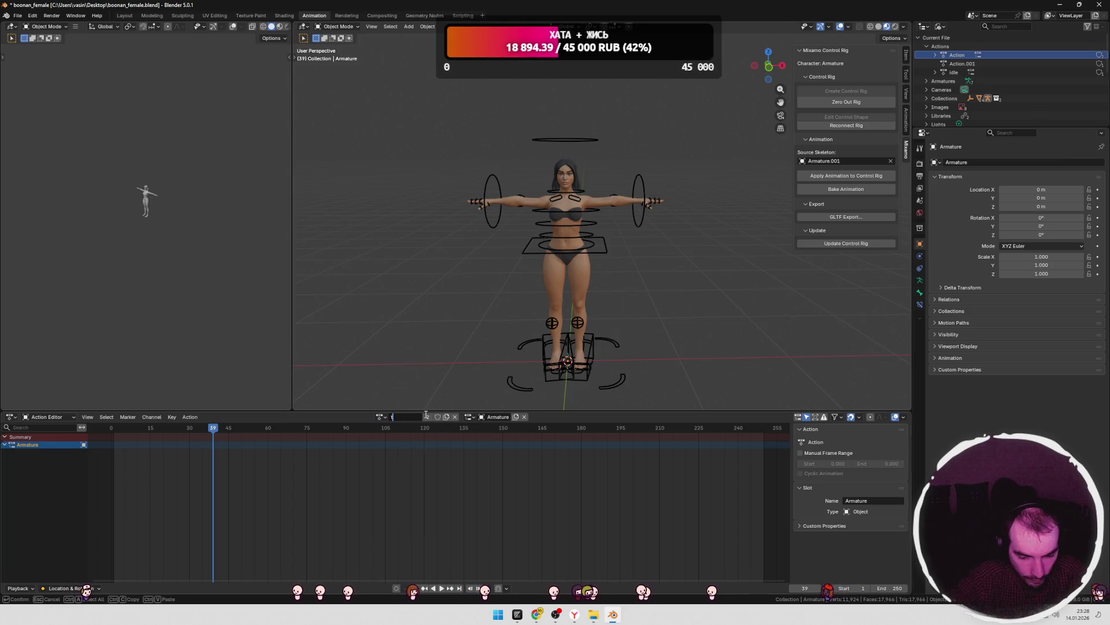
pyautogui.write('t-pose')
pyautogui.press('Return')
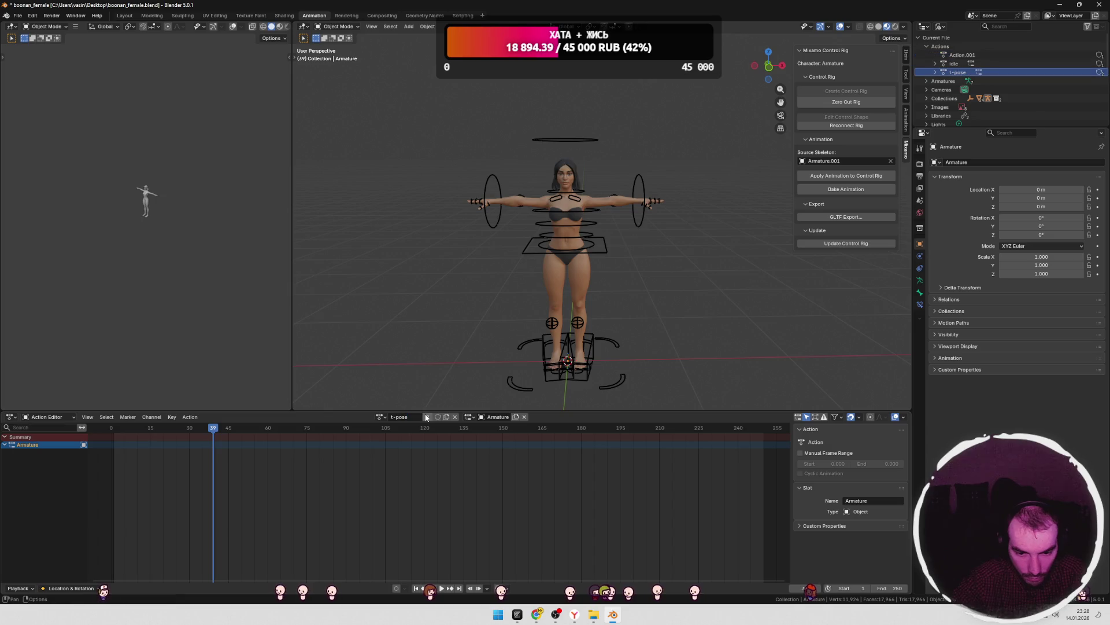
pyautogui.rightClick(959, 55)
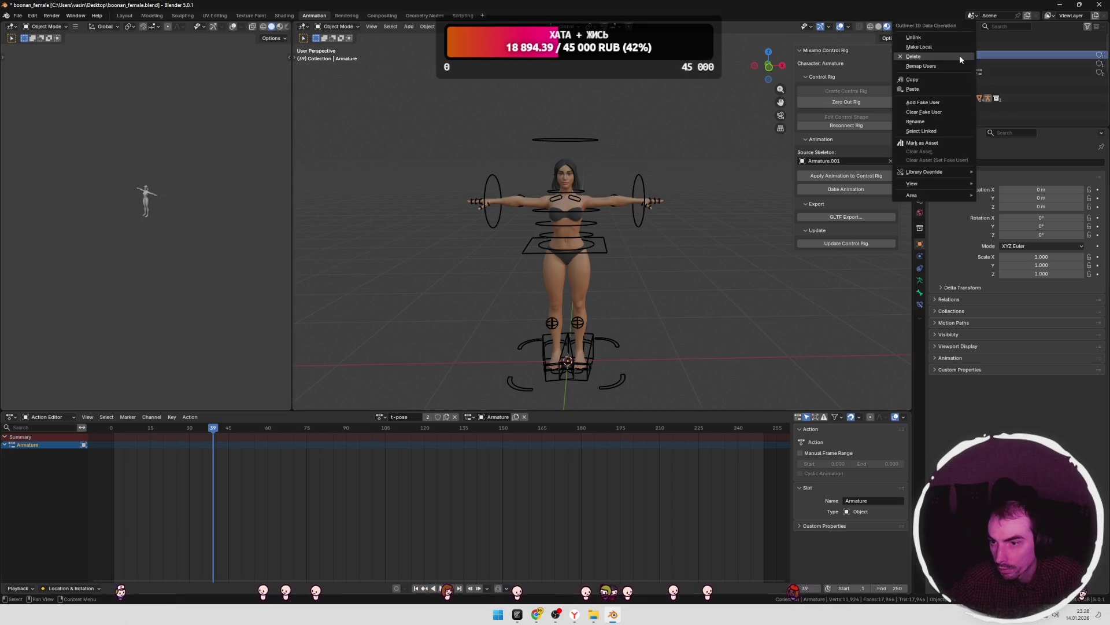
pyautogui.click(922, 57)
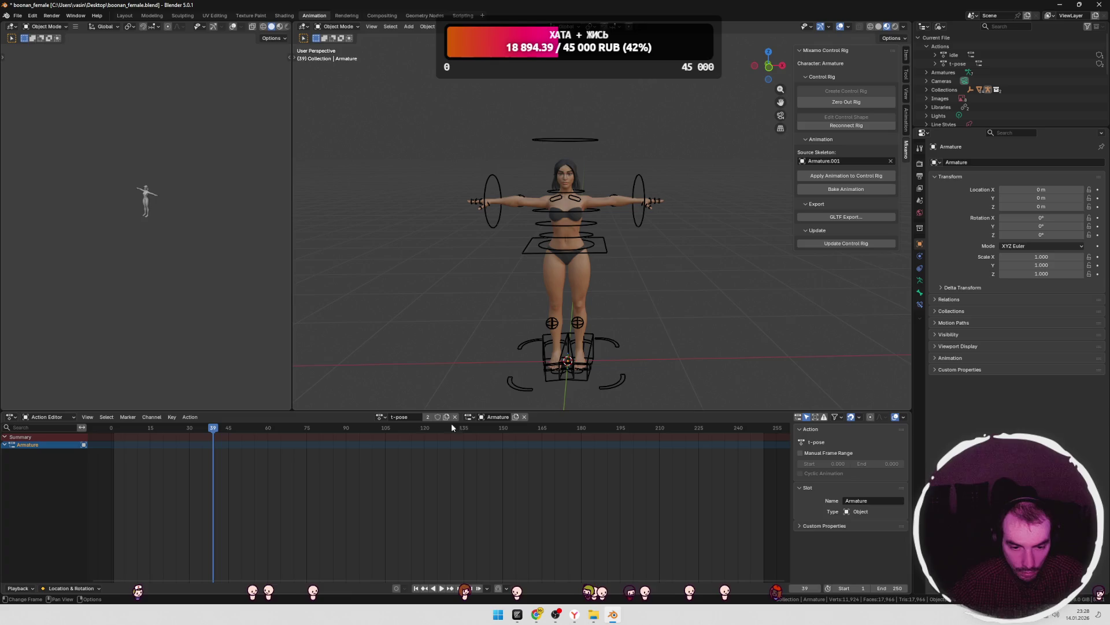
# - Preview the idle action on the rig, then restore t-pose and move the playhead to frame 11
pyautogui.click(380, 417)
pyautogui.click(385, 431)
pyautogui.click(381, 417)
pyautogui.click(389, 439)
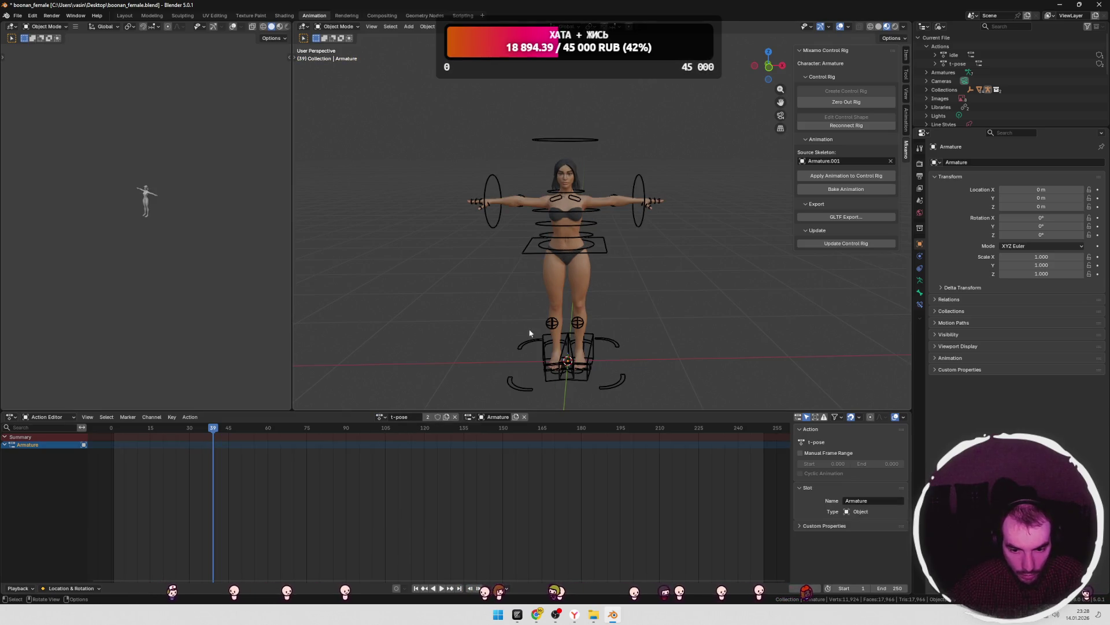
pyautogui.click(381, 416)
pyautogui.click(384, 416)
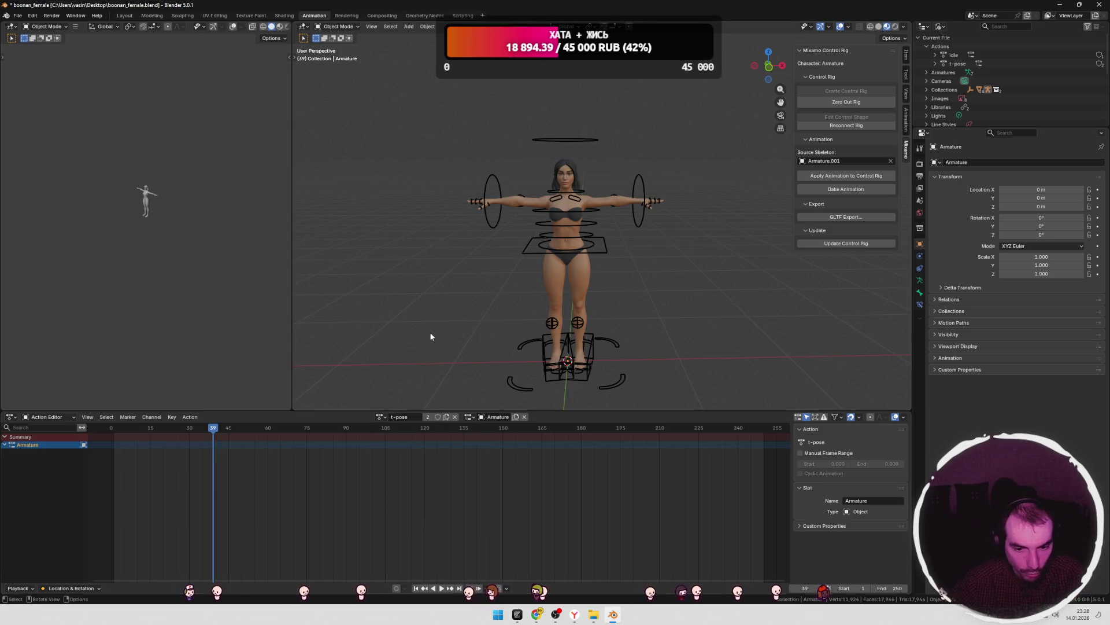
pyautogui.scroll(-3, 497, 266)
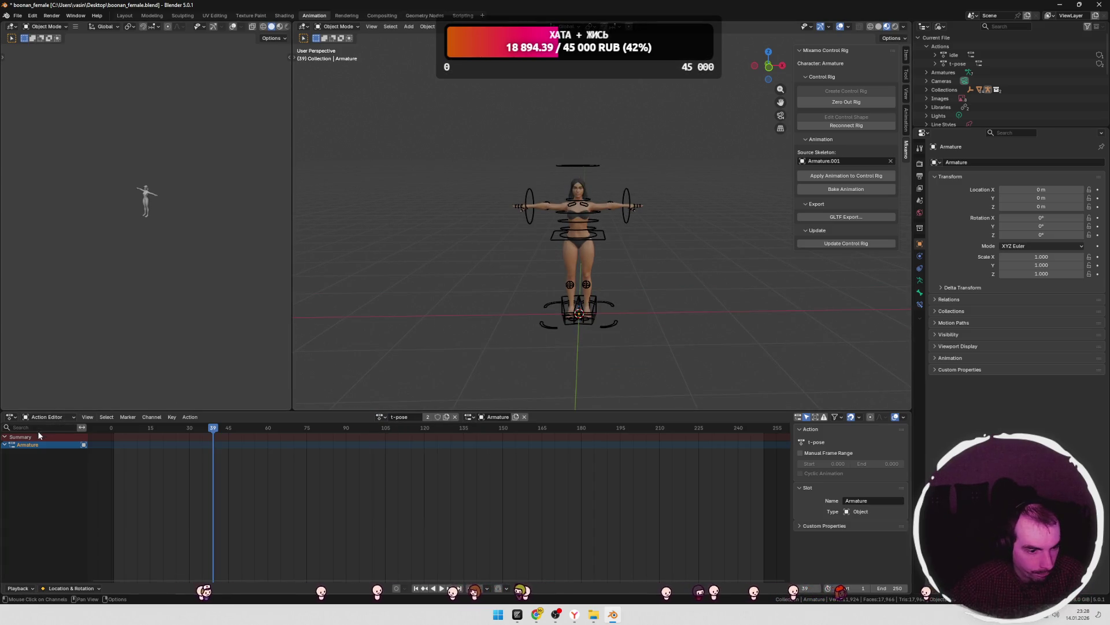
pyautogui.moveTo(216, 428); pyautogui.dragTo(139, 428)
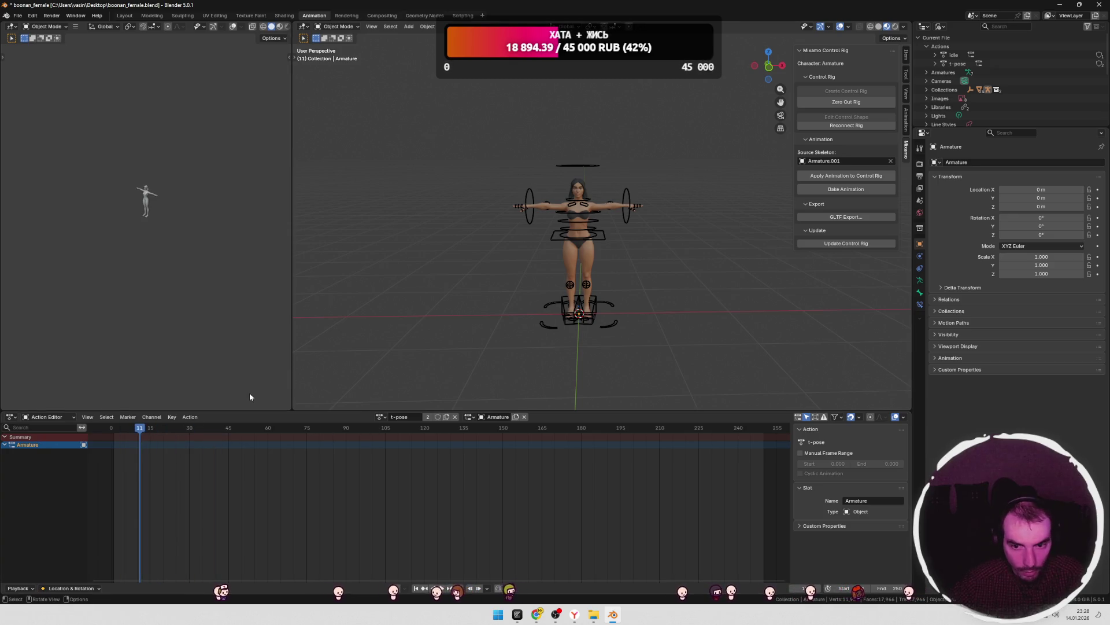
# - Return the Outliner to View Layer mode and save boonan_female.blend
pyautogui.click(939, 27)
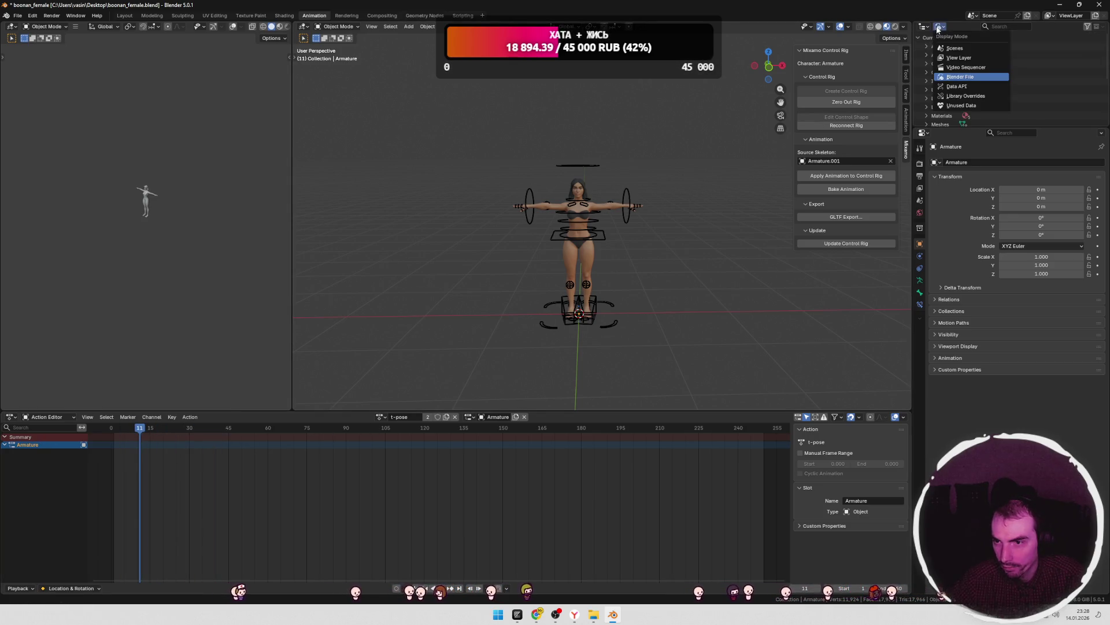
pyautogui.click(954, 49)
pyautogui.click(939, 26)
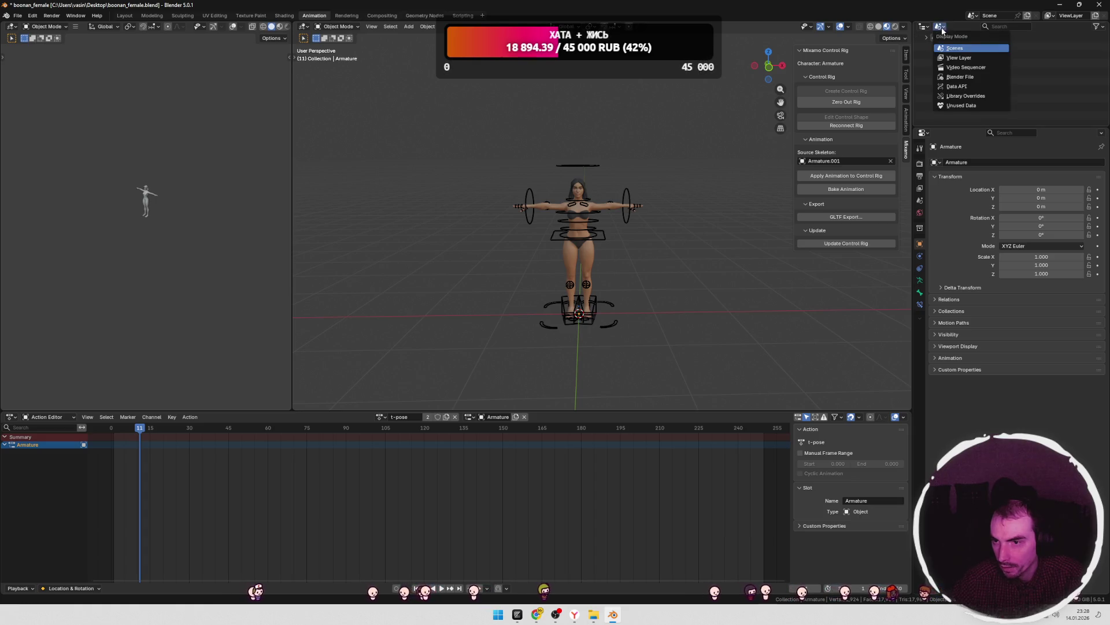
pyautogui.click(951, 57)
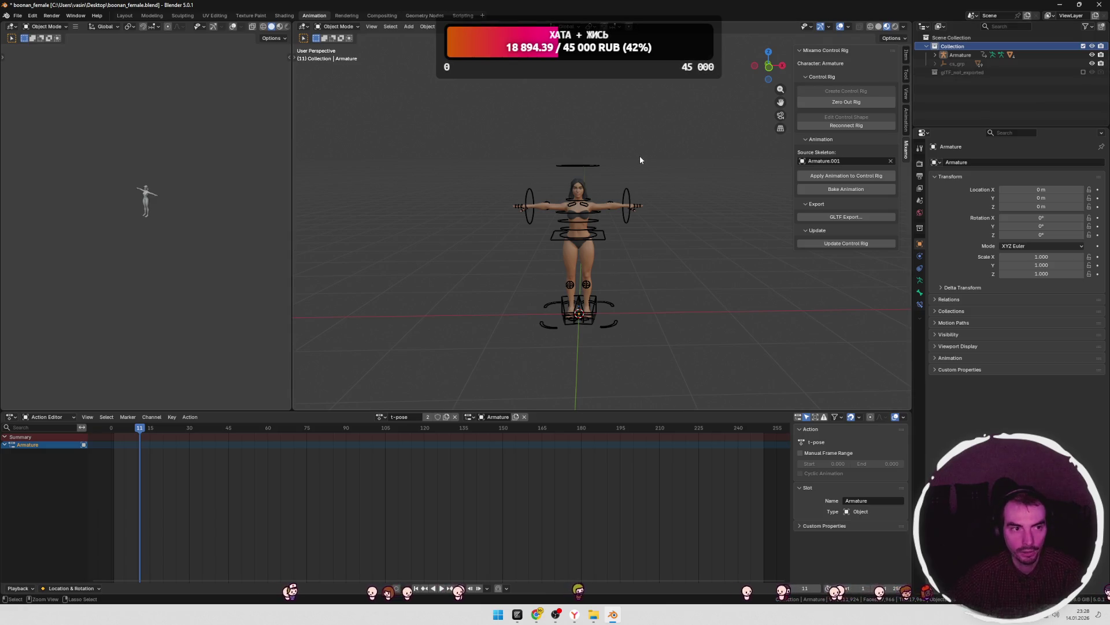
pyautogui.hotkey('ctrl', 's')
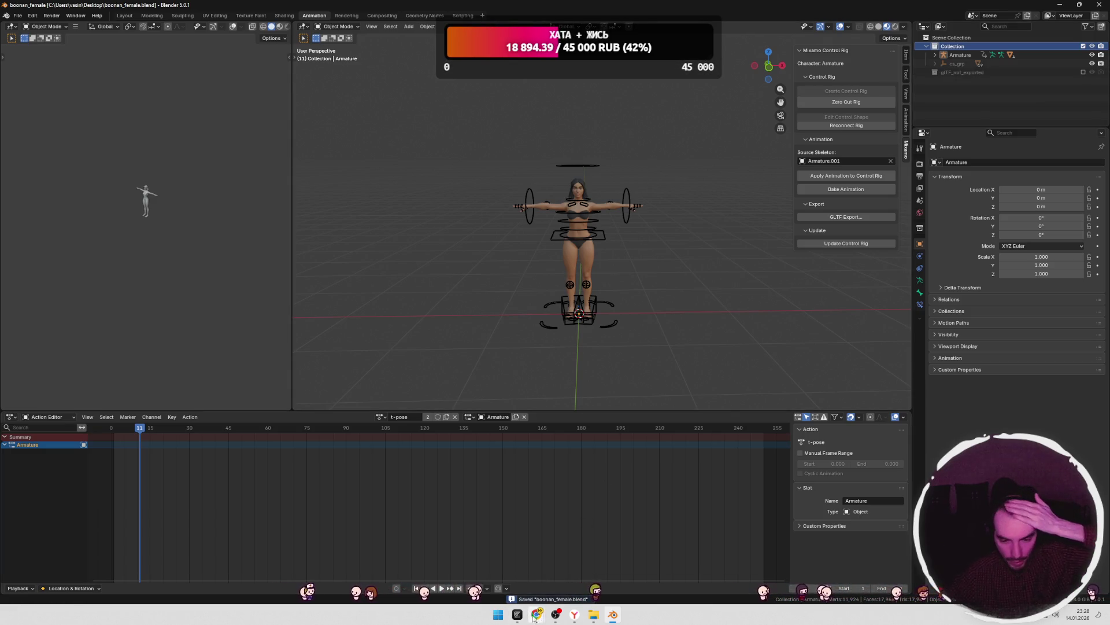
# - Bring the Chrome browser window to the front from the taskbar
pyautogui.click(519, 615)
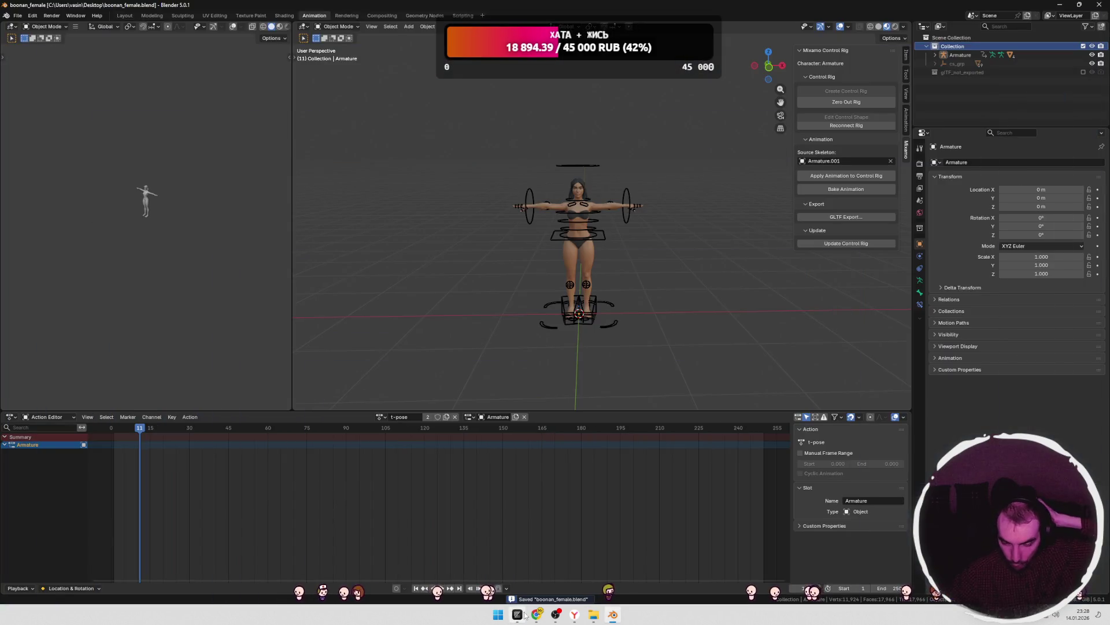
pyautogui.moveTo(537, 614)
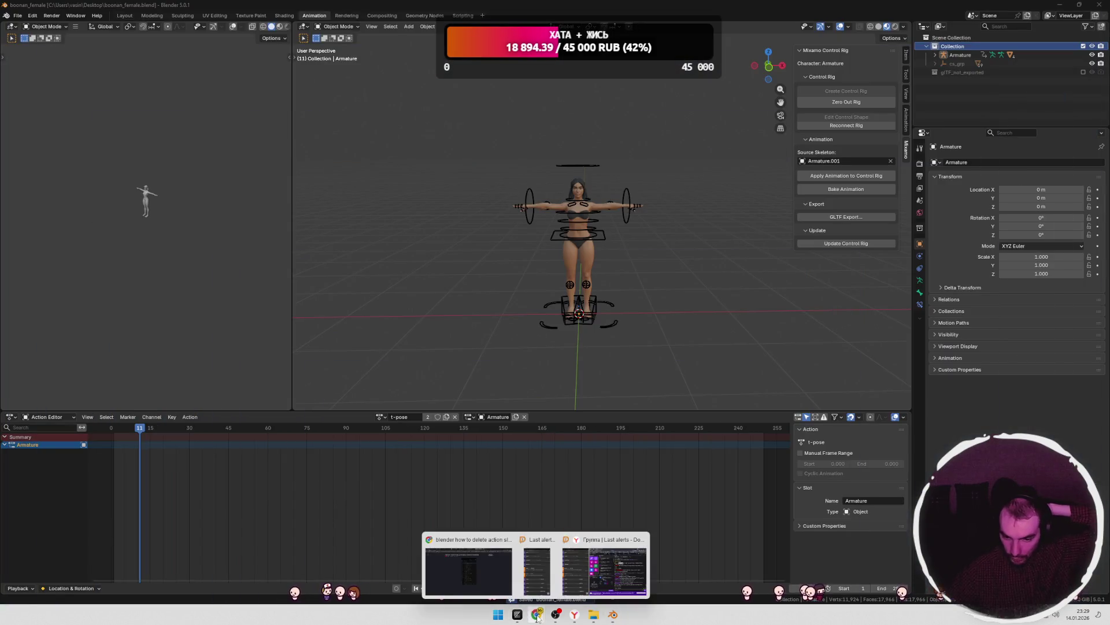
pyautogui.click(584, 582)
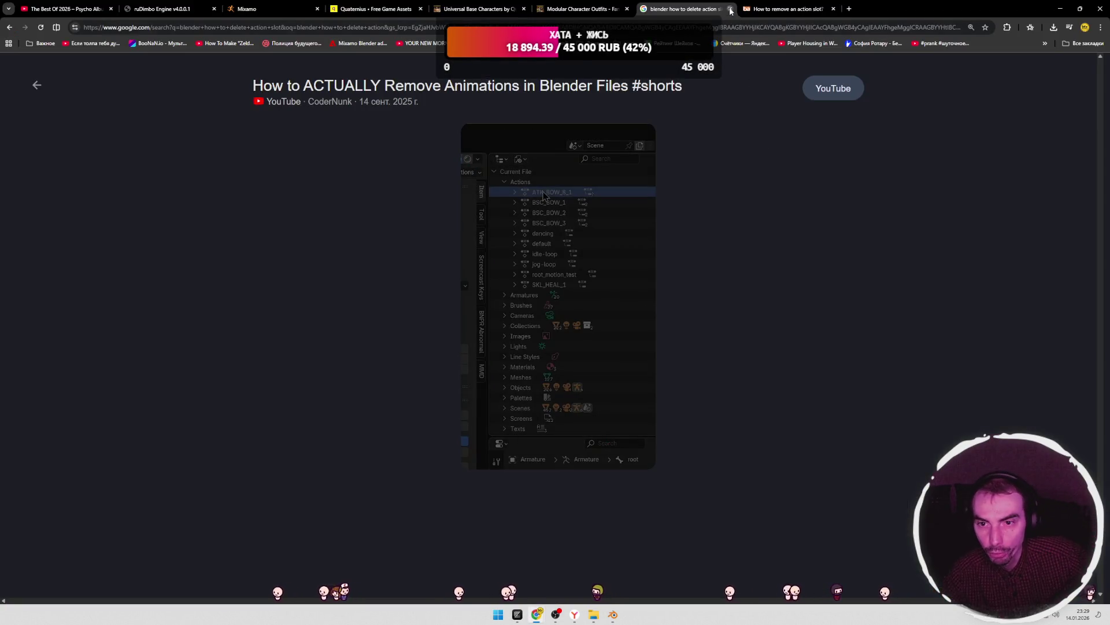
# - Close the action-deletion search and forum tabs and switch to the Quaternius assets tab
pyautogui.click(730, 9)
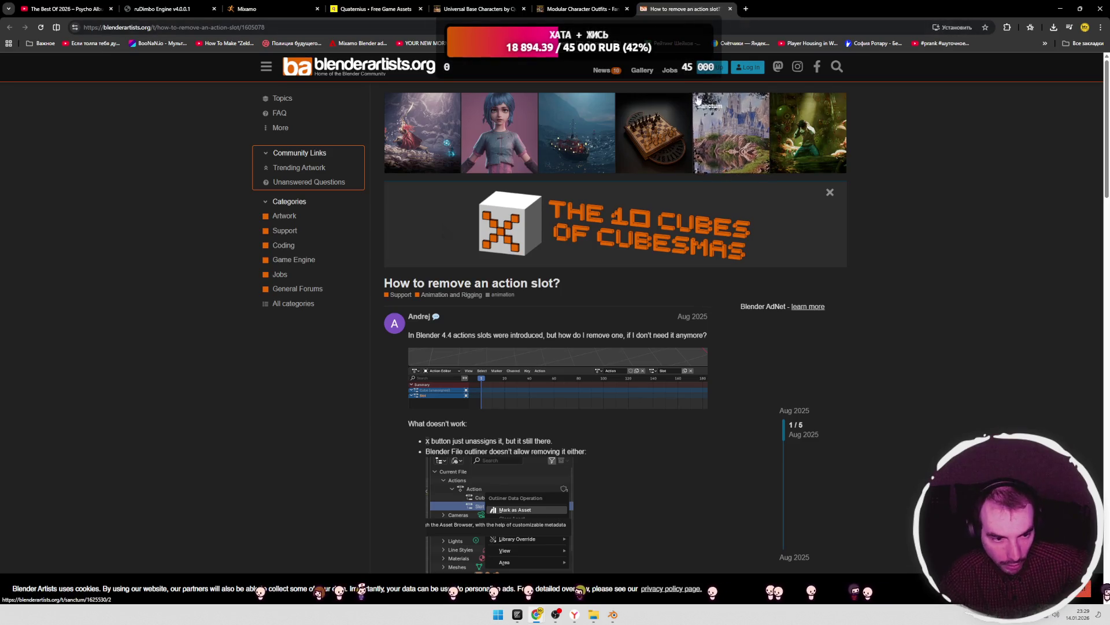
pyautogui.click(731, 9)
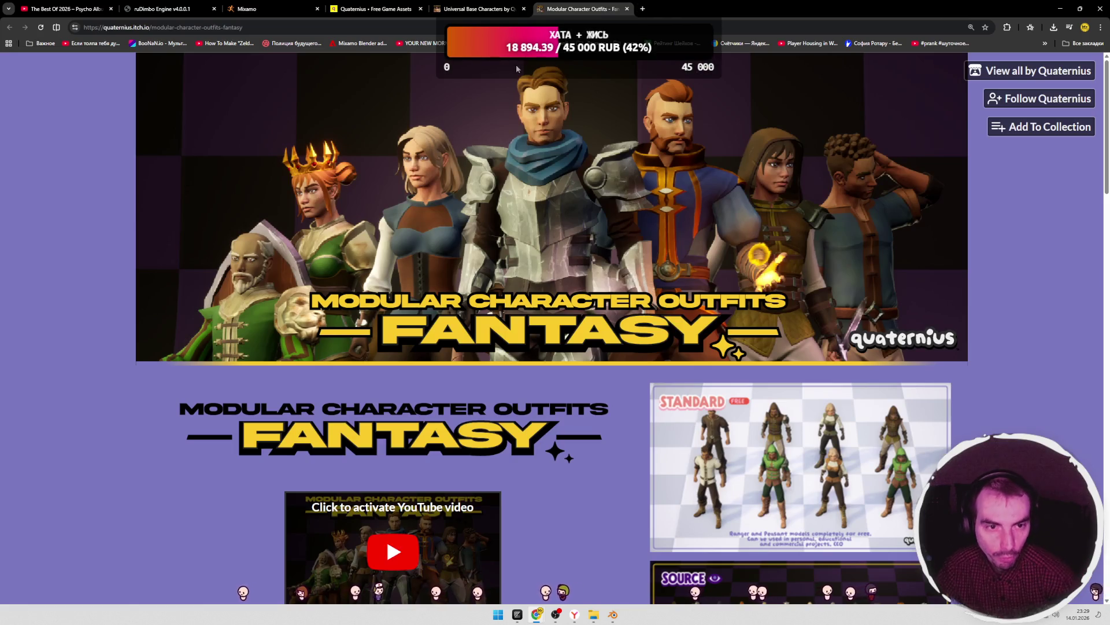
pyautogui.click(376, 9)
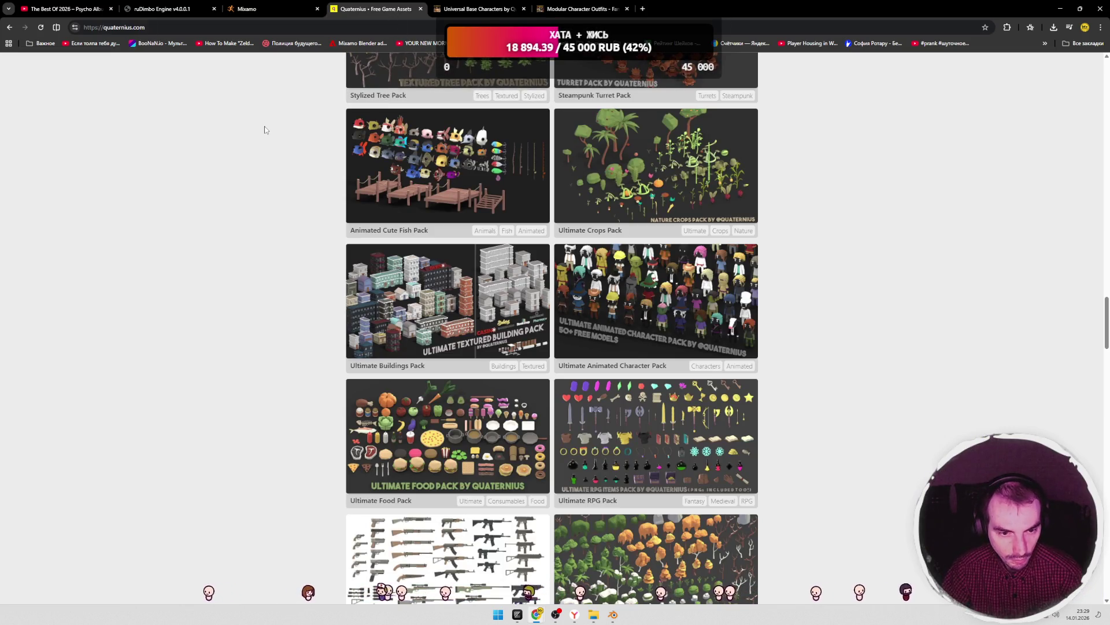
# - Open the Animated Cute Fish Pack in a new tab and view its enlarged preview image
pyautogui.rightClick(468, 163)
pyautogui.click(491, 170)
pyautogui.click(503, 14)
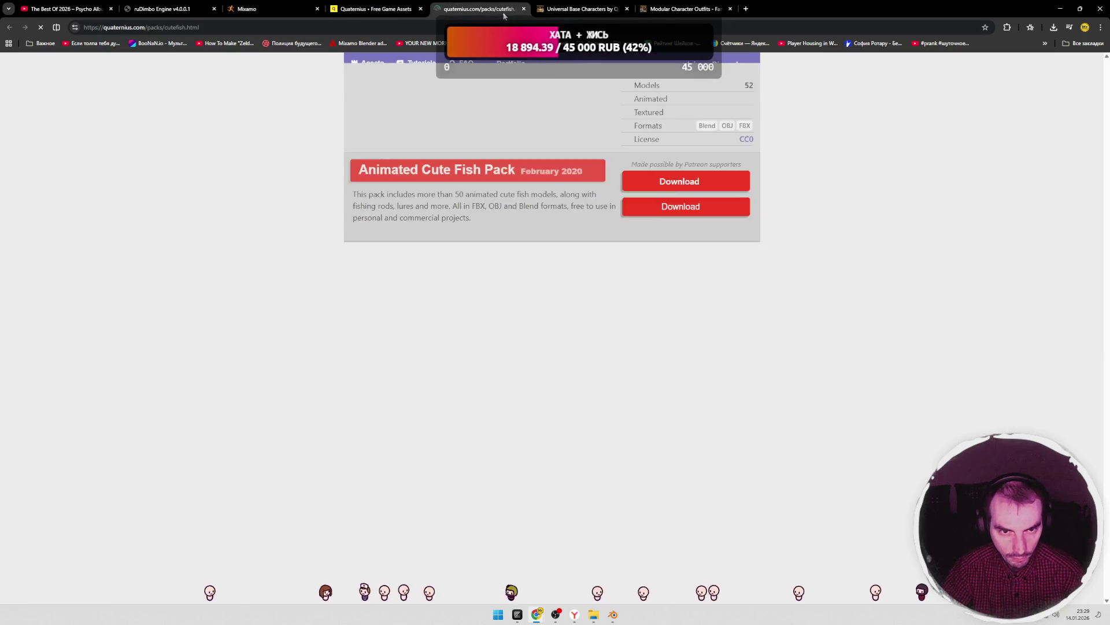
pyautogui.click(595, 287)
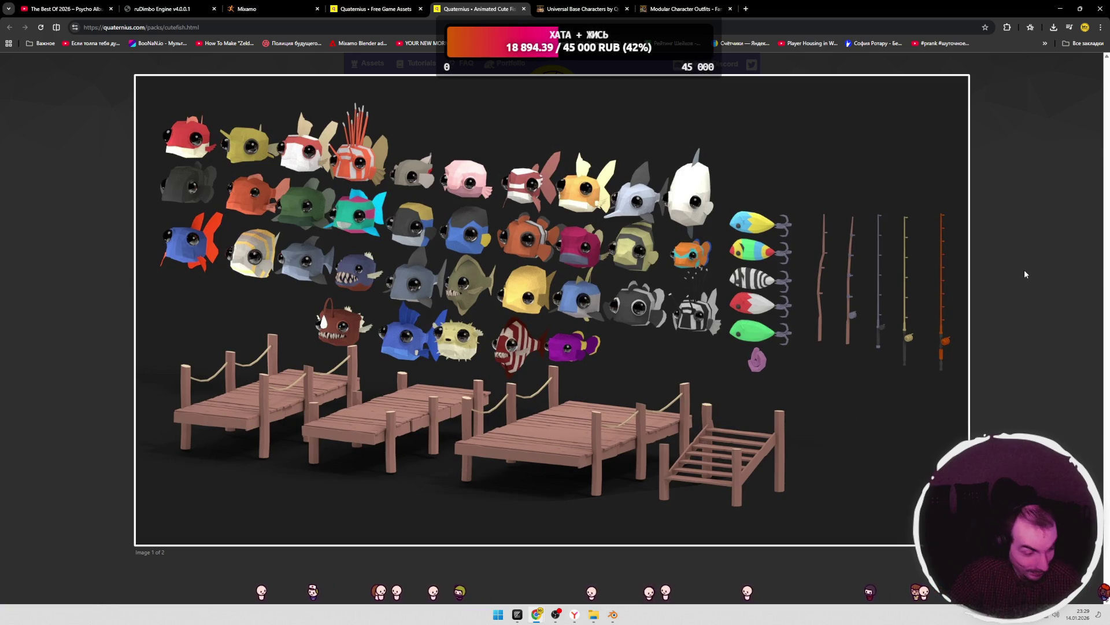
pyautogui.click(1025, 274)
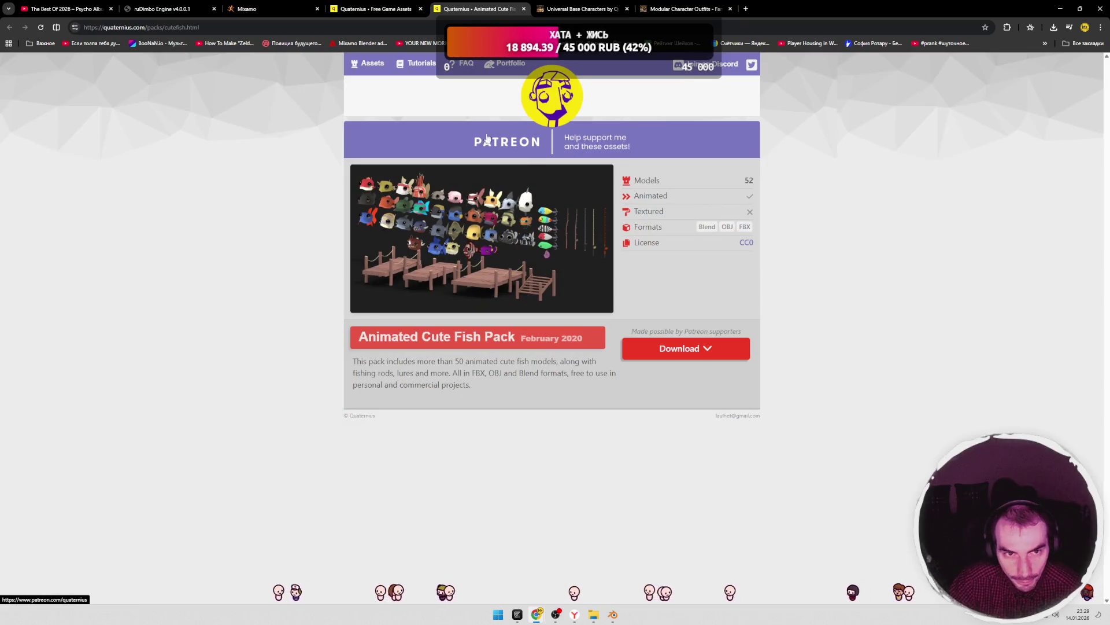
pyautogui.click(379, 9)
# - Scroll the Quaternius asset grid down to the last packs, Texture Fantasy Nature and Simple Nature
pyautogui.scroll(-3, 317, 278)
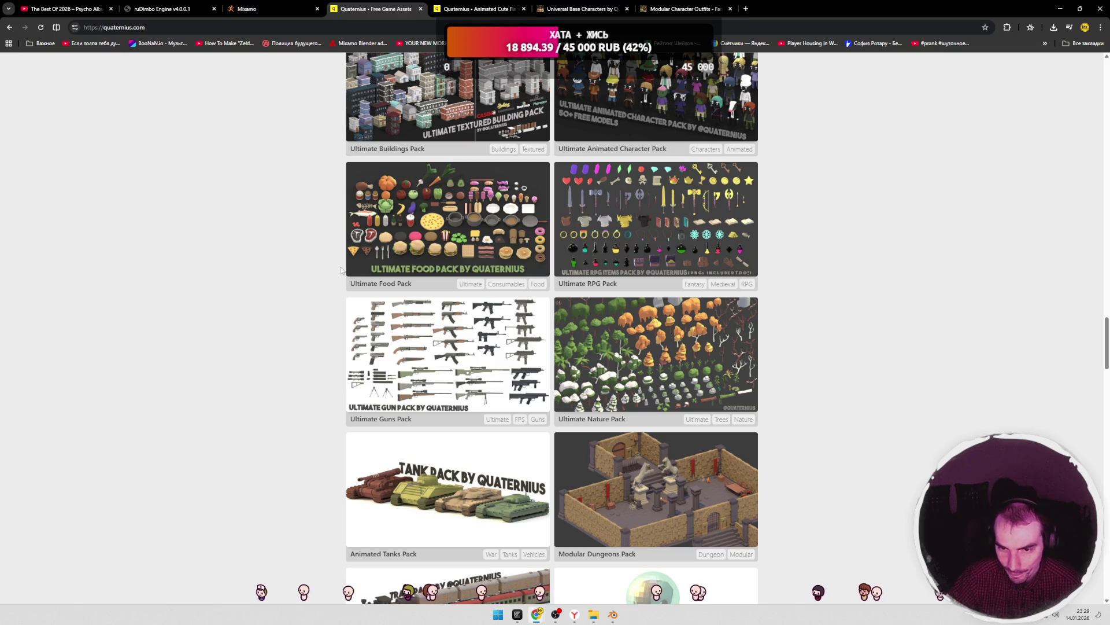
pyautogui.scroll(-2, 335, 275)
pyautogui.scroll(-7, 336, 274)
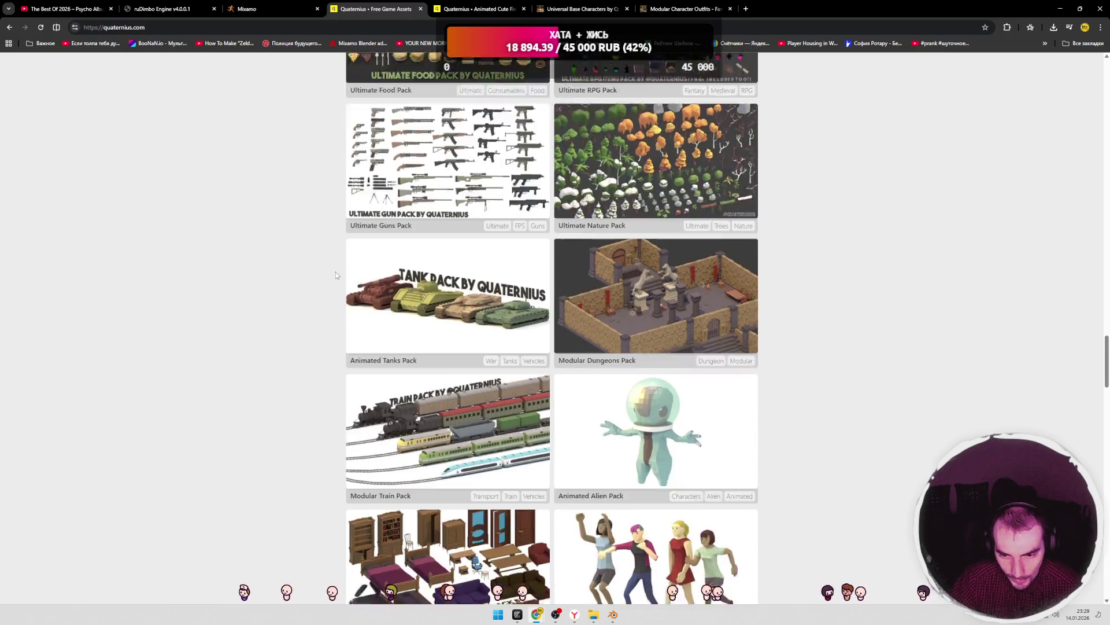
pyautogui.scroll(-4, 335, 274)
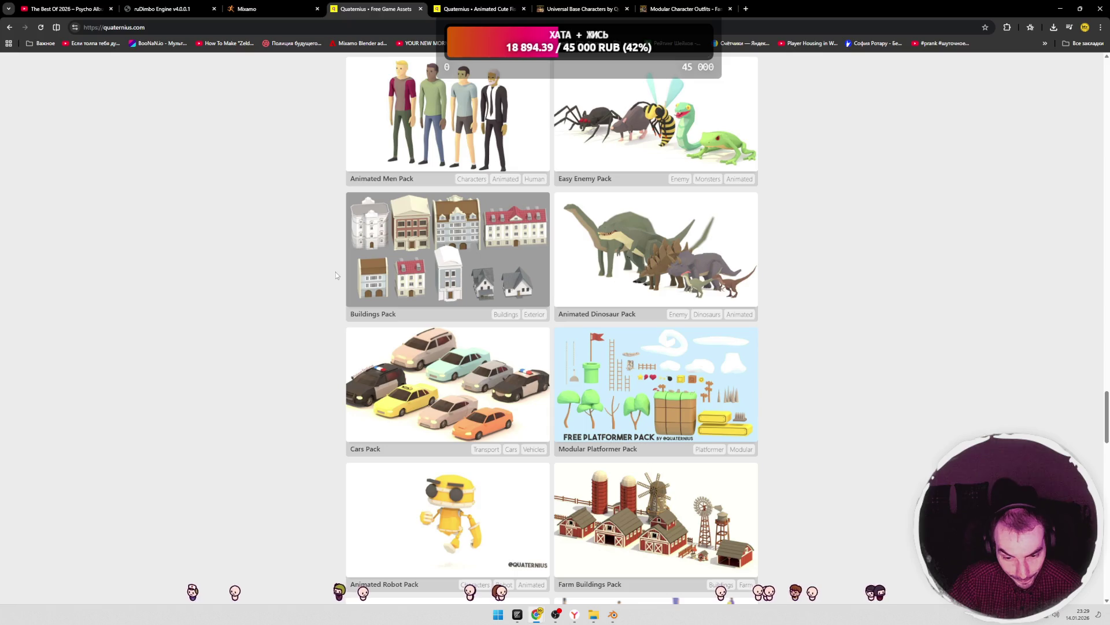
pyautogui.scroll(-8, 335, 274)
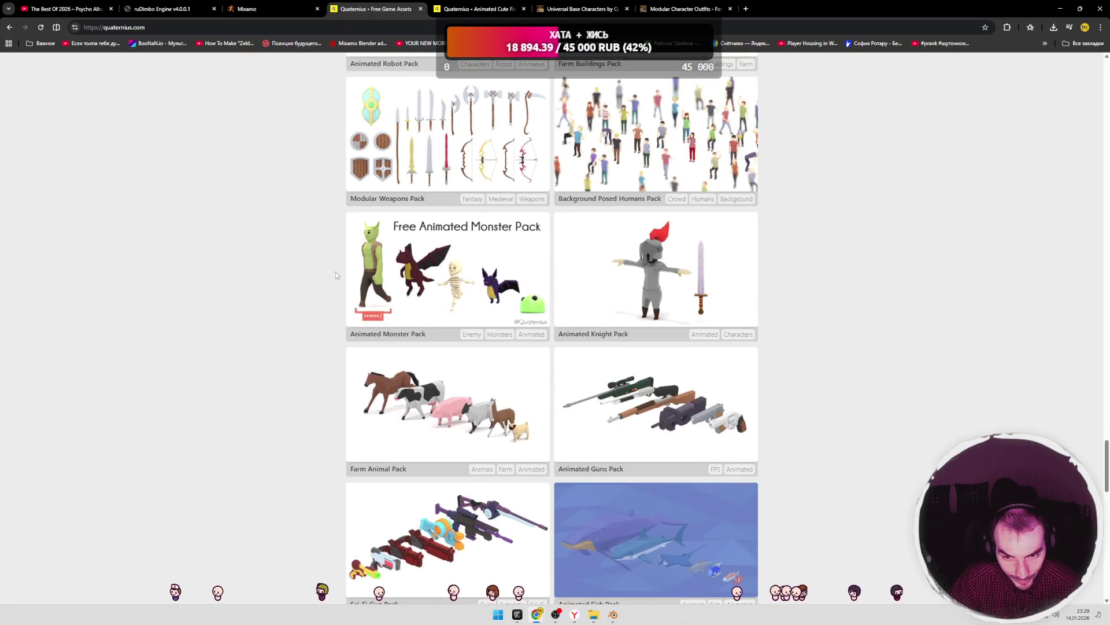
pyautogui.scroll(-7, 335, 272)
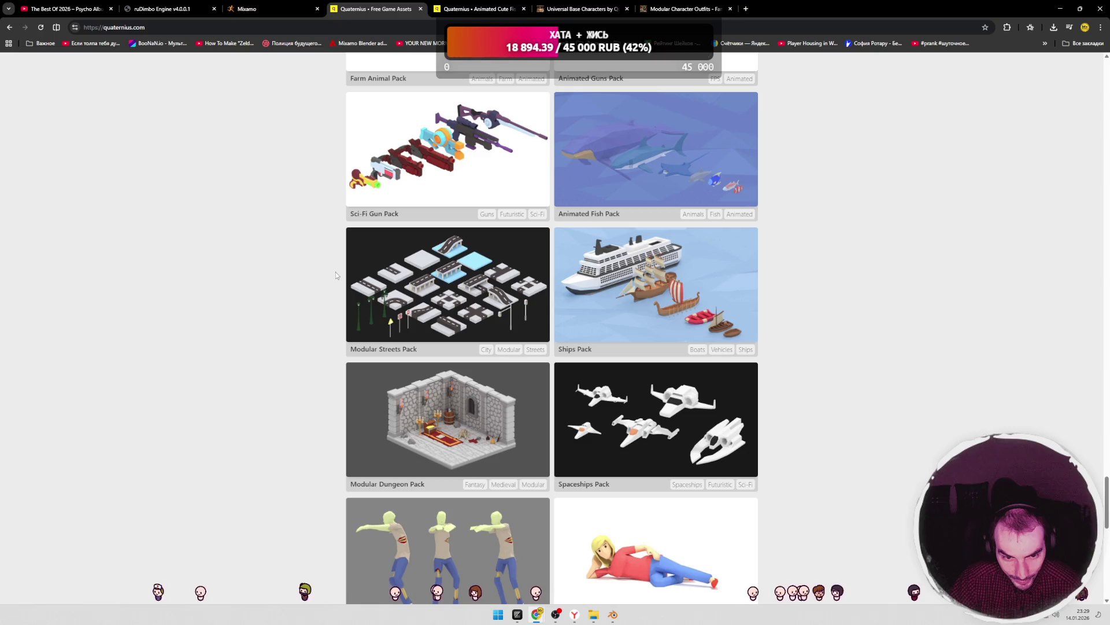
pyautogui.scroll(-2, 335, 273)
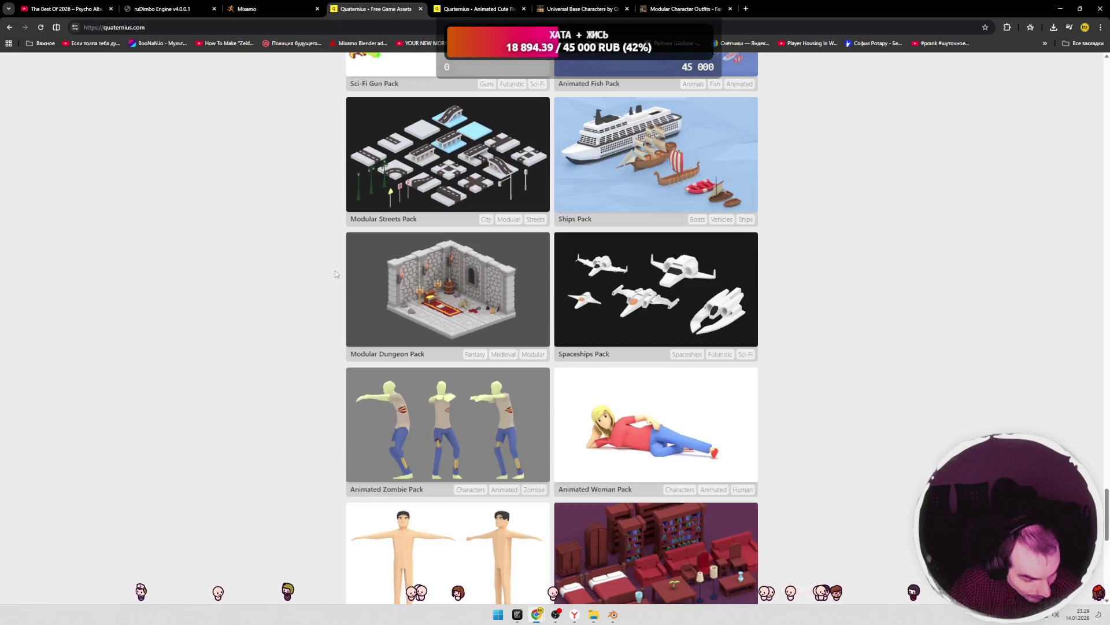
pyautogui.scroll(-3, 335, 270)
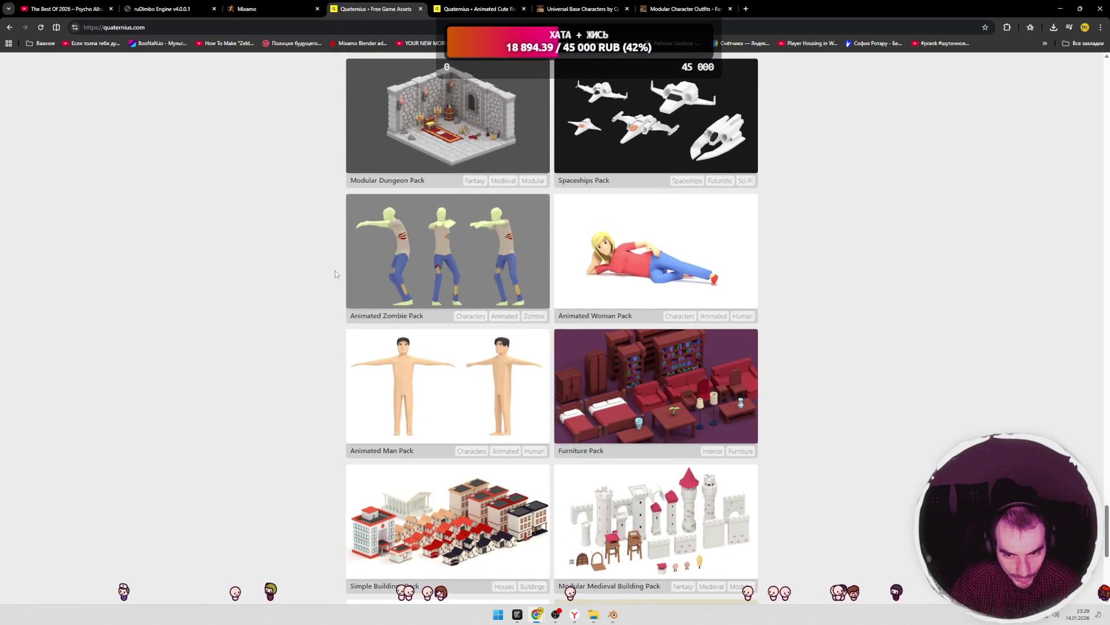
pyautogui.scroll(-3, 335, 270)
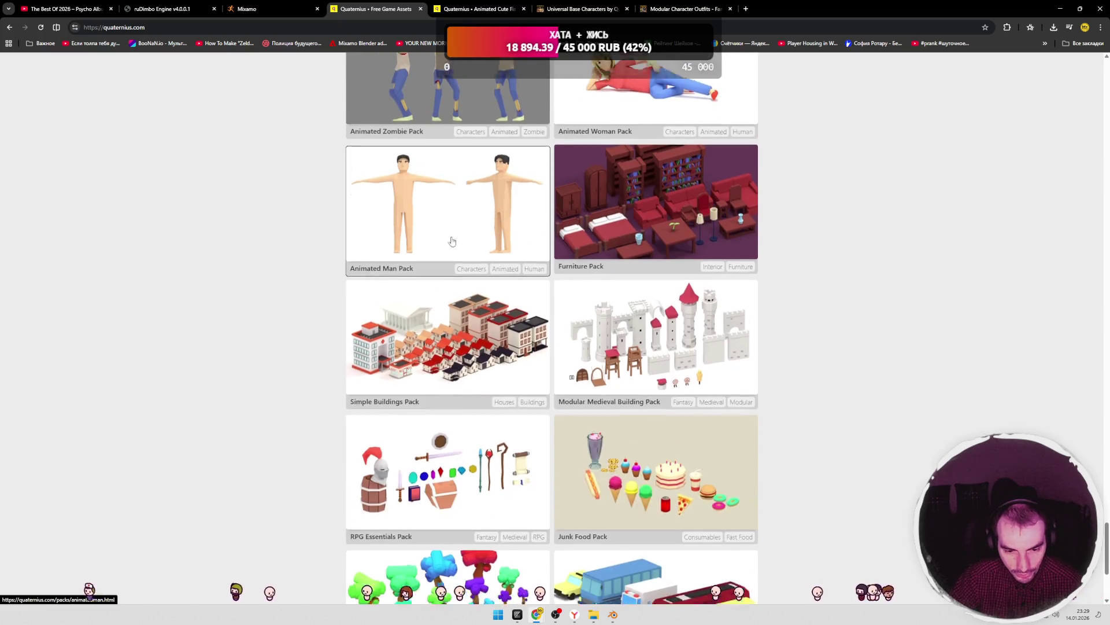
pyautogui.scroll(-4, 454, 243)
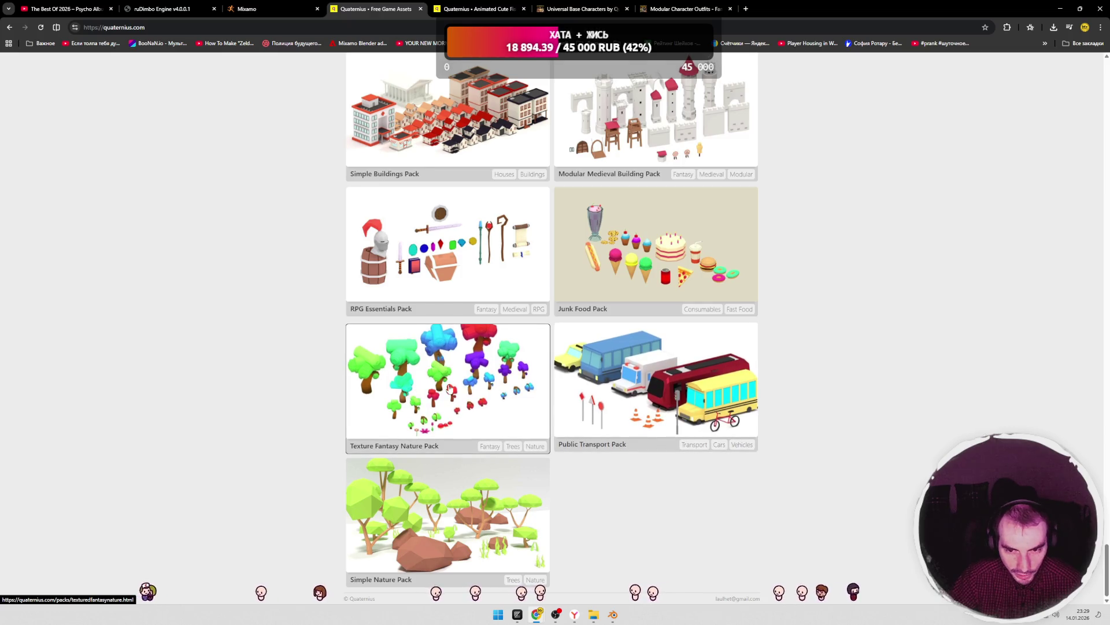
pyautogui.scroll(1, 438, 389)
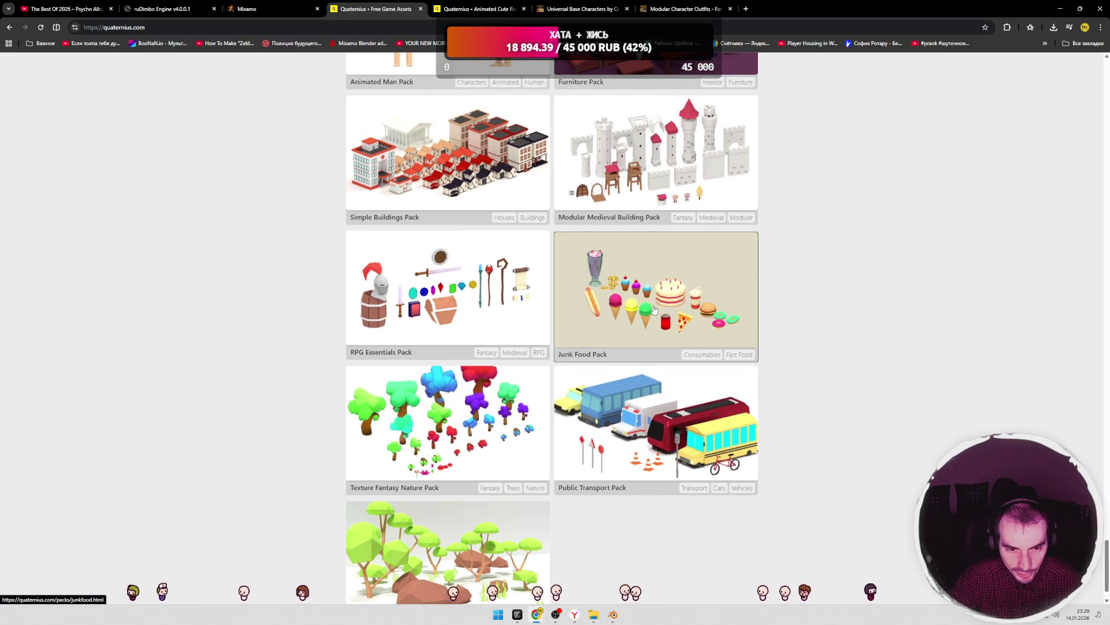
pyautogui.scroll(1, 654, 310)
pyautogui.scroll(2, 660, 286)
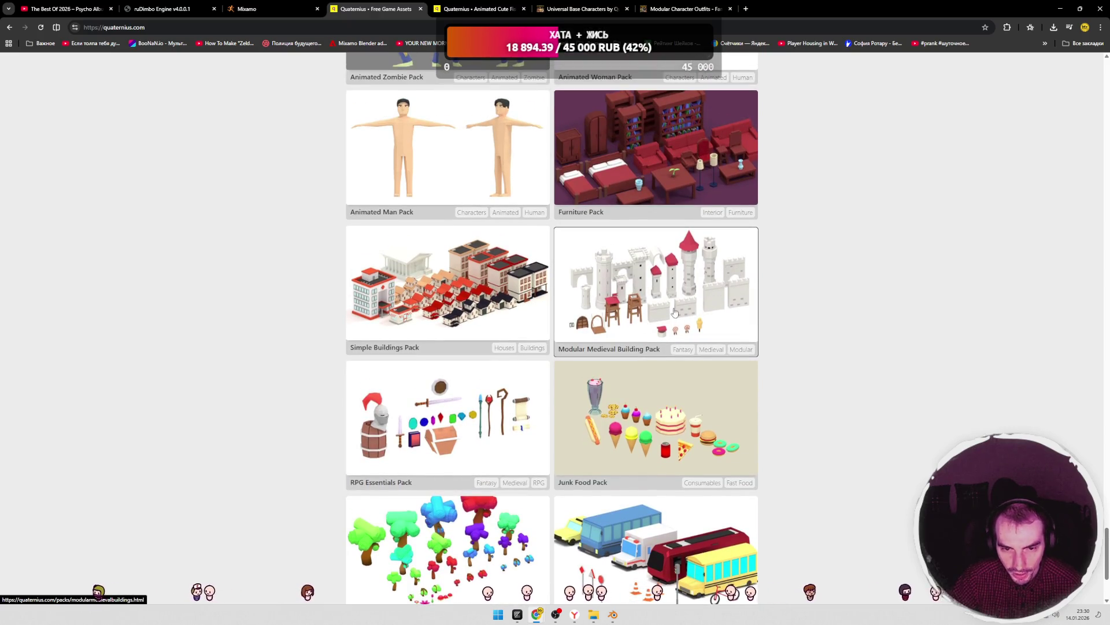
pyautogui.scroll(1, 582, 318)
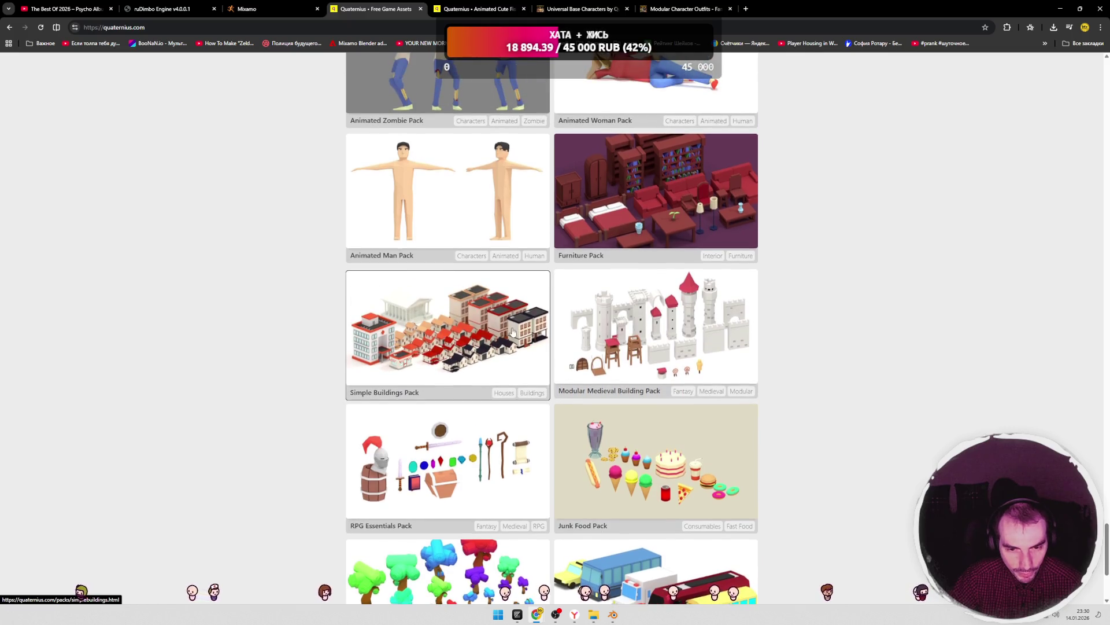
pyautogui.scroll(1, 486, 364)
pyautogui.scroll(1, 484, 363)
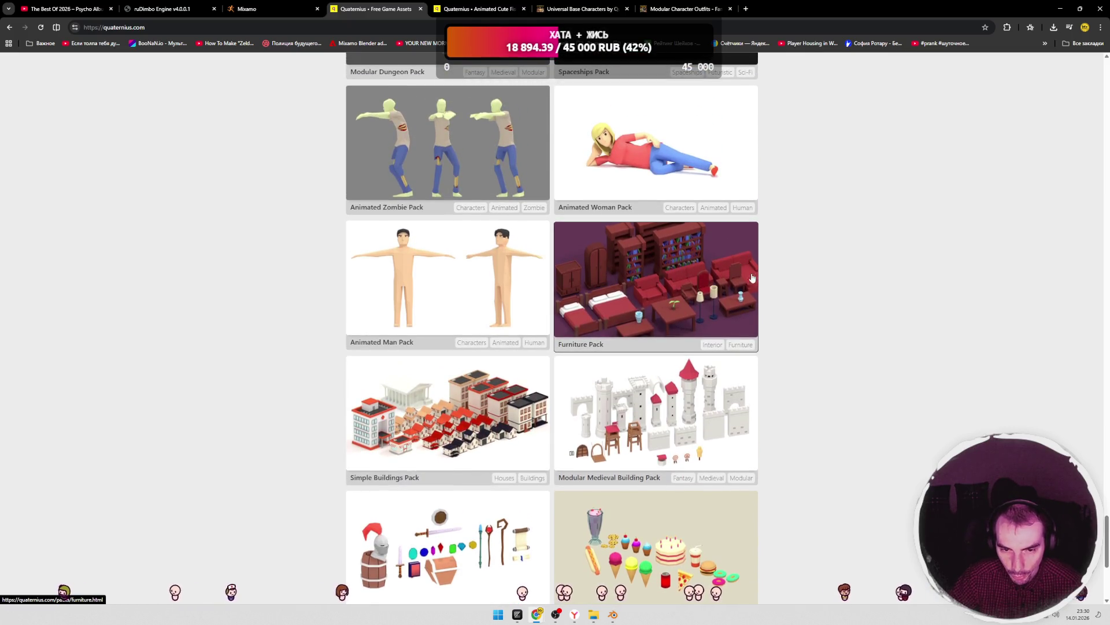
pyautogui.scroll(2, 449, 294)
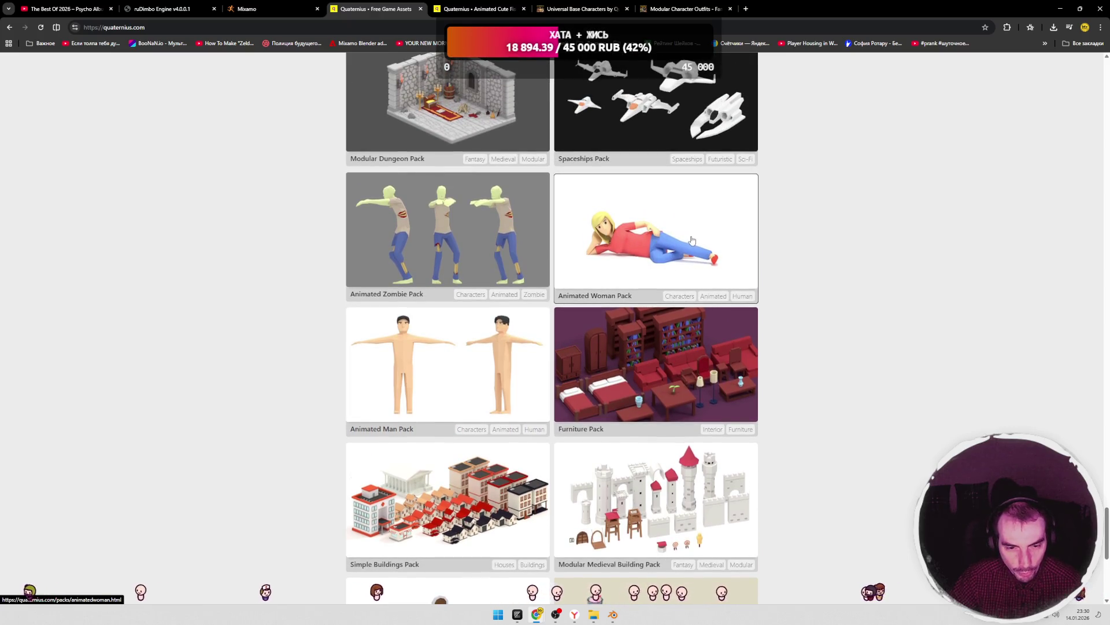
pyautogui.scroll(1, 638, 253)
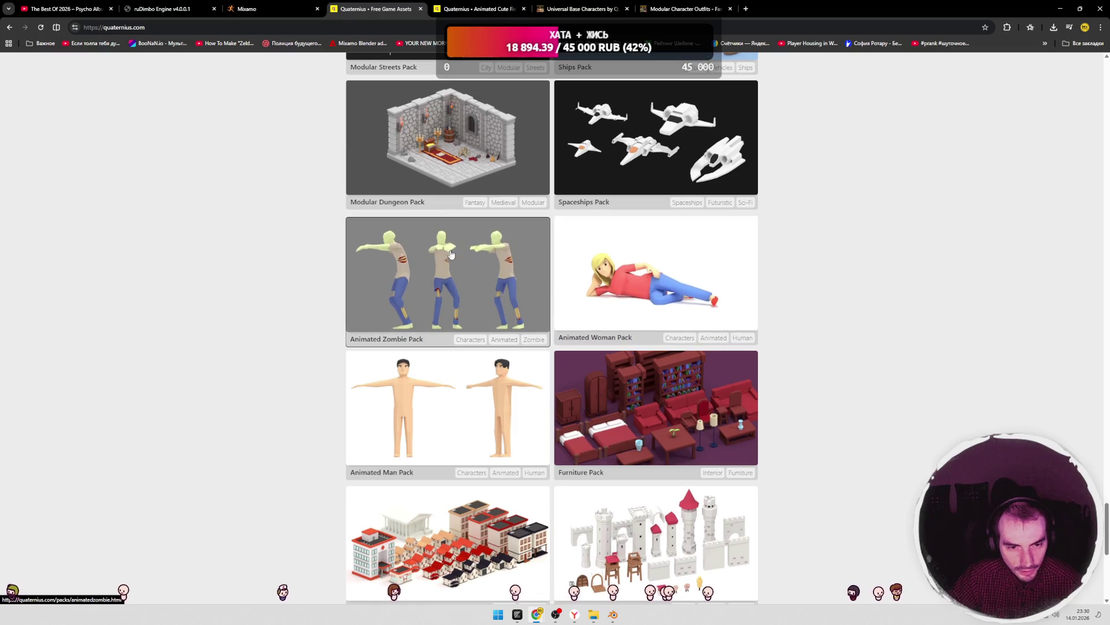
pyautogui.scroll(2, 468, 274)
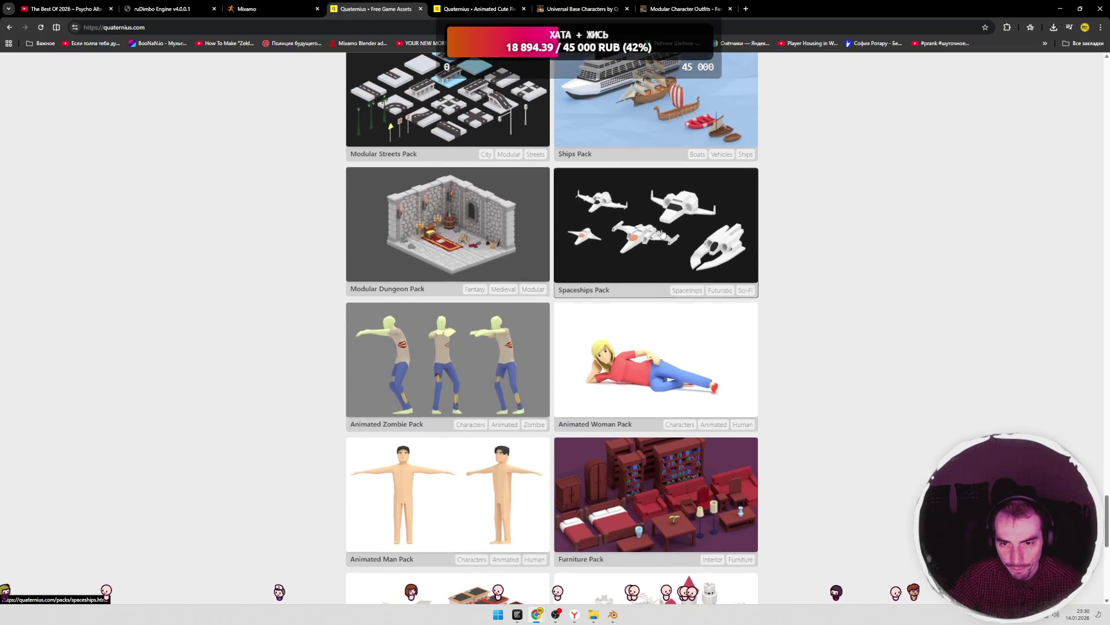
pyautogui.scroll(1, 505, 287)
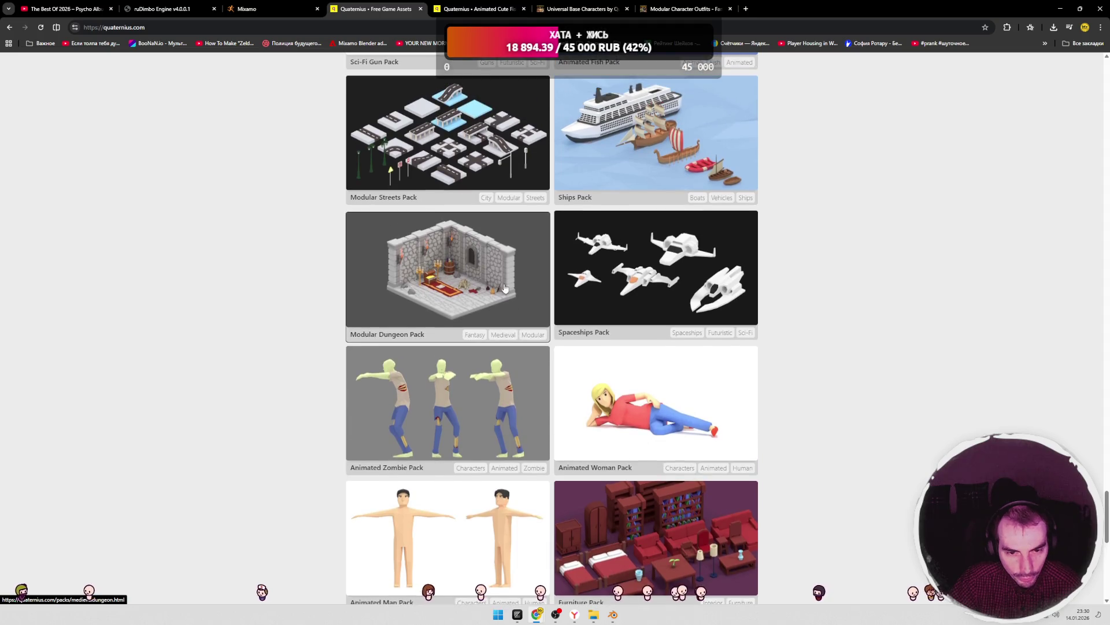
pyautogui.scroll(2, 420, 279)
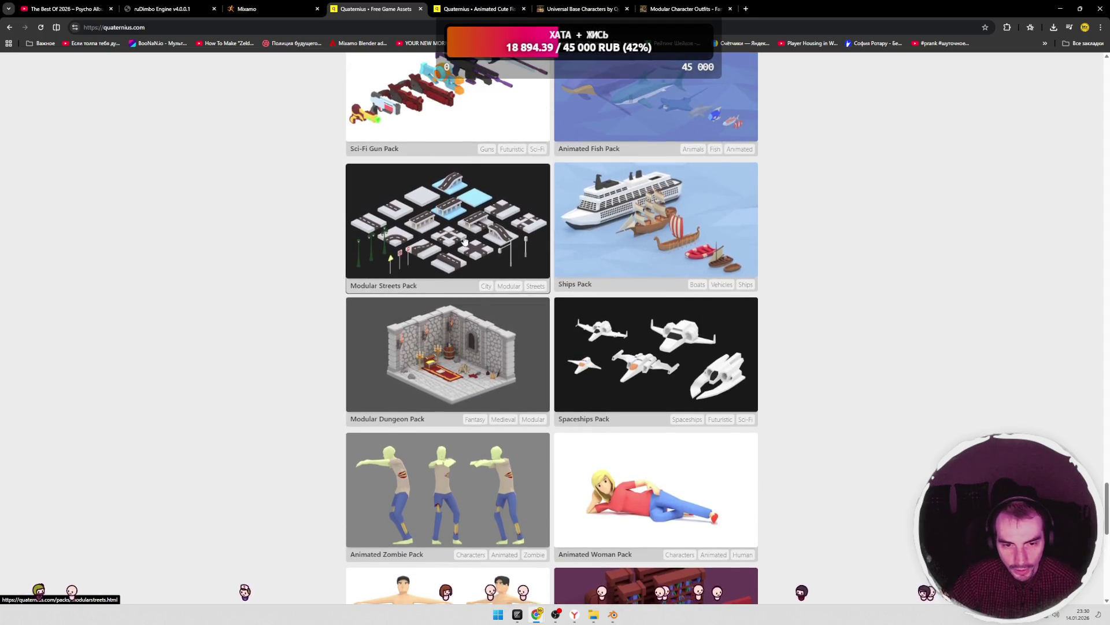
pyautogui.scroll(2, 469, 297)
pyautogui.scroll(3, 469, 296)
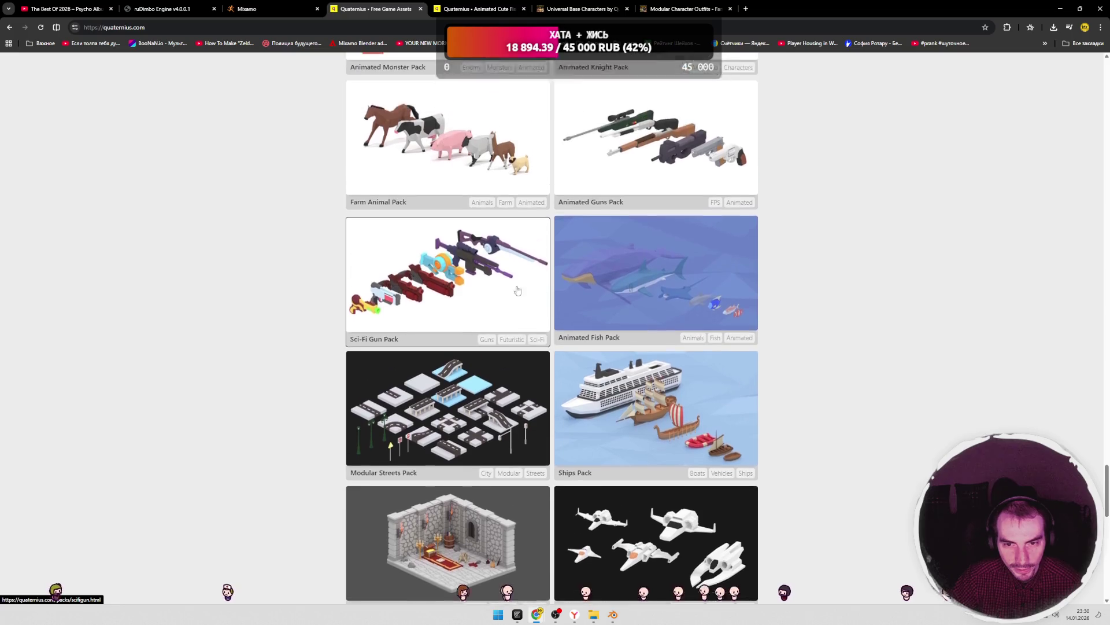
pyautogui.scroll(2, 424, 235)
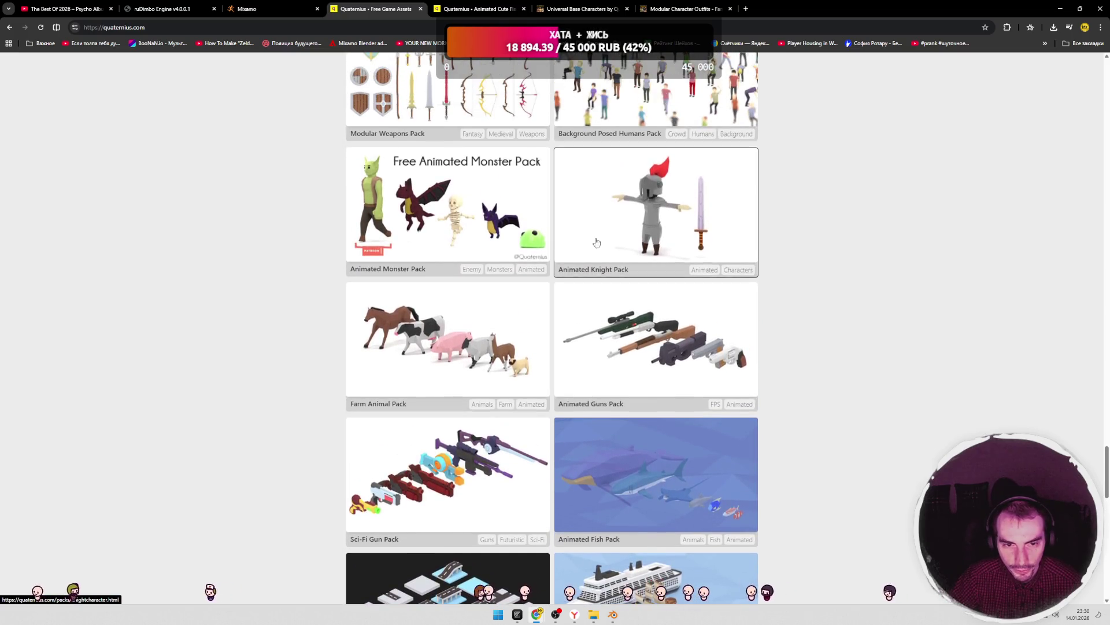
pyautogui.scroll(3, 423, 235)
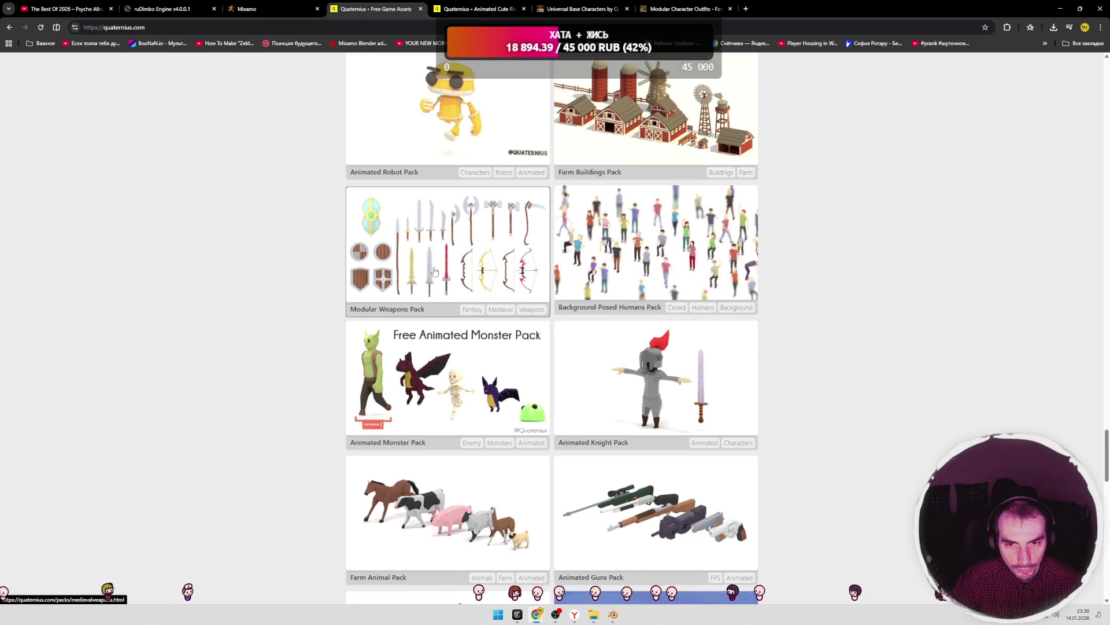
pyautogui.scroll(2, 435, 272)
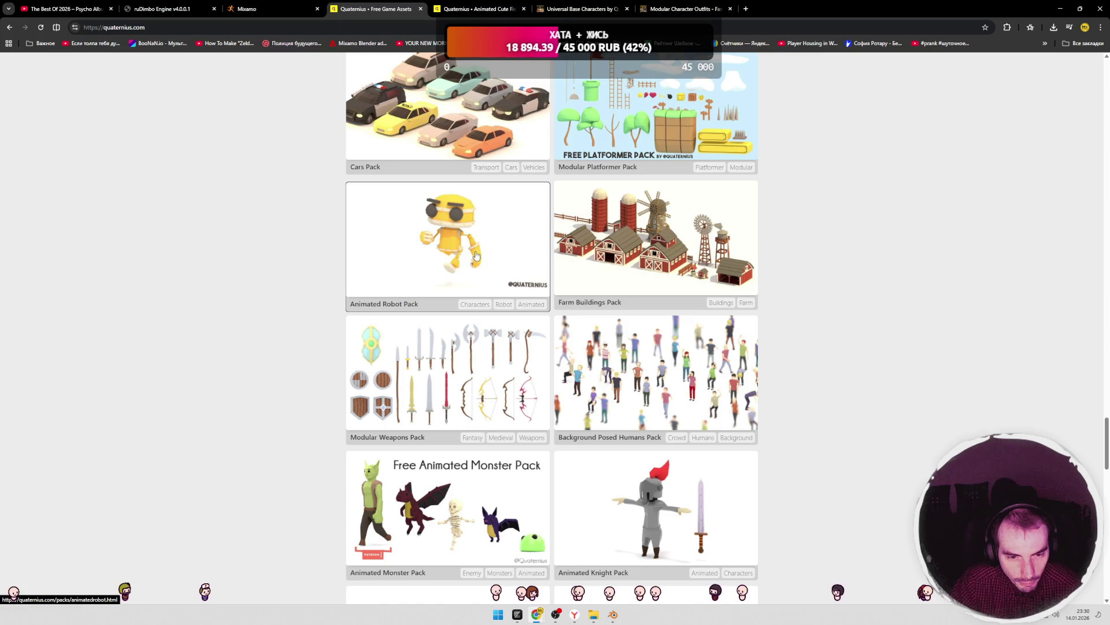
pyautogui.scroll(-3, 496, 267)
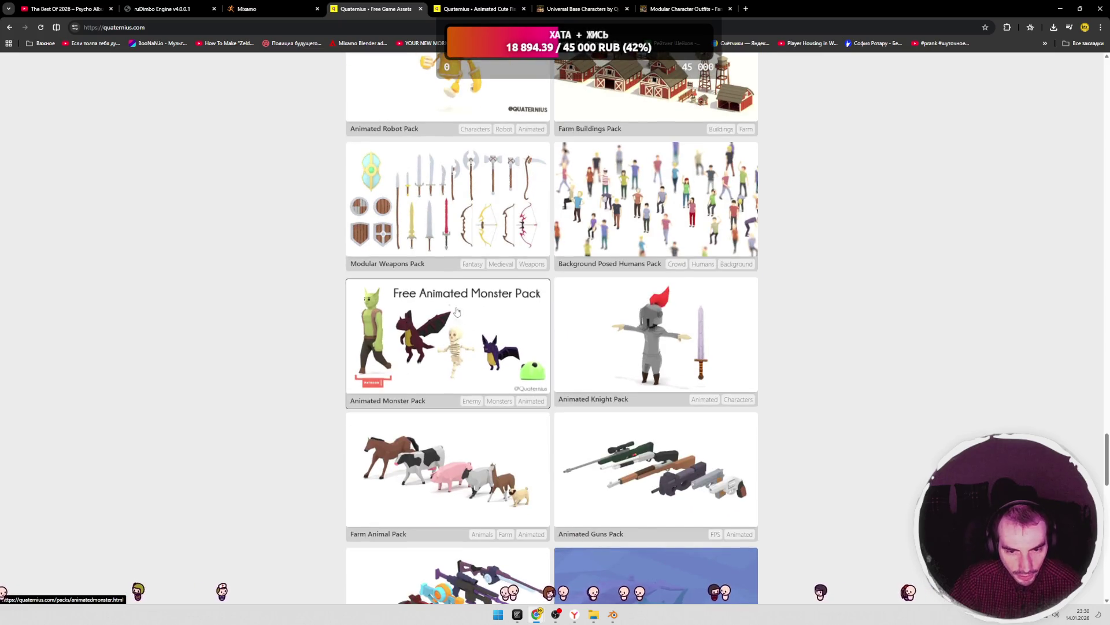
pyautogui.scroll(2, 520, 278)
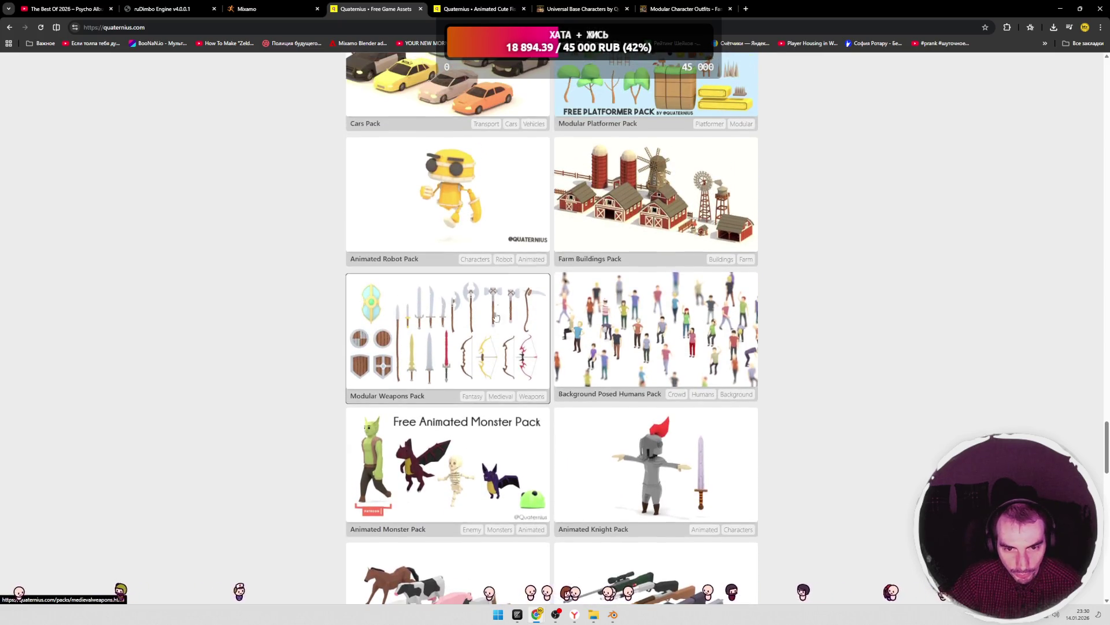
pyautogui.scroll(4, 664, 225)
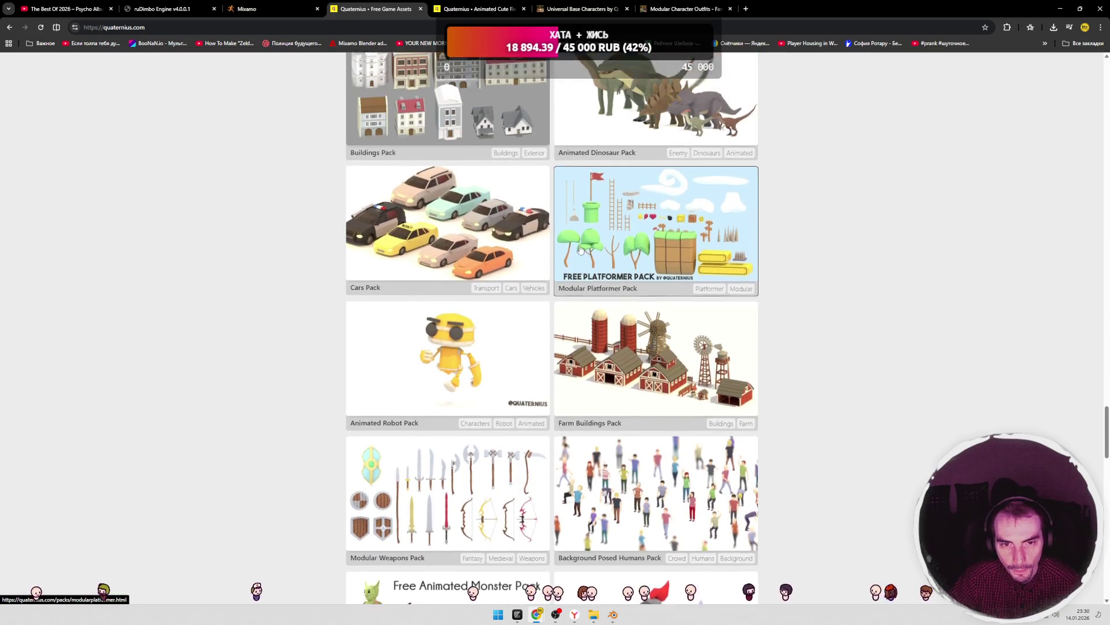
pyautogui.scroll(3, 447, 234)
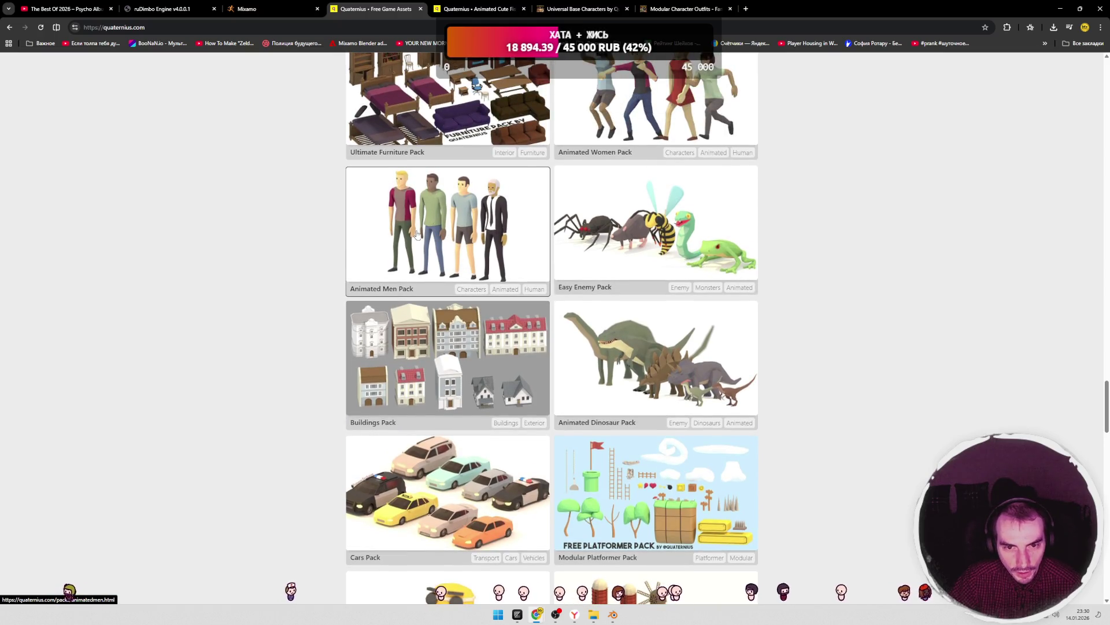
pyautogui.scroll(3, 532, 248)
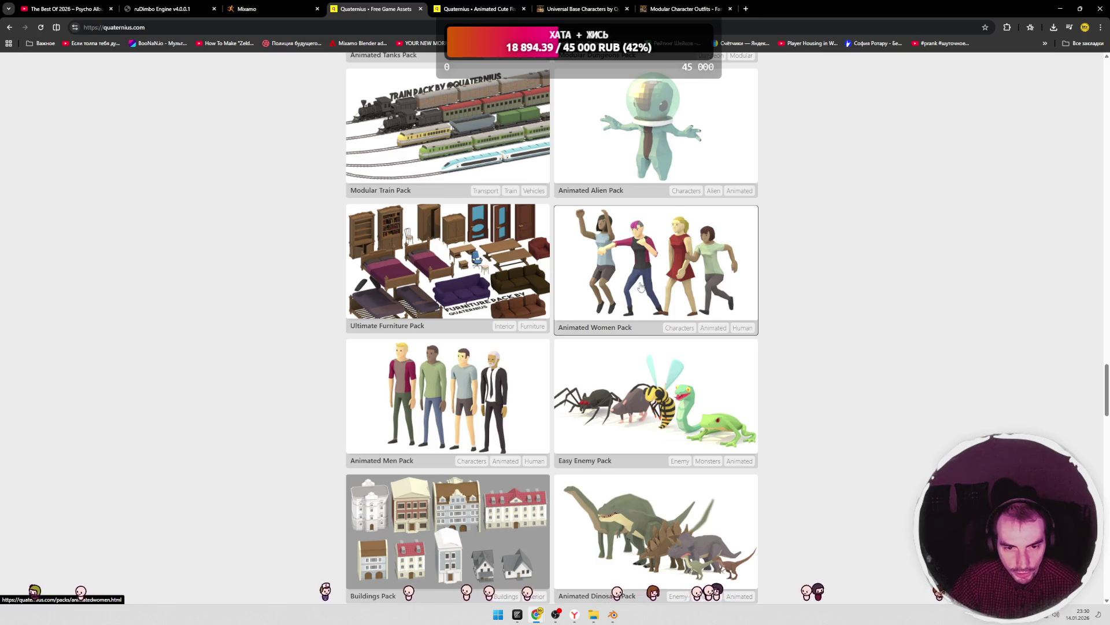
pyautogui.scroll(2, 641, 285)
pyautogui.scroll(2, 514, 279)
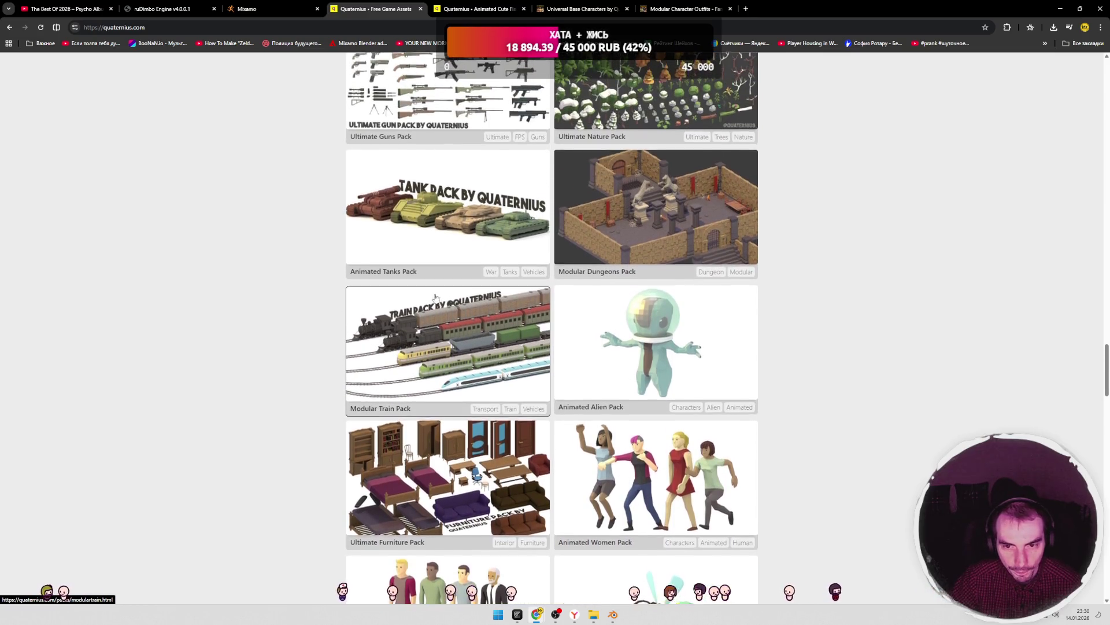
pyautogui.scroll(4, 503, 297)
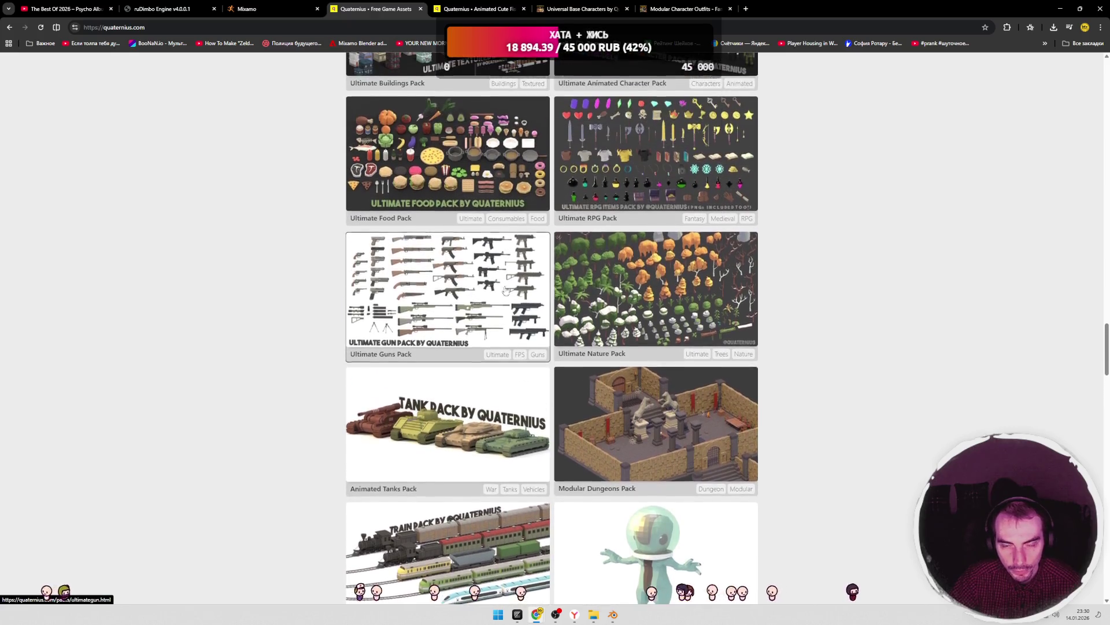
pyautogui.scroll(5, 543, 284)
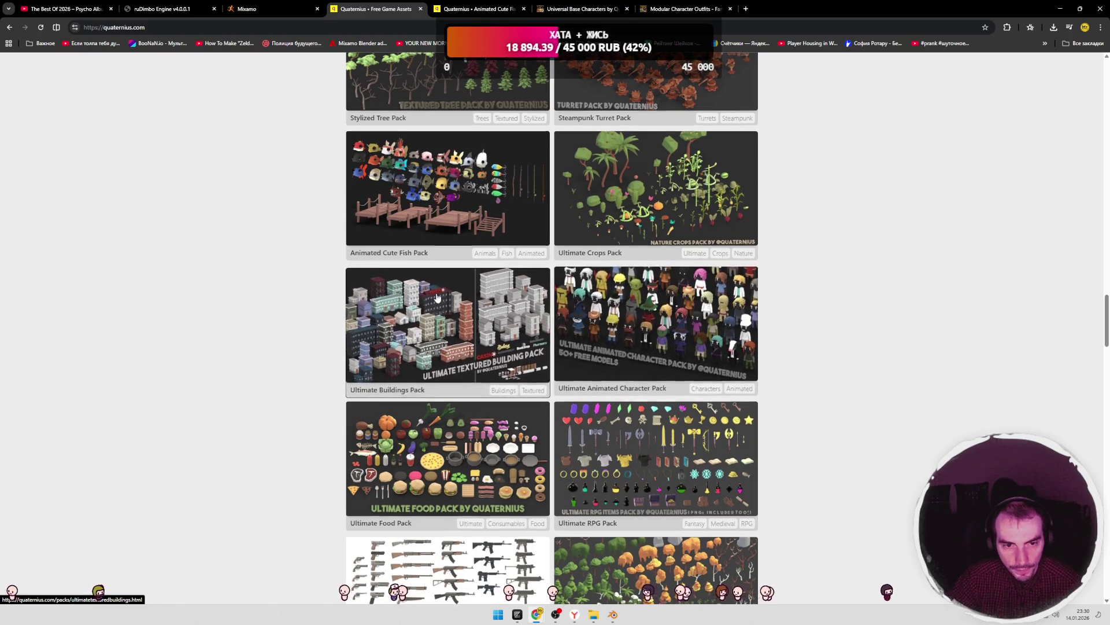
pyautogui.scroll(9, 620, 315)
pyautogui.scroll(15, 519, 314)
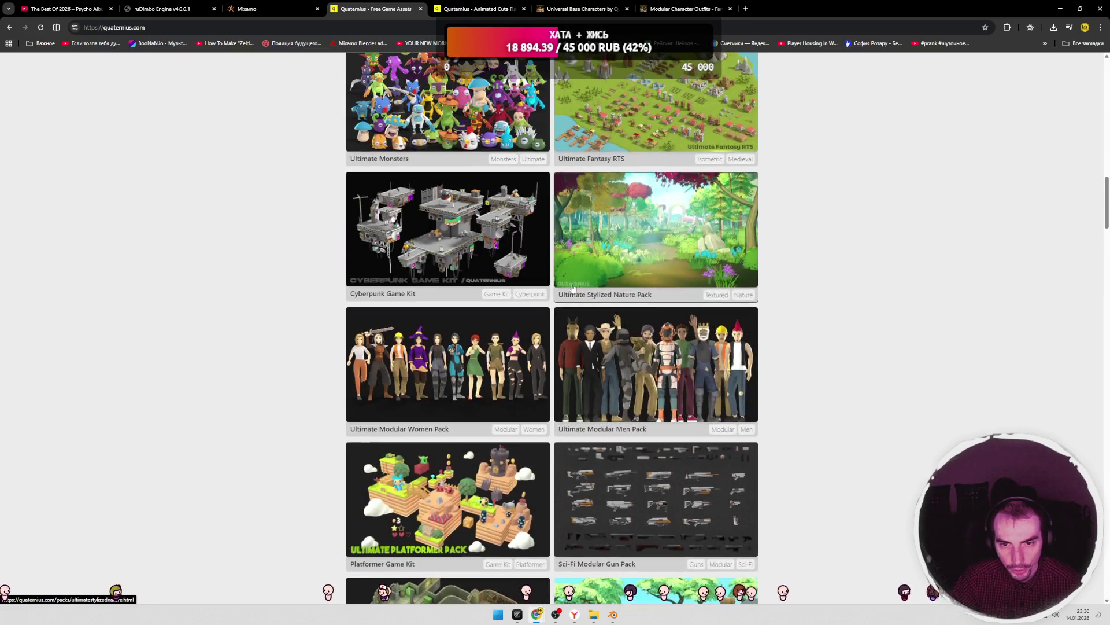
pyautogui.scroll(15, 560, 309)
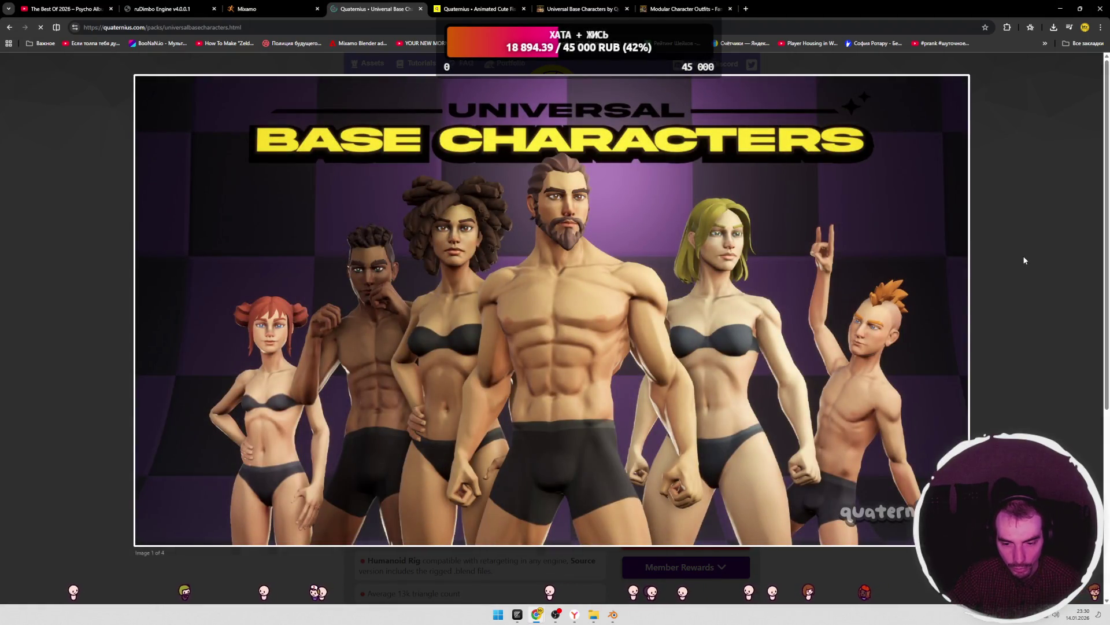
# - Close the enlarged preview and go back to the home asset grid
pyautogui.click(1024, 262)
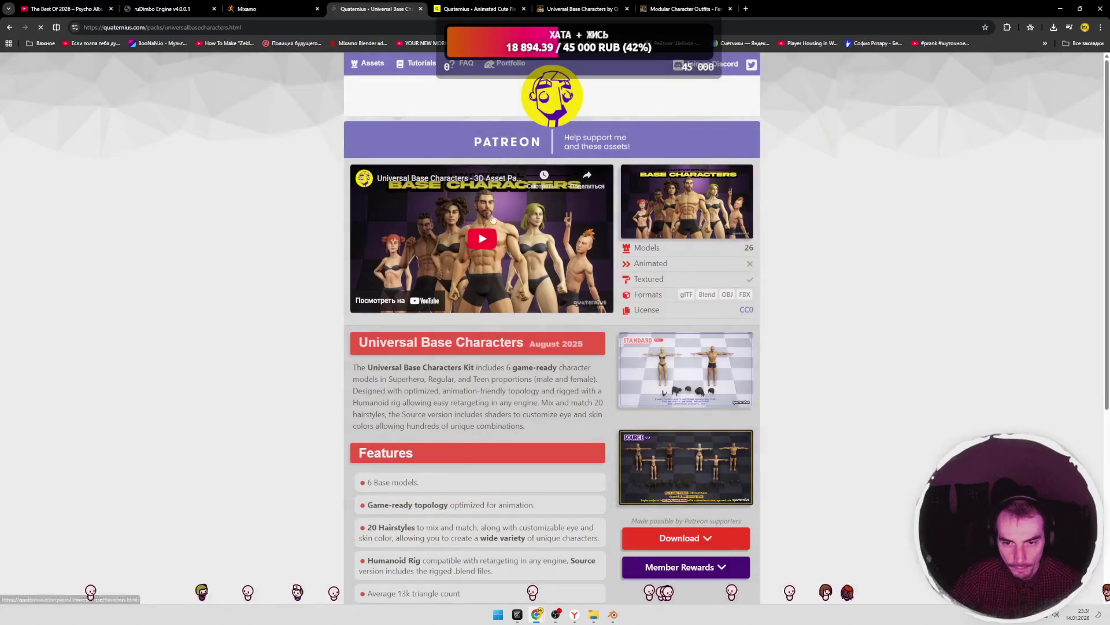
pyautogui.scroll(-3, 292, 141)
pyautogui.hotkey('alt', 'Left')
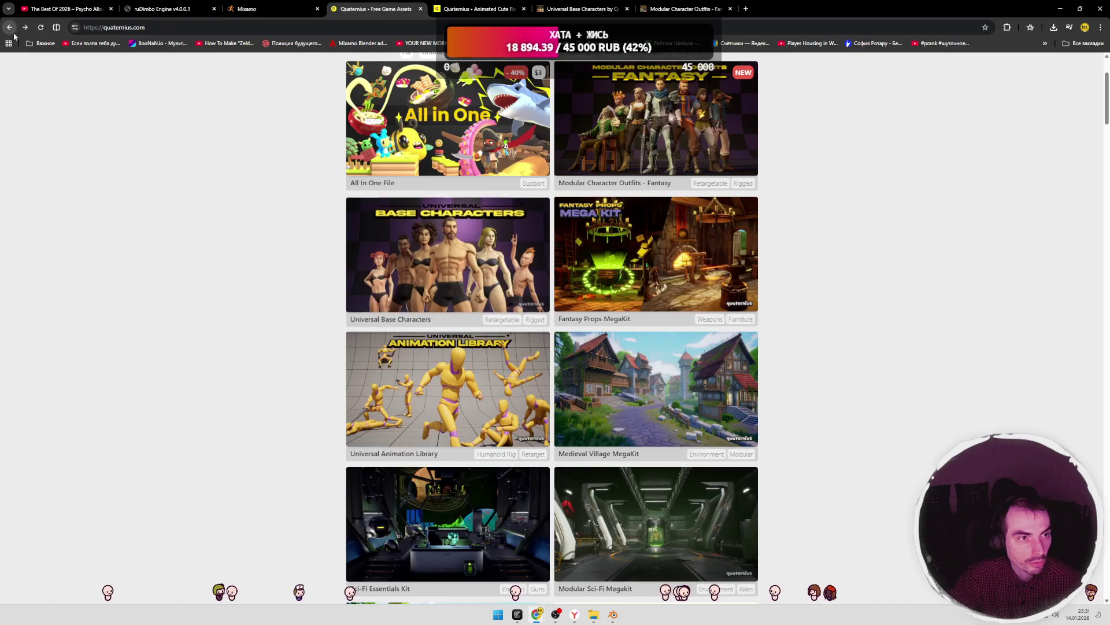
# - Open the Simple Nature Pack page, view its enlarged preview, and return to the grid
pyautogui.scroll(-20, 489, 240)
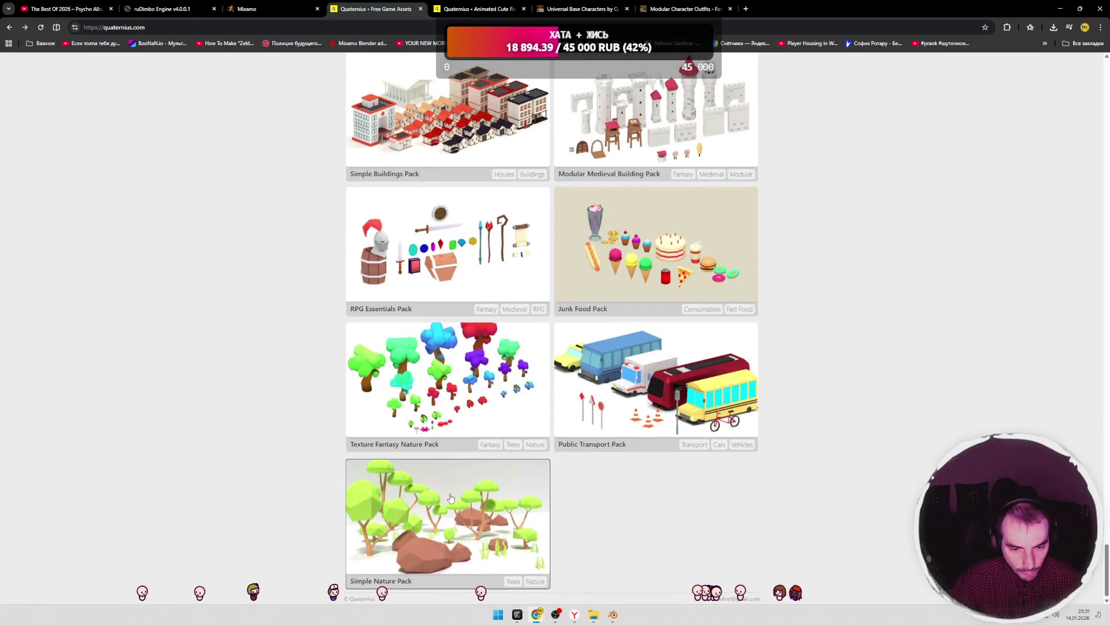
pyautogui.click(451, 498)
pyautogui.click(405, 298)
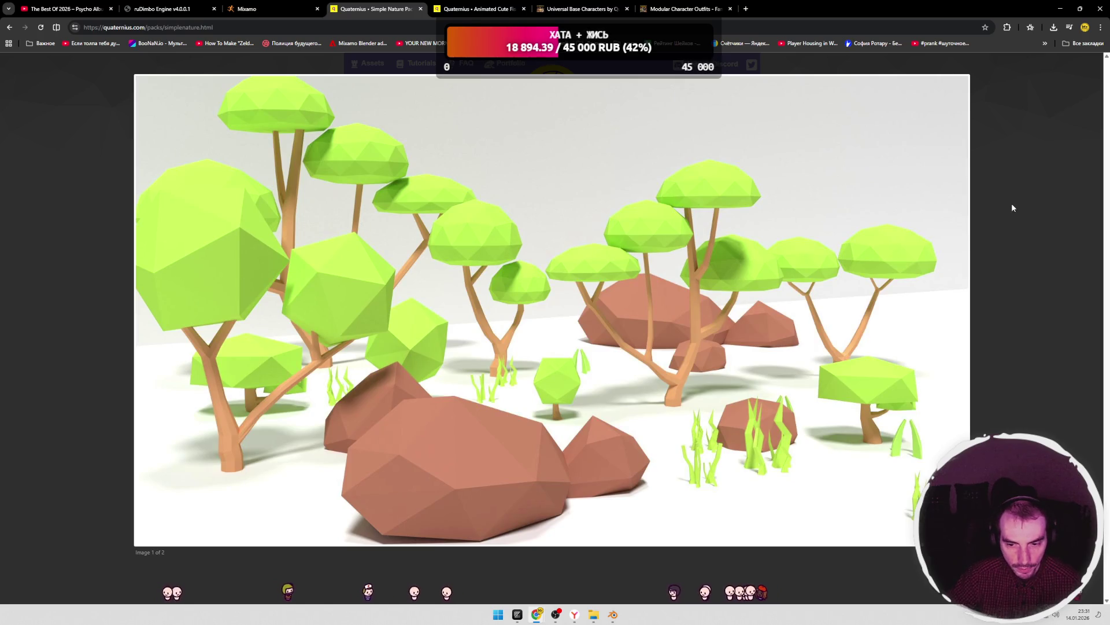
pyautogui.click(1012, 207)
pyautogui.click(10, 27)
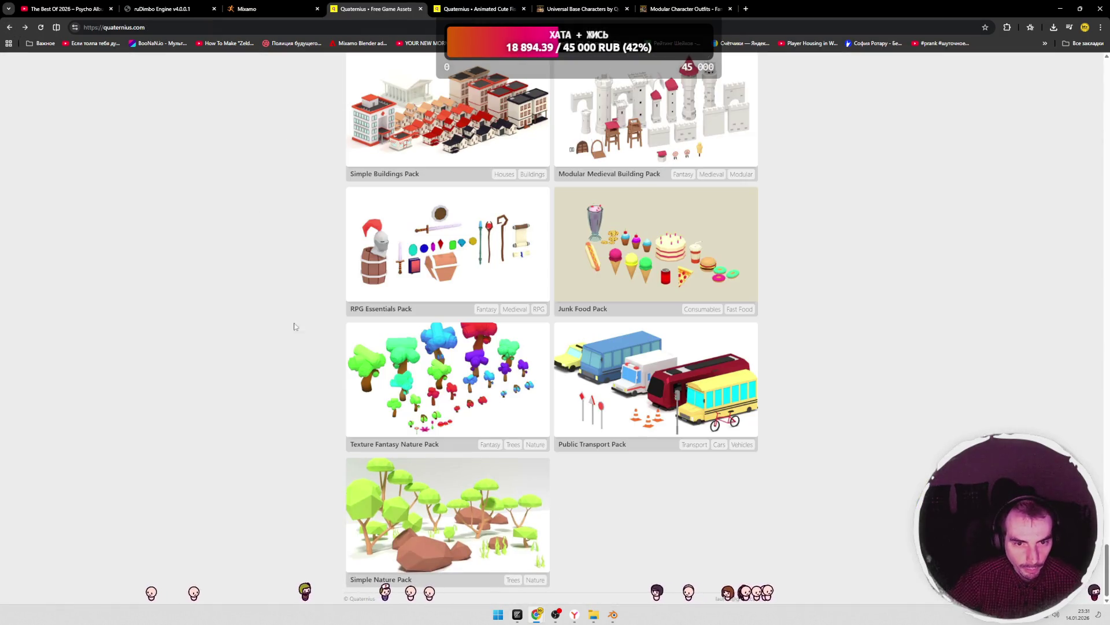
# - Scroll the asset grid back to the top, headed by All In One File
pyautogui.scroll(20, 295, 327)
pyautogui.scroll(20, 285, 291)
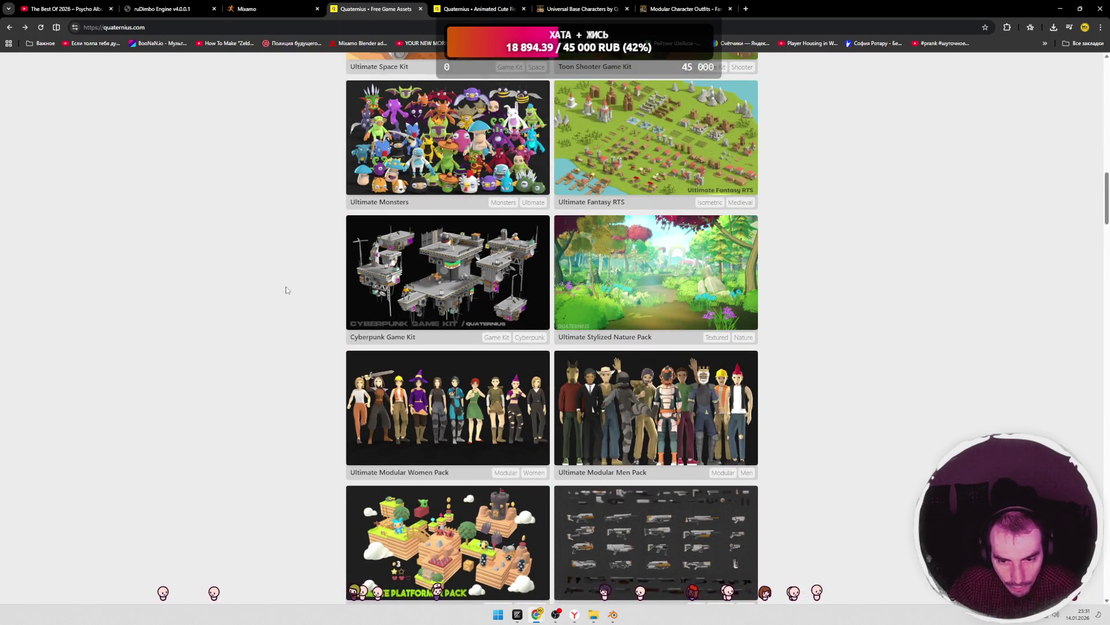
pyautogui.scroll(5, 286, 290)
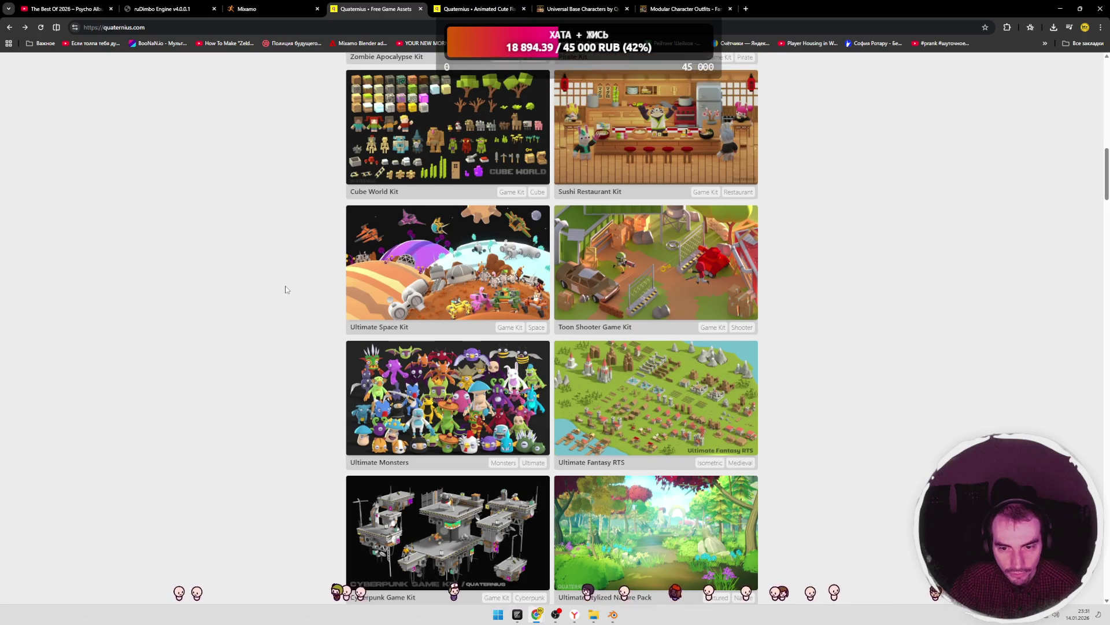
pyautogui.scroll(2, 285, 290)
pyautogui.scroll(2, 286, 290)
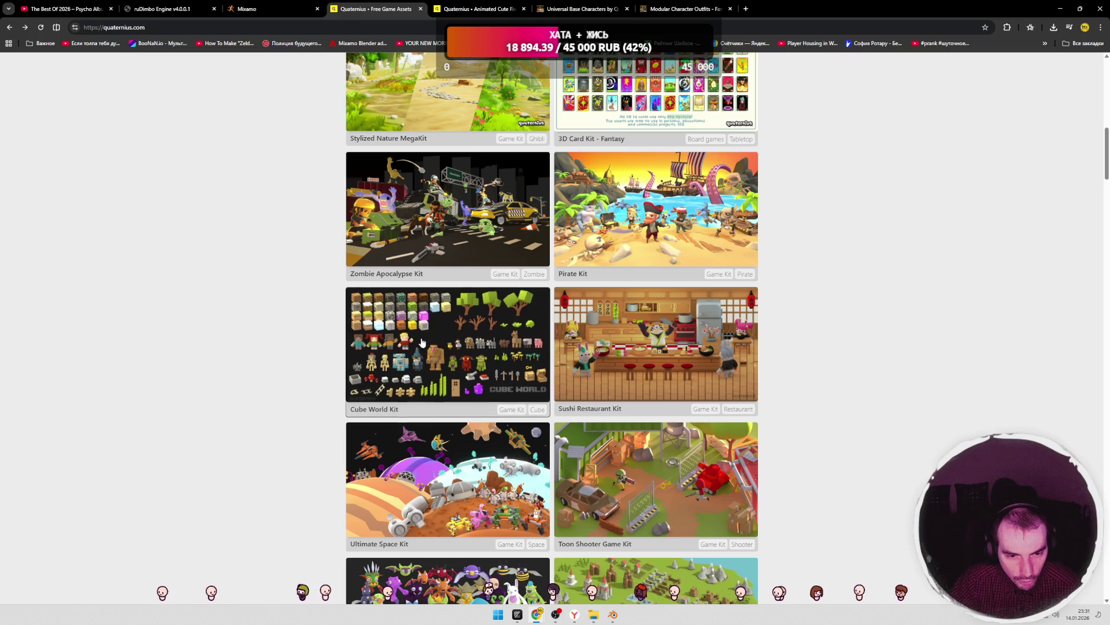
pyautogui.scroll(1, 339, 311)
pyautogui.scroll(2, 301, 306)
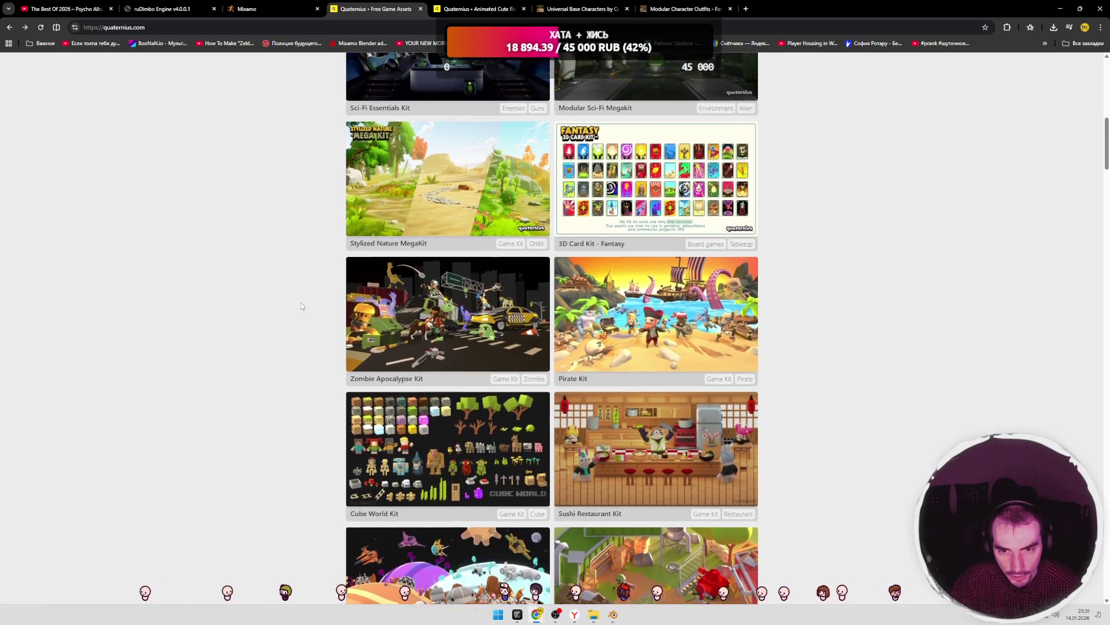
pyautogui.scroll(2, 300, 306)
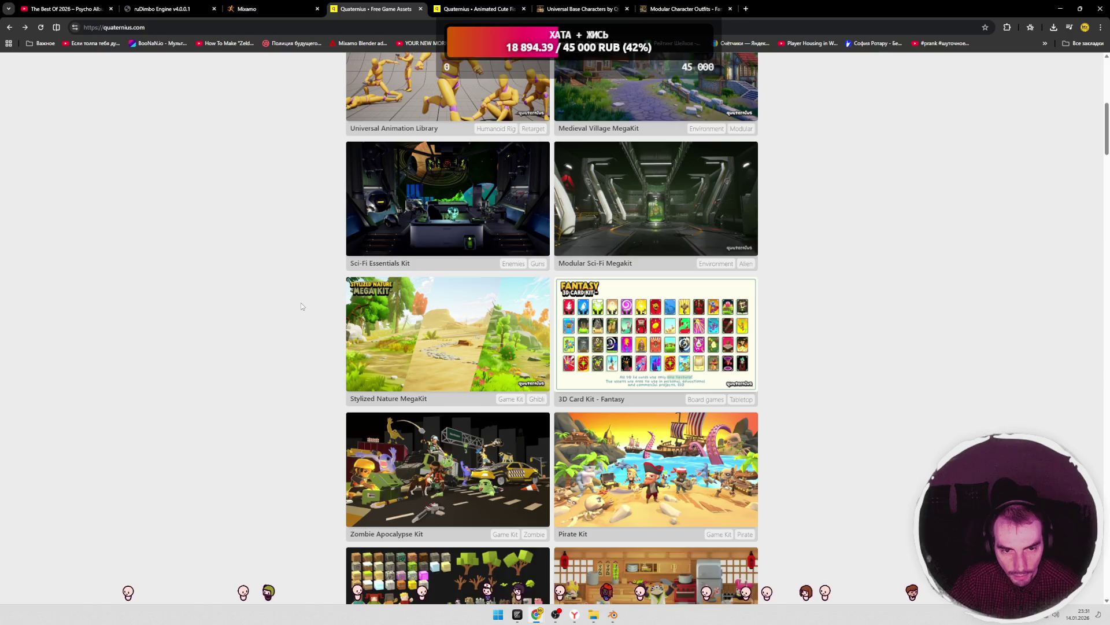
pyautogui.scroll(4, 301, 306)
pyautogui.scroll(4, 301, 306)
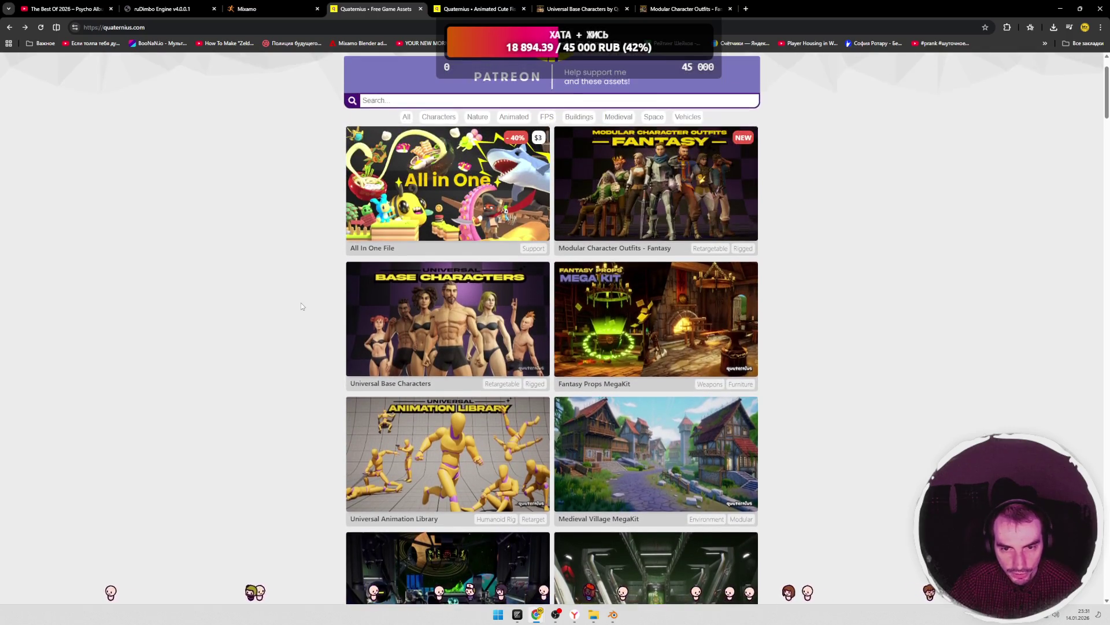
pyautogui.scroll(-1, 301, 306)
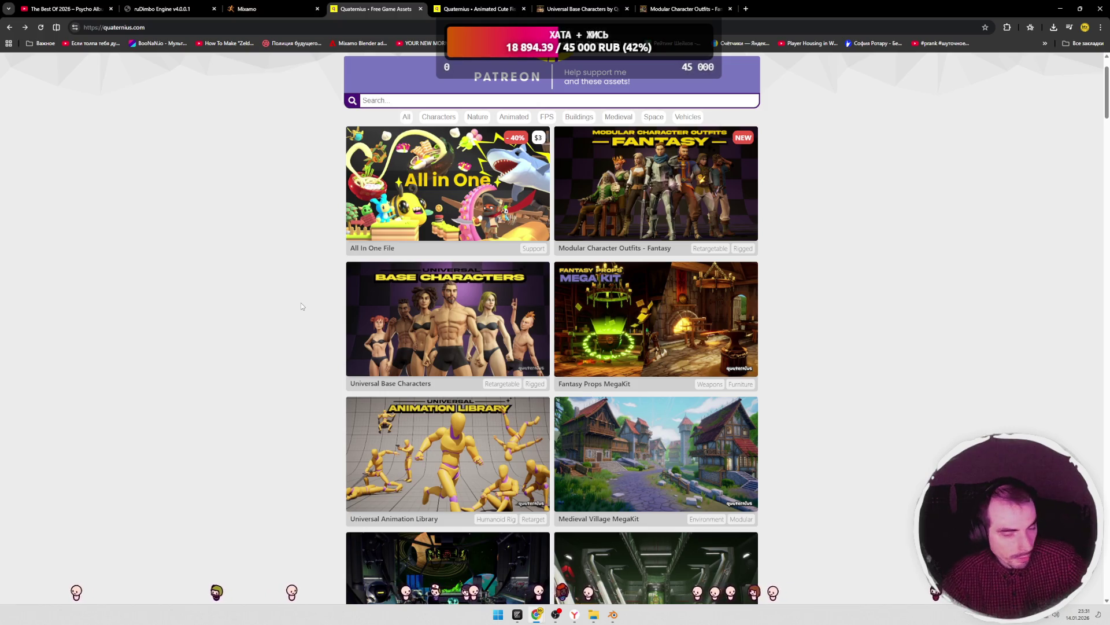
pyautogui.scroll(1, 299, 304)
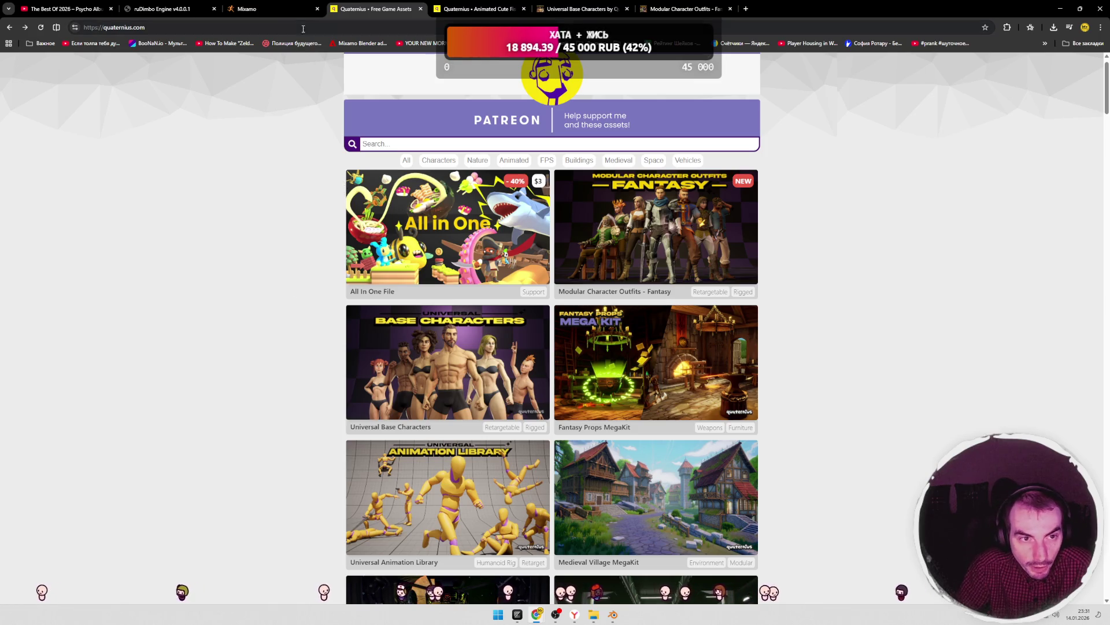
# - Close the Animated Cute Fish Pack tab and reset the Universal Base Characters page zoom
pyautogui.click(272, 9)
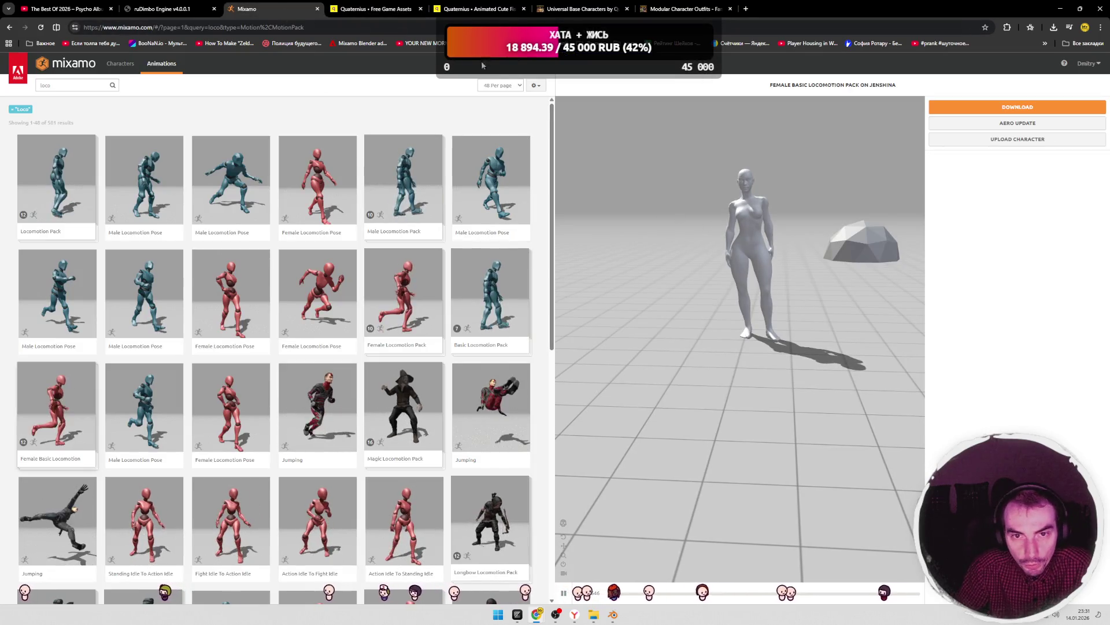
pyautogui.click(484, 16)
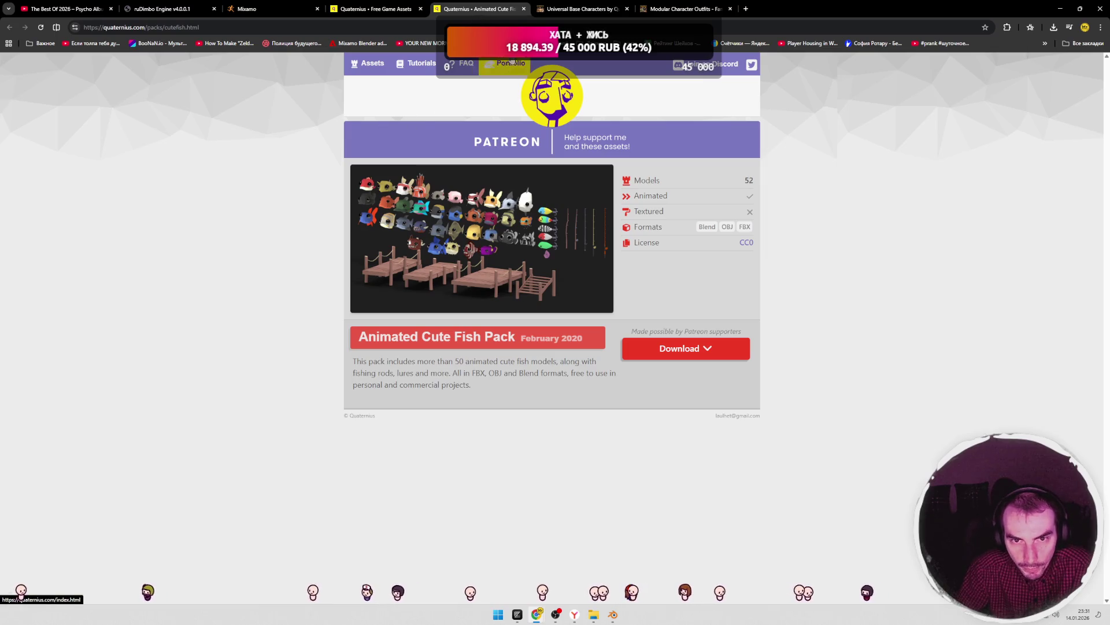
pyautogui.middleClick(461, 19)
pyautogui.click(579, 9)
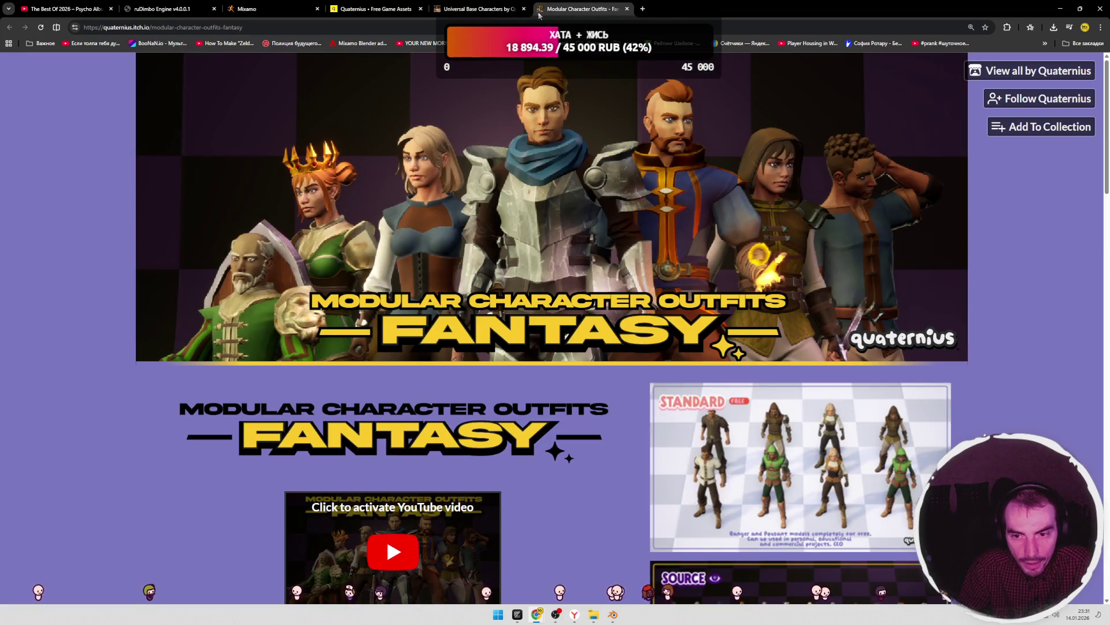
pyautogui.click(480, 9)
pyautogui.scroll(-5, 496, 74)
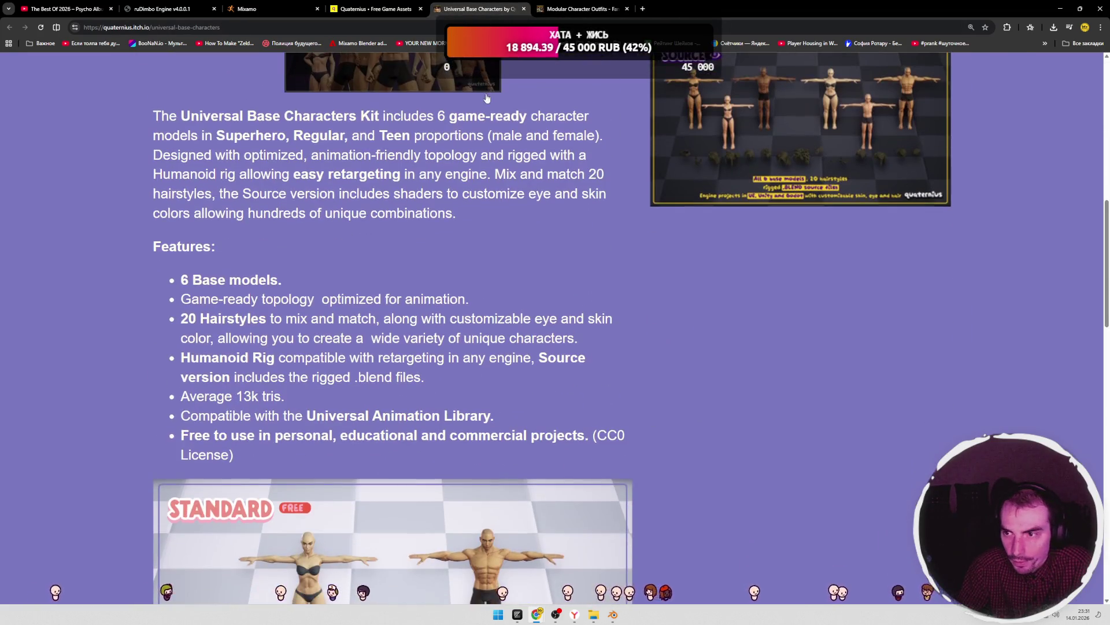
pyautogui.hotkey('ctrl', '0')
# - Glance through the Mixamo and ruDimbo Engine game tabs, start the music video, and return to Blender
pyautogui.hotkey('ctrl', 'Tab')
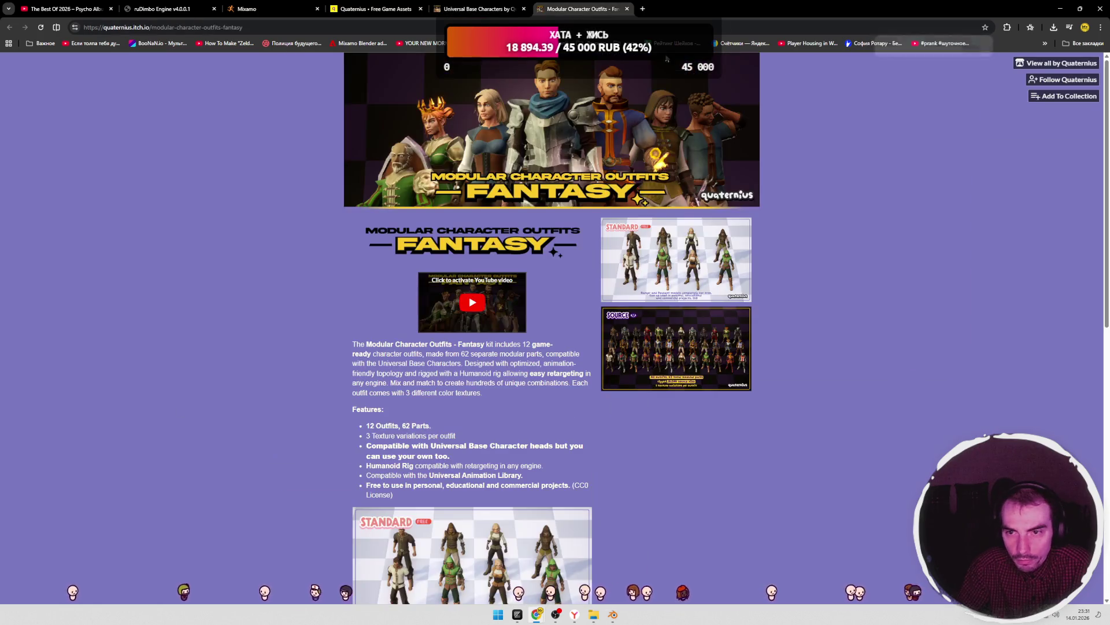
pyautogui.hotkey('ctrl', '3')
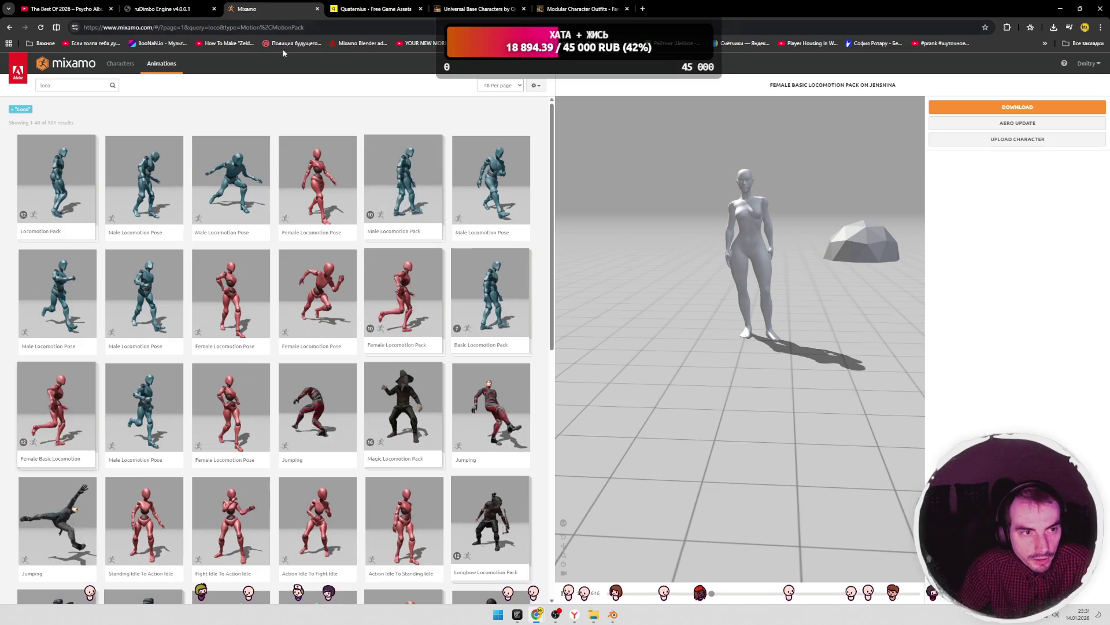
pyautogui.hotkey('ctrl', '2')
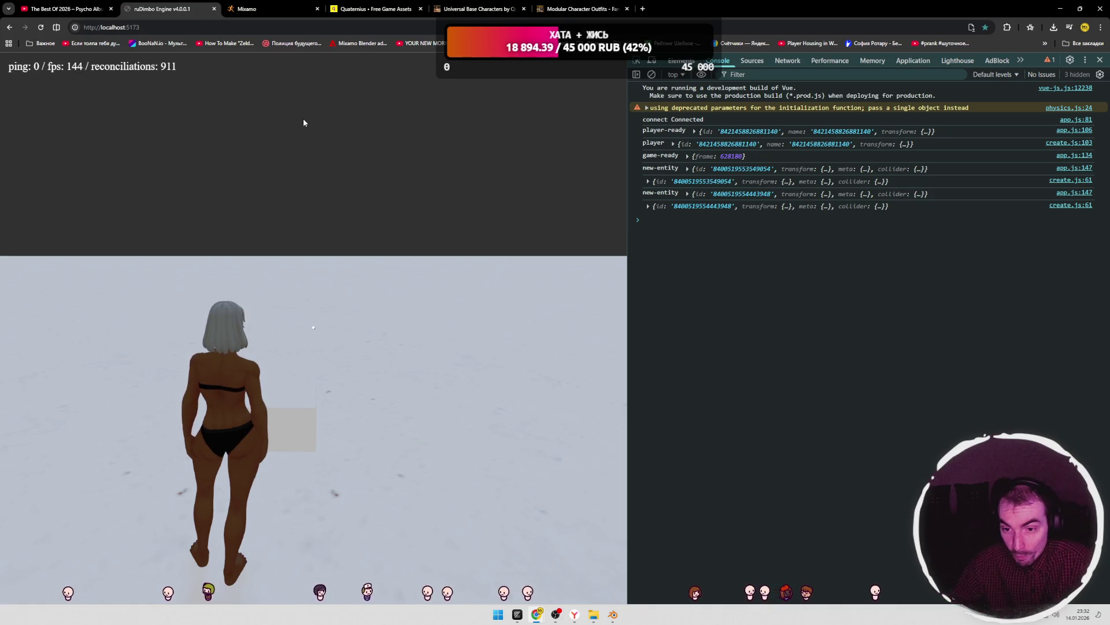
pyautogui.click(77, 12)
pyautogui.click(434, 279)
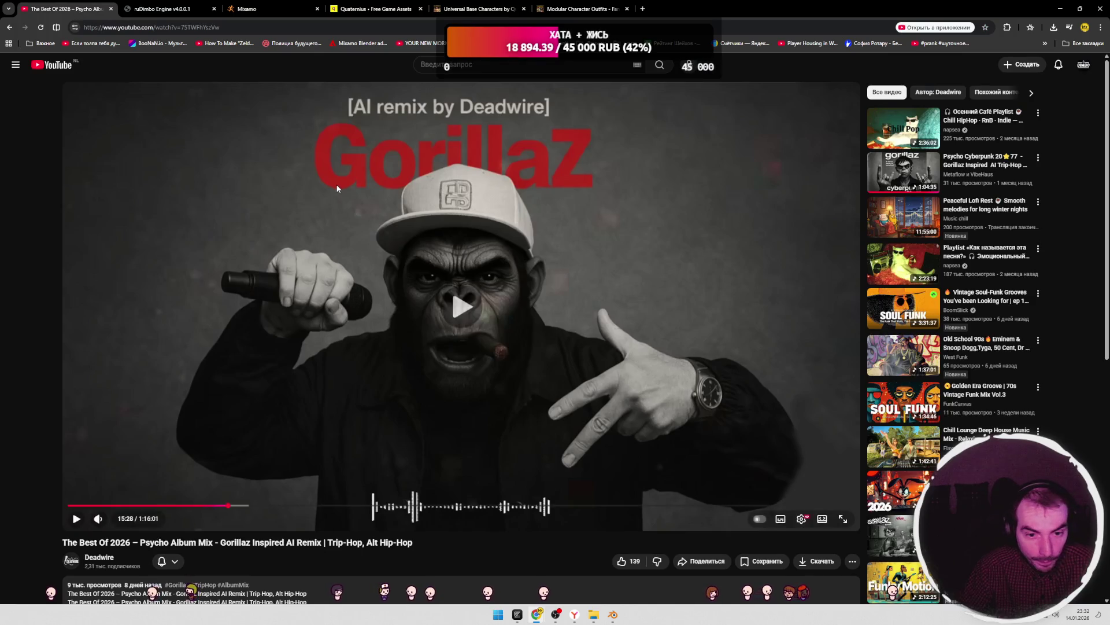
pyautogui.hotkey('ctrl', 'Tab')
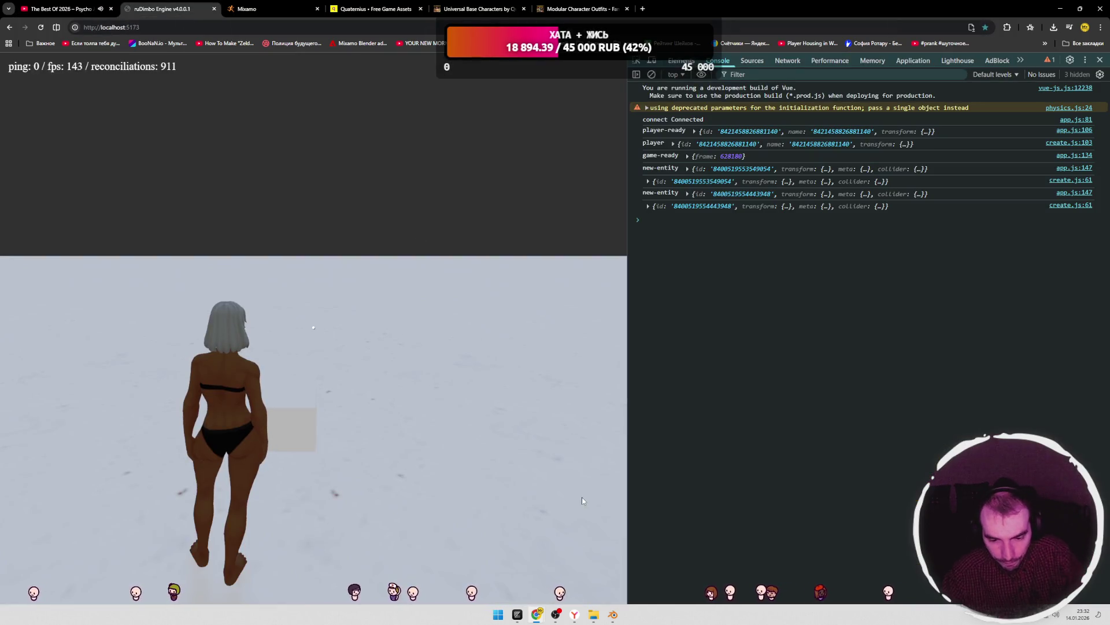
pyautogui.hotkey('alt', 'Tab')
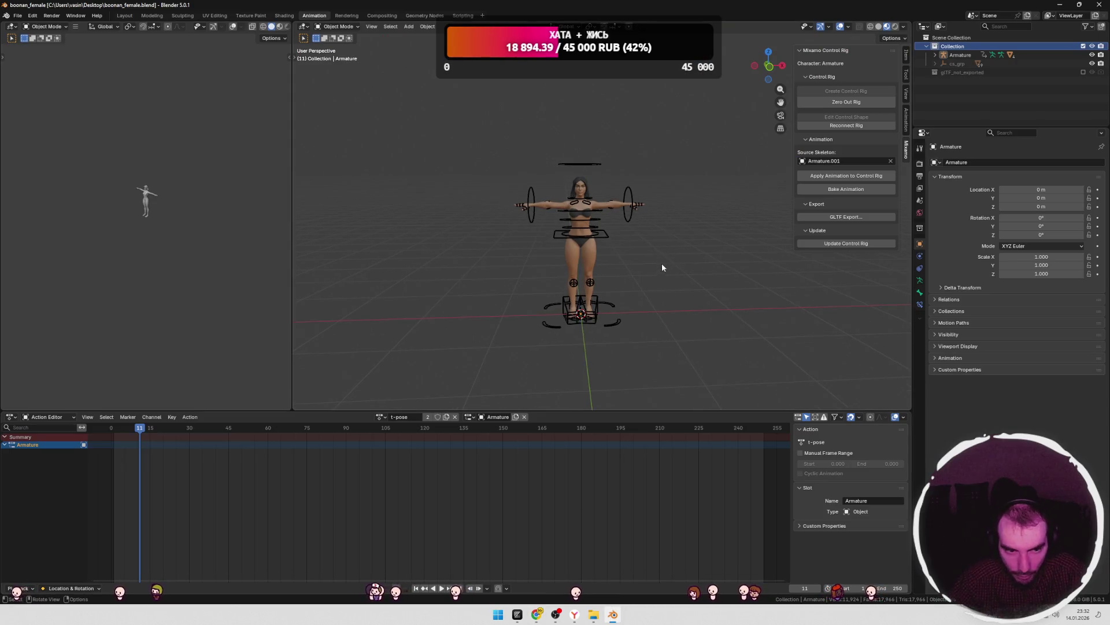
# - Drag walking.fbx from the mixamo_rig folder into the viewport and confirm the FBX import
pyautogui.moveTo(593, 613)
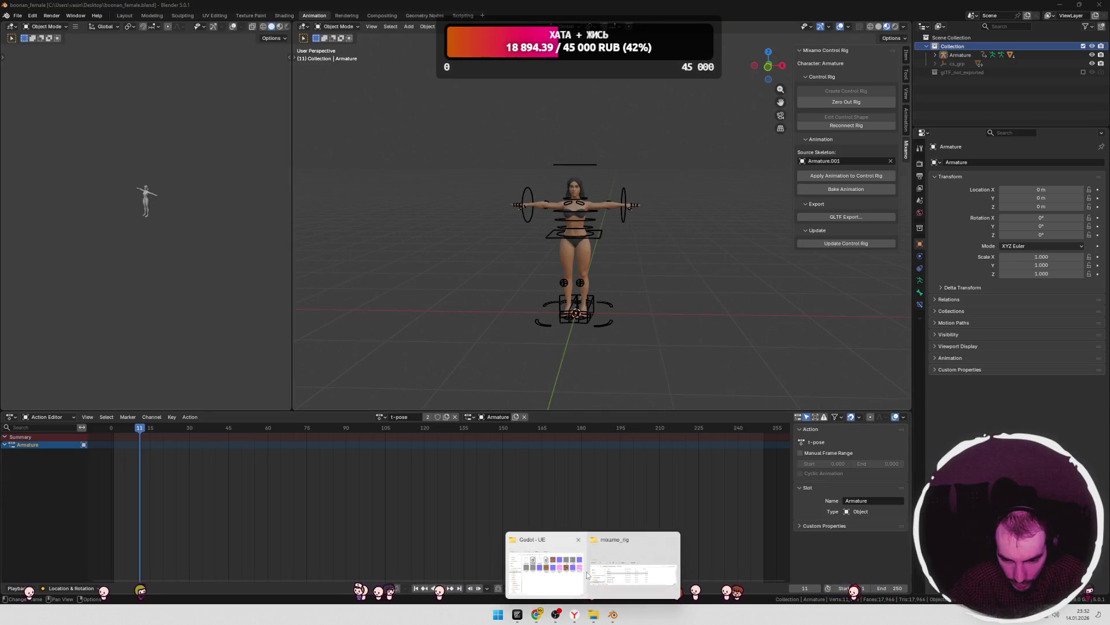
pyautogui.click(593, 588)
pyautogui.click(327, 385)
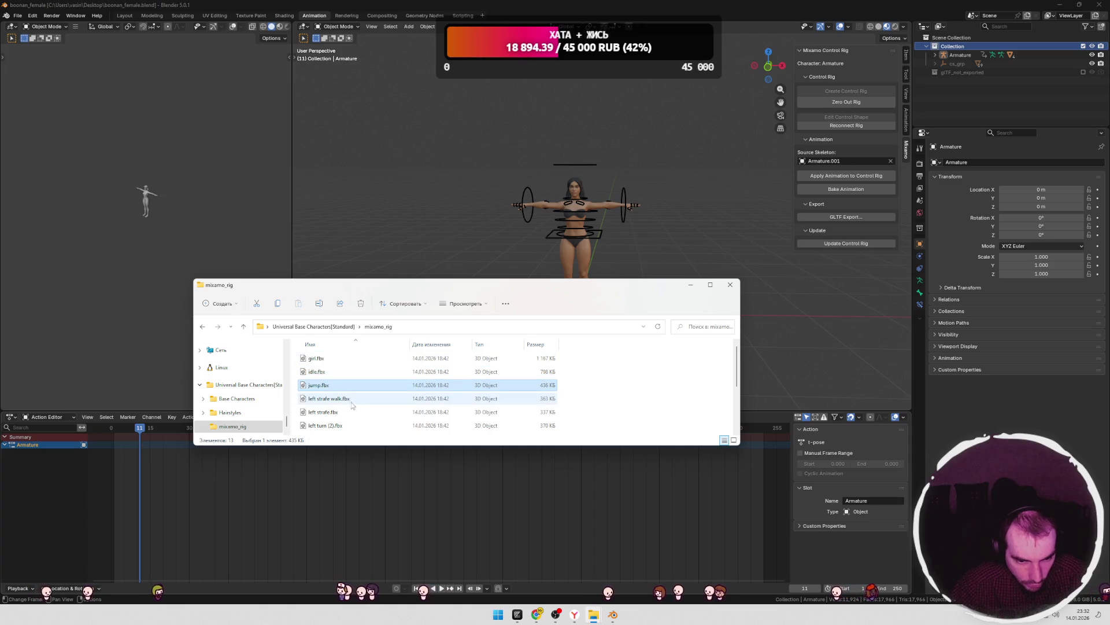
pyautogui.click(349, 399)
pyautogui.scroll(-2, 370, 399)
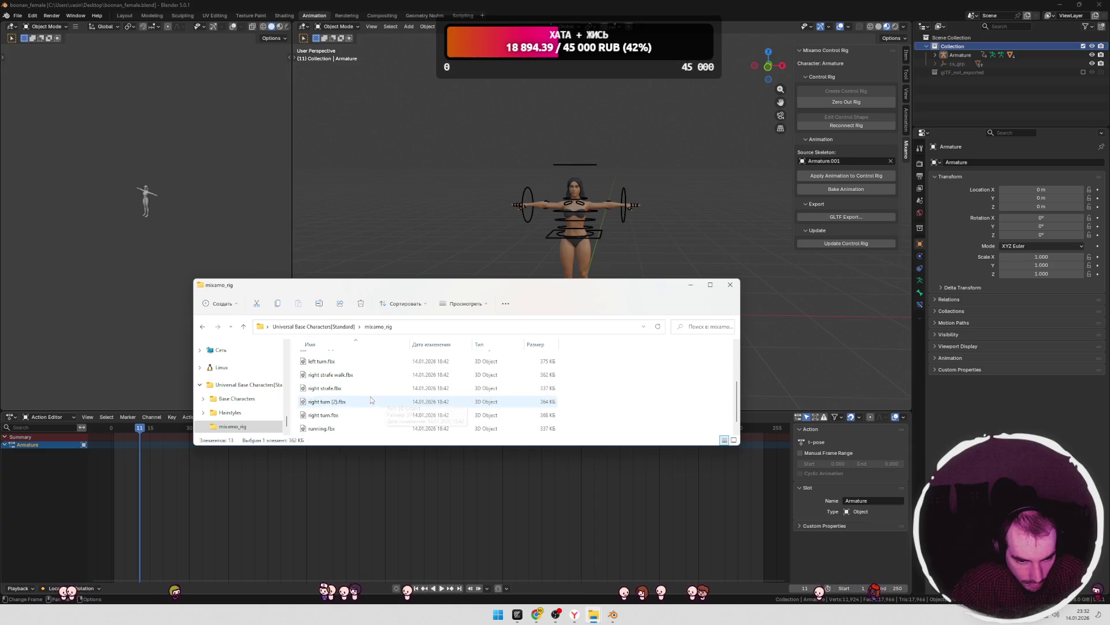
pyautogui.moveTo(321, 429); pyautogui.dragTo(402, 227)
pyautogui.click(364, 382)
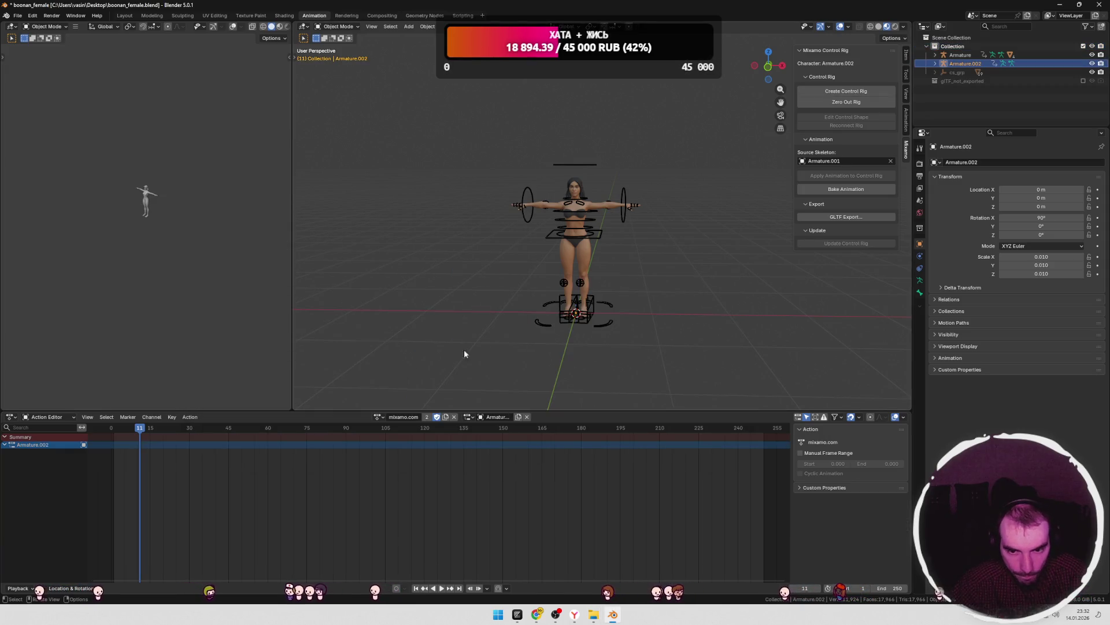
# - Inspect Armature.002's bones, transform values and Outliner contents, then switch to the Layout workspace
pyautogui.press('Tab')
pyautogui.click(124, 15)
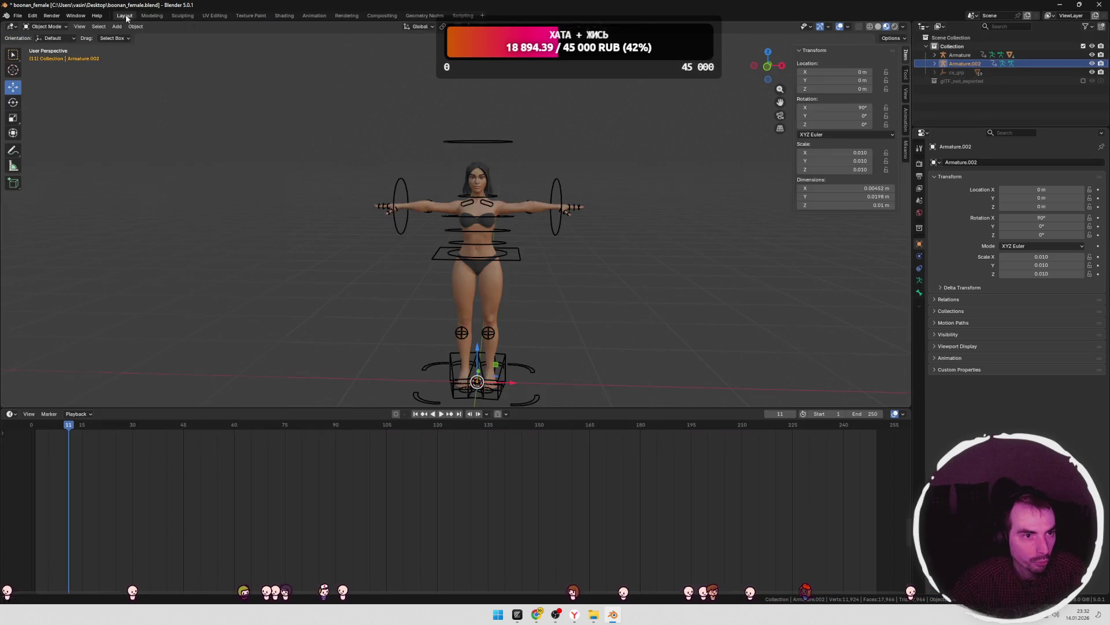
pyautogui.scroll(-2, 592, 190)
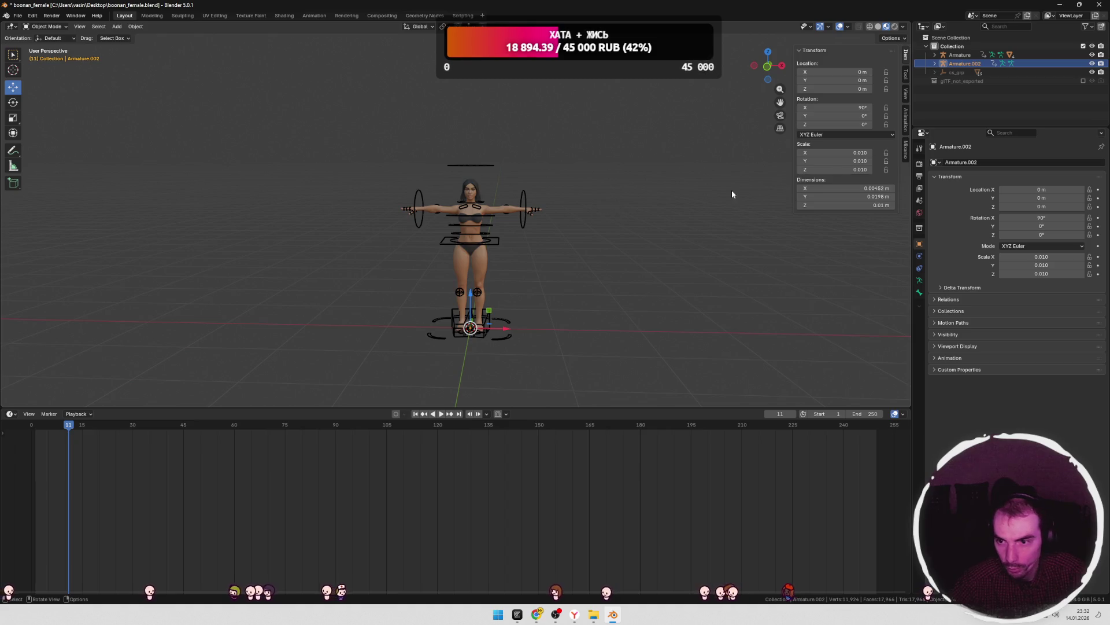
pyautogui.click(314, 16)
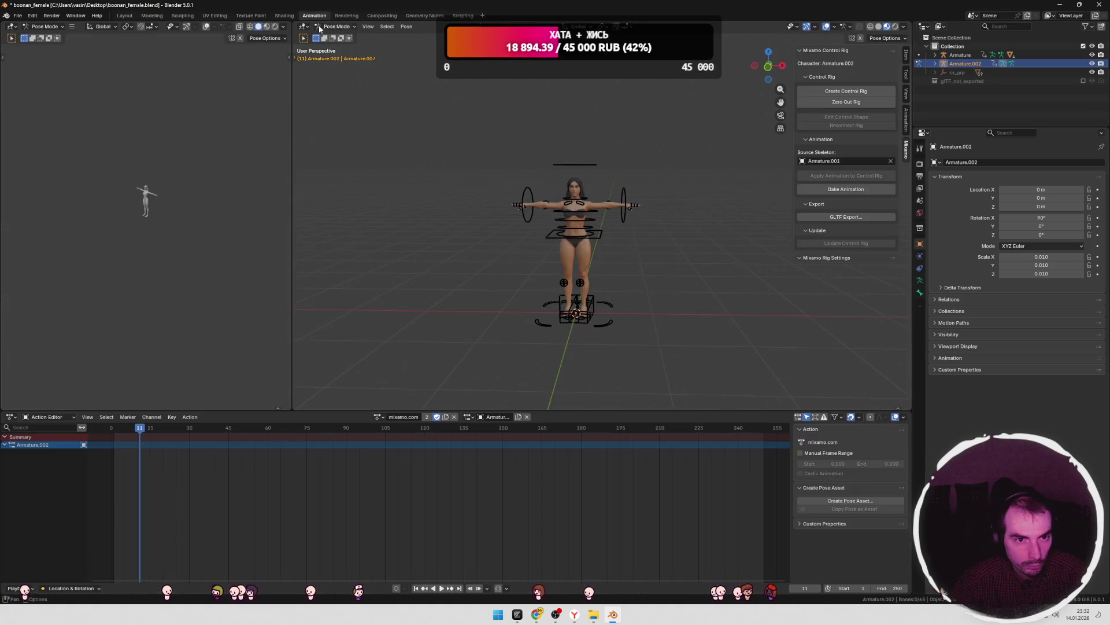
pyautogui.click(906, 75)
pyautogui.click(906, 55)
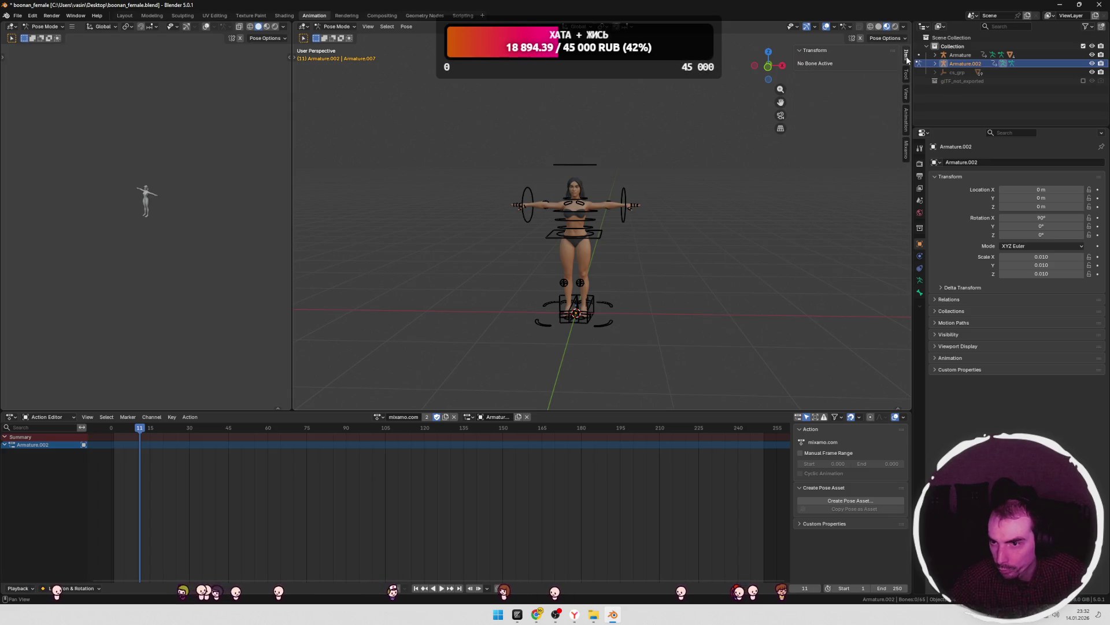
pyautogui.press('a')
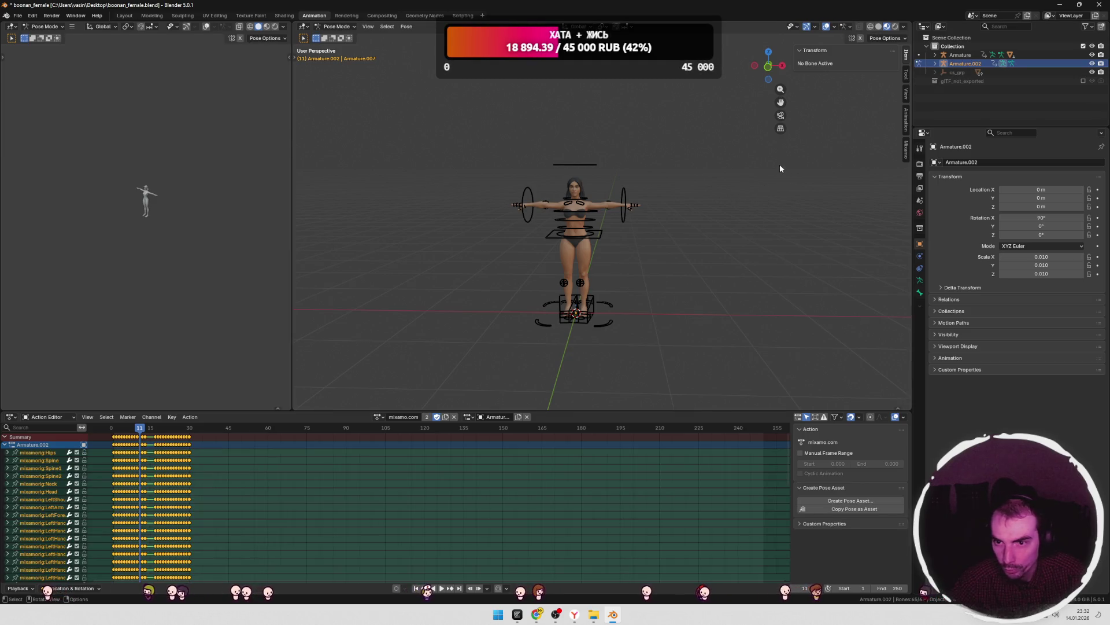
pyautogui.hotkey('alt', 'a')
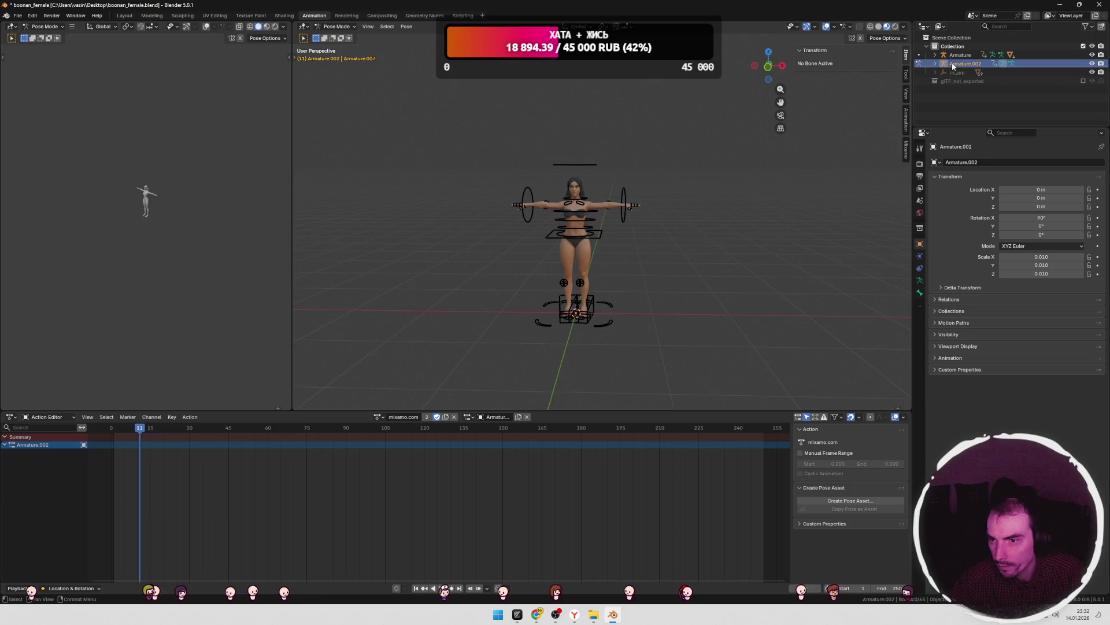
pyautogui.click(935, 64)
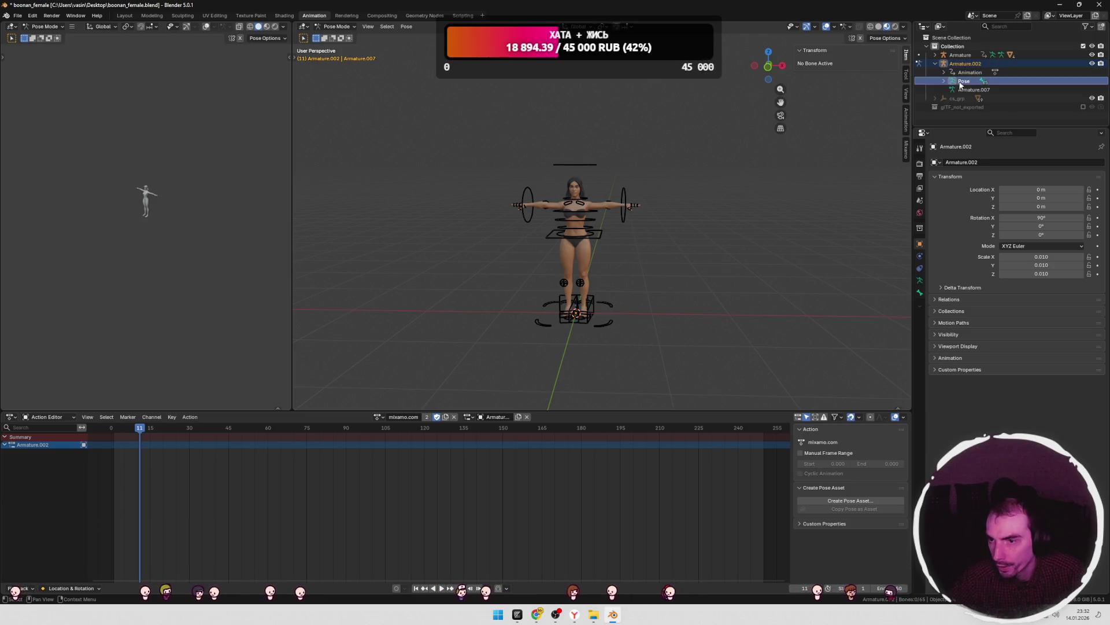
pyautogui.click(124, 17)
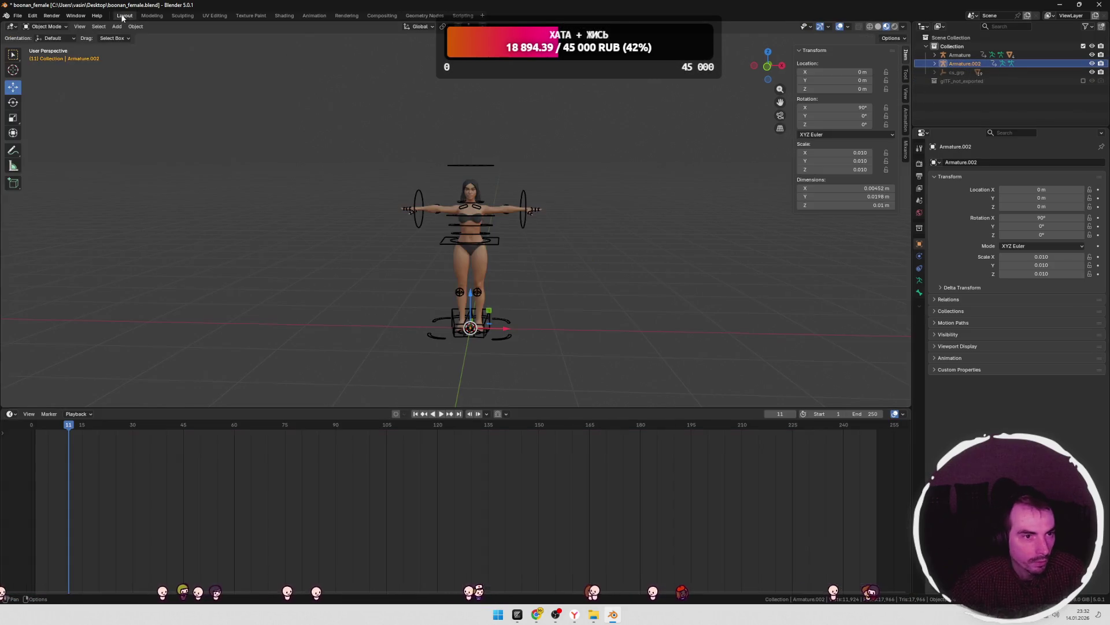
# - Set the imported armature's Scale X, Y and Z to 1
pyautogui.click(853, 153)
pyautogui.write('1')
pyautogui.press('Return')
pyautogui.click(856, 162)
pyautogui.write('1')
pyautogui.press('Return')
pyautogui.click(862, 169)
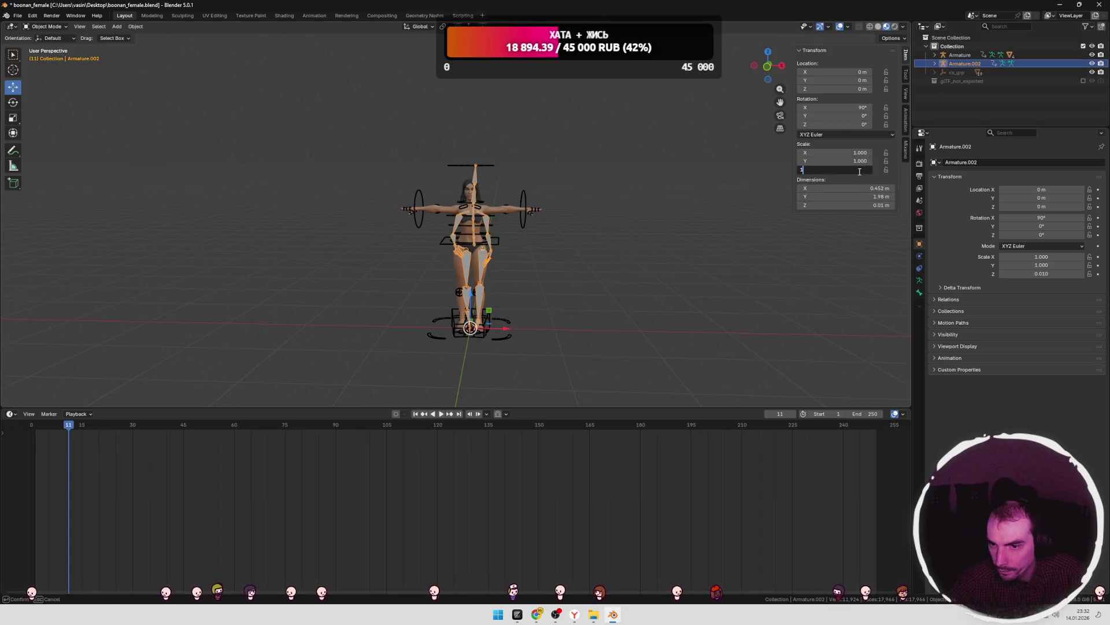
pyautogui.write('1')
pyautogui.press('Return')
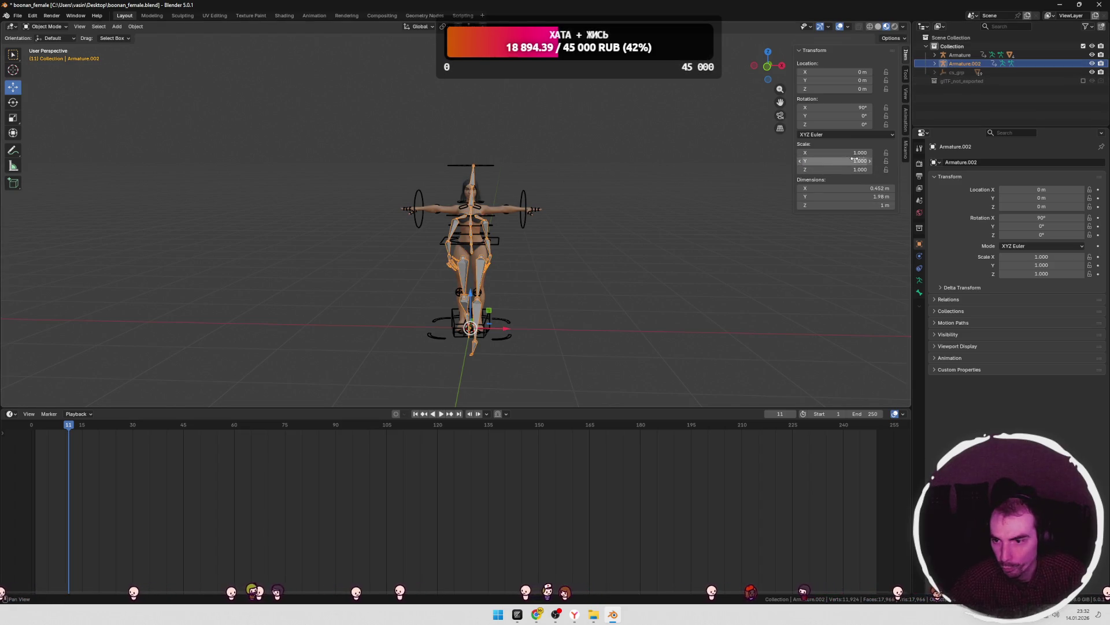
# - Move the imported armature along X to -1.1395 m, then make the character's Armature active
pyautogui.click(907, 149)
pyautogui.press('g')
pyautogui.press('x')
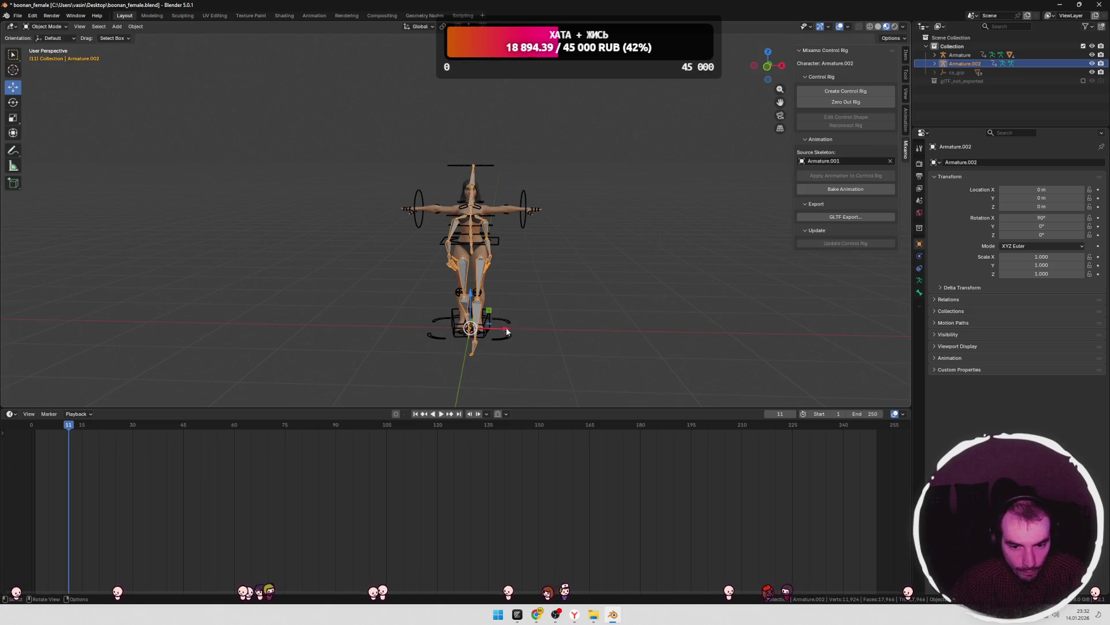
pyautogui.click(513, 304)
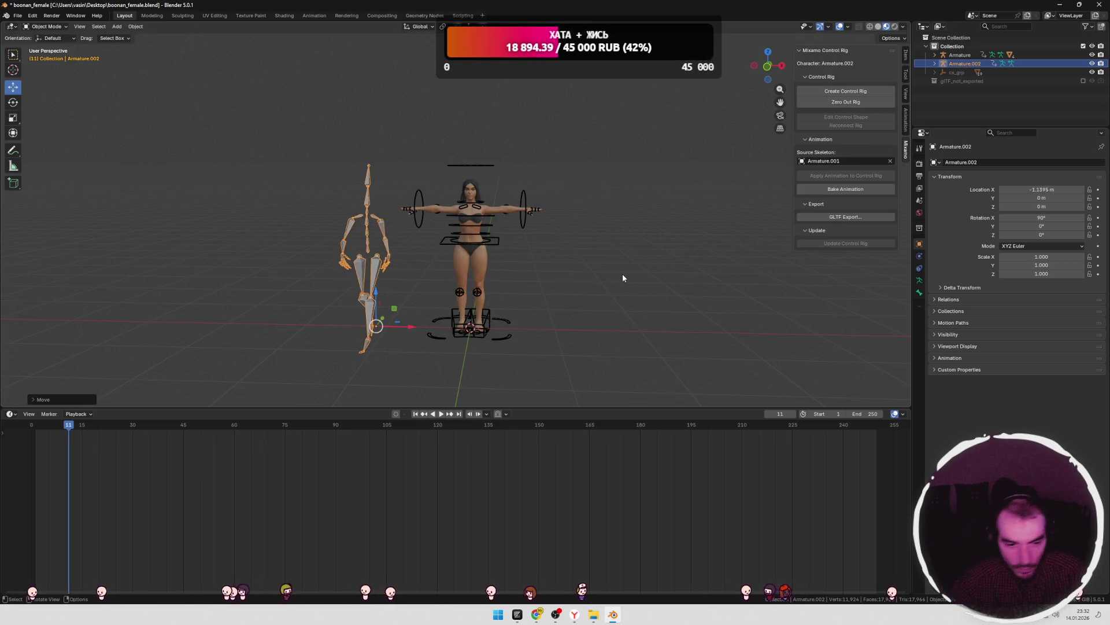
pyautogui.moveTo(591, 279); pyautogui.dragTo(492, 263, button='middle')
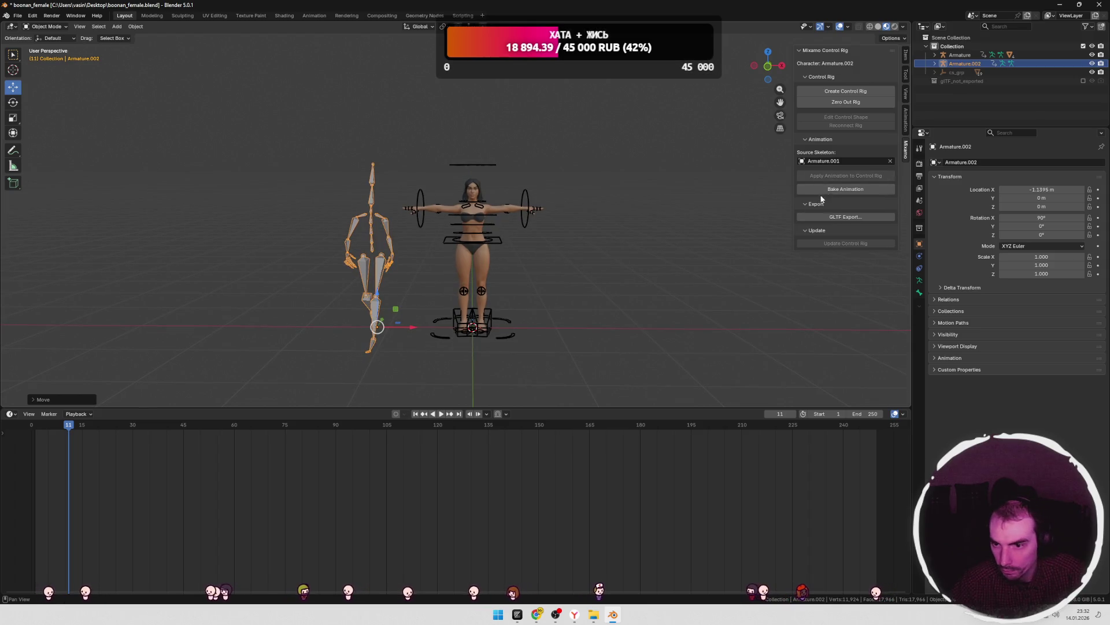
pyautogui.click(964, 64)
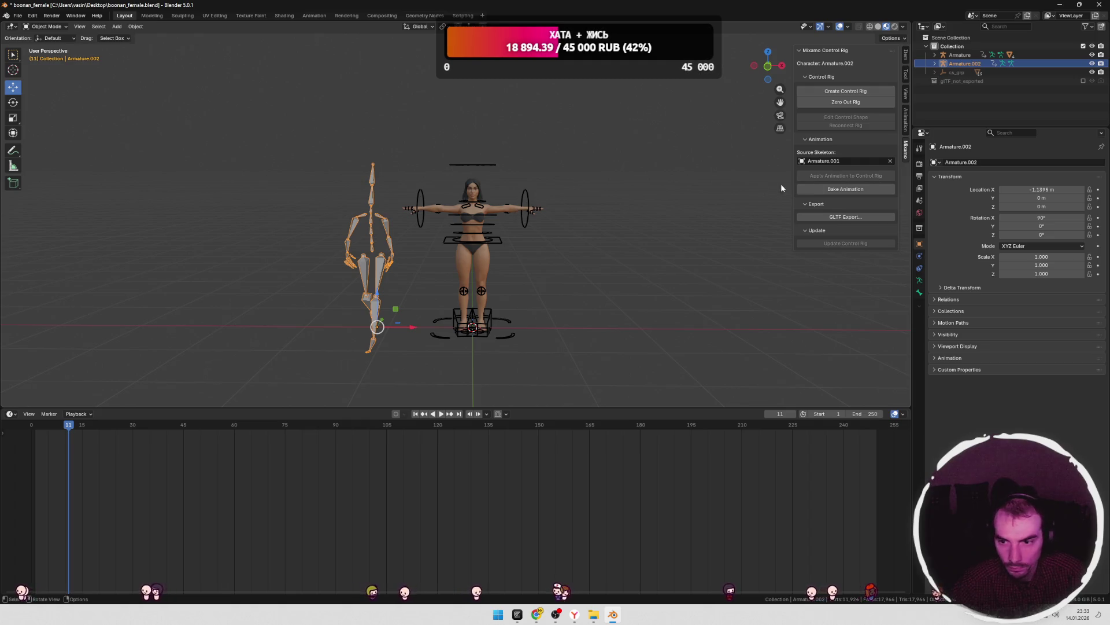
pyautogui.click(954, 55)
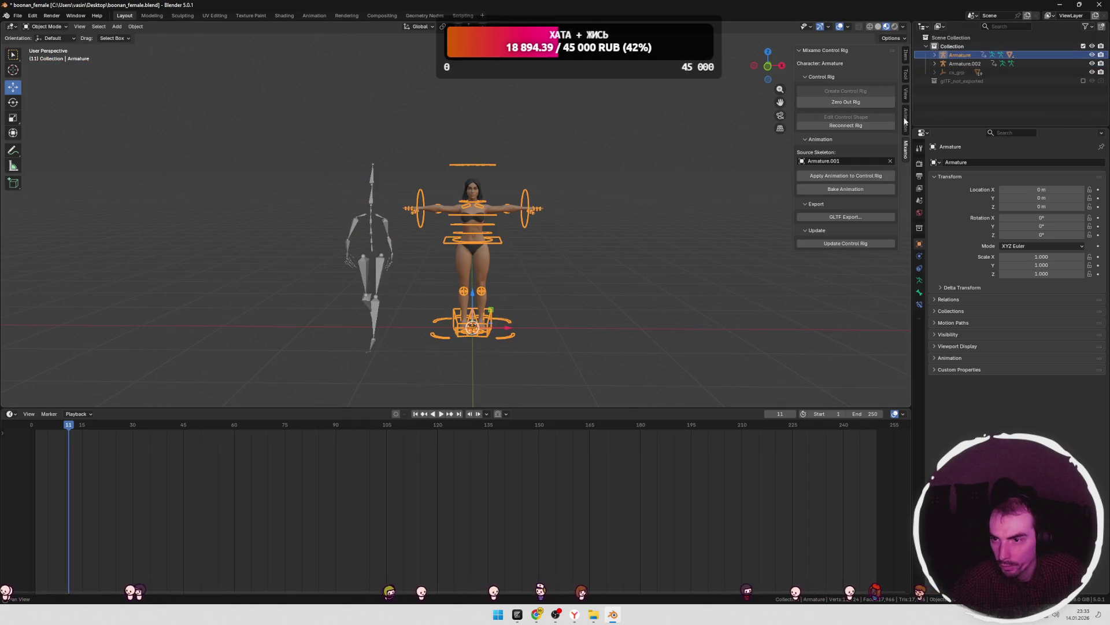
# - Apply the imported animation to the control rig and list its actions in the Animation workspace
pyautogui.click(834, 176)
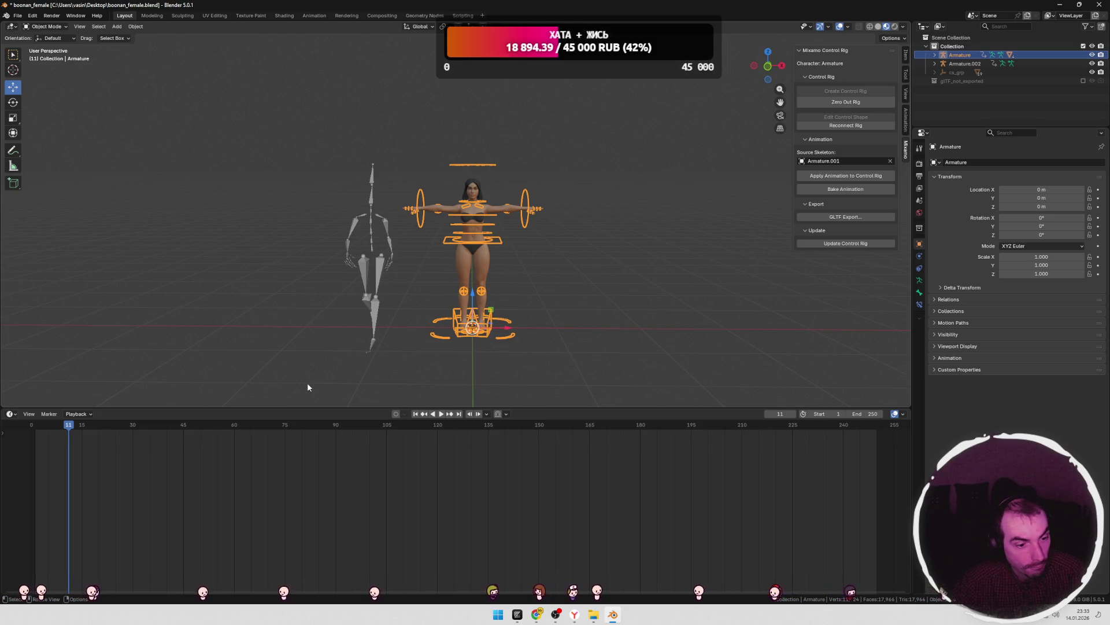
pyautogui.click(314, 15)
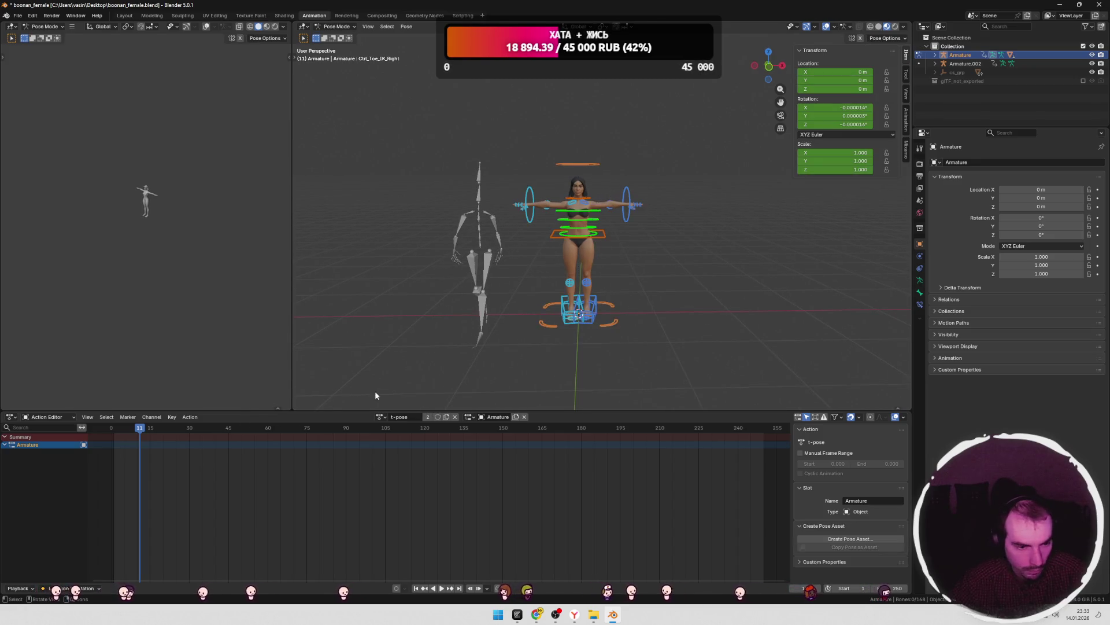
pyautogui.click(386, 419)
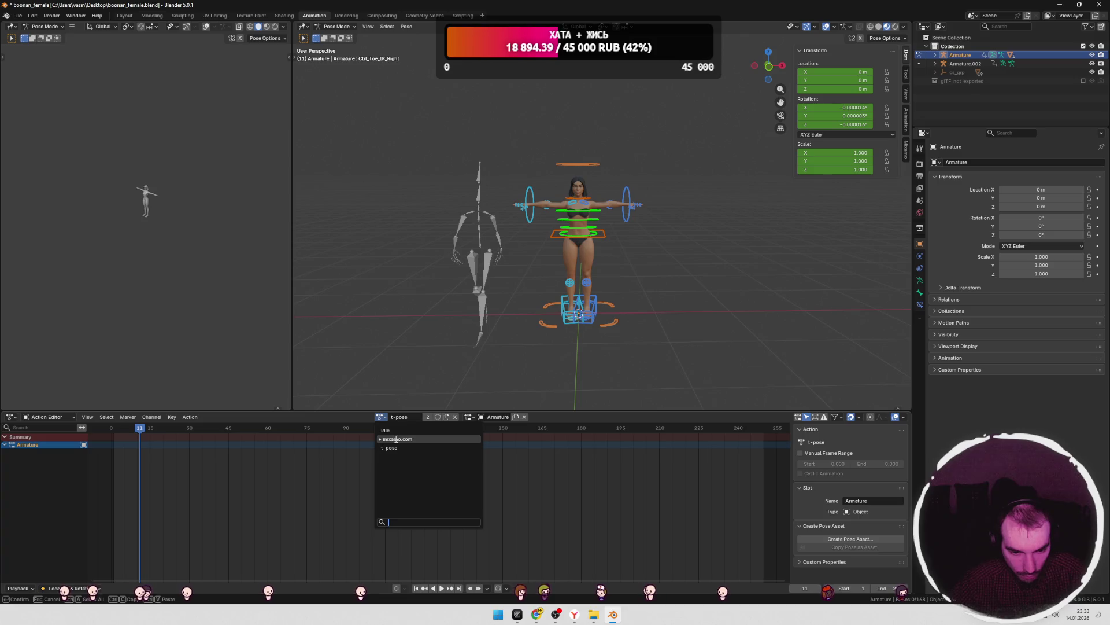